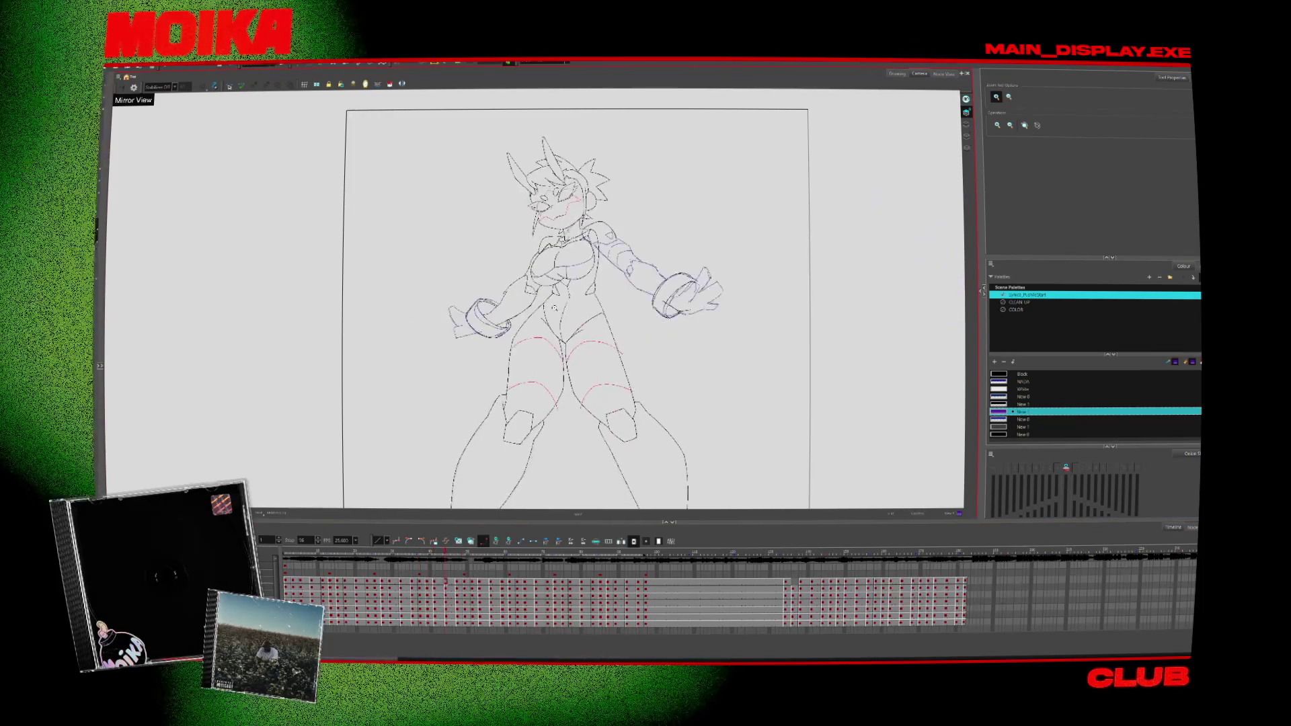
# Step: Zoom in and sketch a purple stroke along the left upper arm, comparing with the previous frame
pyautogui.press('2')
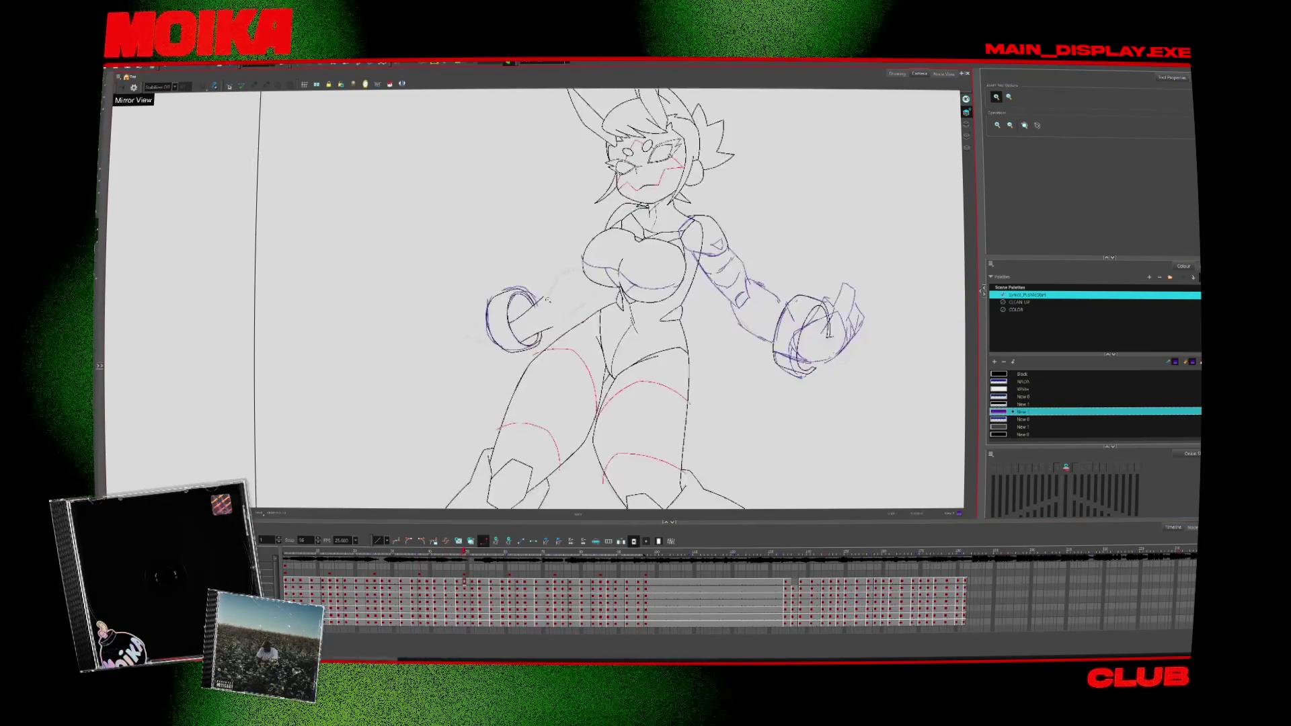
pyautogui.hotkey('alt', 'b')
pyautogui.moveTo(538, 294); pyautogui.dragTo(580, 269)
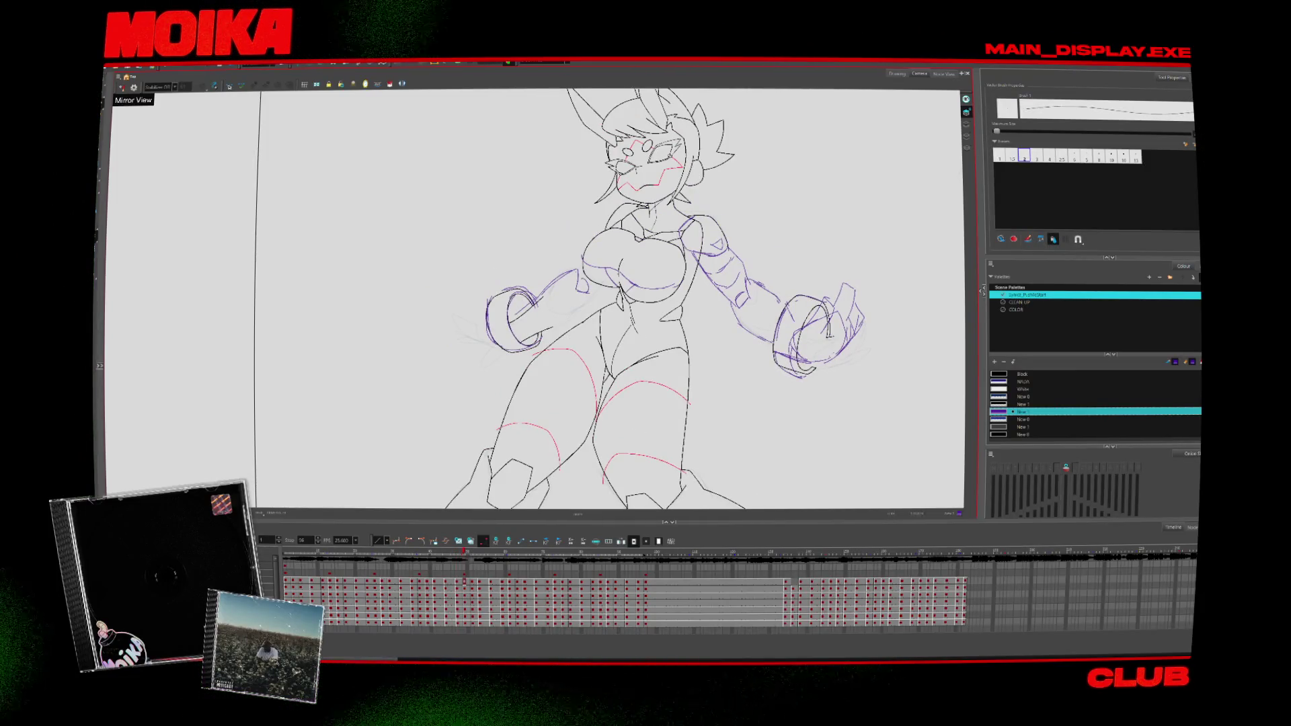
pyautogui.press(',')
pyautogui.press('.')
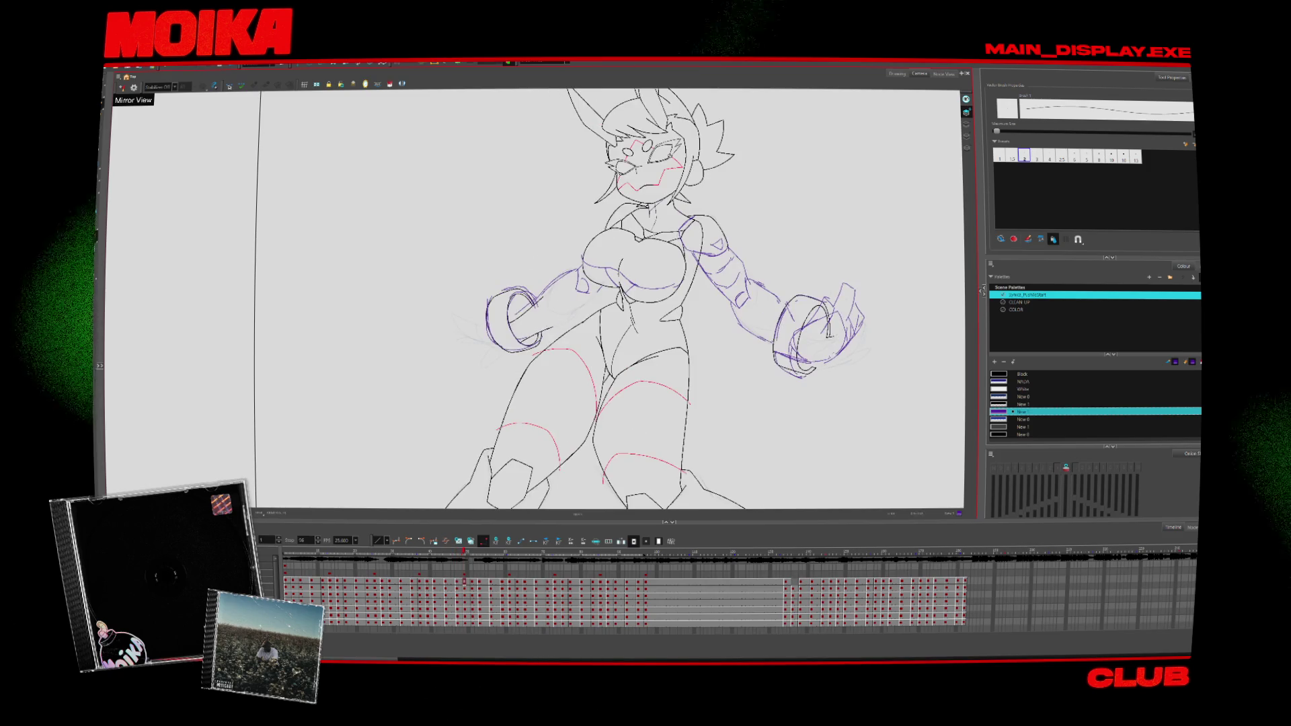
pyautogui.press('4')
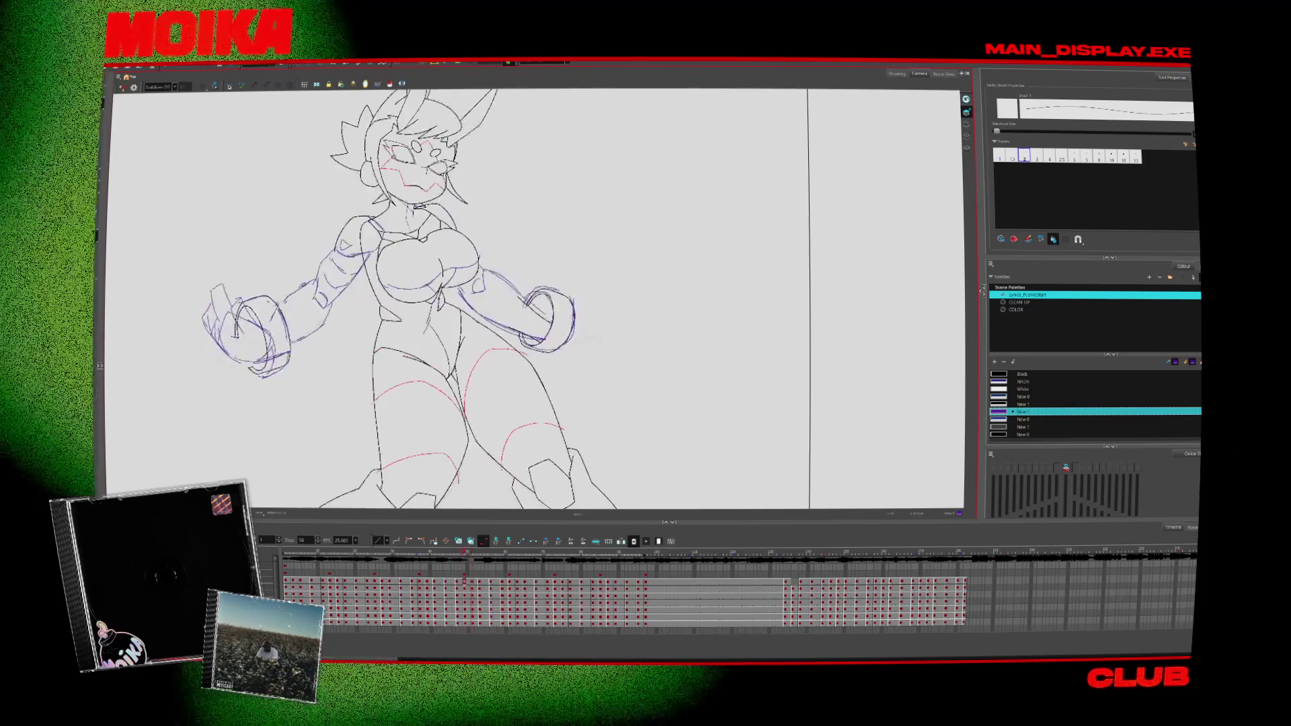
# Step: Add a purple stroke beside the raised right fist and check it in Mirror View
pyautogui.moveTo(575, 319); pyautogui.dragTo(608, 314)
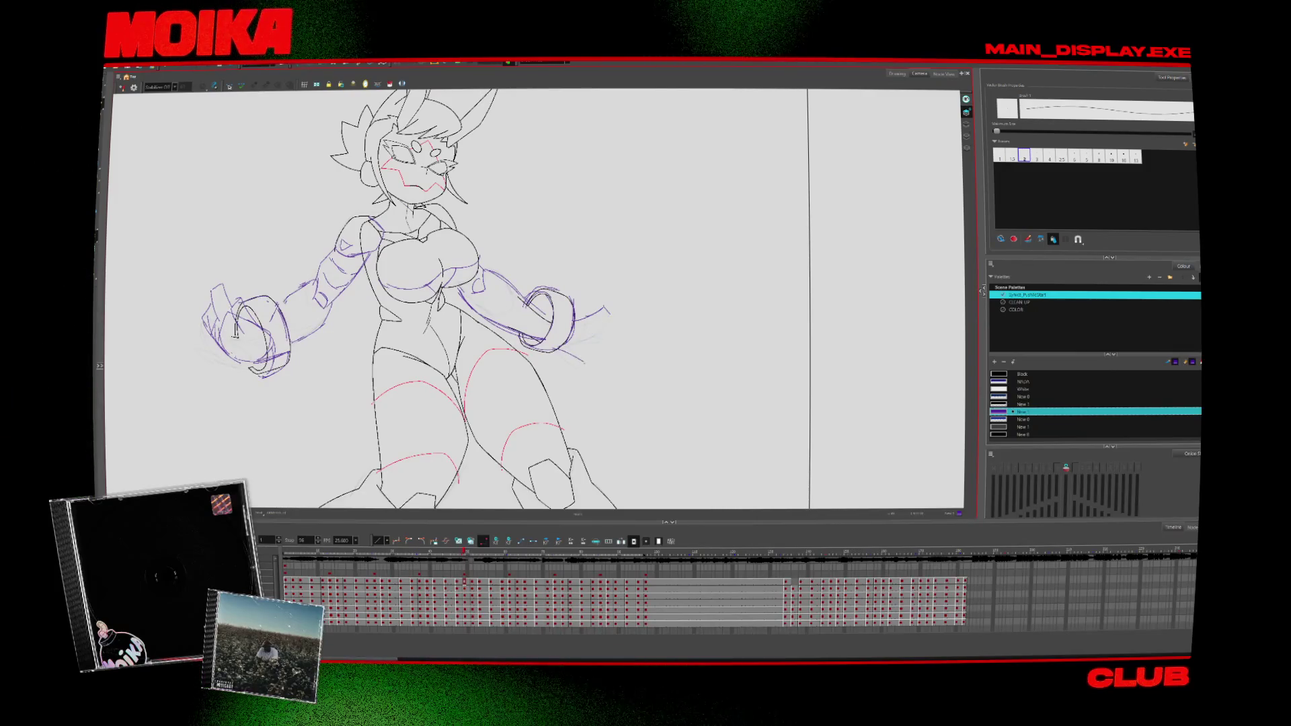
pyautogui.press('4')
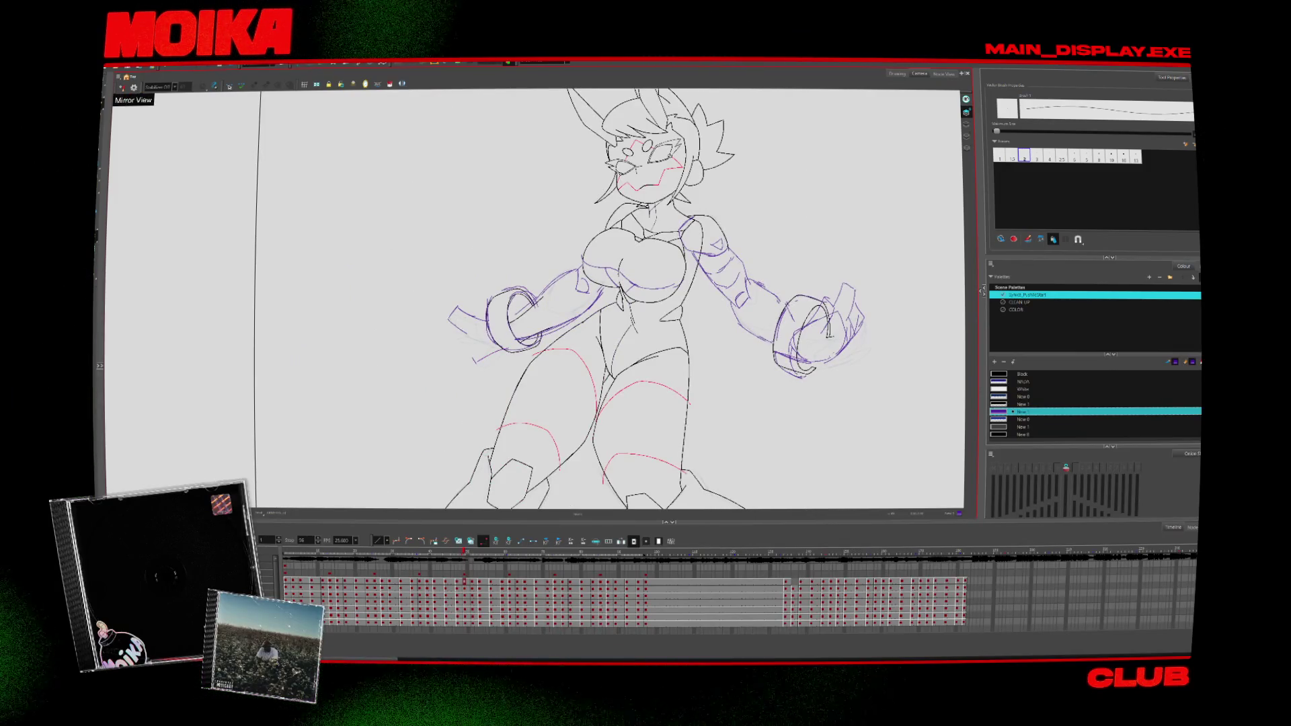
pyautogui.press('4')
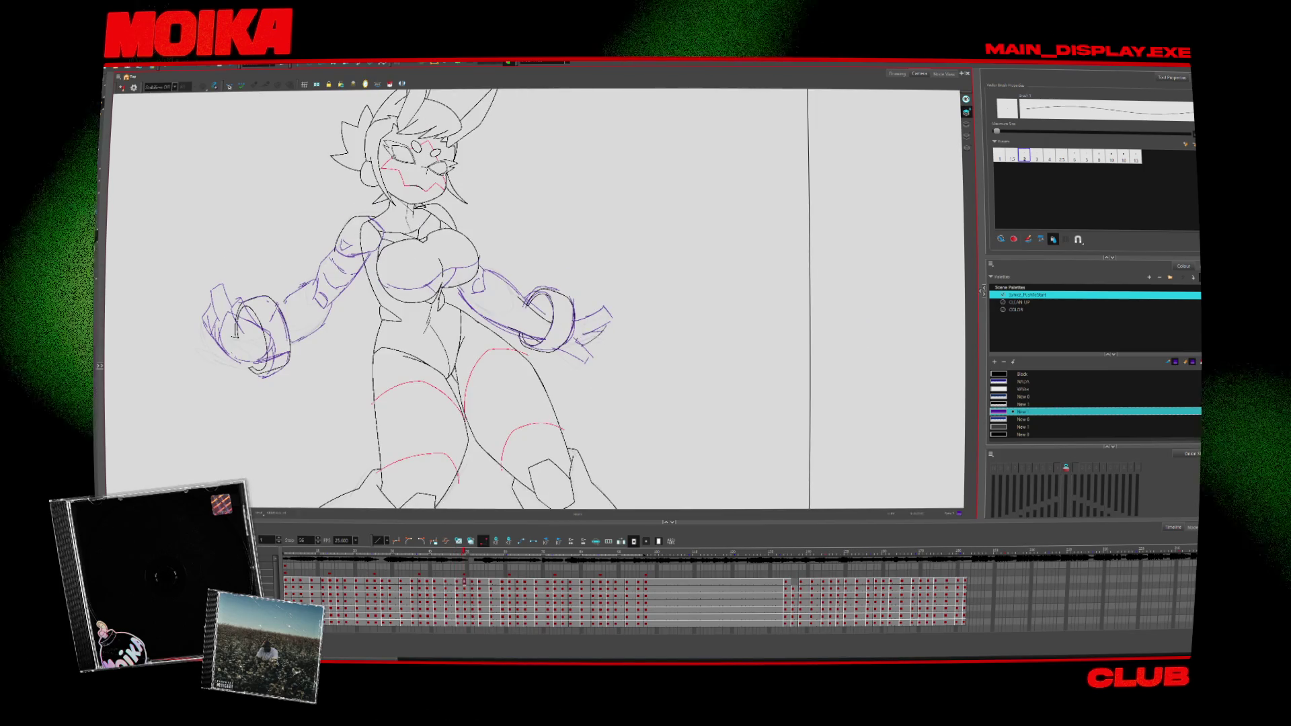
# Step: Step ahead to later frames and zoom out to see the whole figure
pyautogui.press('.')
pyautogui.press('.')
pyautogui.press('.')
pyautogui.hotkey('alt', 'z')
pyautogui.press('1')
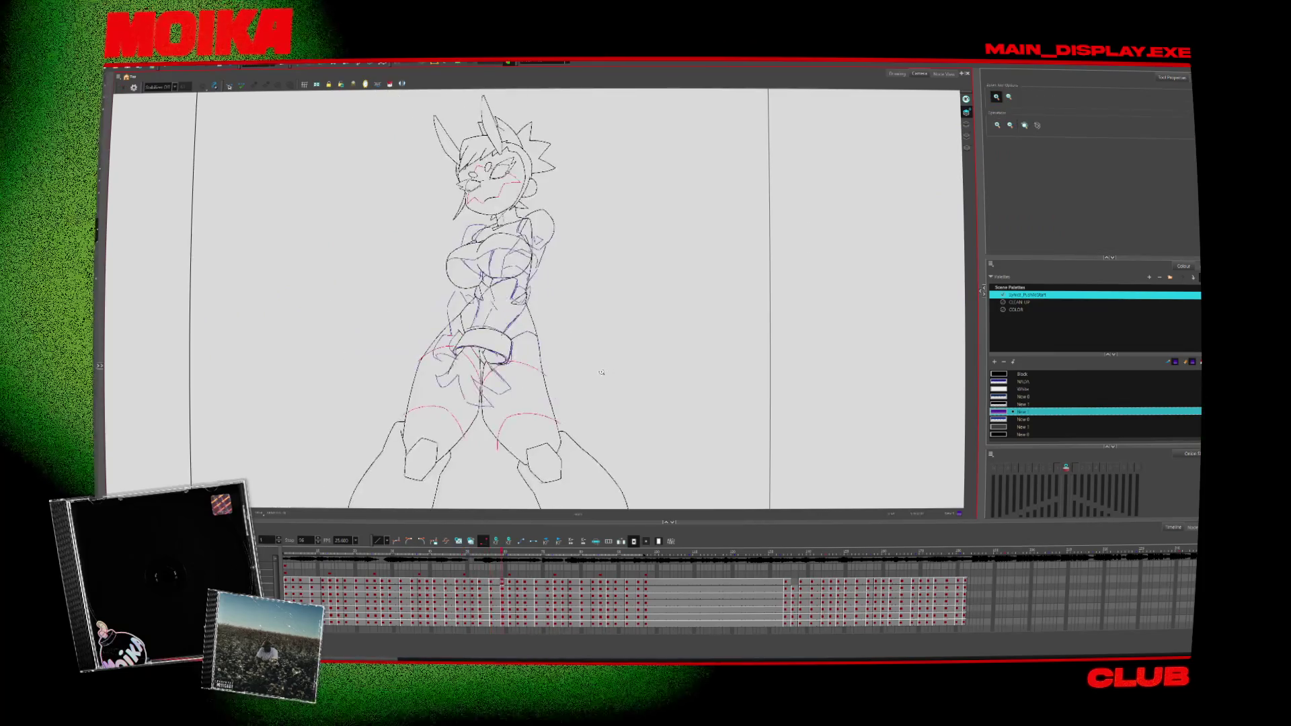
pyautogui.press('.')
pyautogui.press('.')
# Step: Switch to the Brush and flip through neighbouring frames to compare the poses
pyautogui.press('.')
pyautogui.press('.')
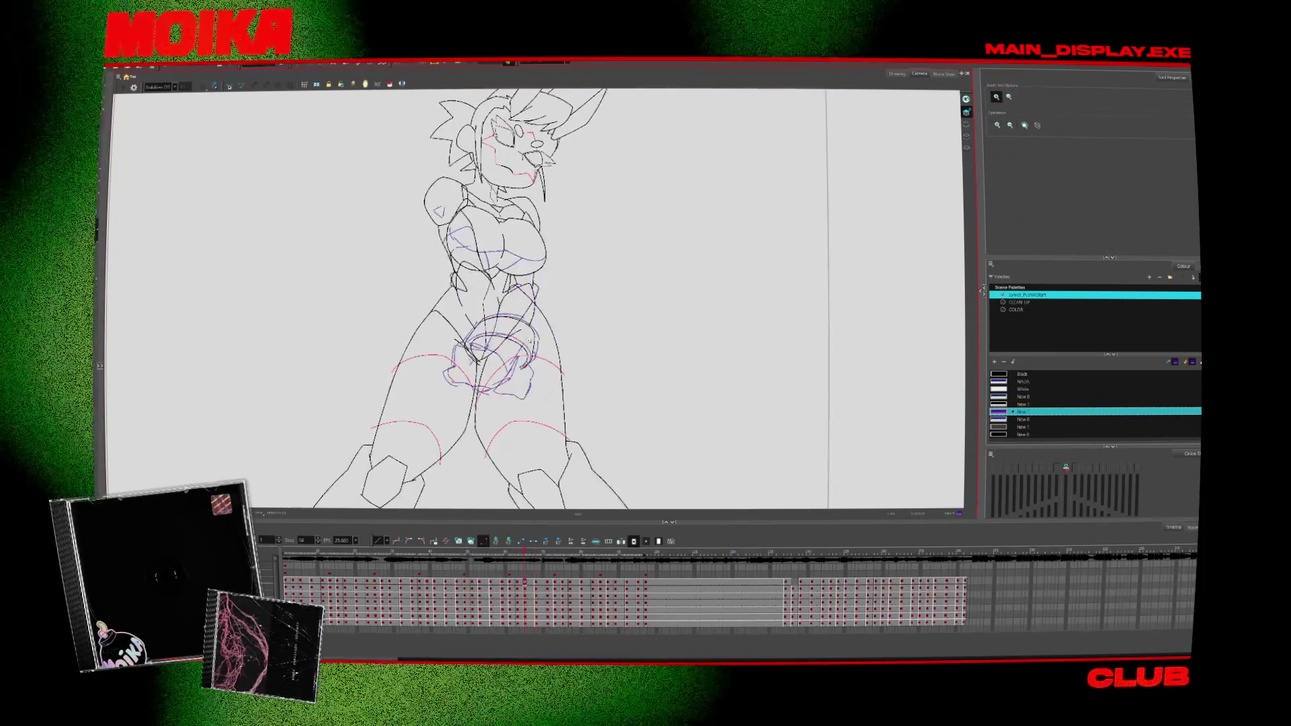
pyautogui.press('.')
pyautogui.press('.')
pyautogui.hotkey('alt', 'b')
pyautogui.press('.')
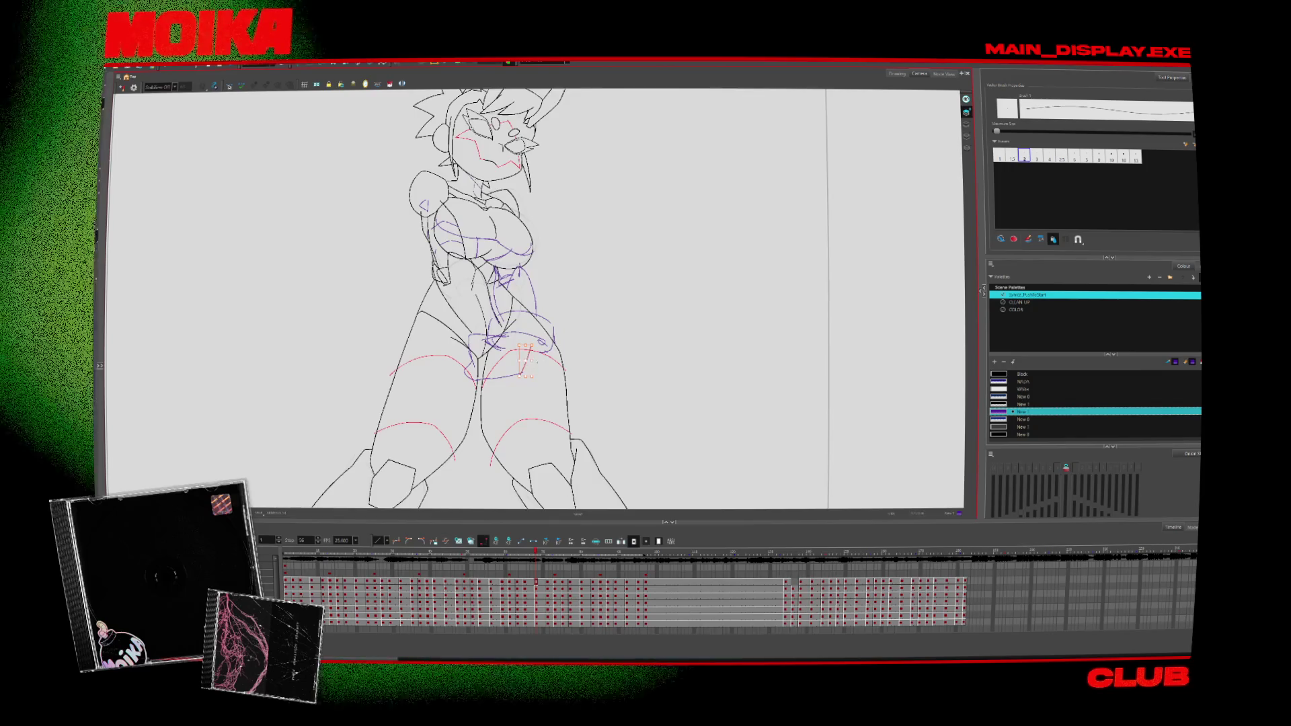
pyautogui.press('.')
pyautogui.press(',')
pyautogui.press(',')
pyautogui.press(',')
pyautogui.press('.')
pyautogui.press('.')
pyautogui.press('.')
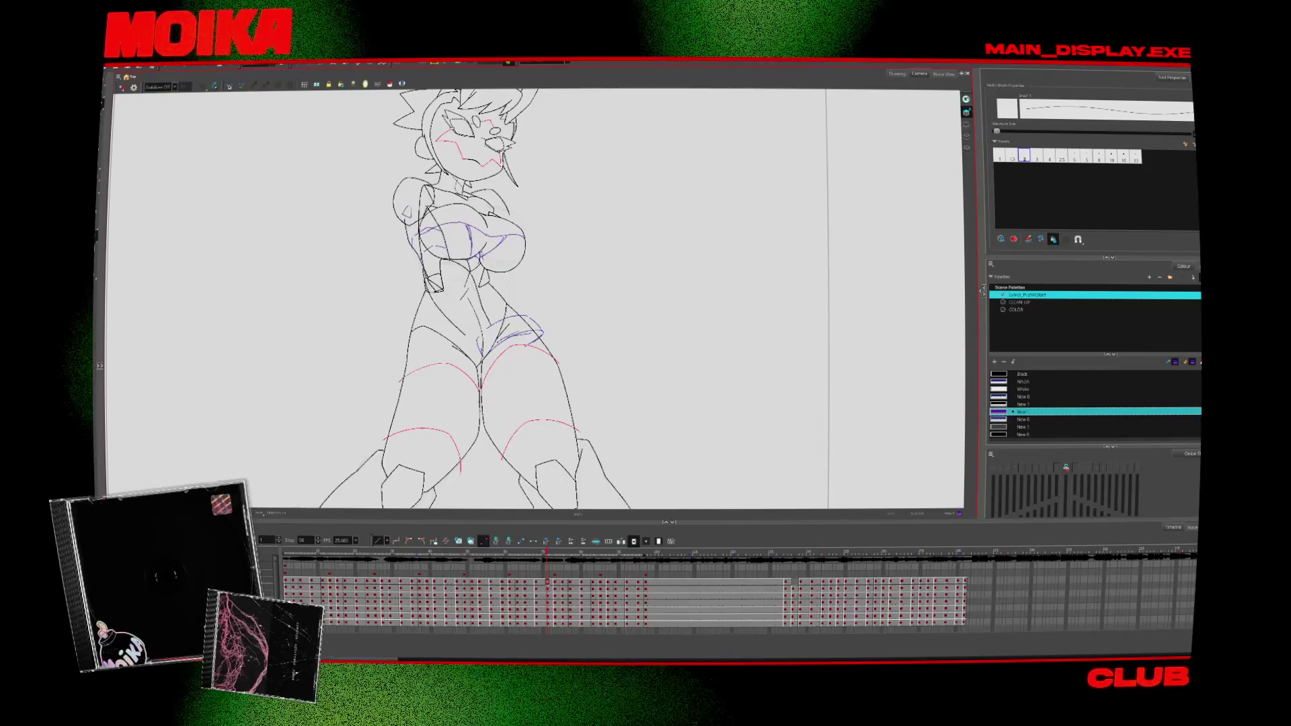
pyautogui.press('.')
pyautogui.press(',')
pyautogui.press('.')
pyautogui.press(',')
pyautogui.press(',')
pyautogui.press('.')
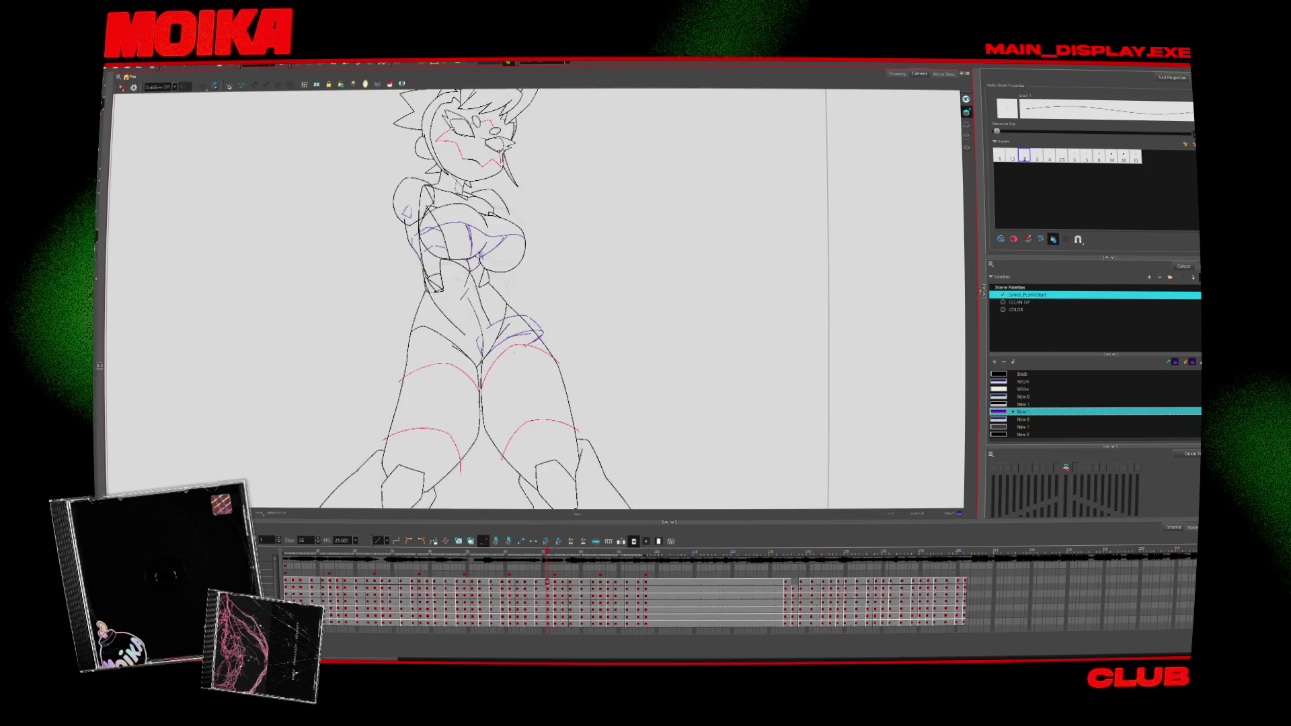
pyautogui.press(',')
pyautogui.press('.')
pyautogui.press(',')
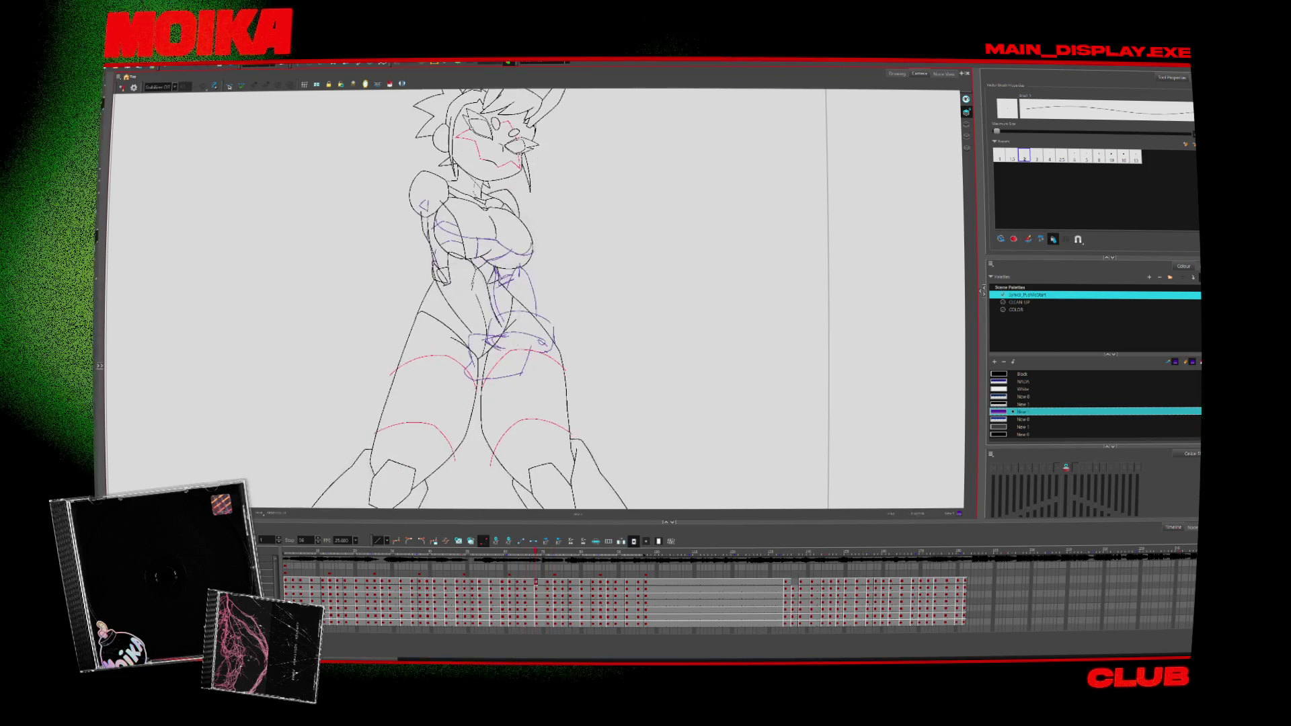
pyautogui.press('.')
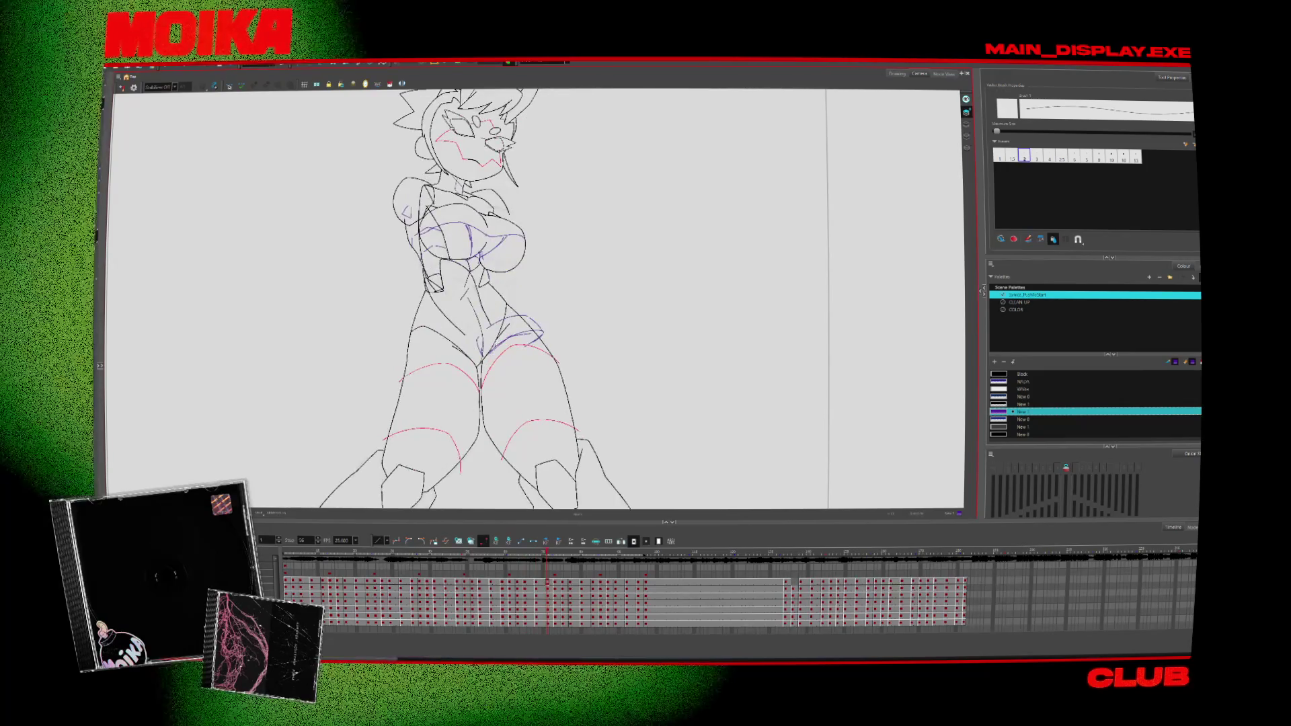
# Step: Sketch short purple strokes near the right thigh and right of the torso, checking against neighbouring frames
pyautogui.moveTo(485, 384); pyautogui.dragTo(524, 368)
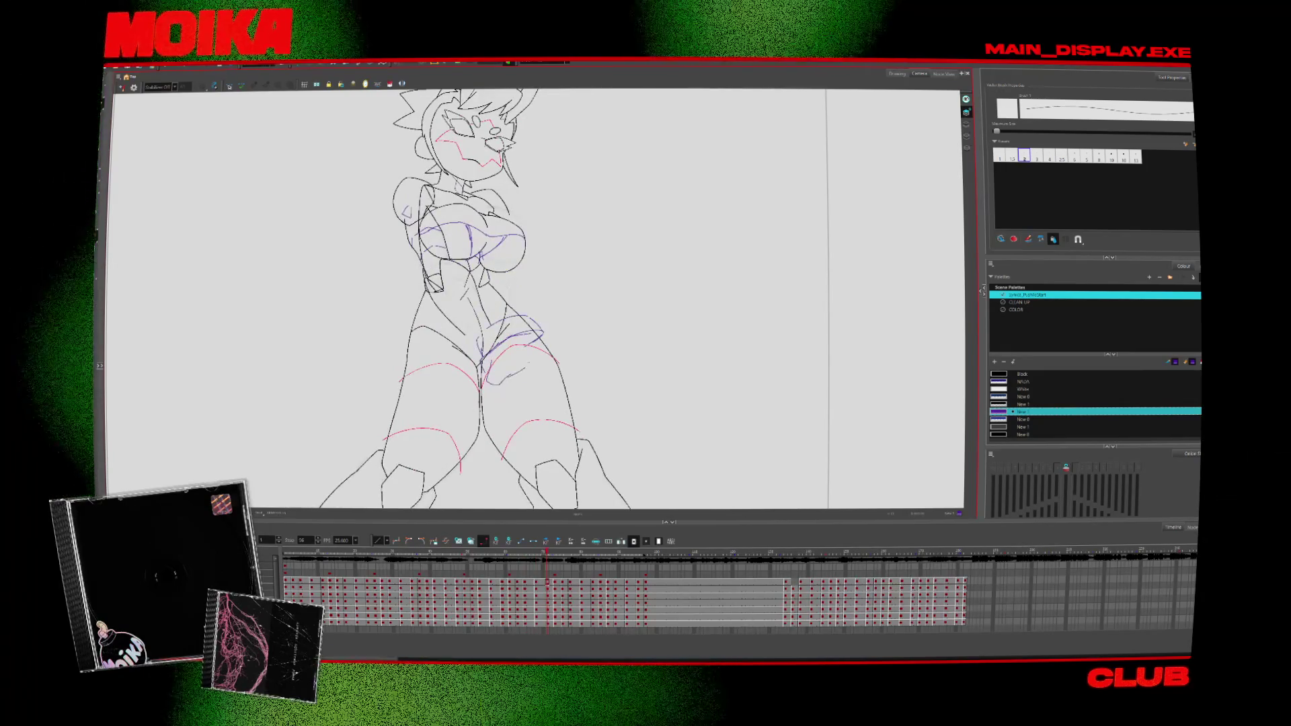
pyautogui.moveTo(511, 260); pyautogui.dragTo(520, 293)
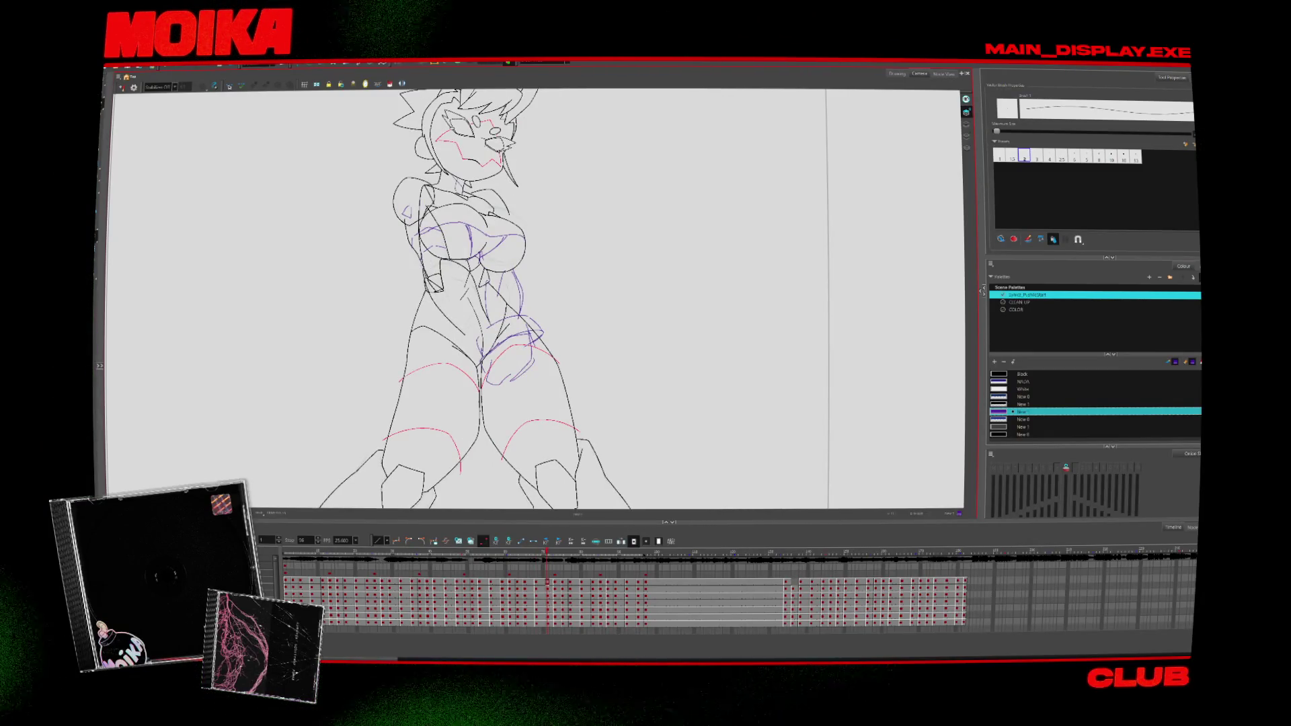
pyautogui.press(',')
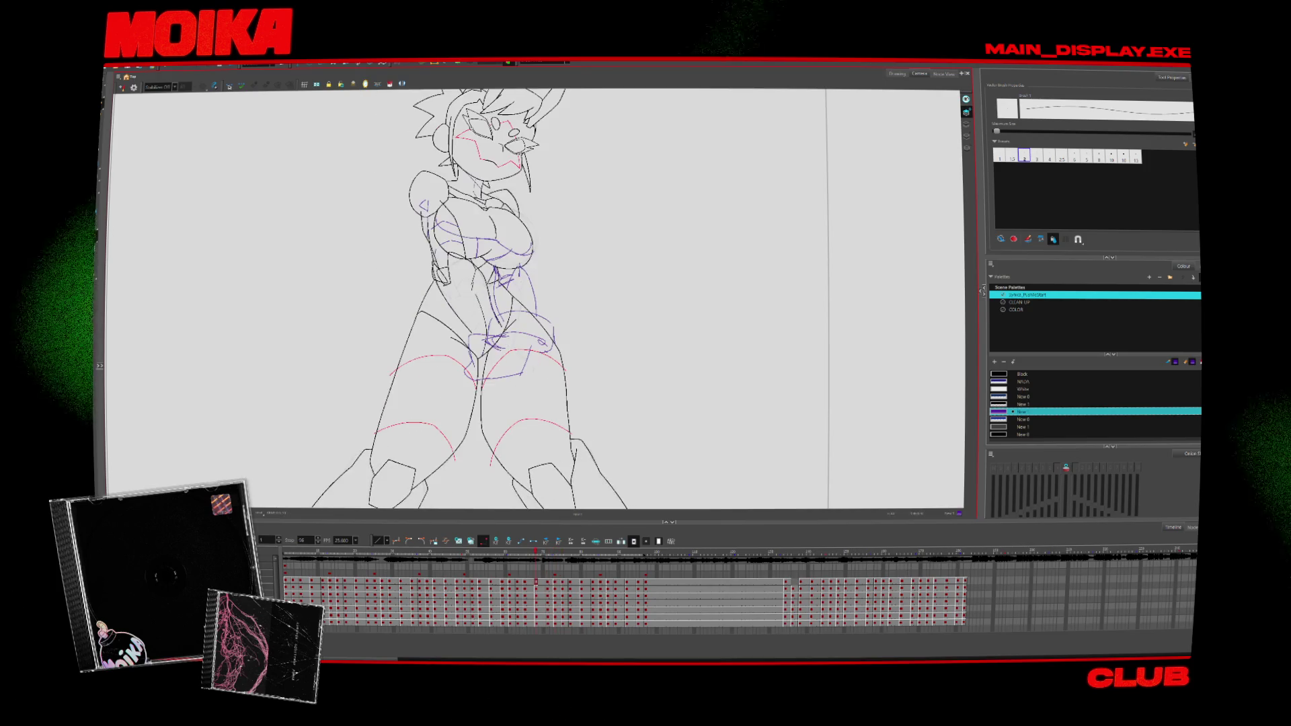
pyautogui.press('.')
pyautogui.press(',')
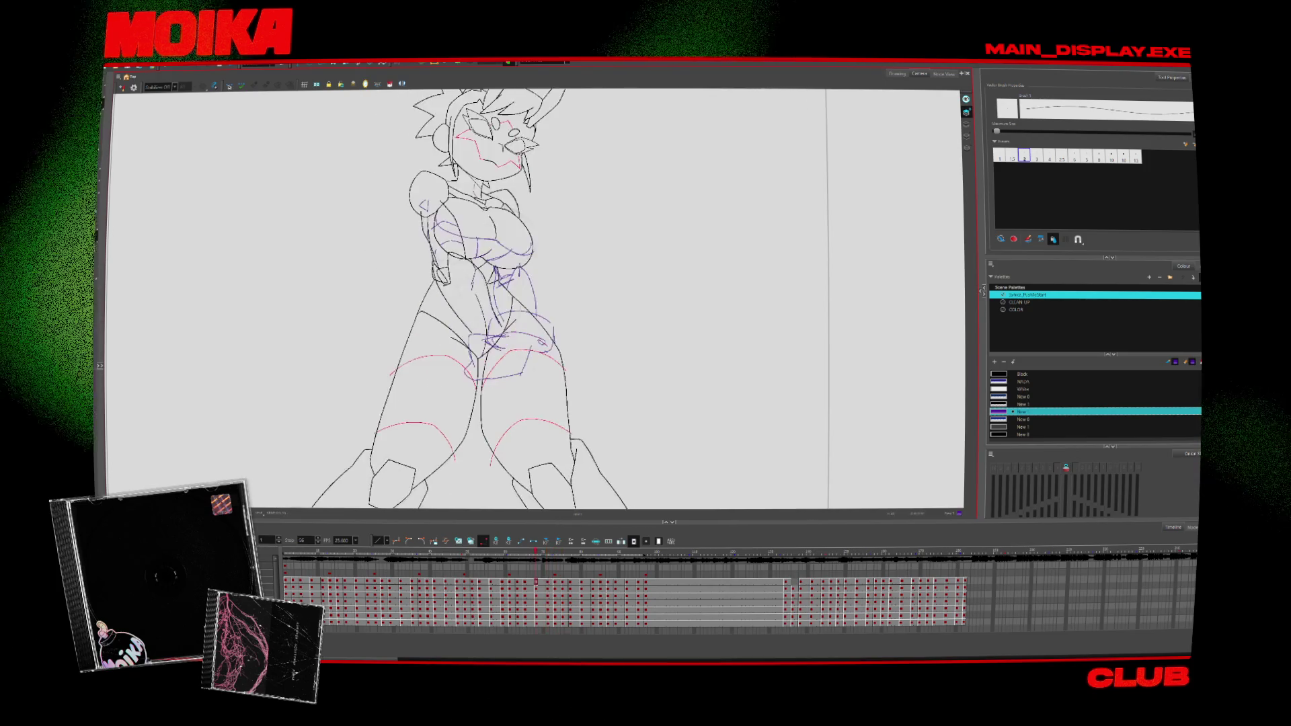
pyautogui.press('.')
pyautogui.press(',')
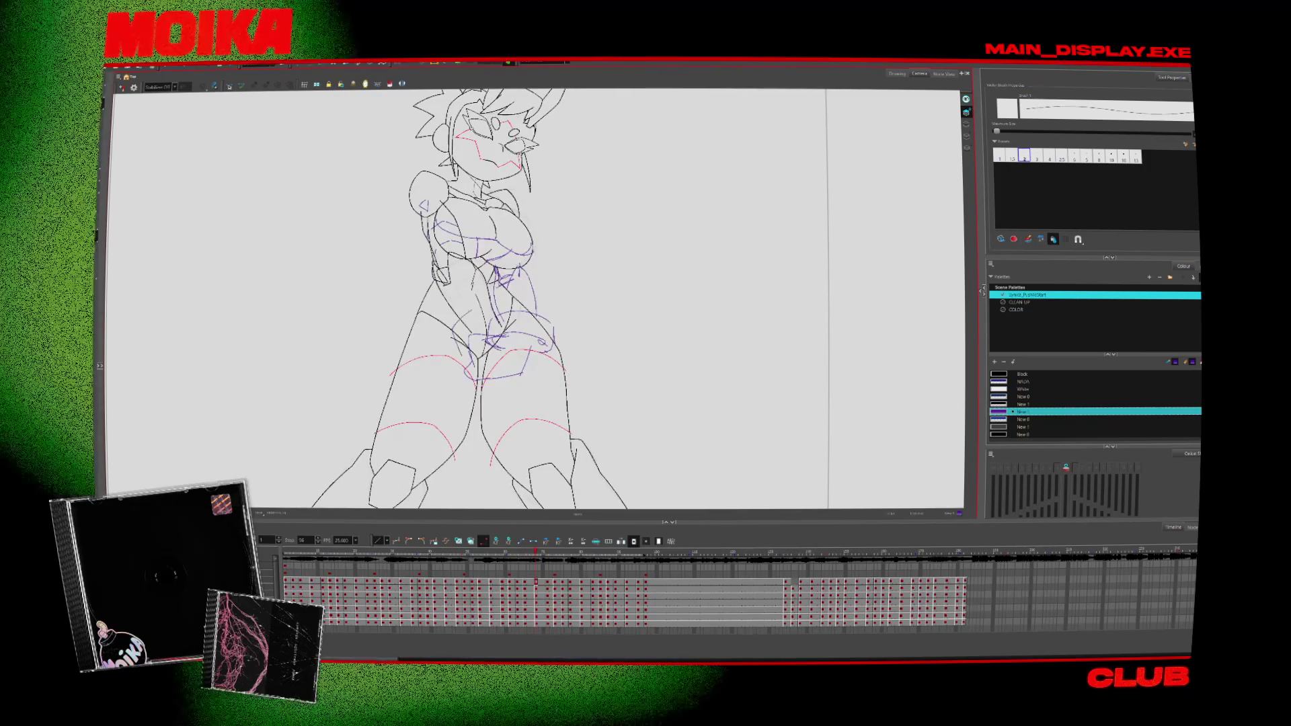
pyautogui.press('.')
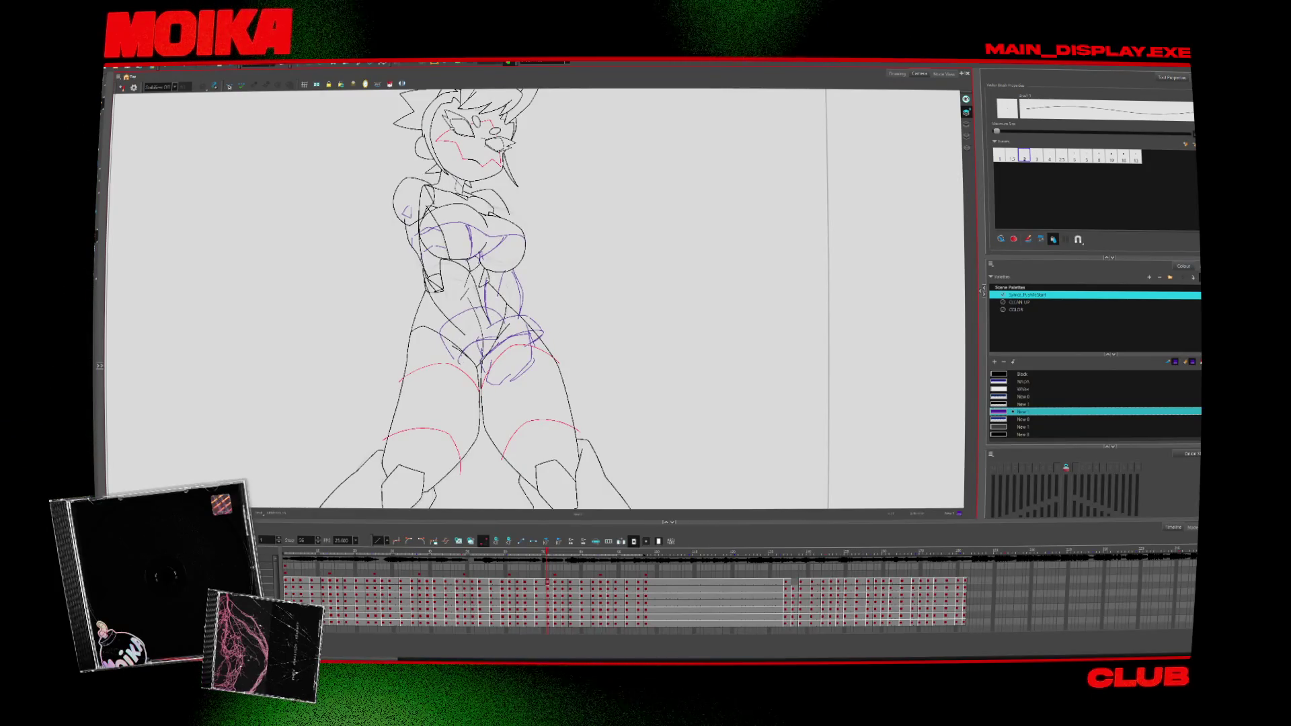
pyautogui.press(',')
pyautogui.press('.')
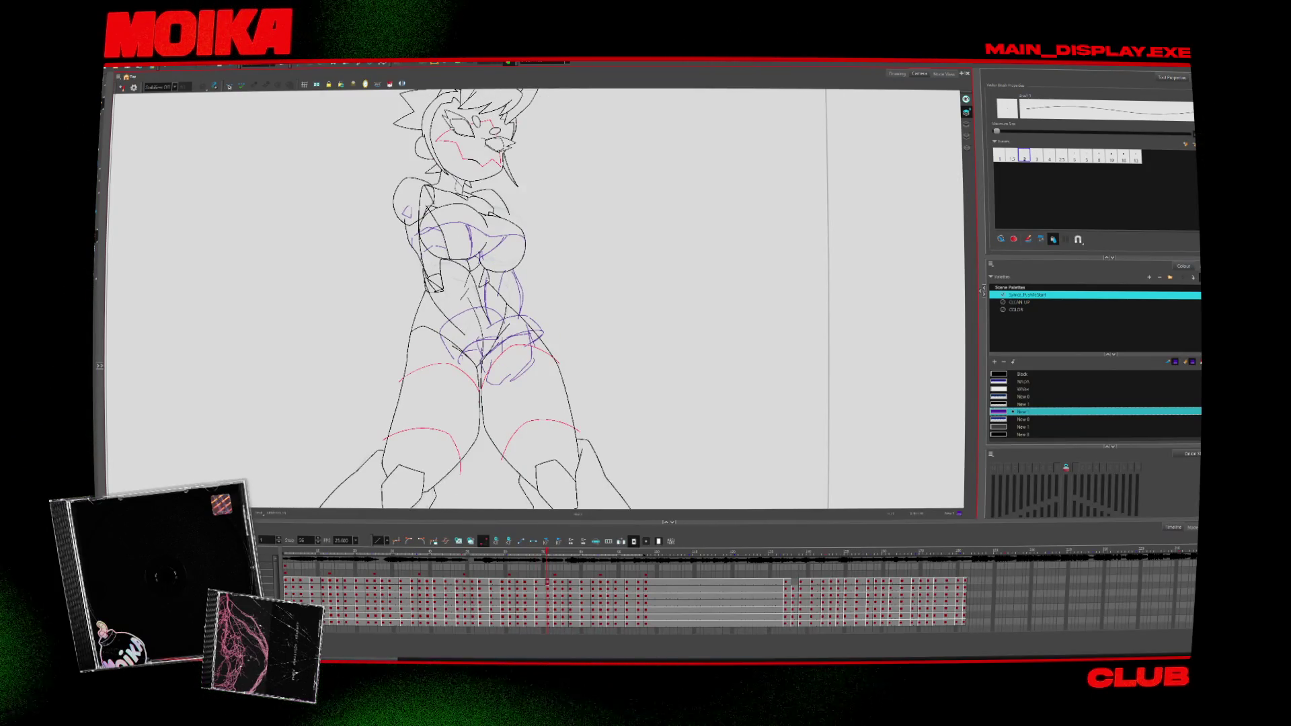
# Step: Step forward through the next several frames
pyautogui.press('.')
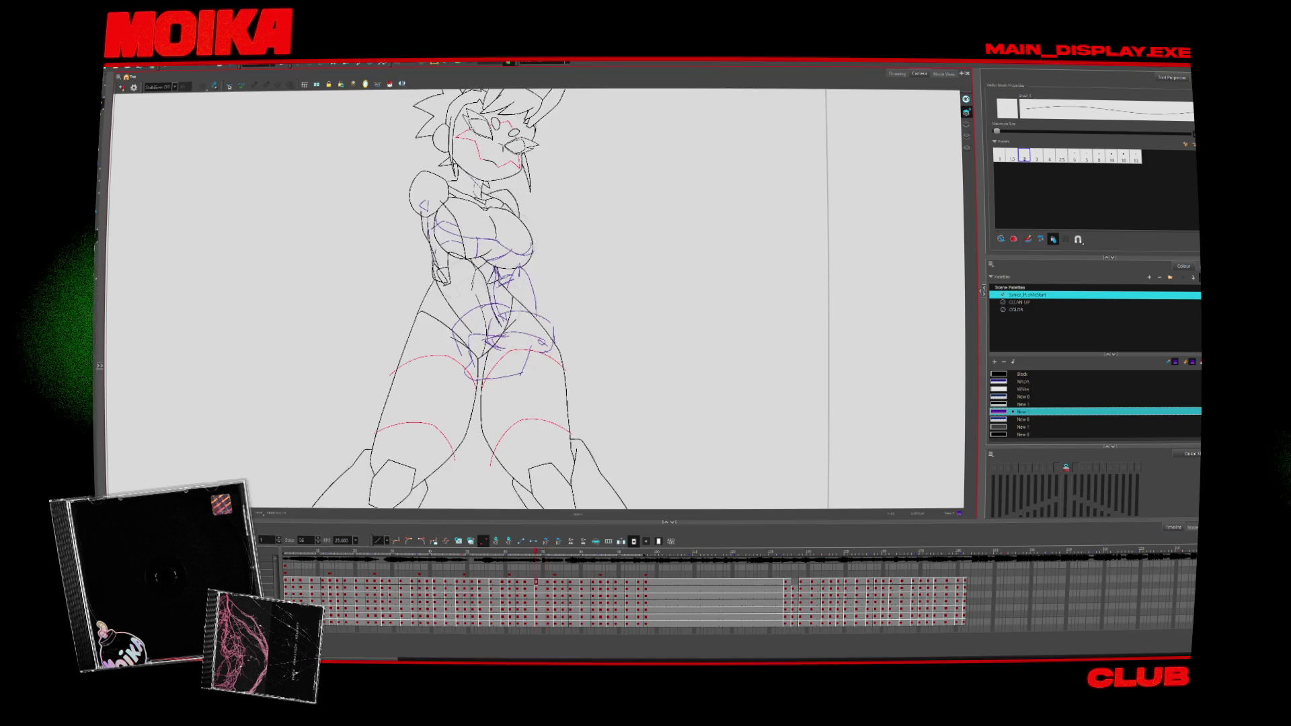
pyautogui.press('.')
pyautogui.press('.')
pyautogui.press('.')
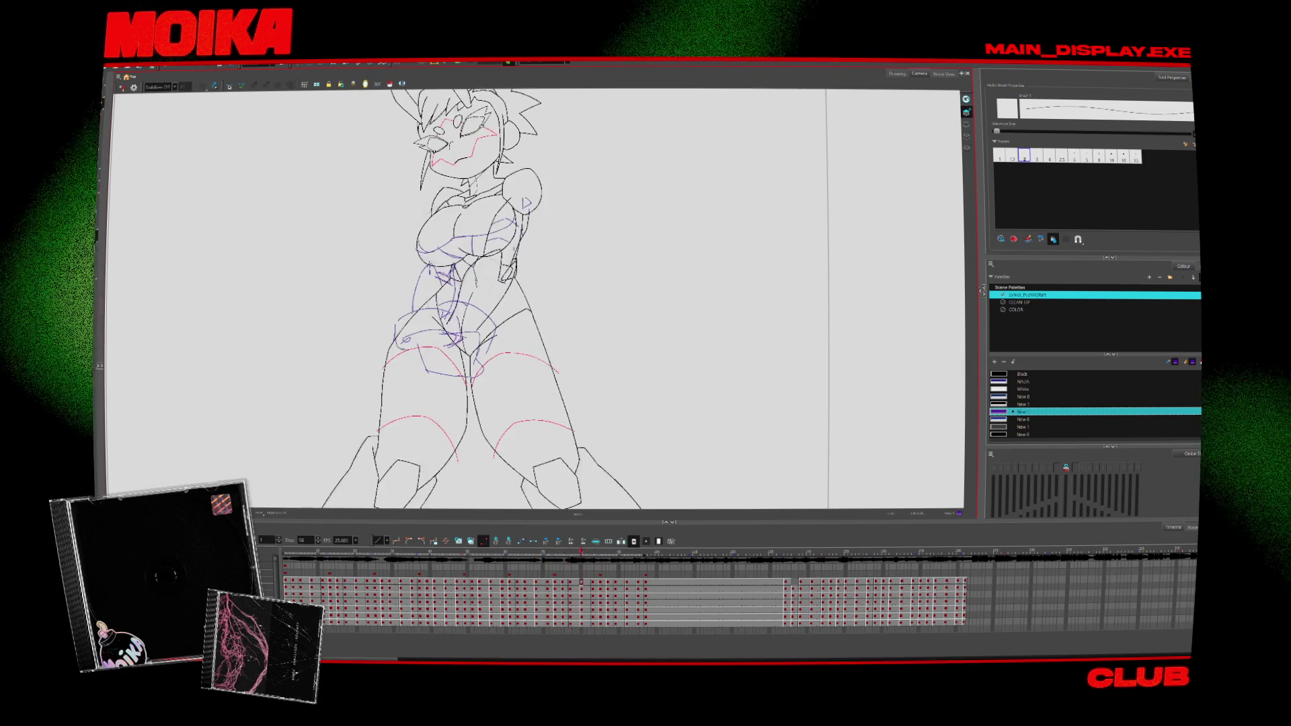
pyautogui.press('.')
pyautogui.press('.')
pyautogui.press('.')
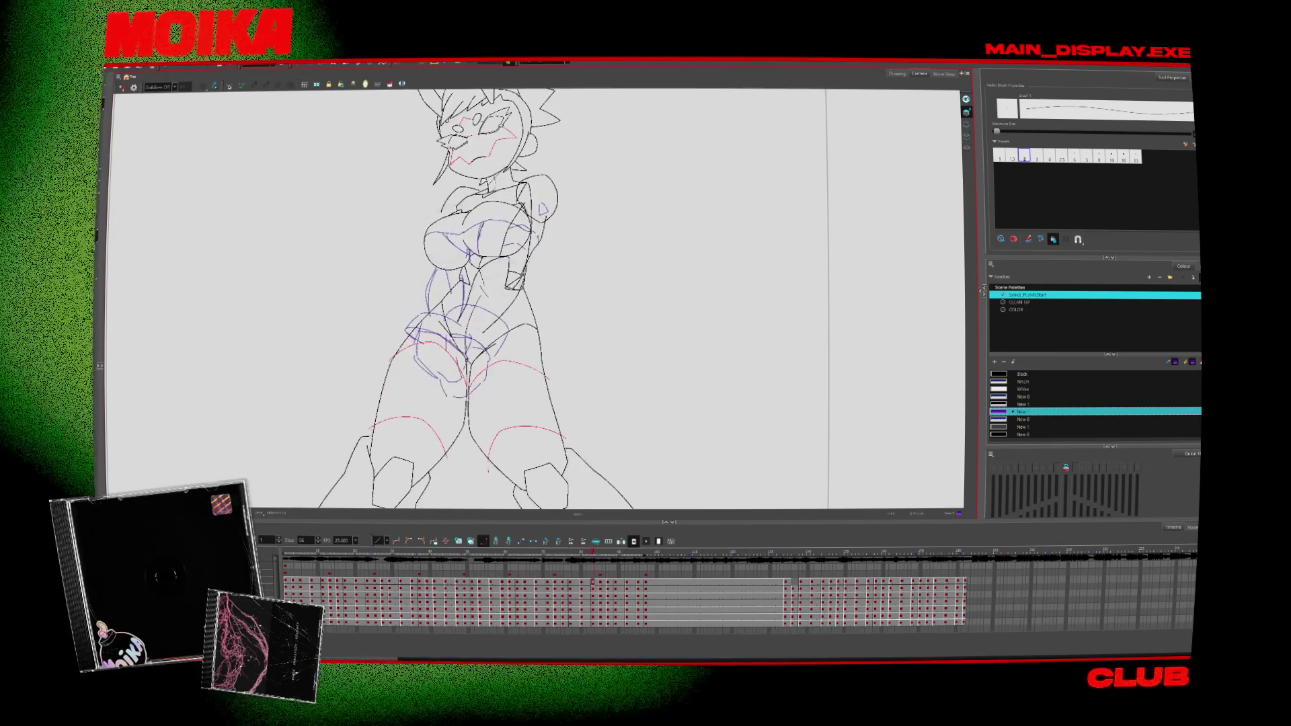
pyautogui.press('.')
pyautogui.press('.')
pyautogui.press('.')
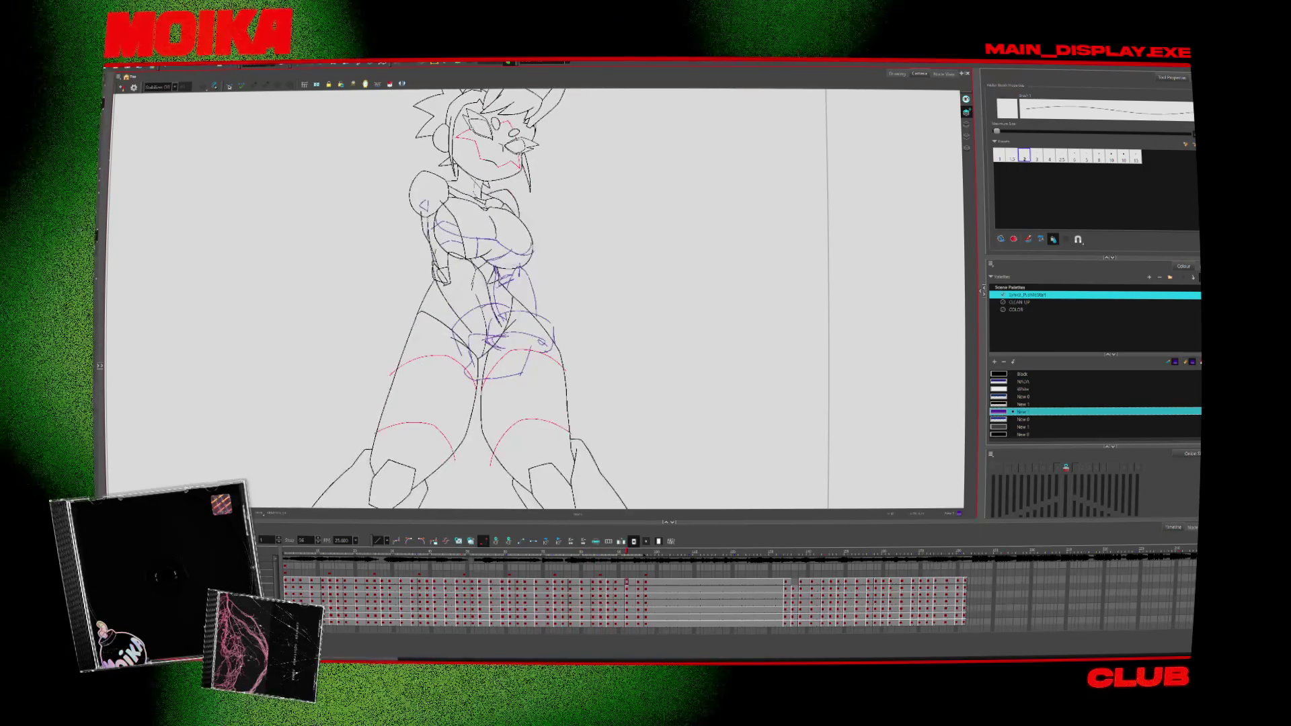
pyautogui.press('.')
pyautogui.press('.')
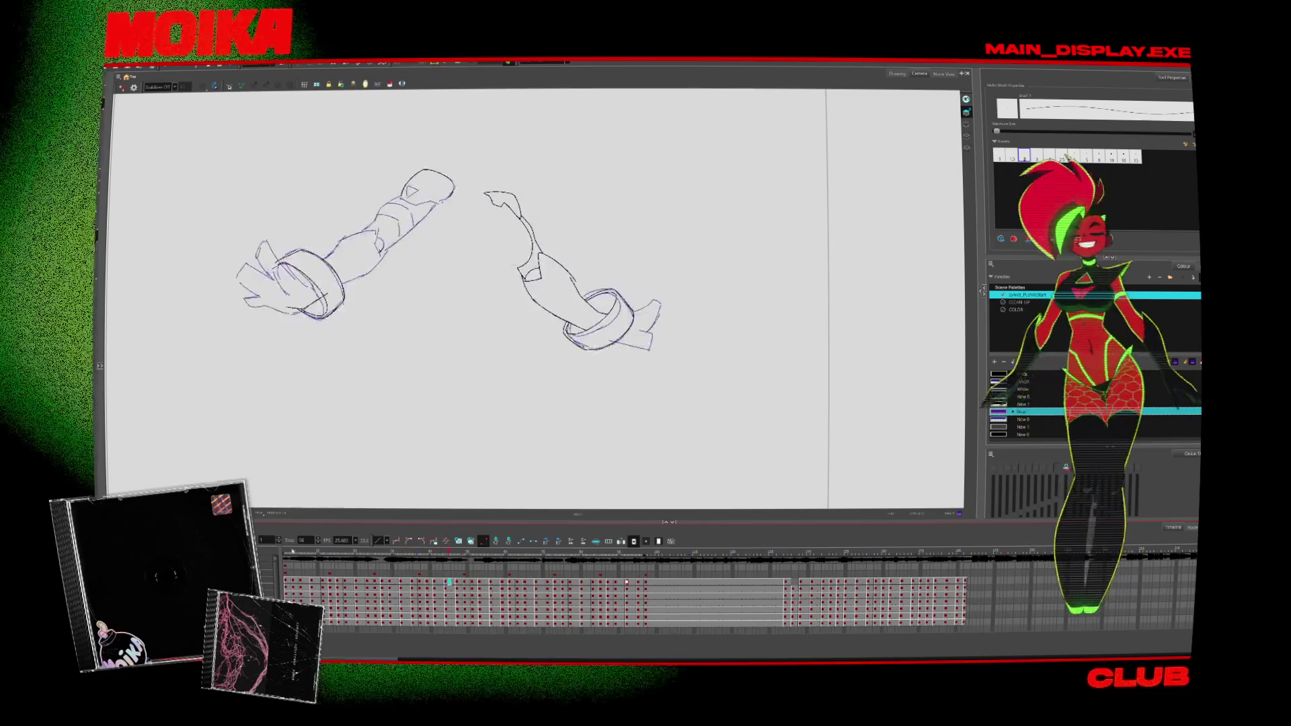
# Step: Select all the orange rough scribbles, delete them, and play the animation back
pyautogui.hotkey('alt', 's')
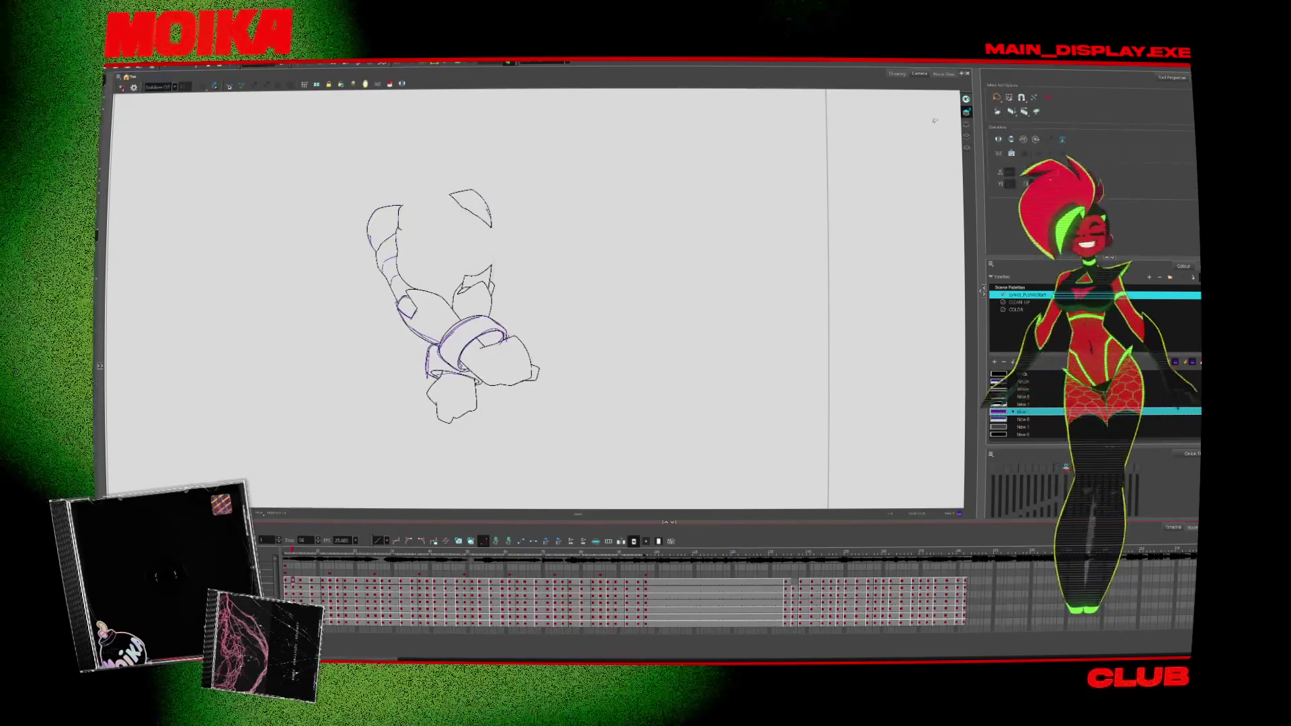
pyautogui.hotkey('ctrl', 'a')
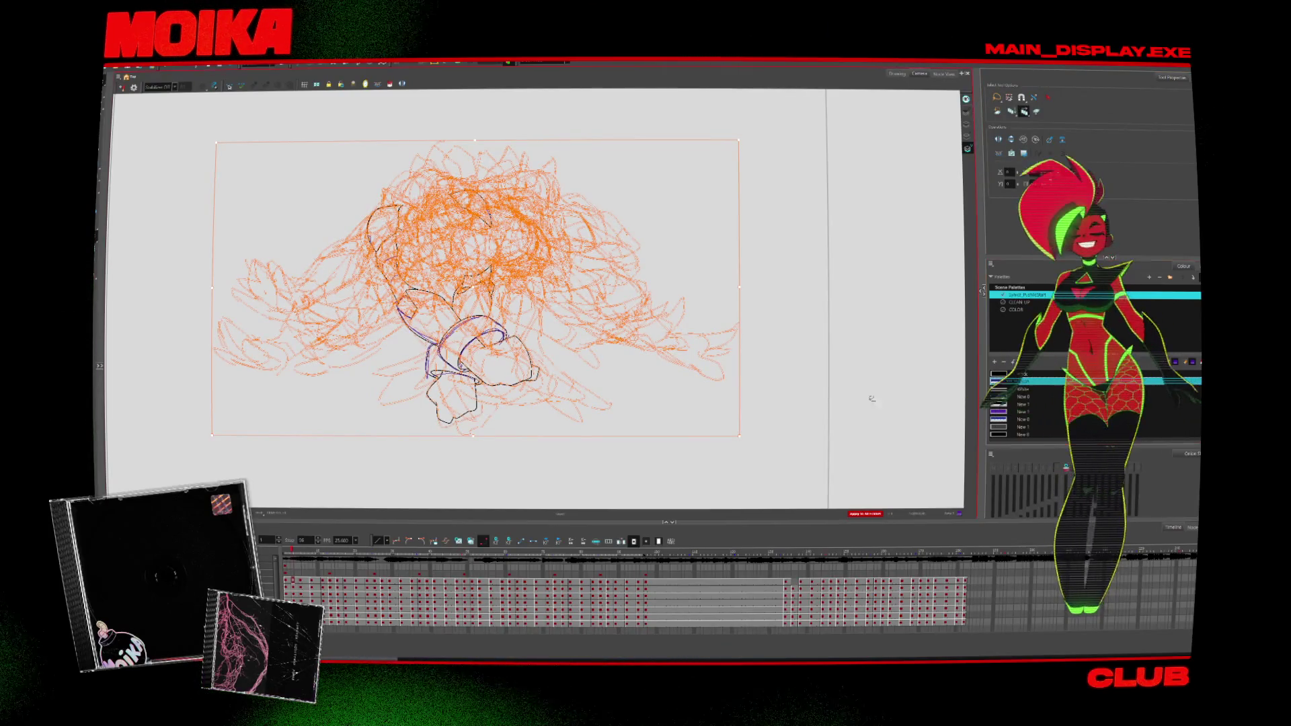
pyautogui.press('Delete')
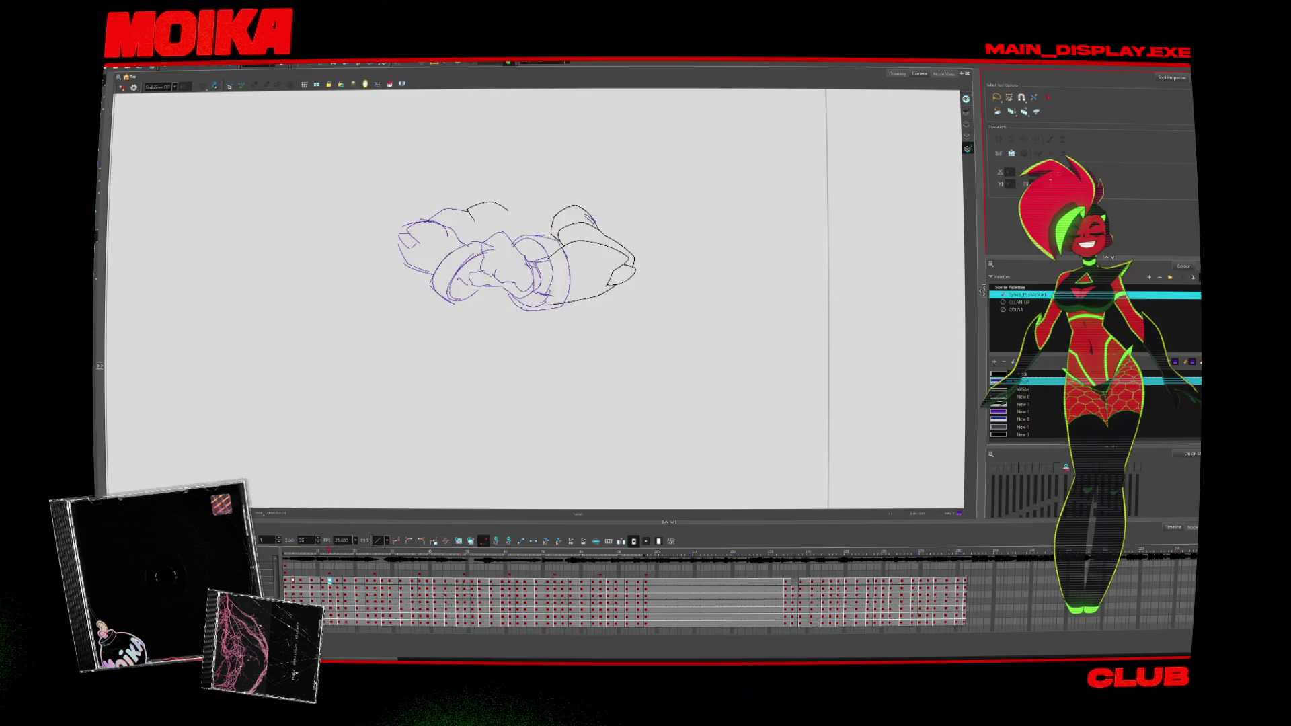
pyautogui.press('Return')
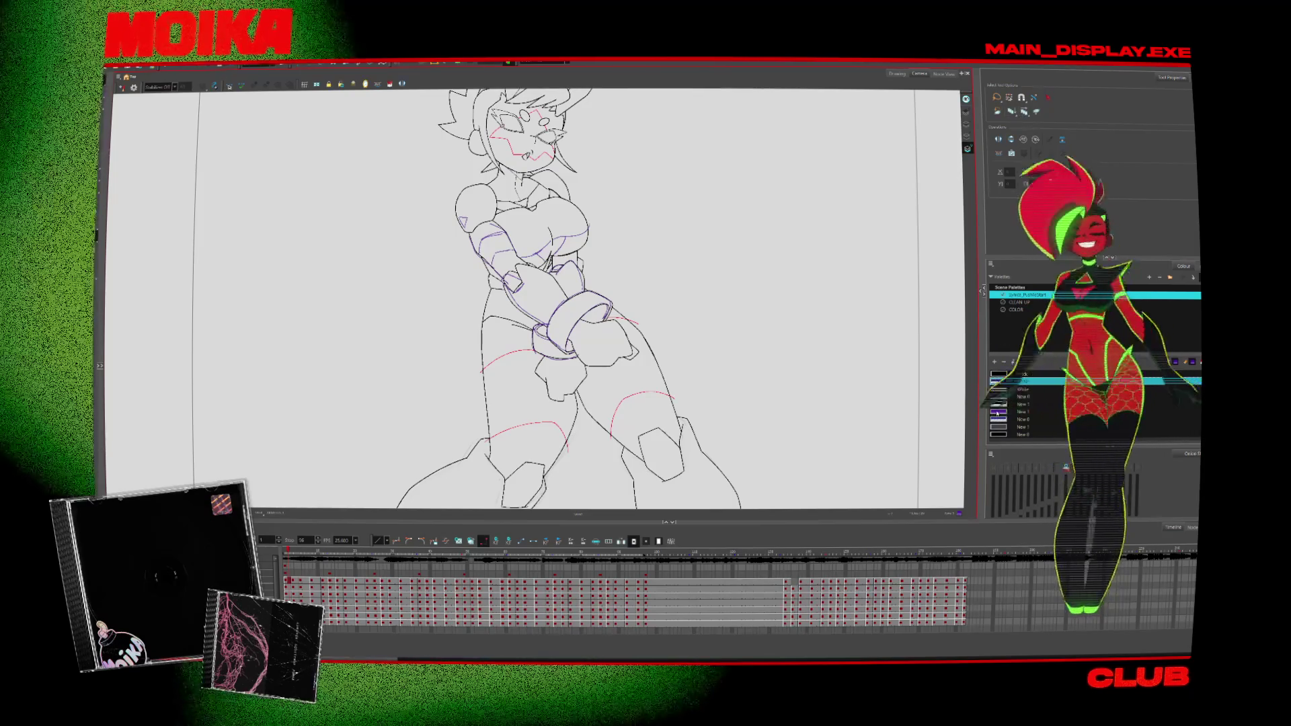
# Step: Lower the current palette swatch's alpha to about 53 and close the colour editor
pyautogui.doubleClick(999, 411)
pyautogui.moveTo(726, 362); pyautogui.dragTo(714, 361)
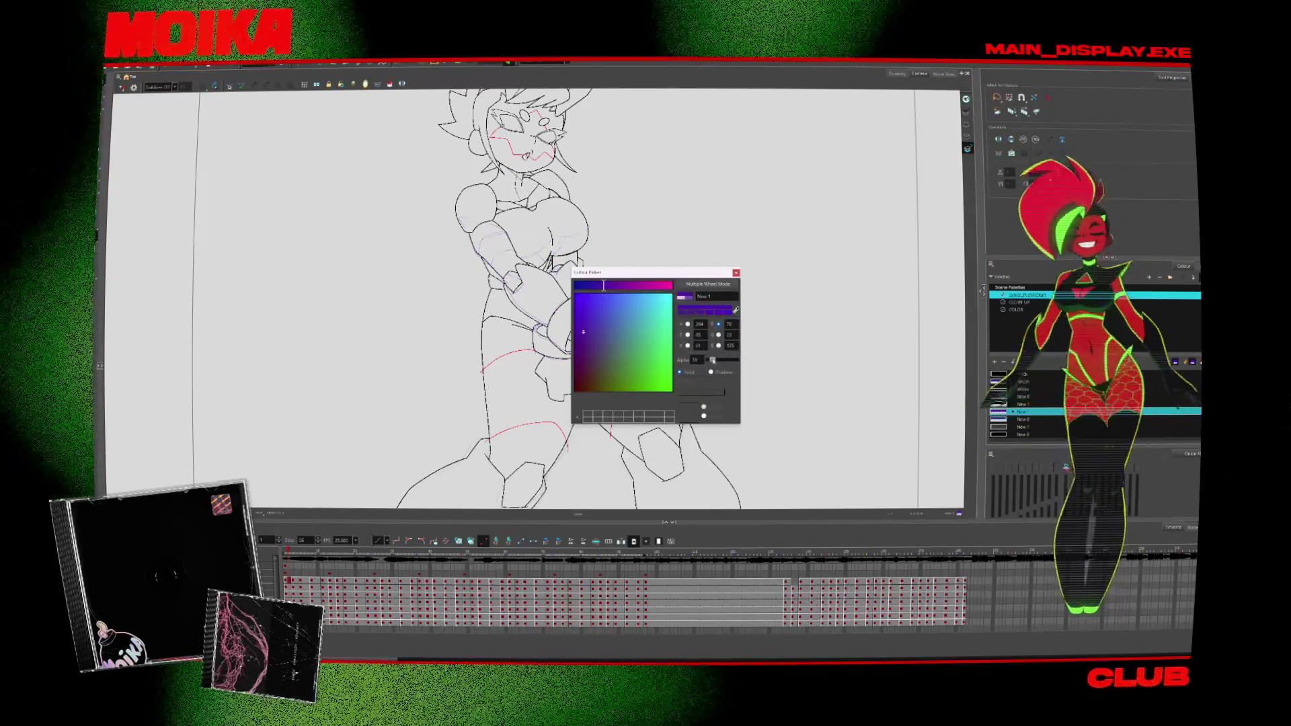
pyautogui.click(735, 273)
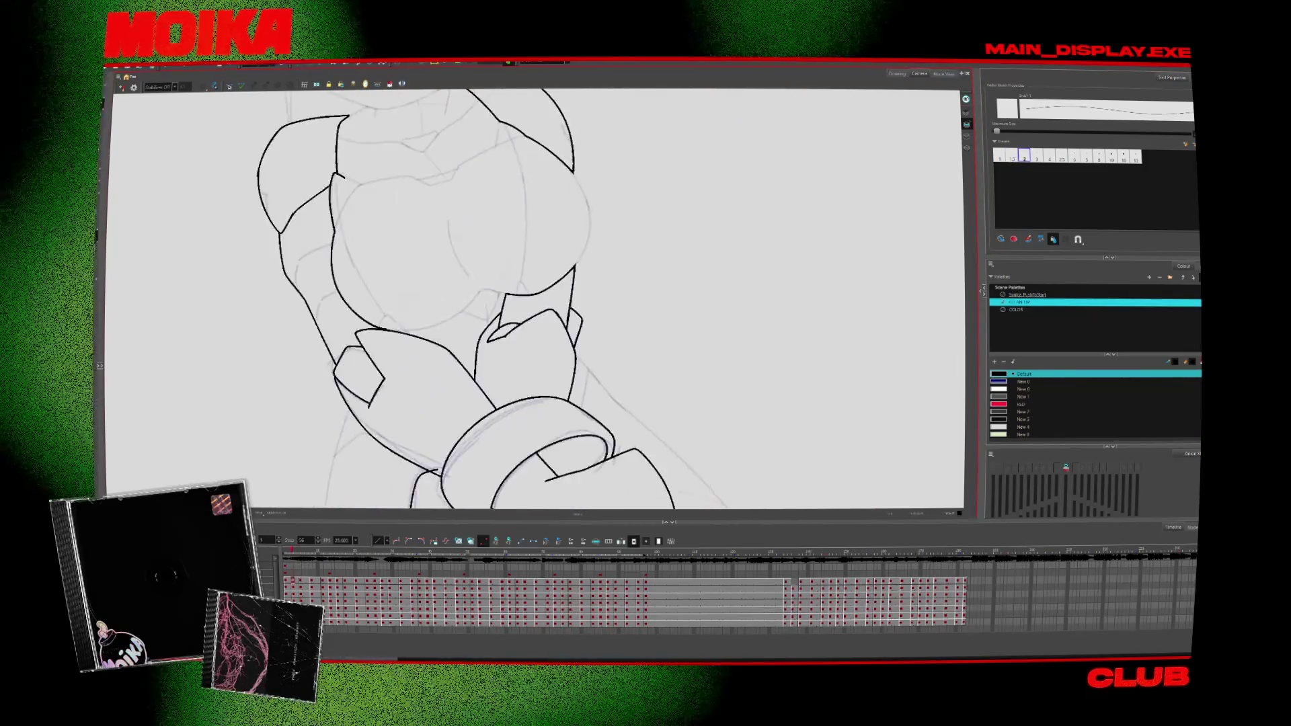
# Step: Go to the next drawing, centre the cuff rings, and flip frames to compare the line art
pyautogui.press('.')
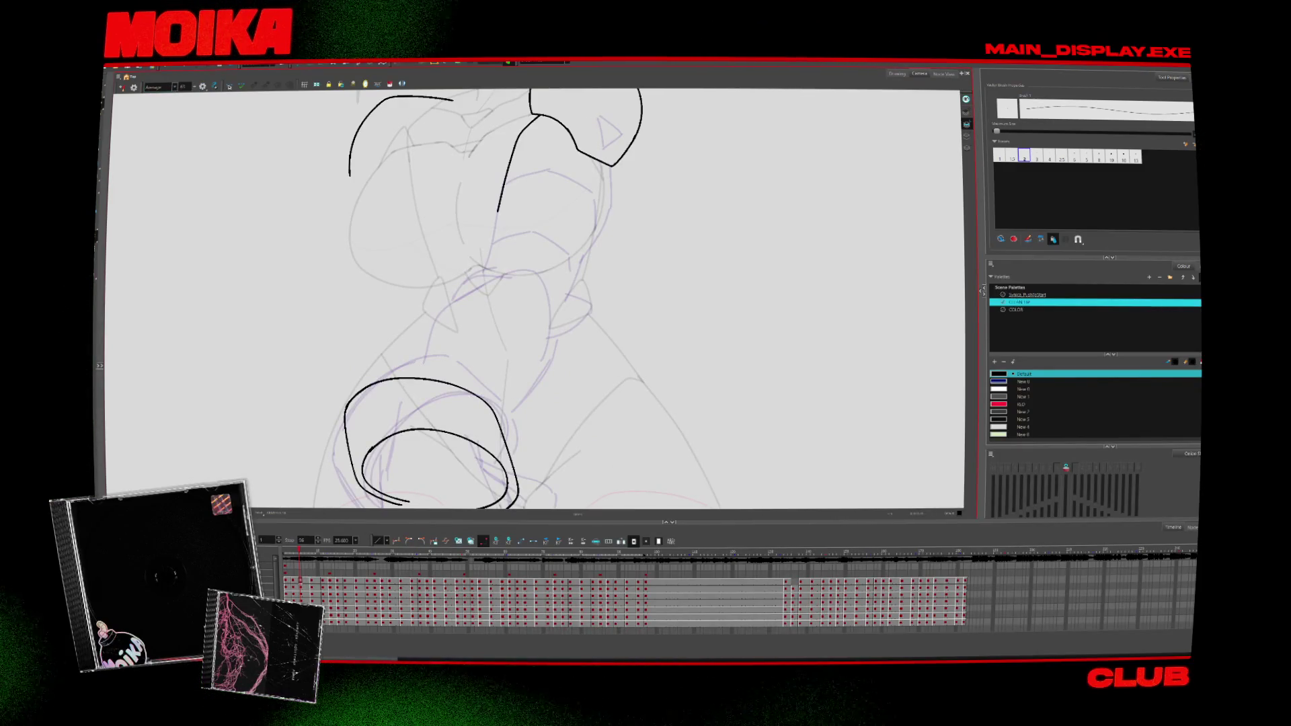
pyautogui.moveTo(487, 453); pyautogui.dragTo(536, 339)
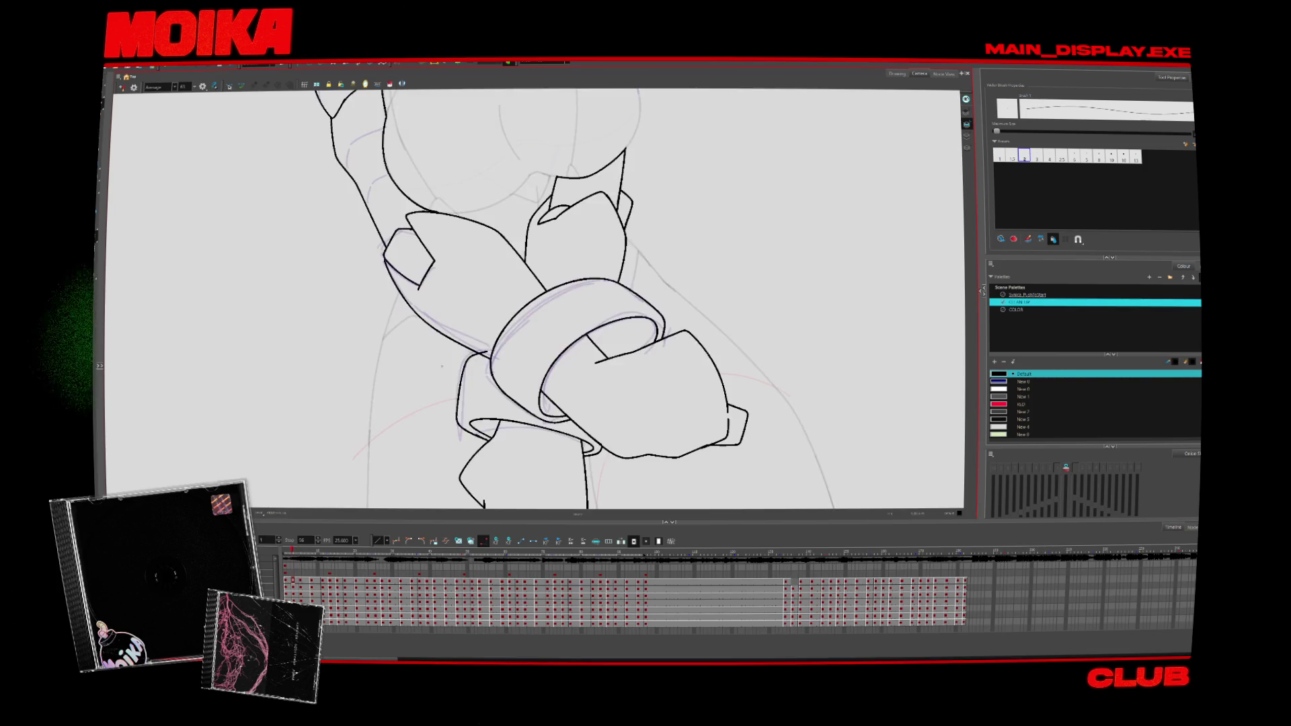
pyautogui.press(',')
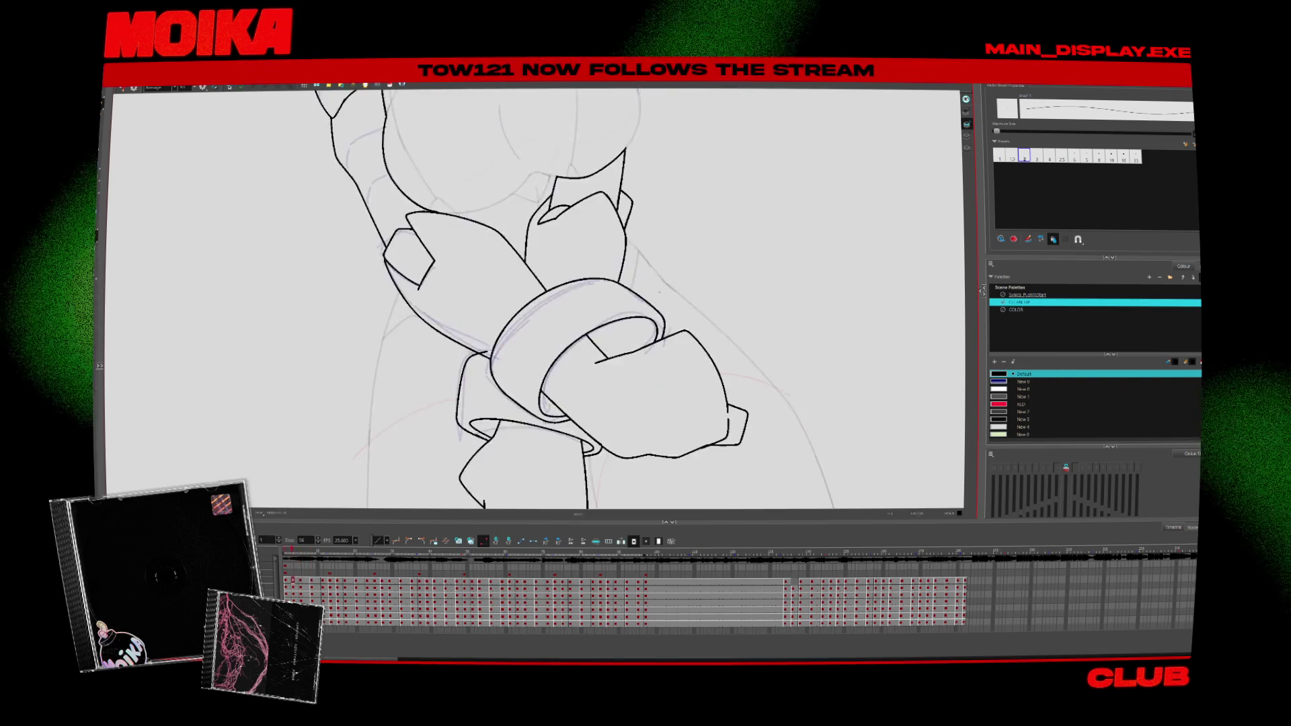
pyautogui.press('.')
pyautogui.press(',')
pyautogui.hotkey('alt', 's')
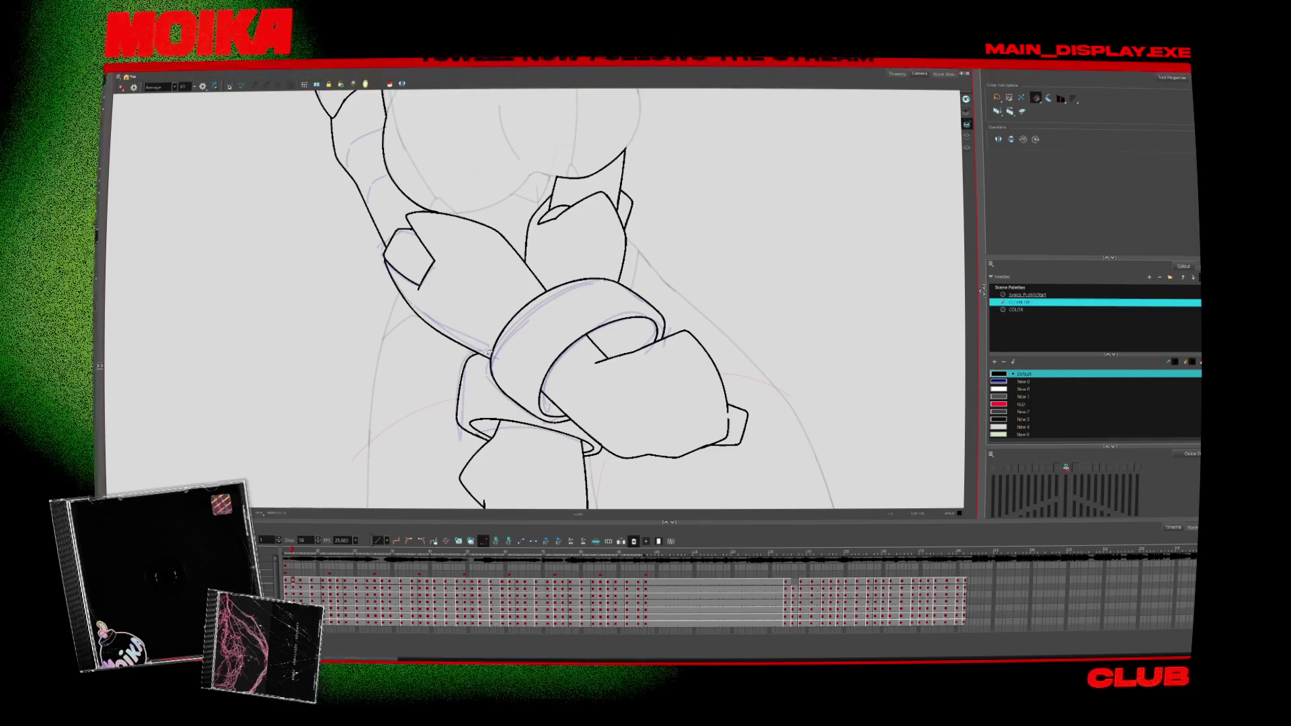
pyautogui.hotkey('alt', 'b')
pyautogui.press('.')
# Step: Ink a black curve over the cuff, undo it, and zoom in
pyautogui.moveTo(432, 359); pyautogui.dragTo(455, 202)
pyautogui.hotkey('ctrl', 'z')
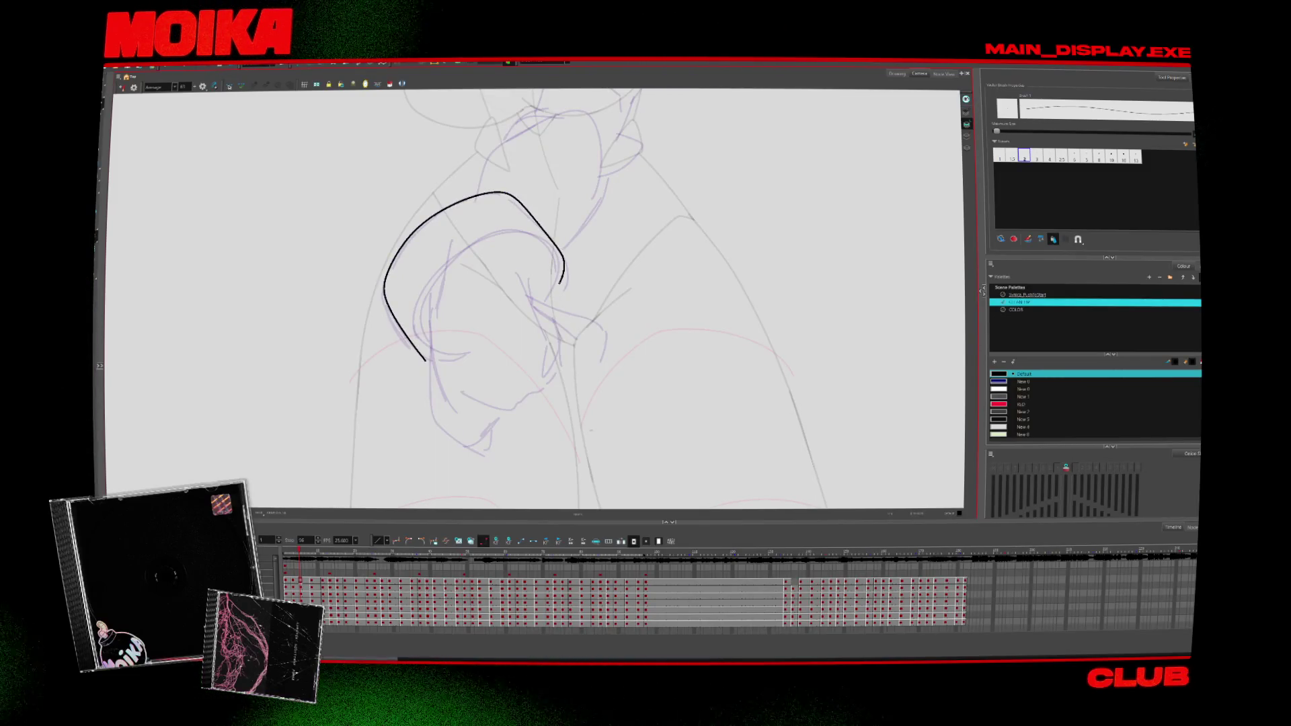
pyautogui.scroll(1, 535, 300)
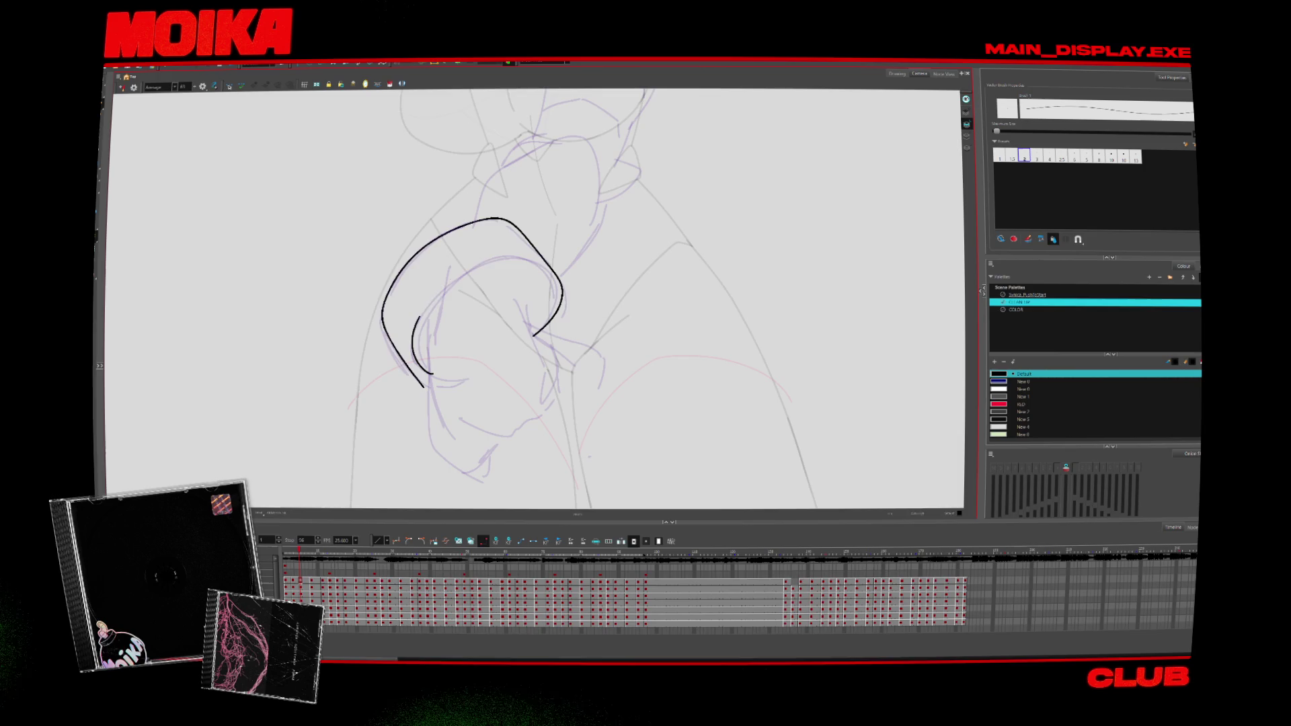
# Step: Ink the arc above the cuff and the lower-hand curves across the next drawings
pyautogui.press('.')
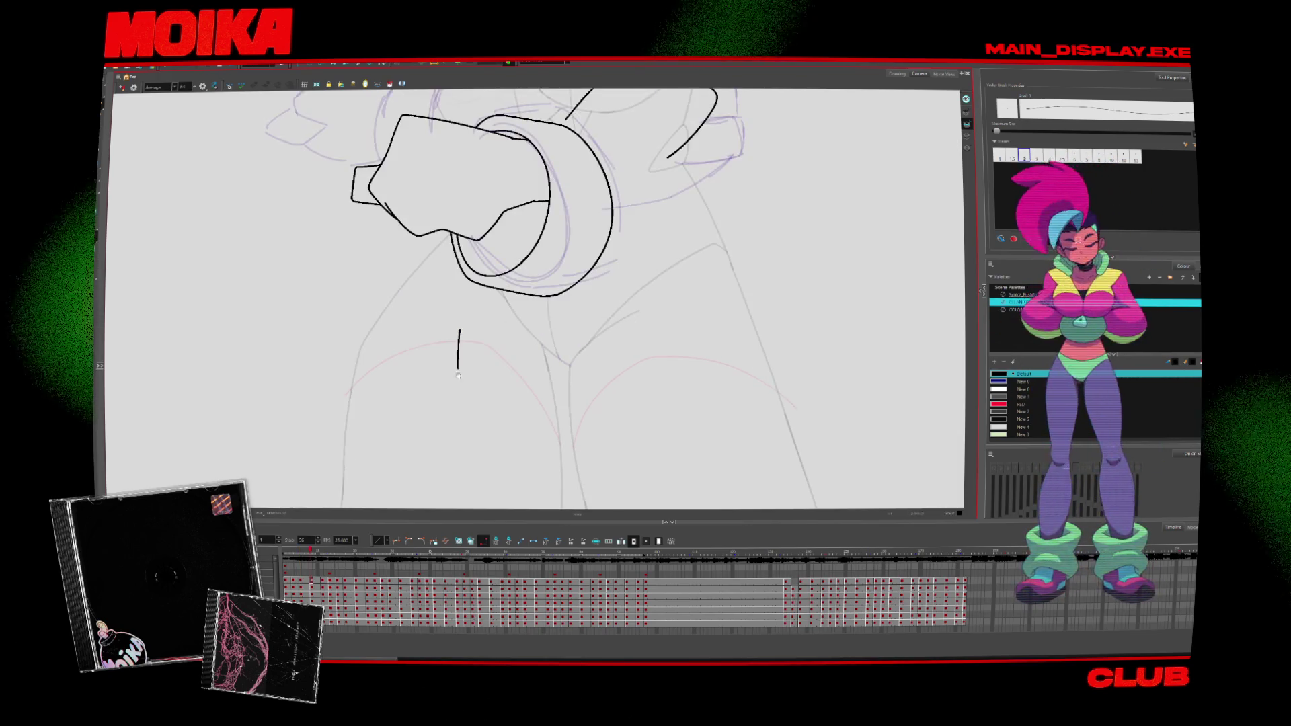
pyautogui.scroll(2, 535, 299)
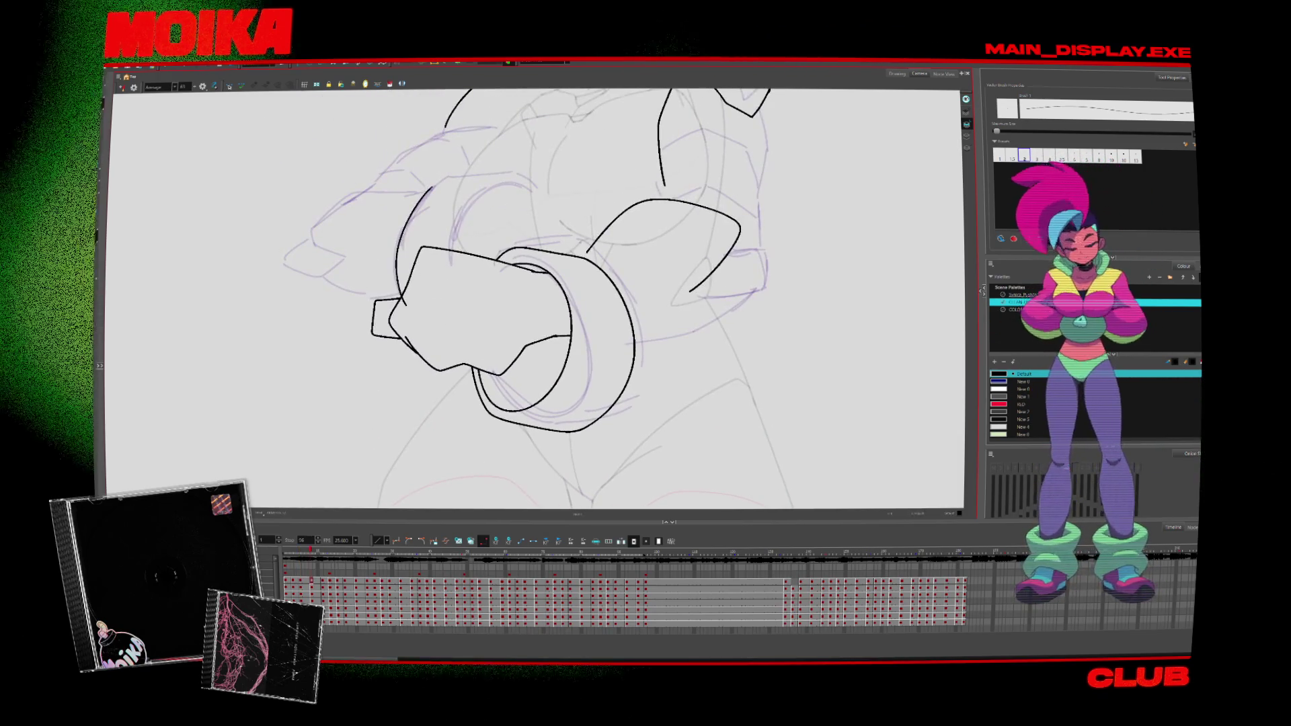
pyautogui.moveTo(405, 304); pyautogui.dragTo(554, 220)
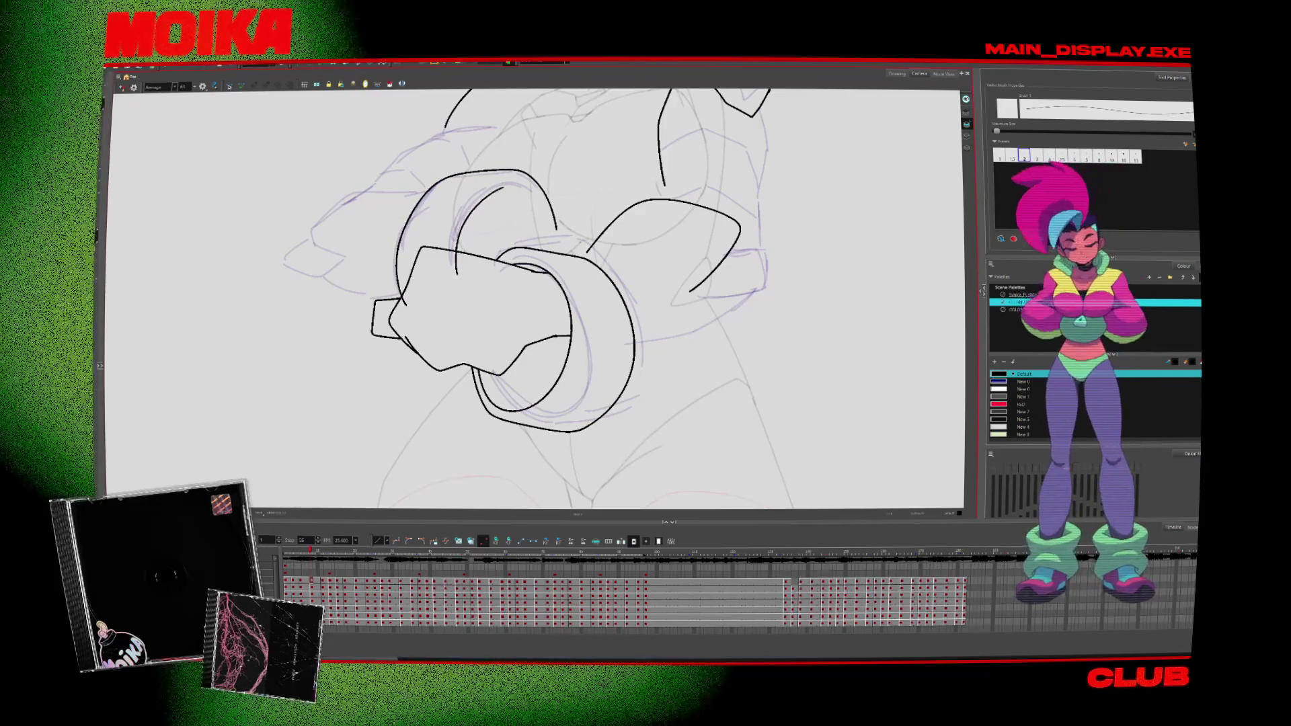
pyautogui.press('.')
pyautogui.scroll(2, 535, 299)
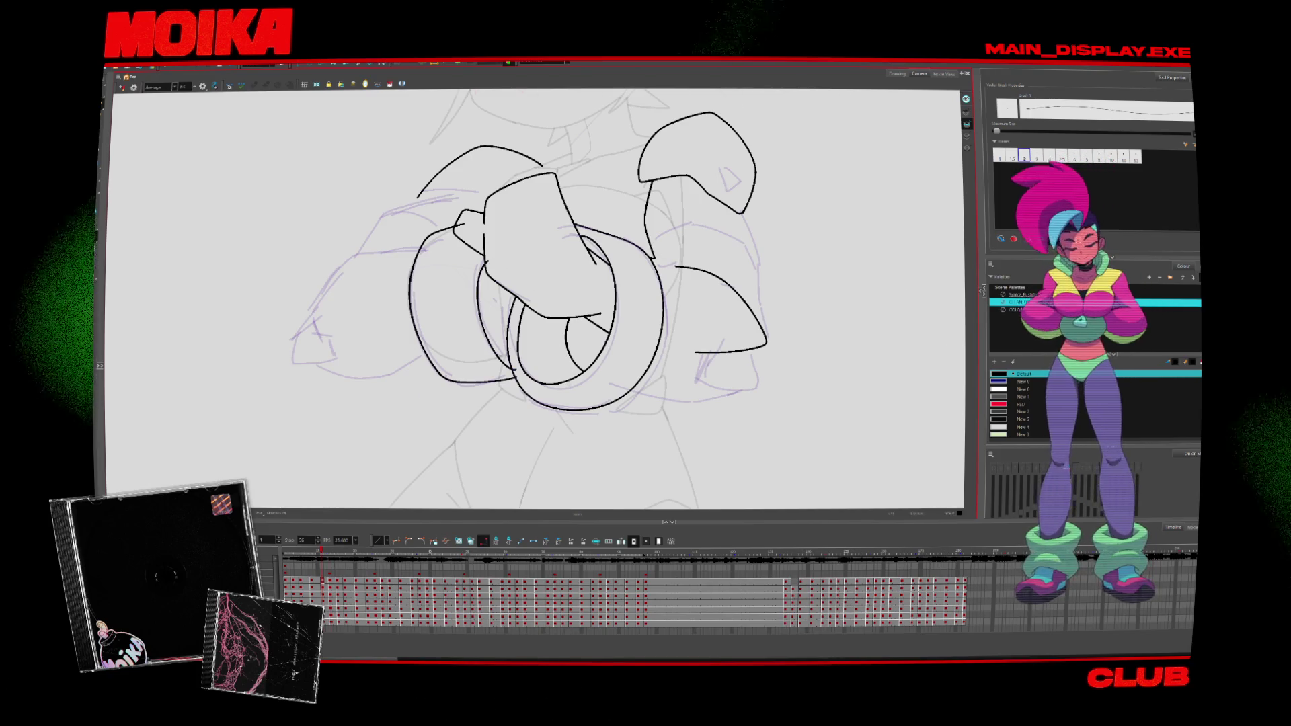
pyautogui.press('.')
pyautogui.moveTo(524, 333); pyautogui.dragTo(558, 410)
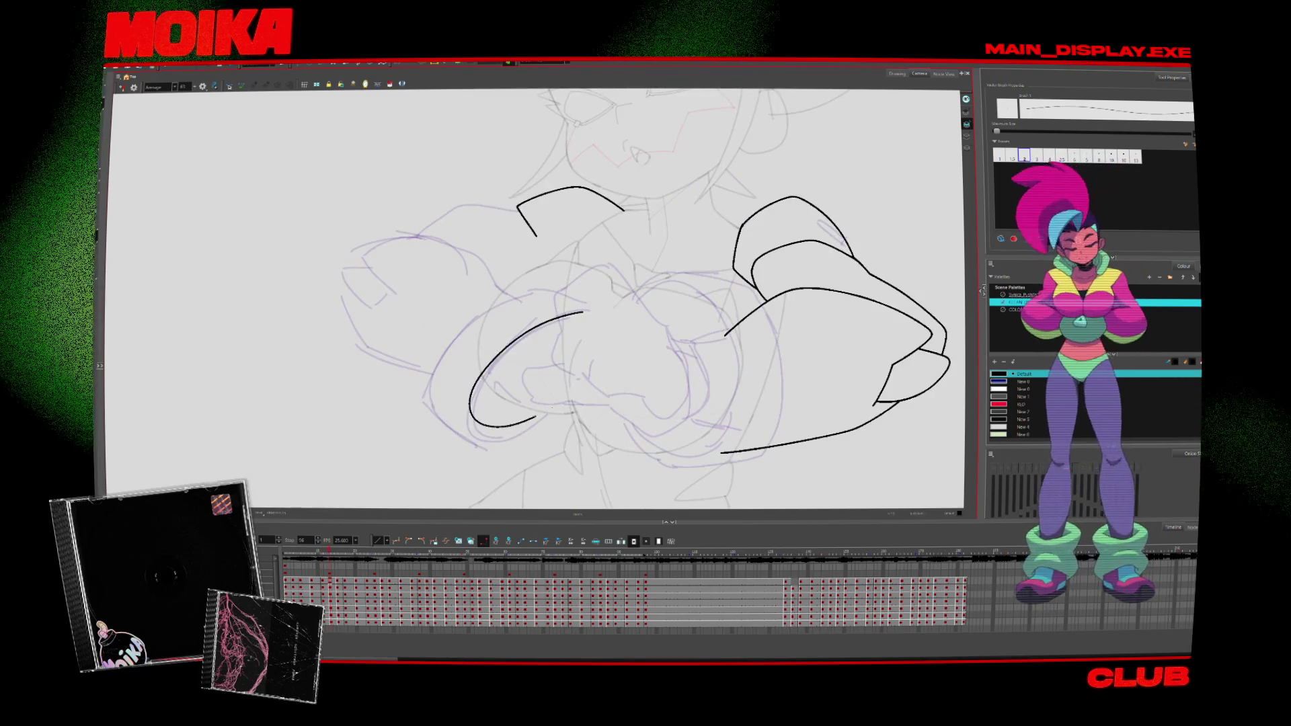
pyautogui.moveTo(434, 370); pyautogui.dragTo(557, 412)
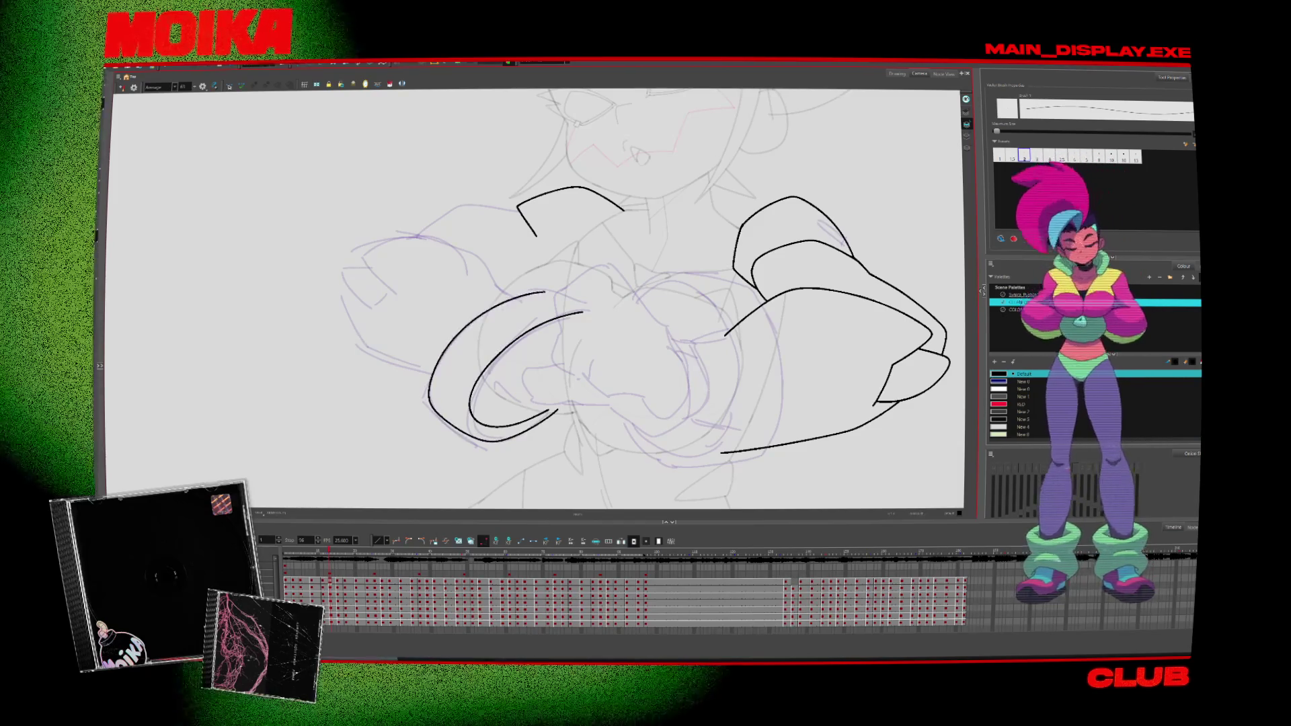
# Step: On the next drawing, ink the right arm curve, a shoulder stroke and the left cuff's inner ring
pyautogui.press('.')
pyautogui.moveTo(719, 241); pyautogui.dragTo(845, 272)
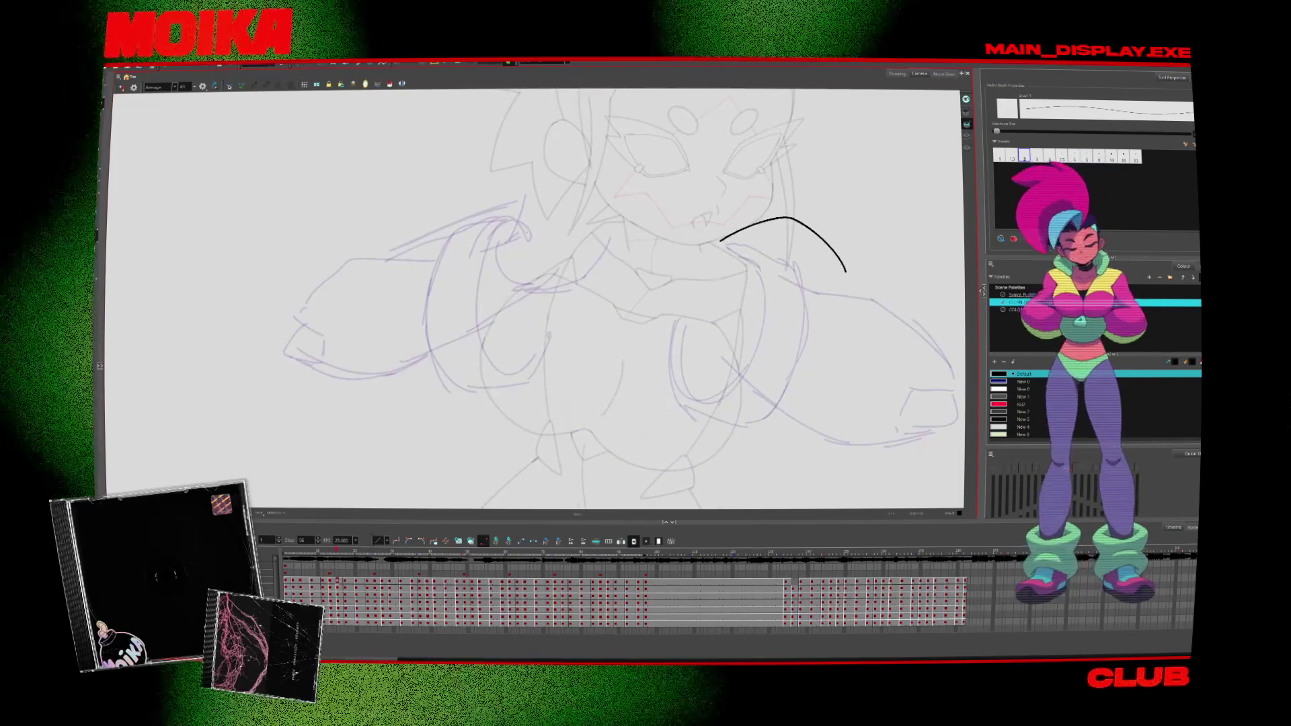
pyautogui.moveTo(519, 220); pyautogui.dragTo(529, 239)
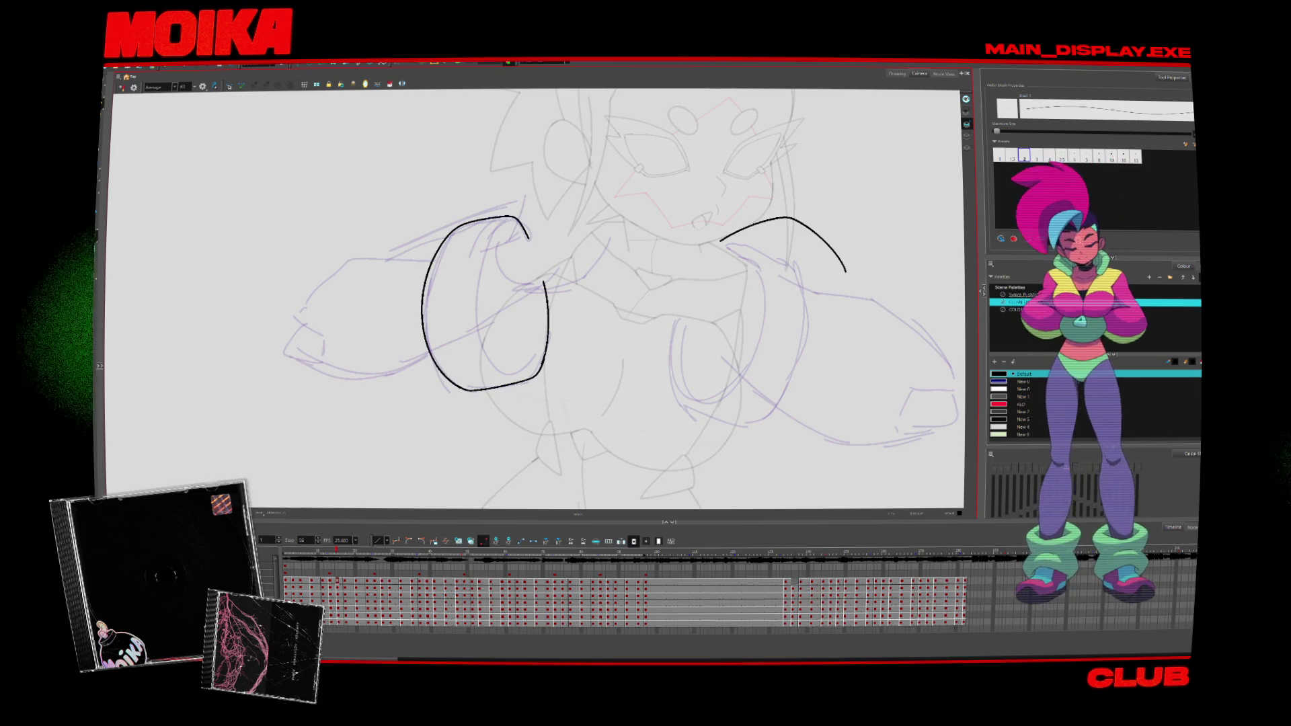
pyautogui.click(501, 386)
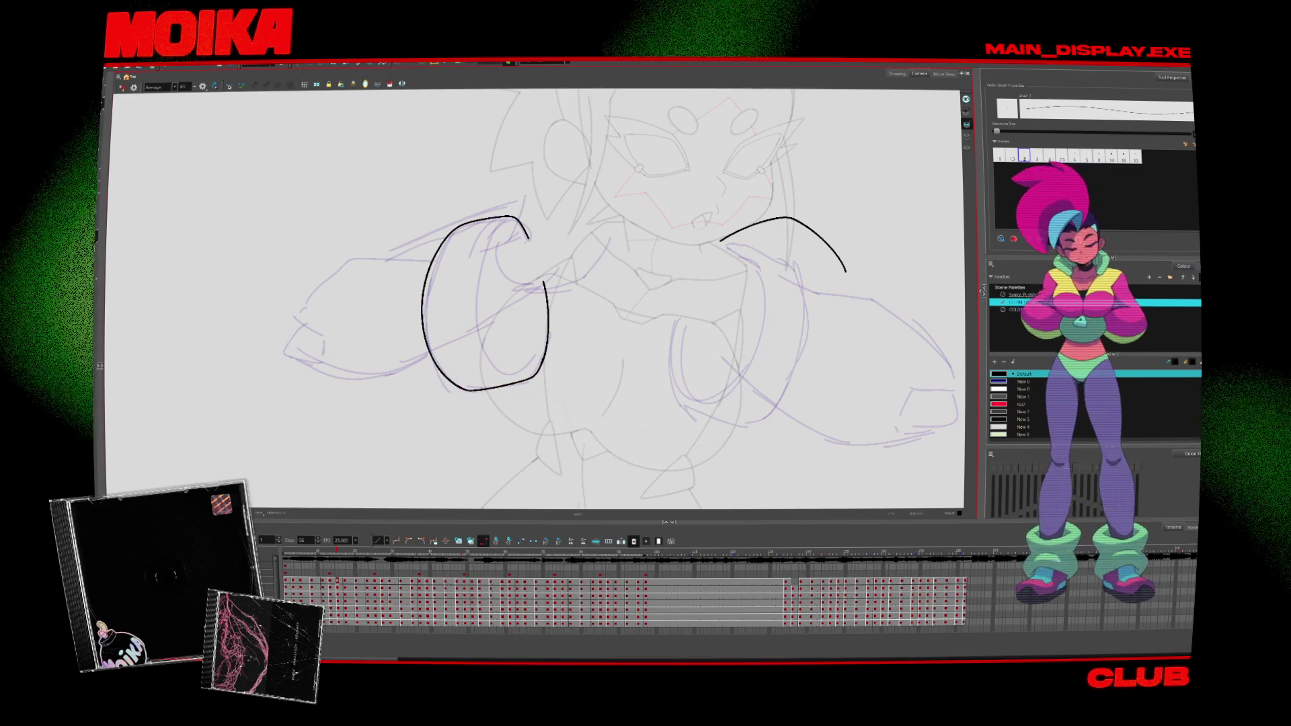
pyautogui.moveTo(528, 237); pyautogui.dragTo(527, 356)
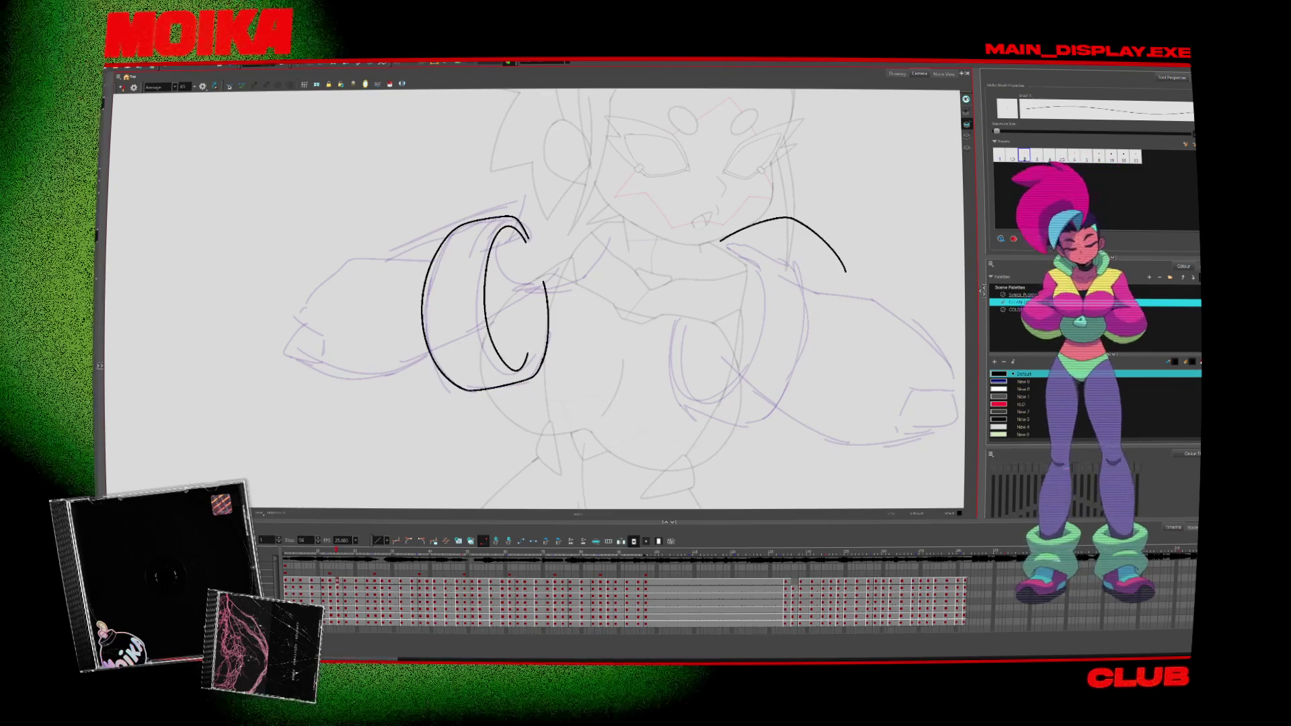
pyautogui.moveTo(537, 299); pyautogui.dragTo(525, 369)
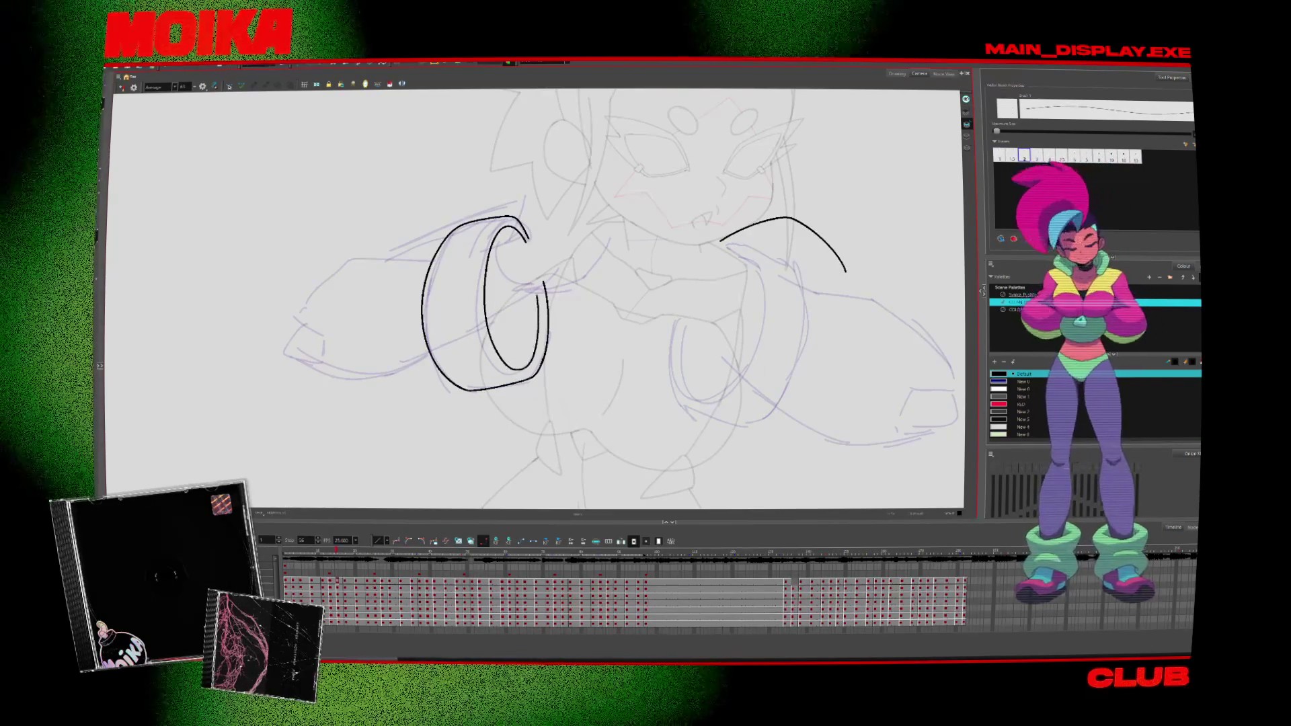
pyautogui.press('.')
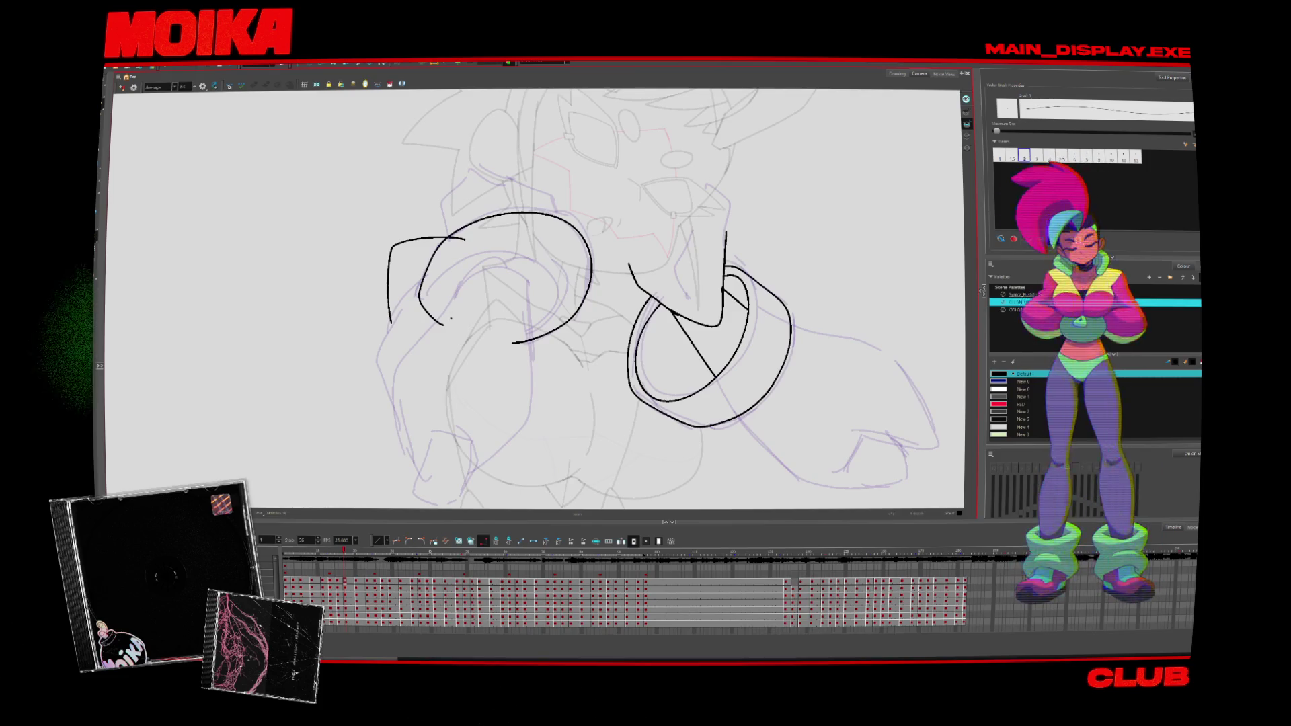
# Step: Ink the left cuff's inner arc, then the next drawing's outer cuff arc and oval ring
pyautogui.moveTo(450, 318); pyautogui.dragTo(546, 320)
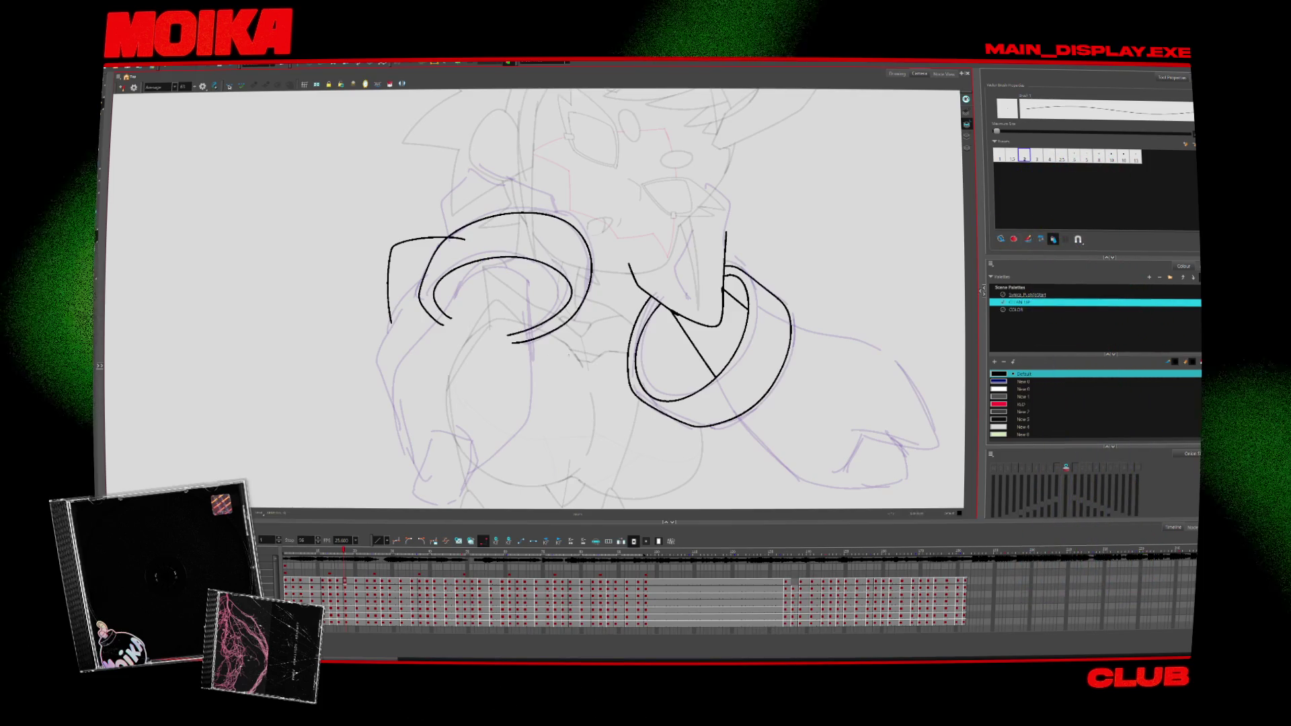
pyautogui.press('.')
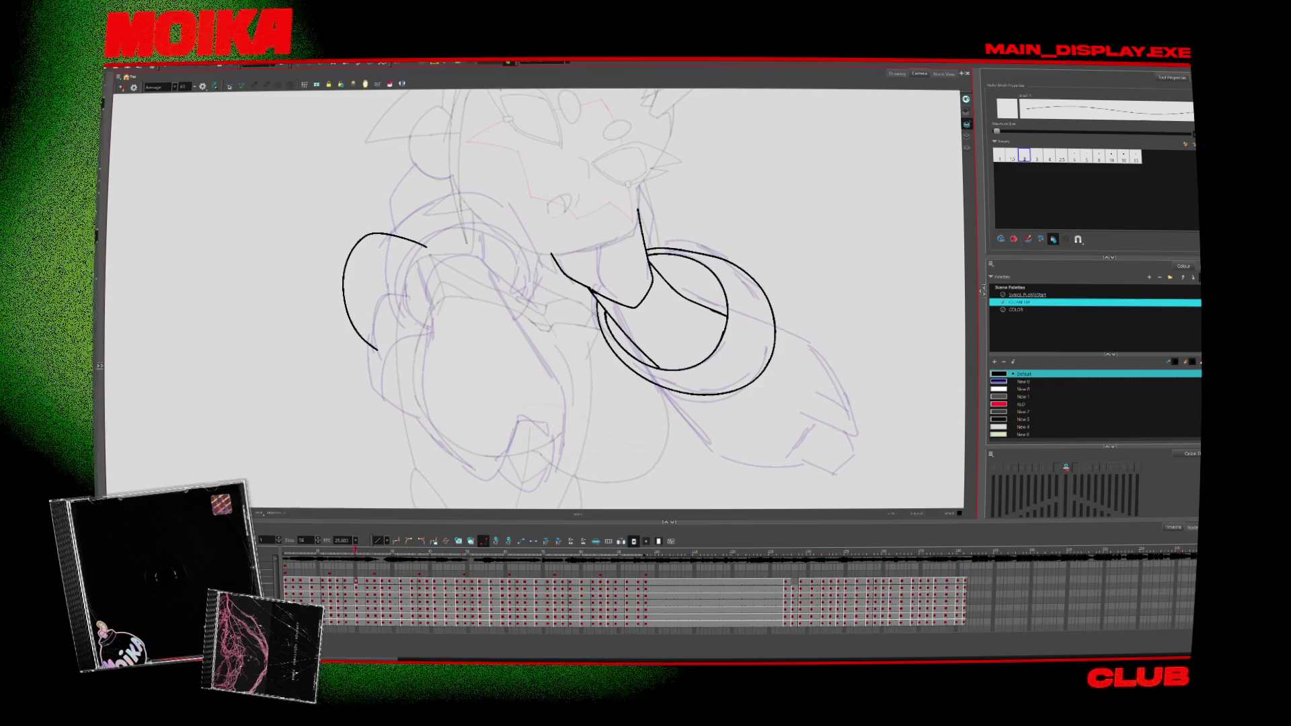
pyautogui.moveTo(432, 335); pyautogui.dragTo(544, 269)
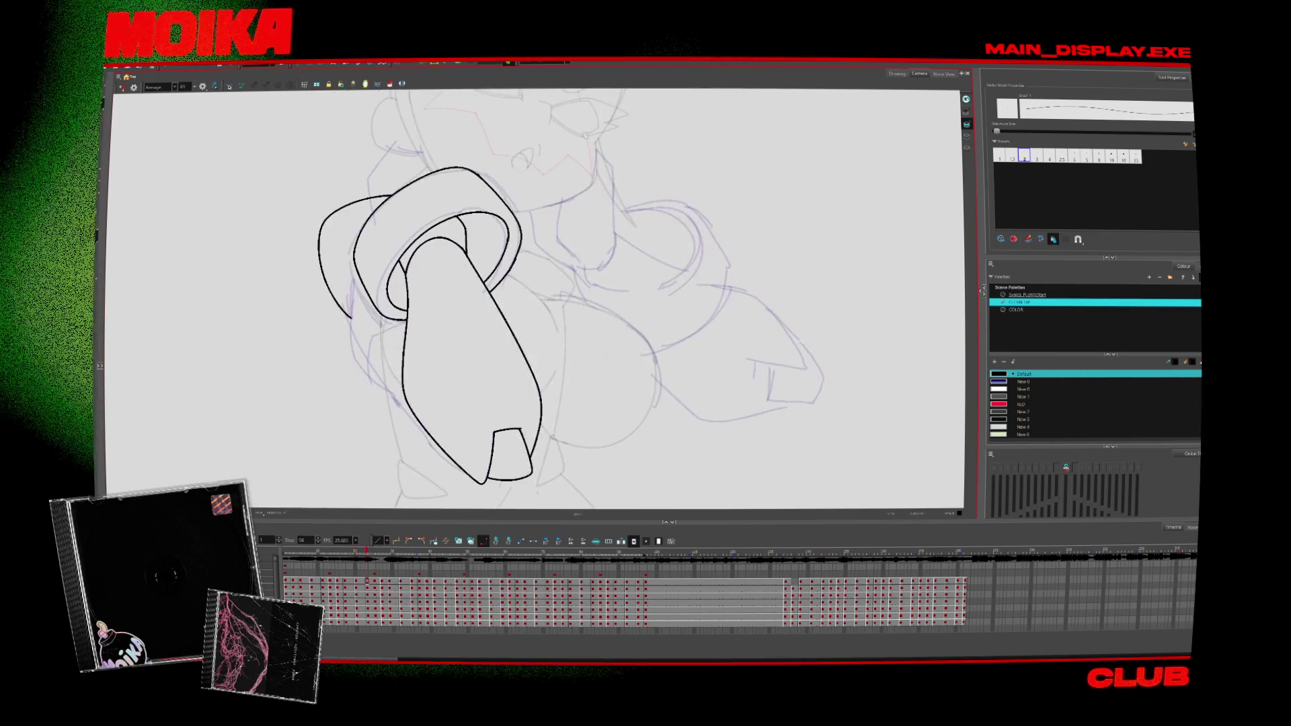
pyautogui.moveTo(578, 267); pyautogui.dragTo(626, 208)
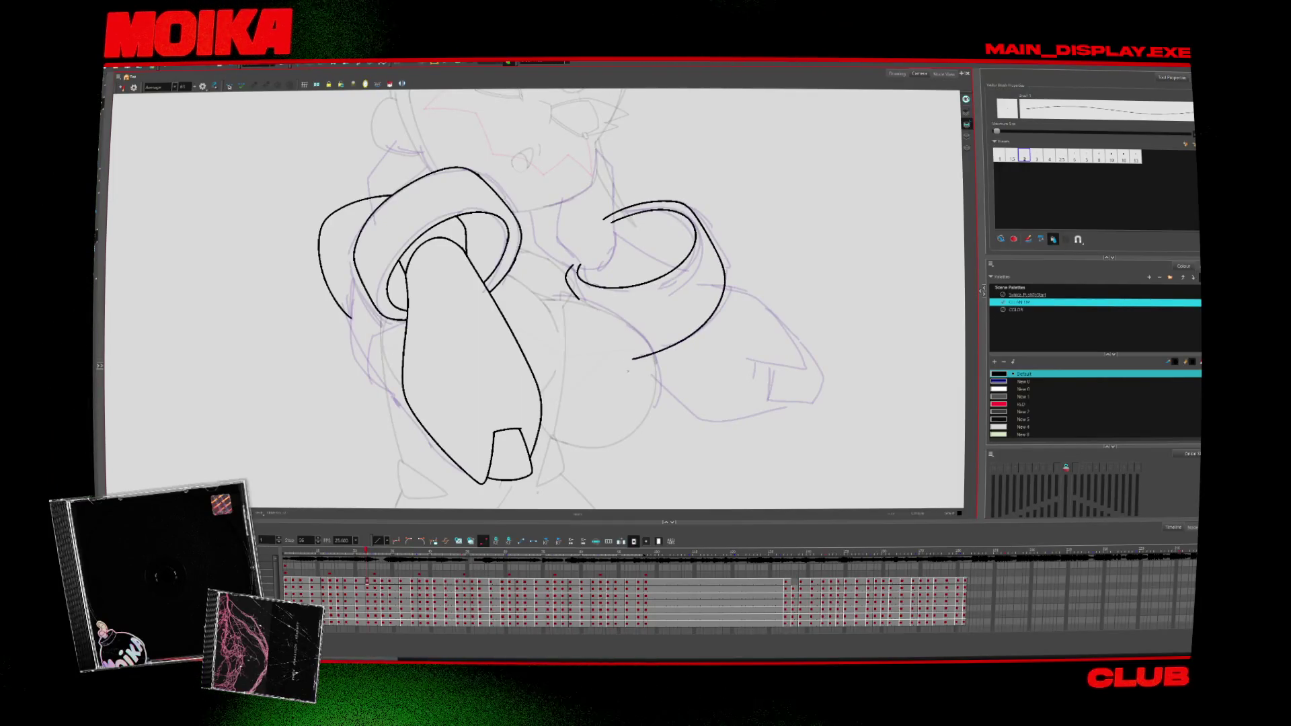
# Step: Pan toward the right arm, redraw the cuff's top arc and lower curve, and check in Mirror View
pyautogui.moveTo(537, 303); pyautogui.dragTo(447, 353)
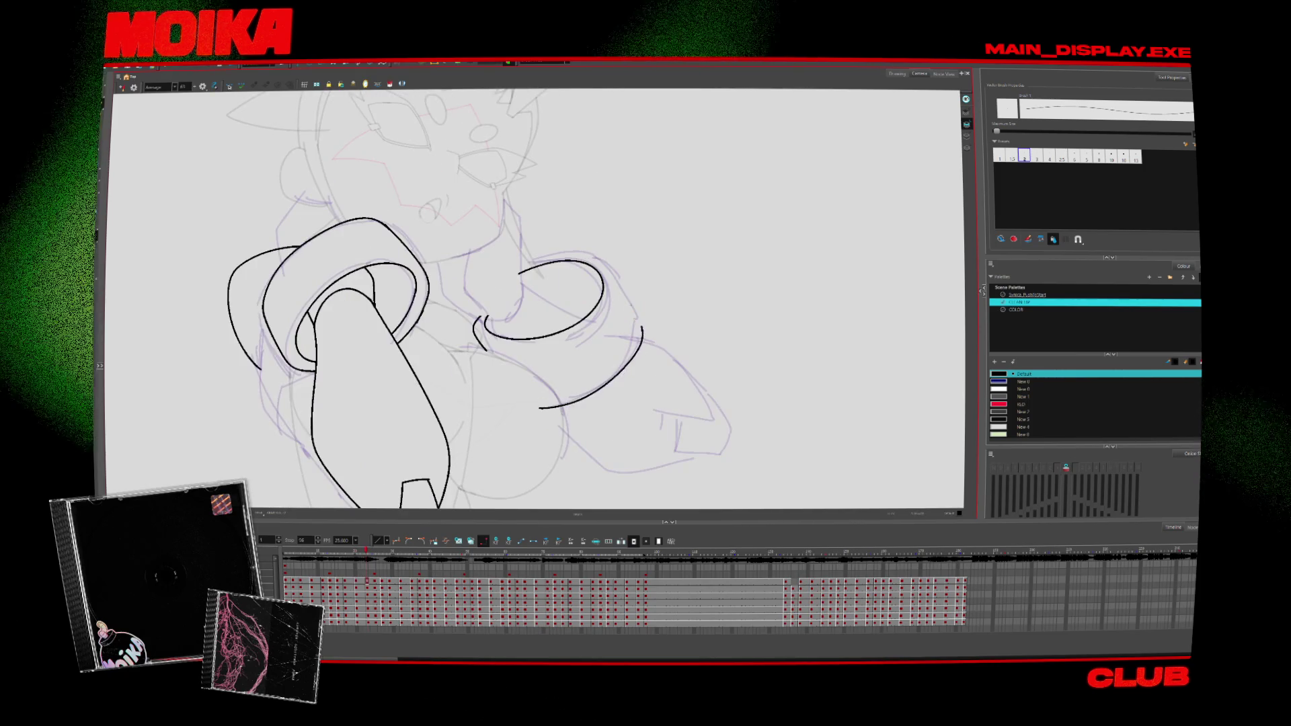
pyautogui.moveTo(509, 274); pyautogui.dragTo(595, 254)
pyautogui.moveTo(642, 328); pyautogui.dragTo(540, 407)
pyautogui.moveTo(514, 270); pyautogui.dragTo(617, 296)
pyautogui.hotkey('alt', 'b')
pyautogui.press('4')
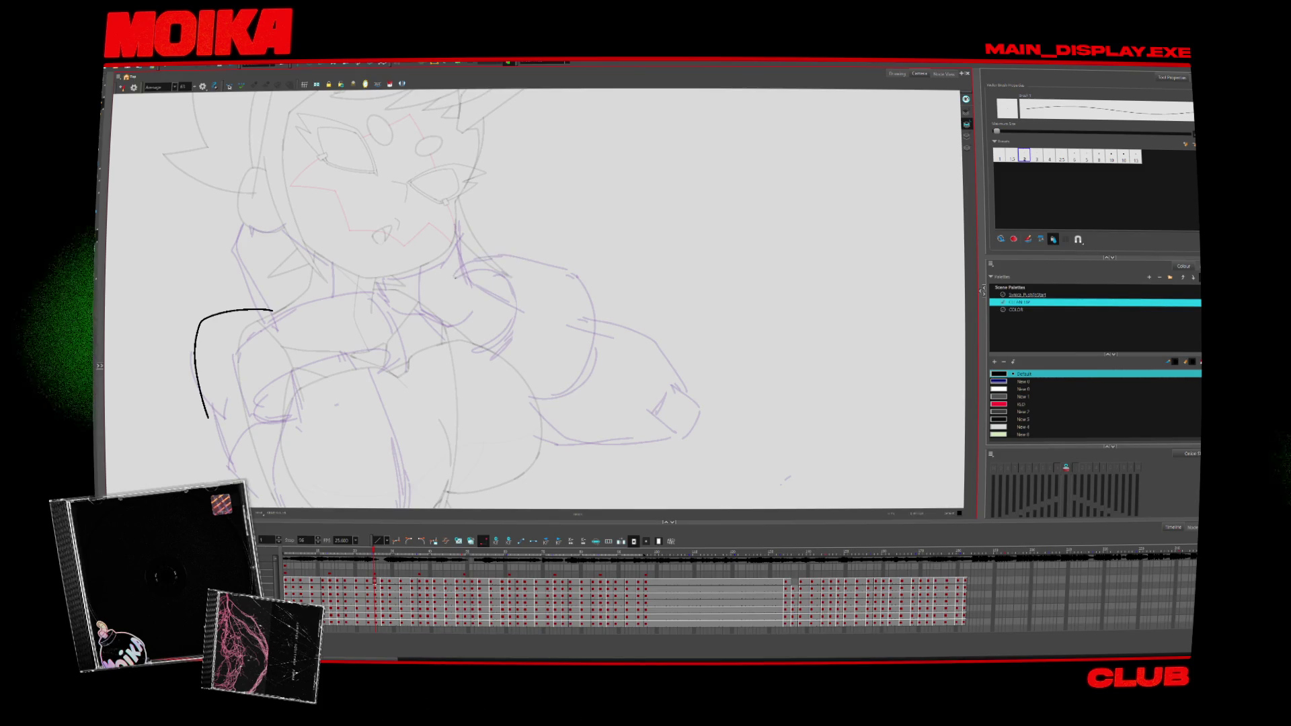
# Step: Ink the right cuff's outer arc, redraw its lower end, add an inner curve and the left cuff arc
pyautogui.moveTo(499, 256); pyautogui.dragTo(561, 272)
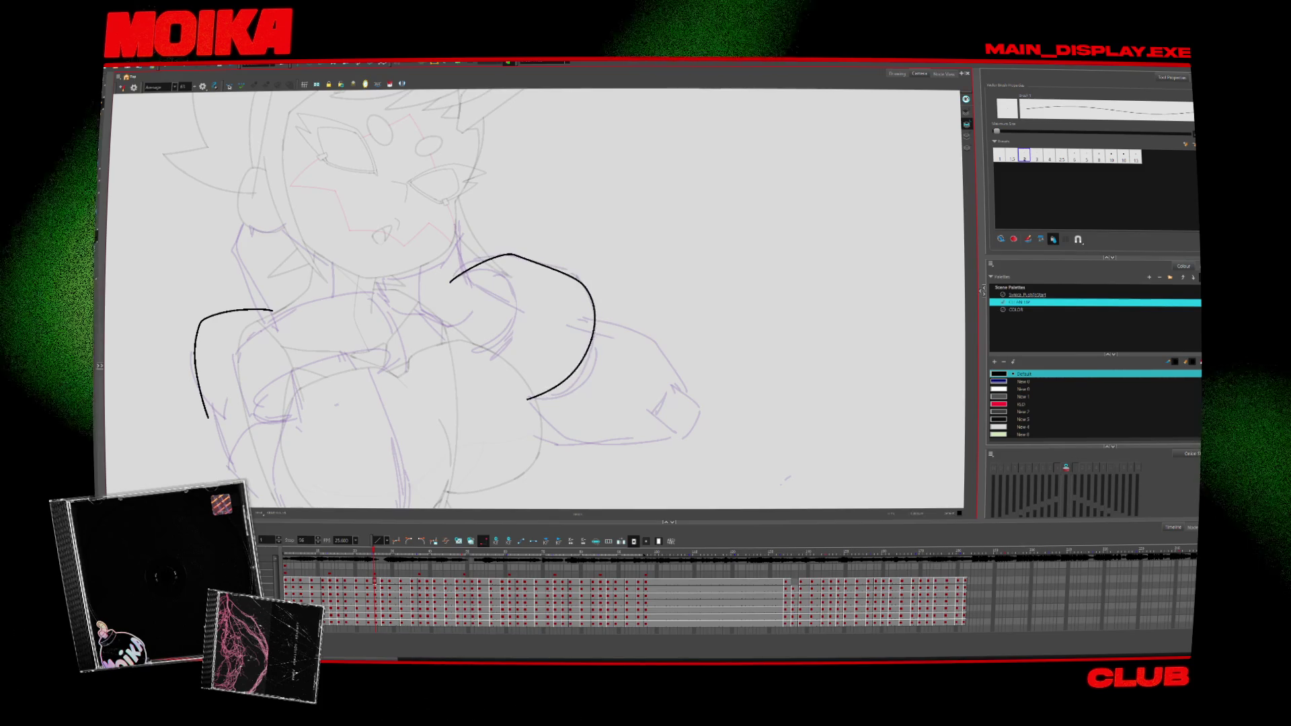
pyautogui.click(580, 289)
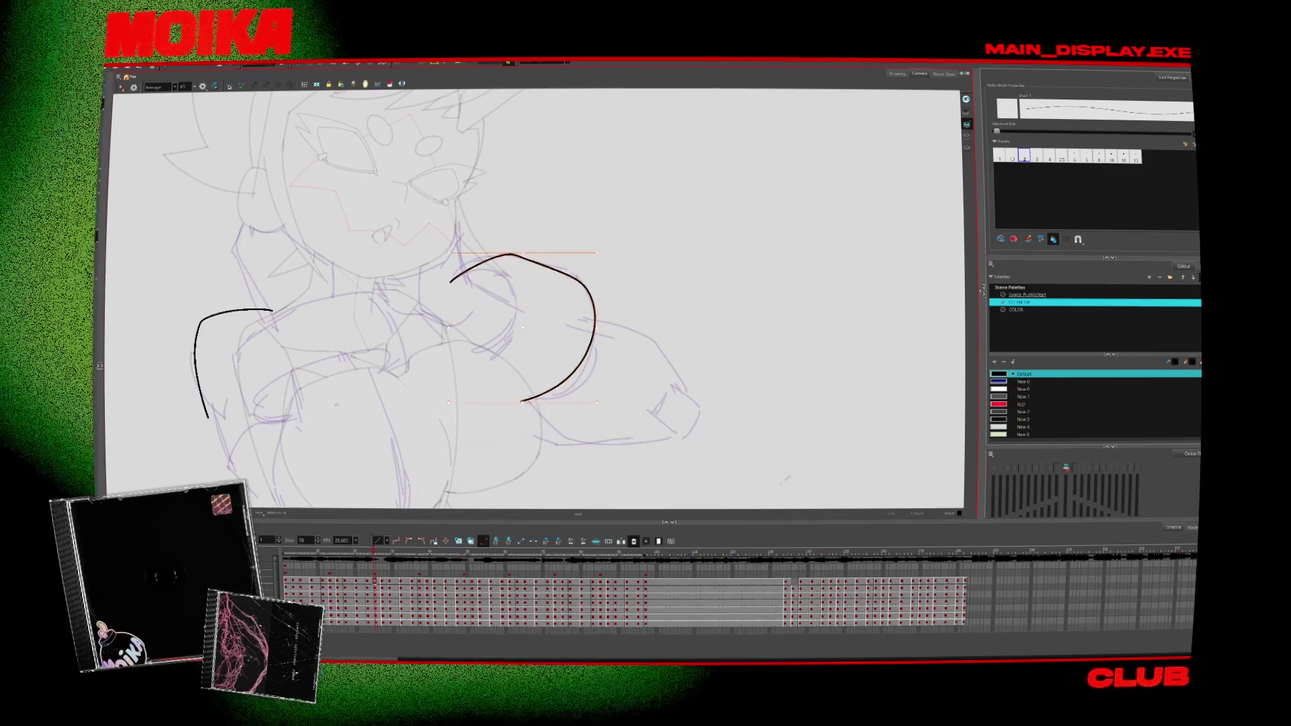
pyautogui.moveTo(594, 322); pyautogui.dragTo(521, 411)
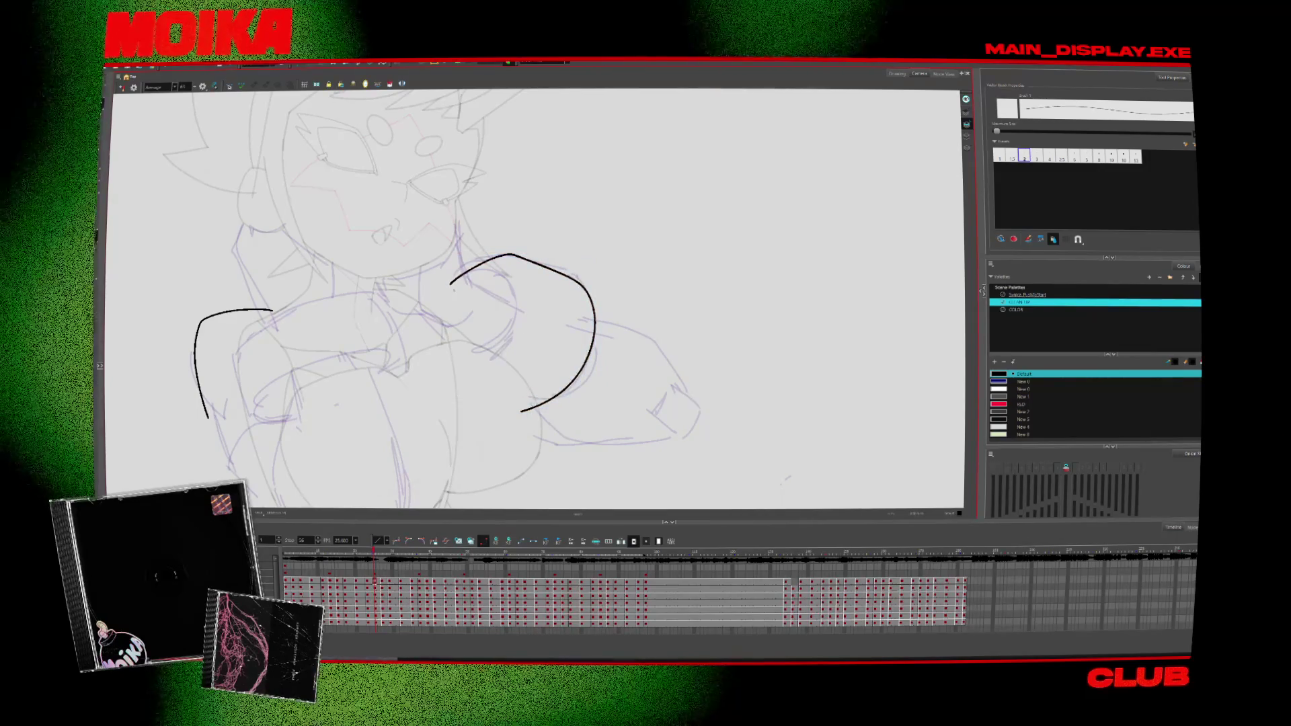
pyautogui.moveTo(453, 290); pyautogui.dragTo(508, 328)
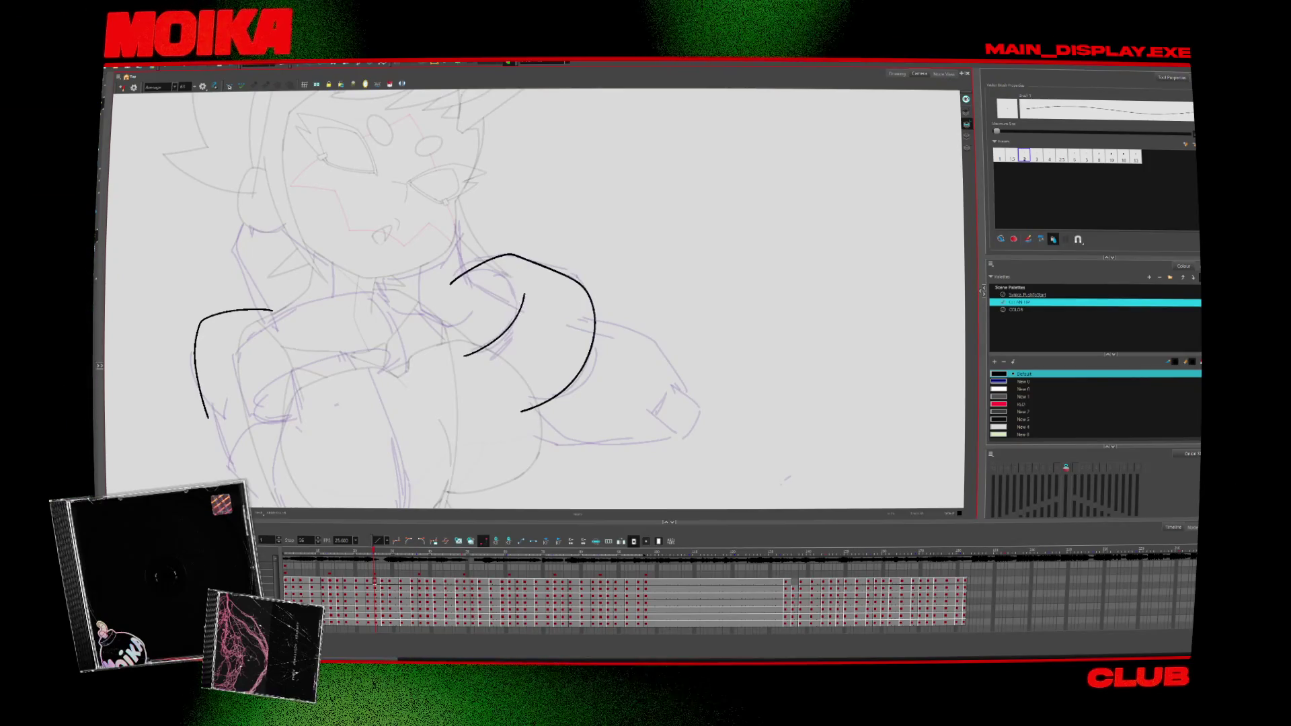
pyautogui.moveTo(296, 422); pyautogui.dragTo(366, 406)
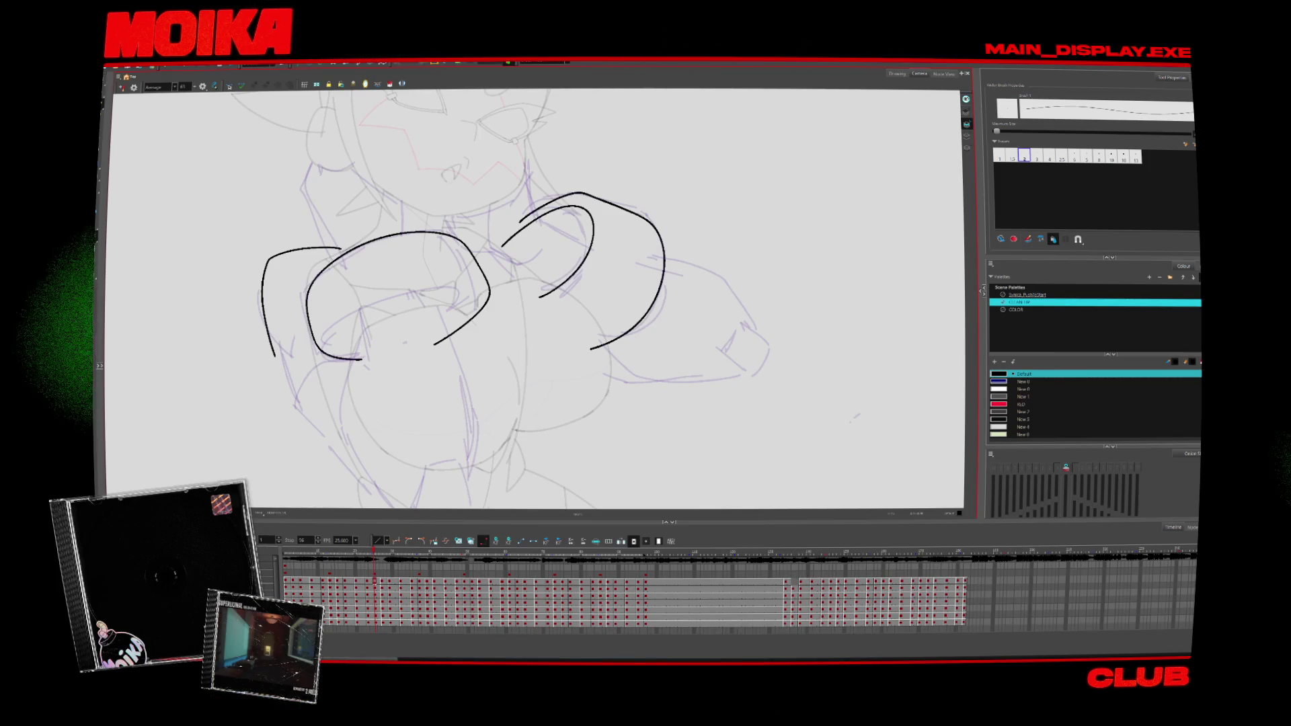
# Step: Go to the next drawing and ink the inner arc of the left fist, undoing a stray stroke
pyautogui.moveTo(426, 338); pyautogui.dragTo(431, 337)
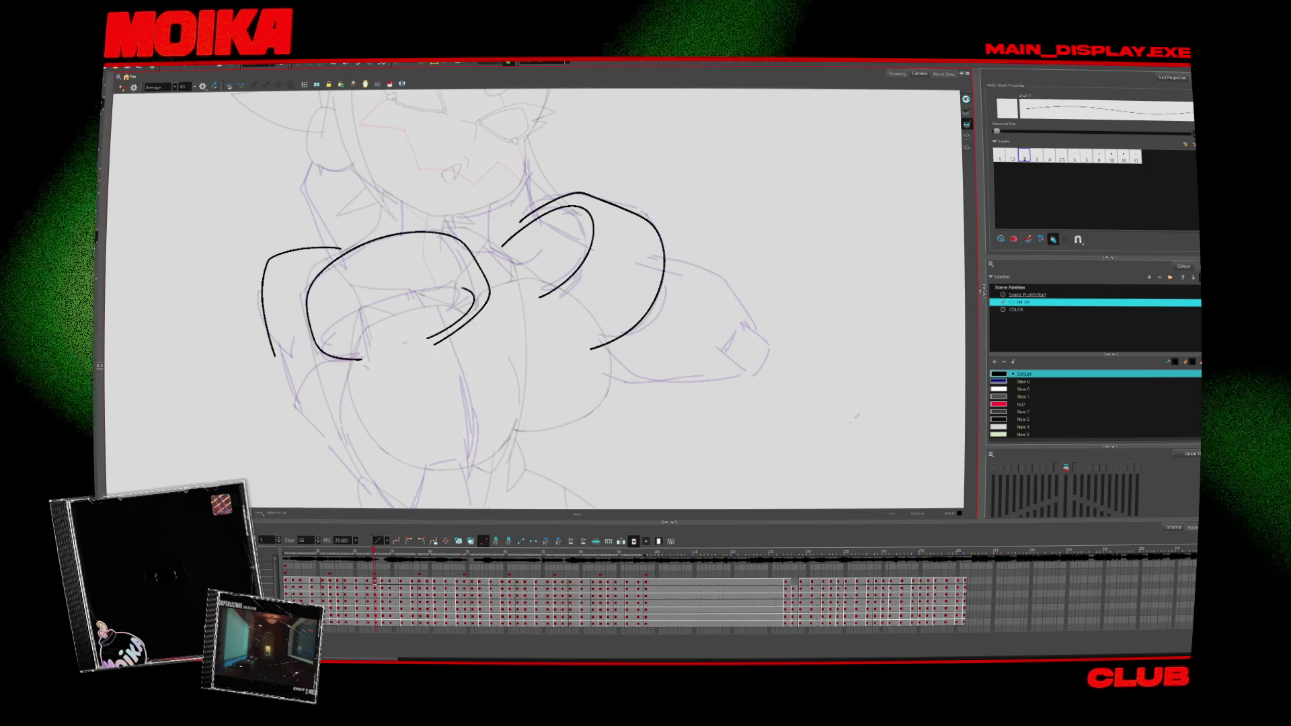
pyautogui.press('.')
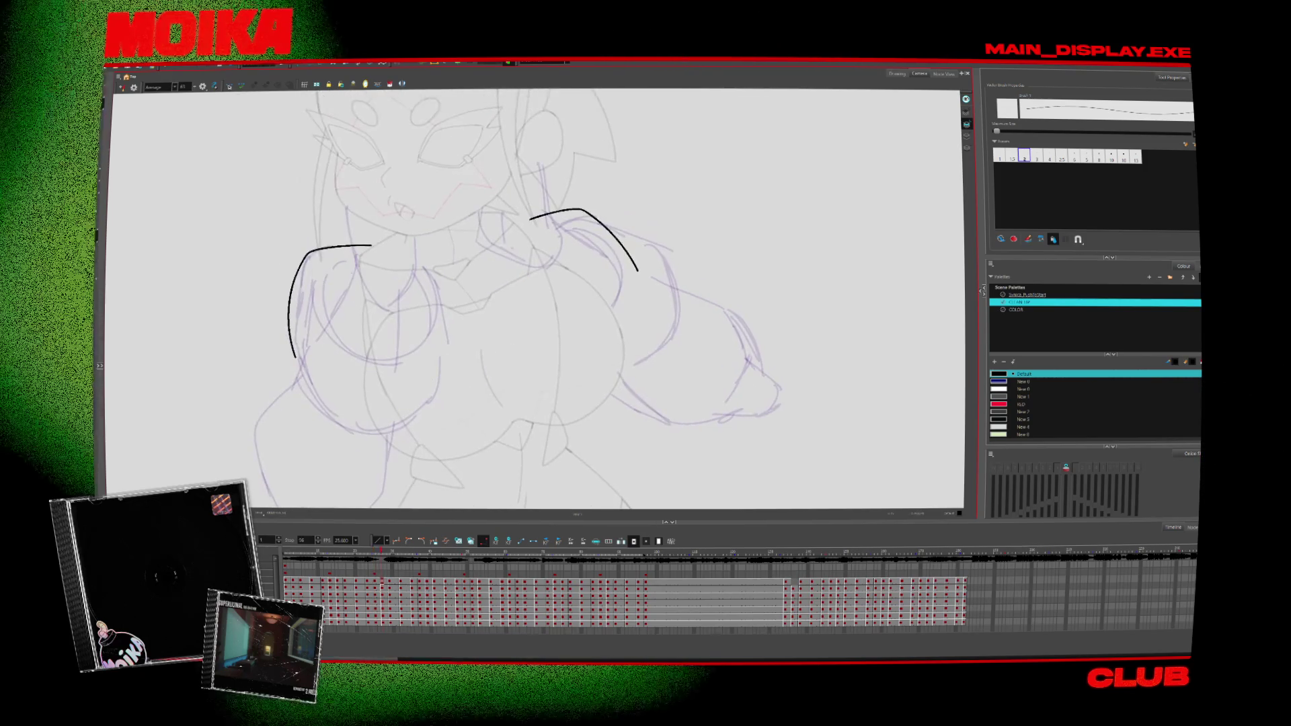
pyautogui.moveTo(306, 377); pyautogui.dragTo(319, 399)
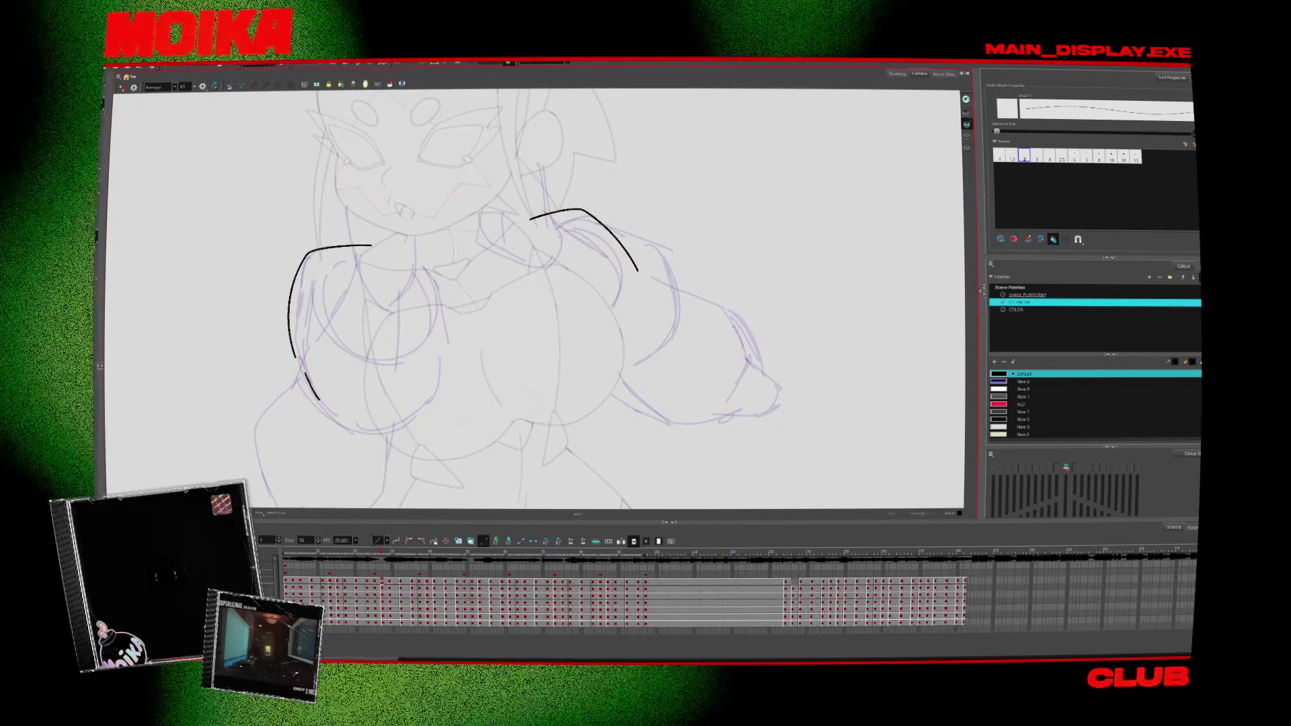
pyautogui.hotkey('ctrl', 'z')
pyautogui.moveTo(366, 258); pyautogui.dragTo(308, 296)
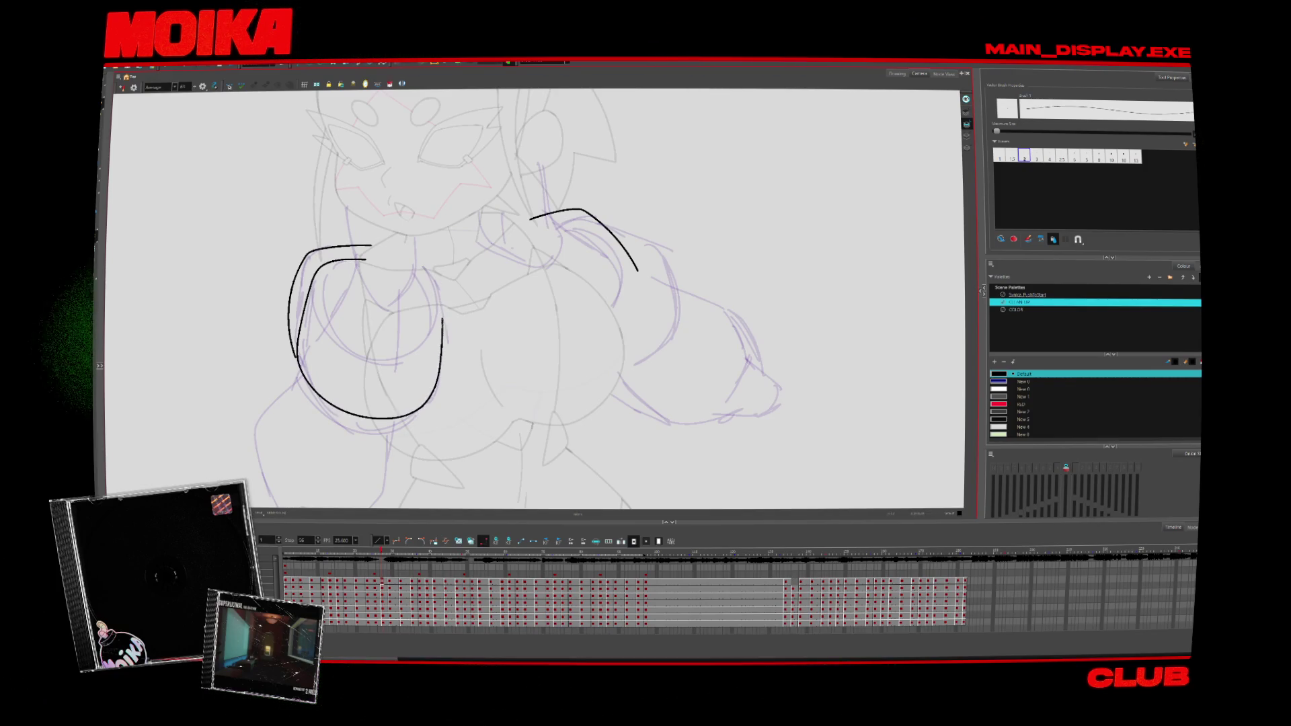
# Step: Check the fist in Mirror View, then ink a thin inner stroke joining the cuff line
pyautogui.press('4')
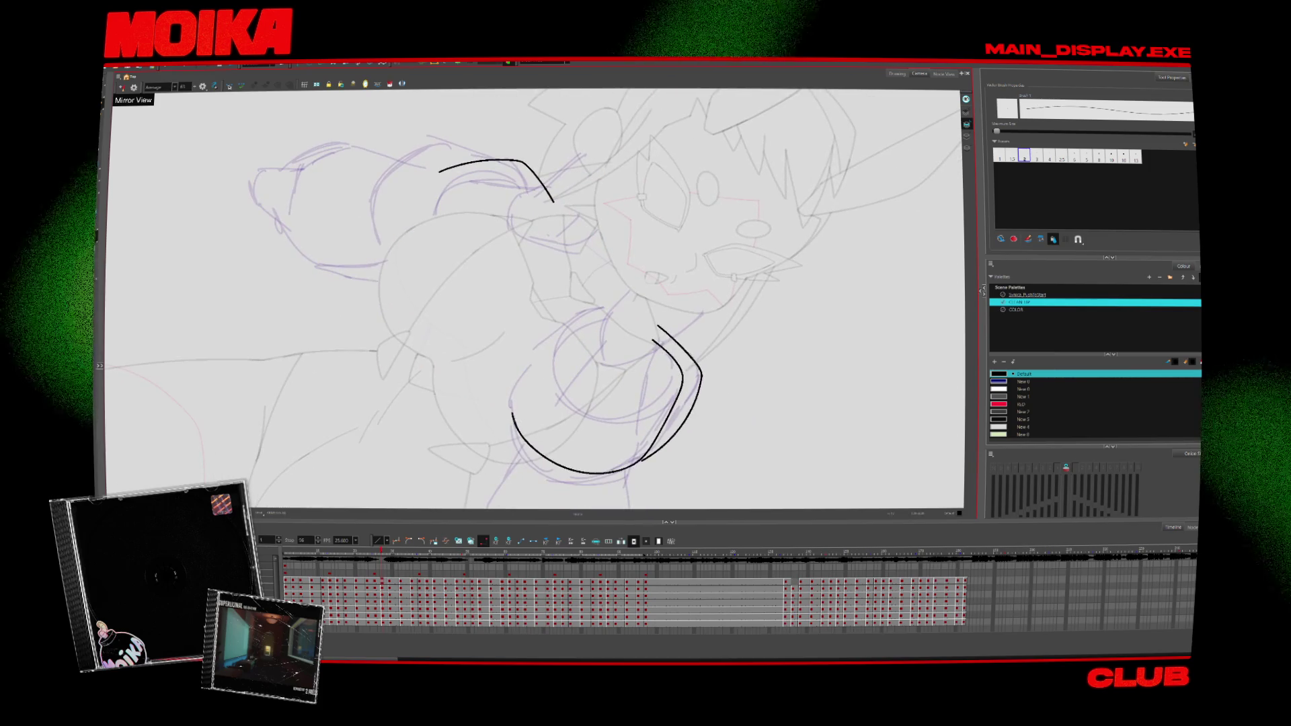
pyautogui.press('4')
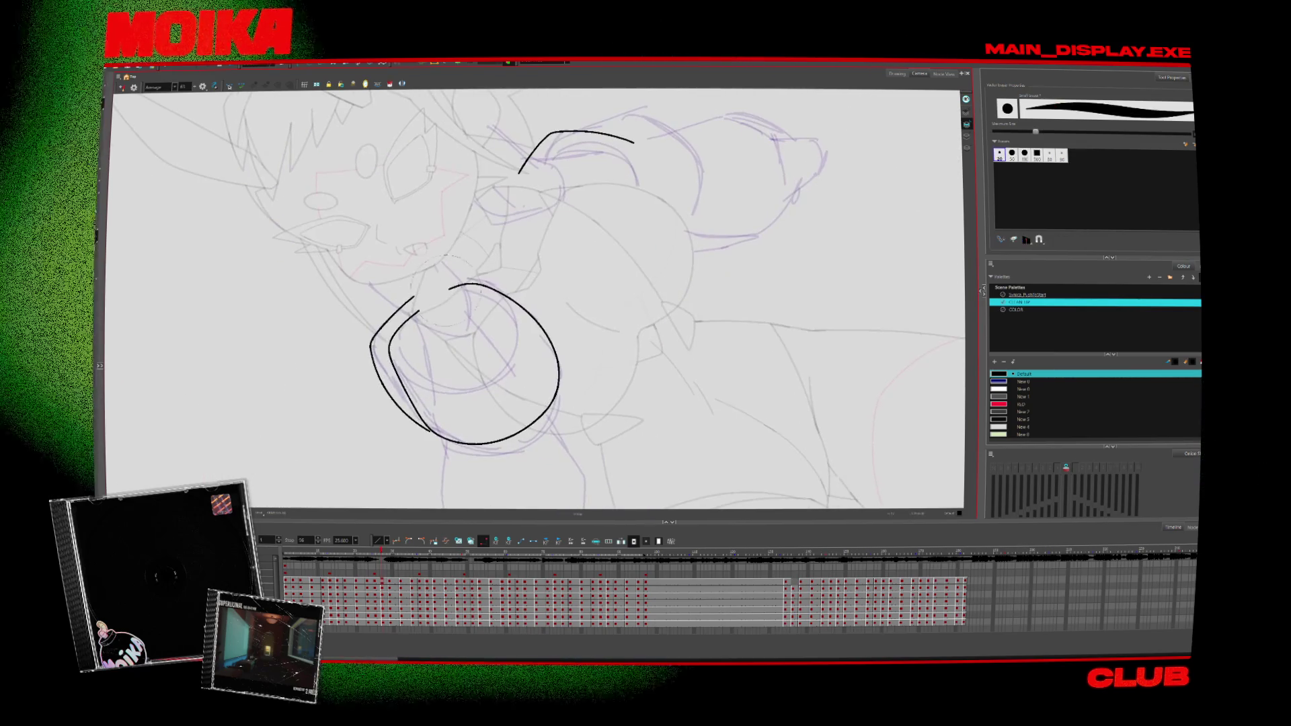
pyautogui.press('v')
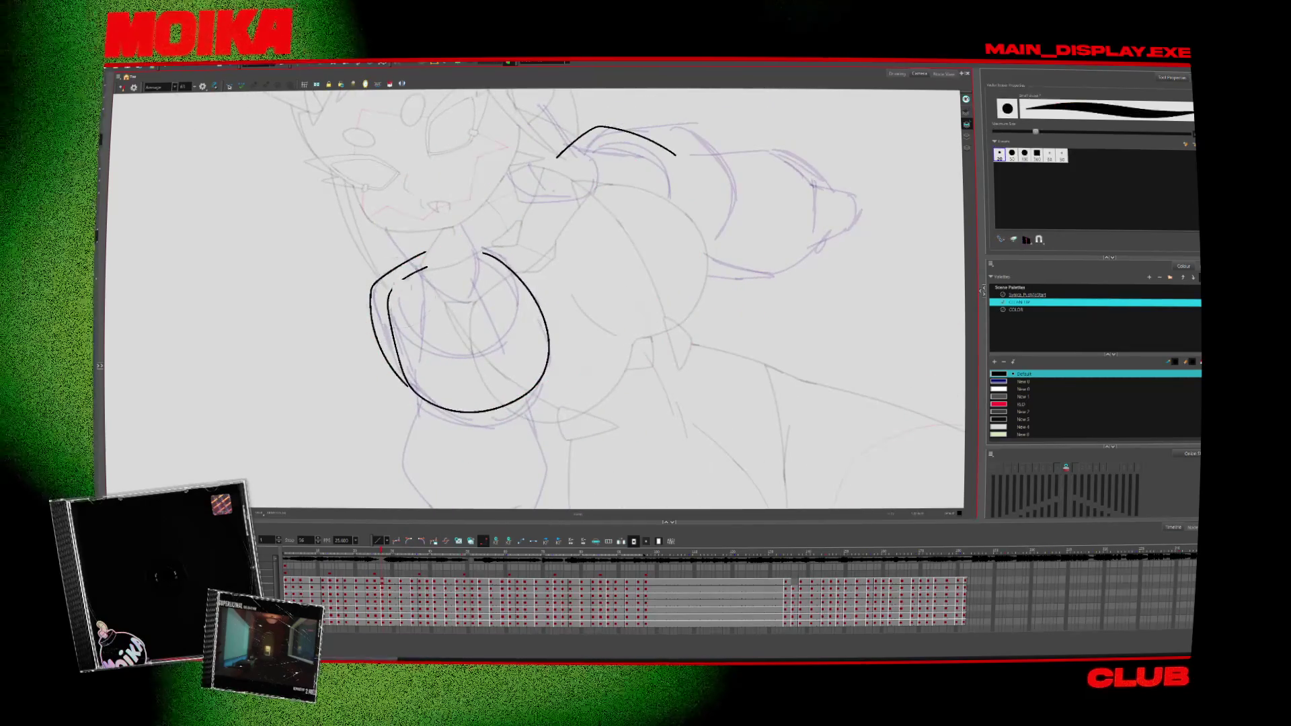
pyautogui.moveTo(428, 259); pyautogui.dragTo(388, 293)
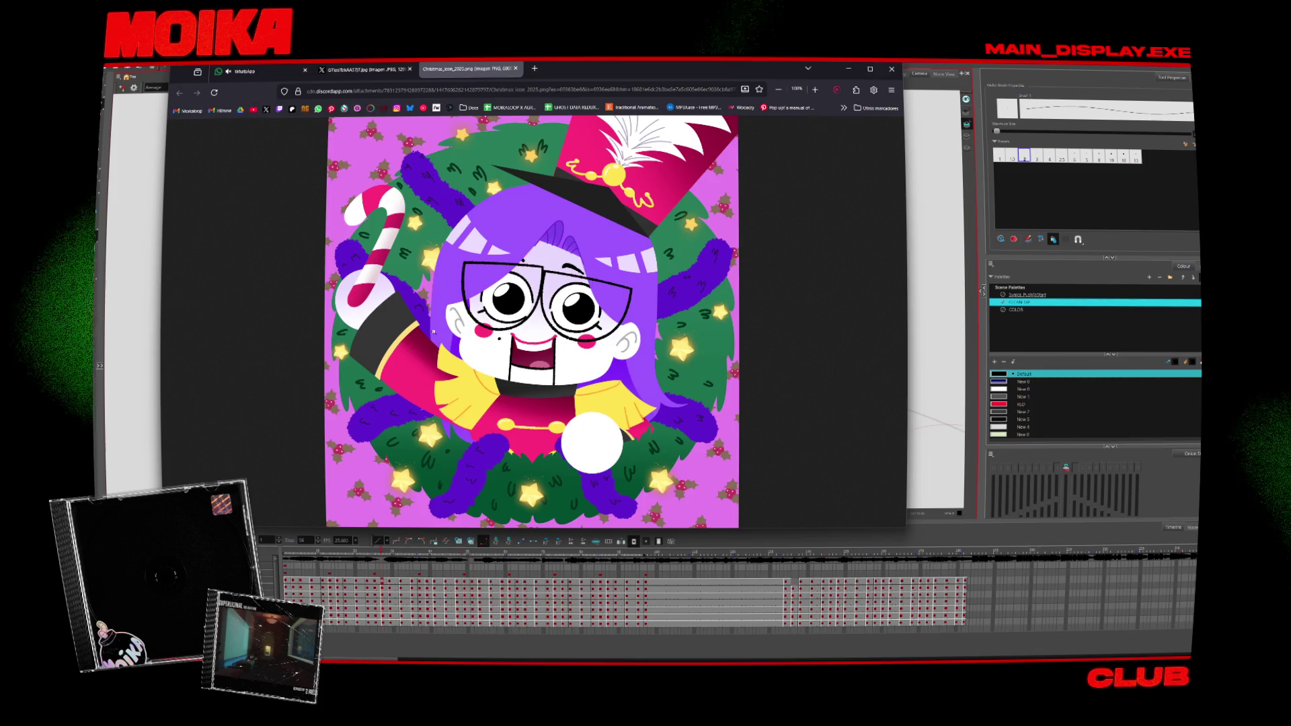
# Step: Zoom into the star and hair of the Firefox illustration, fit it back, and shift the window left
pyautogui.click(433, 331)
pyautogui.click(589, 269)
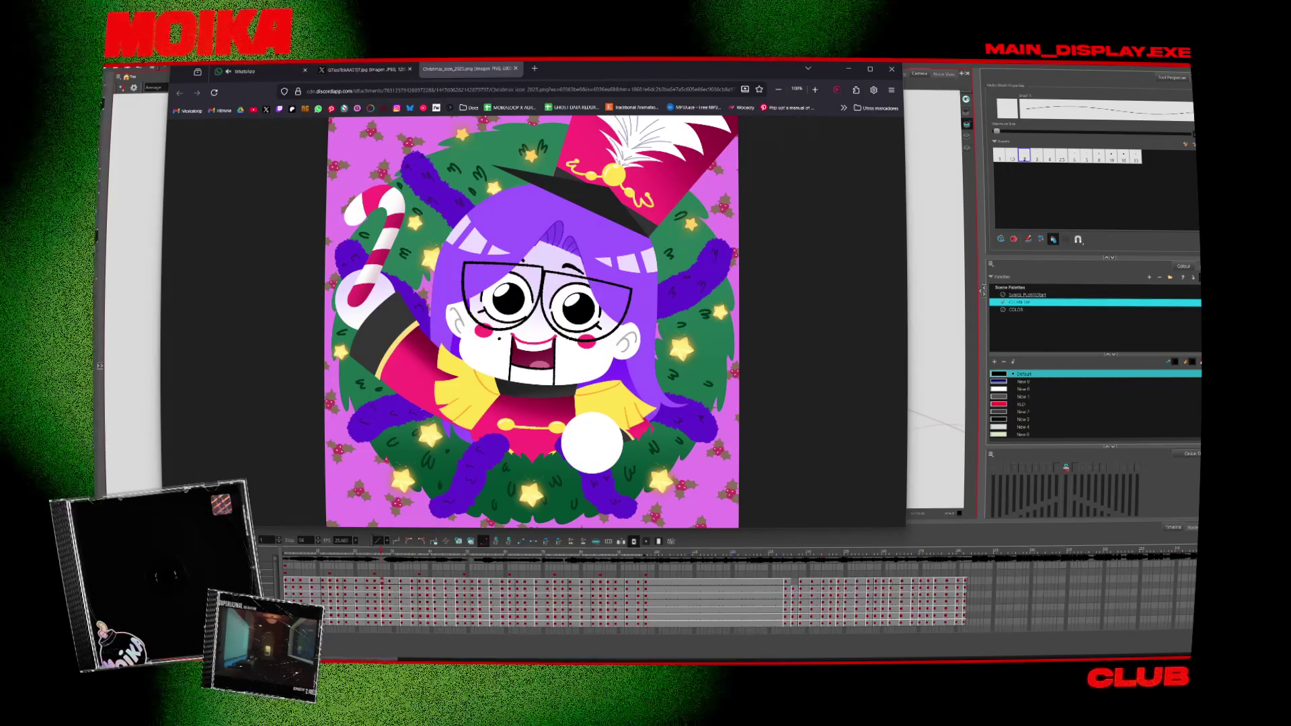
pyautogui.moveTo(620, 69); pyautogui.dragTo(403, 2)
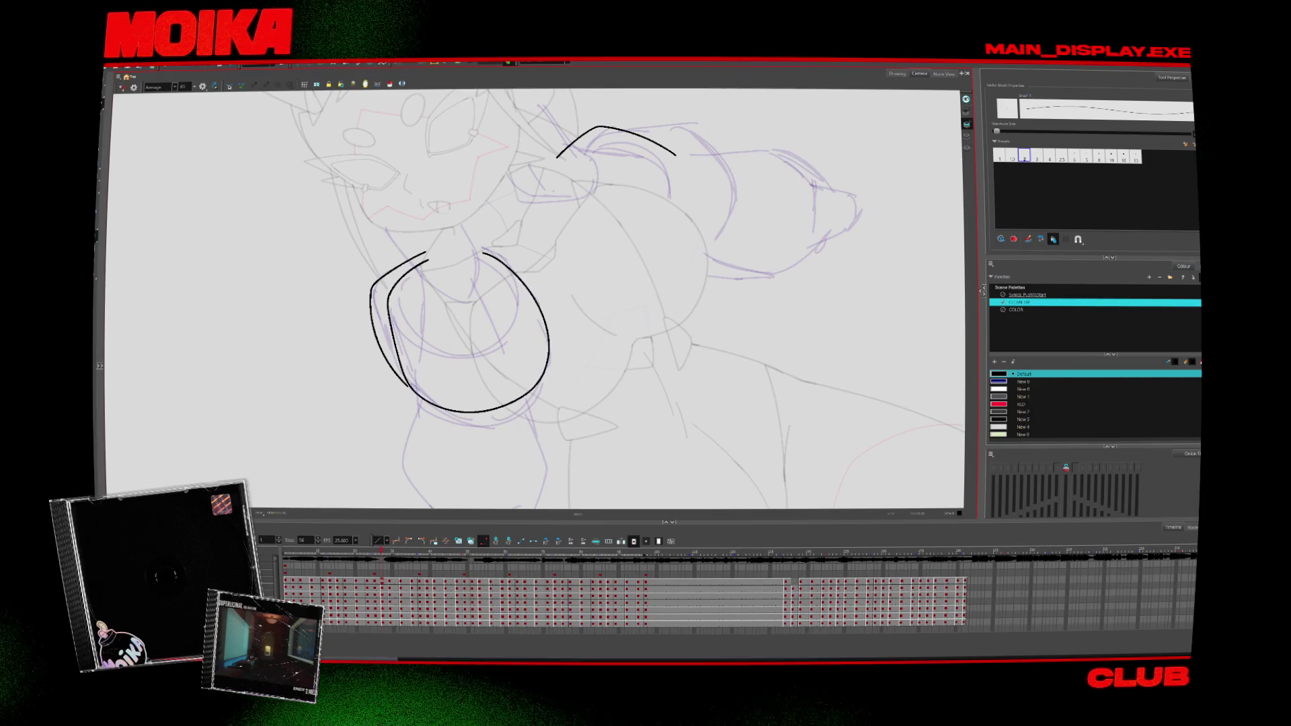
# Step: Replace the left fist's short inner arc with a U-shaped inner cuff curve and trim the outer loop
pyautogui.hotkey('shift', 'm')
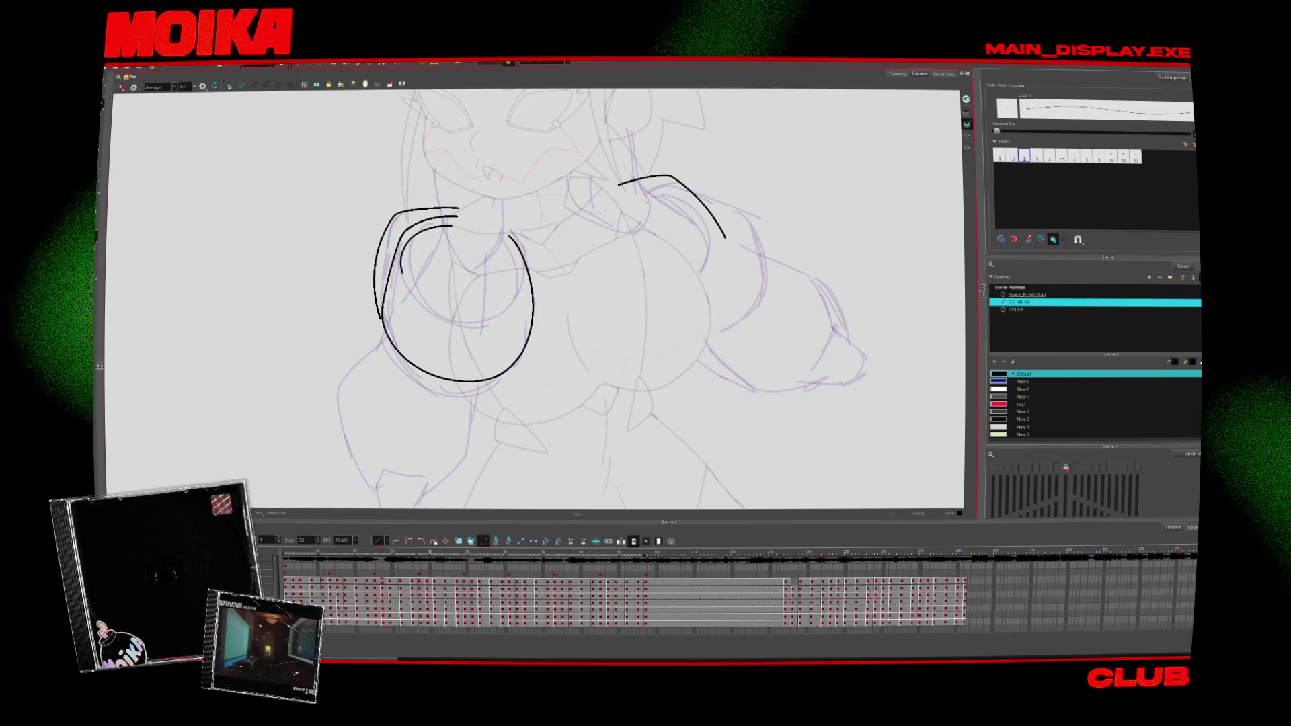
pyautogui.hotkey('ctrl', 'z')
pyautogui.moveTo(453, 225); pyautogui.dragTo(496, 235)
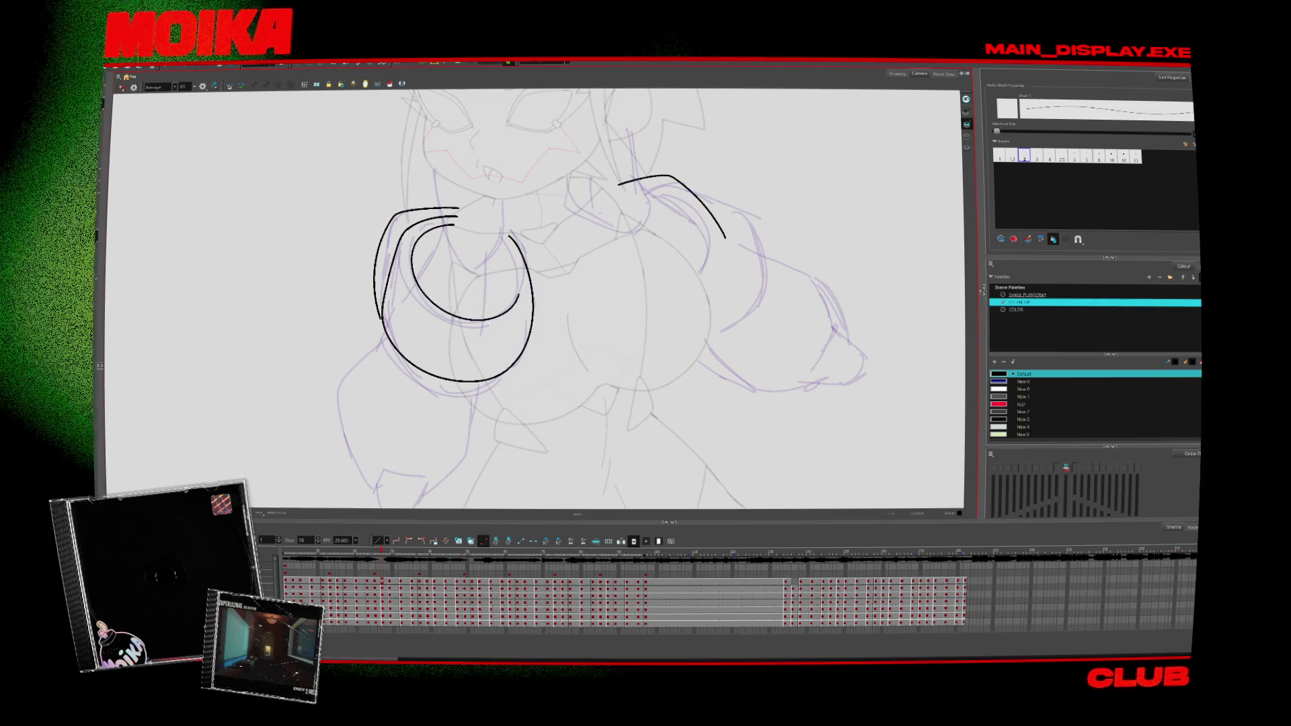
pyautogui.hotkey('ctrl', 'z')
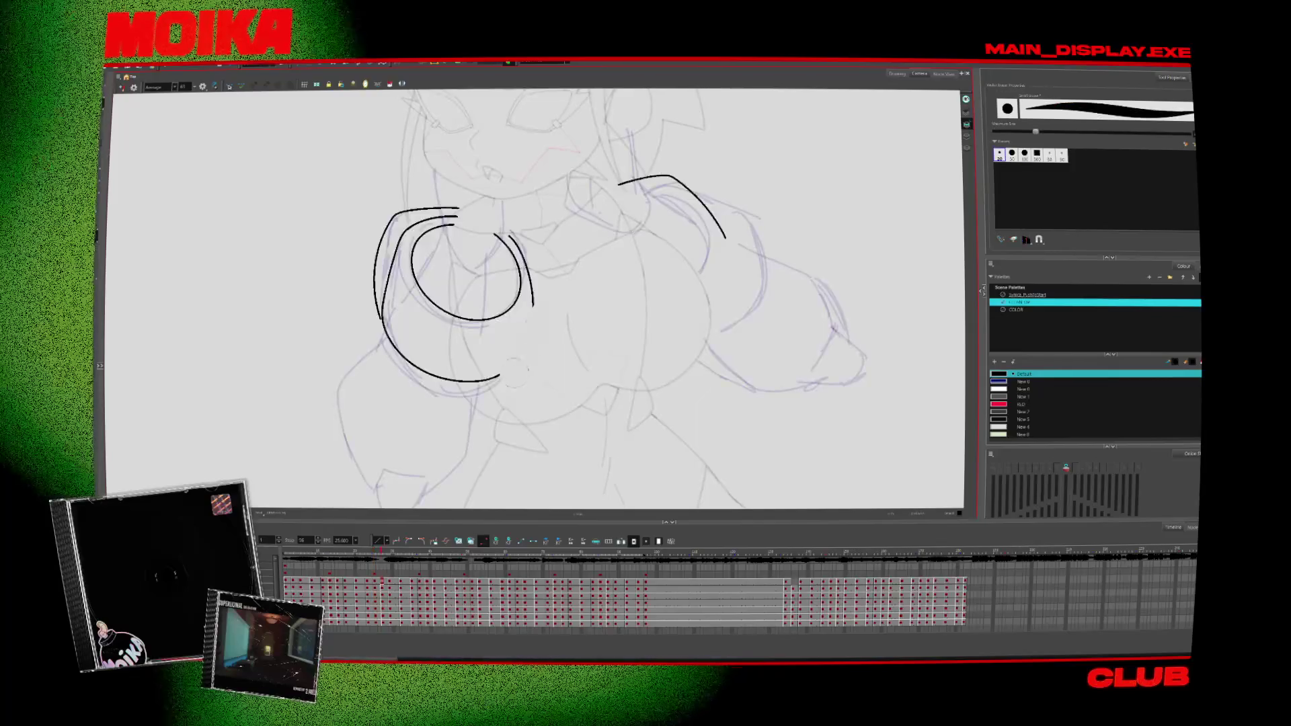
# Step: Inspect the fist in mirrored, rotated views and deselect the lower curve strokes
pyautogui.press('4')
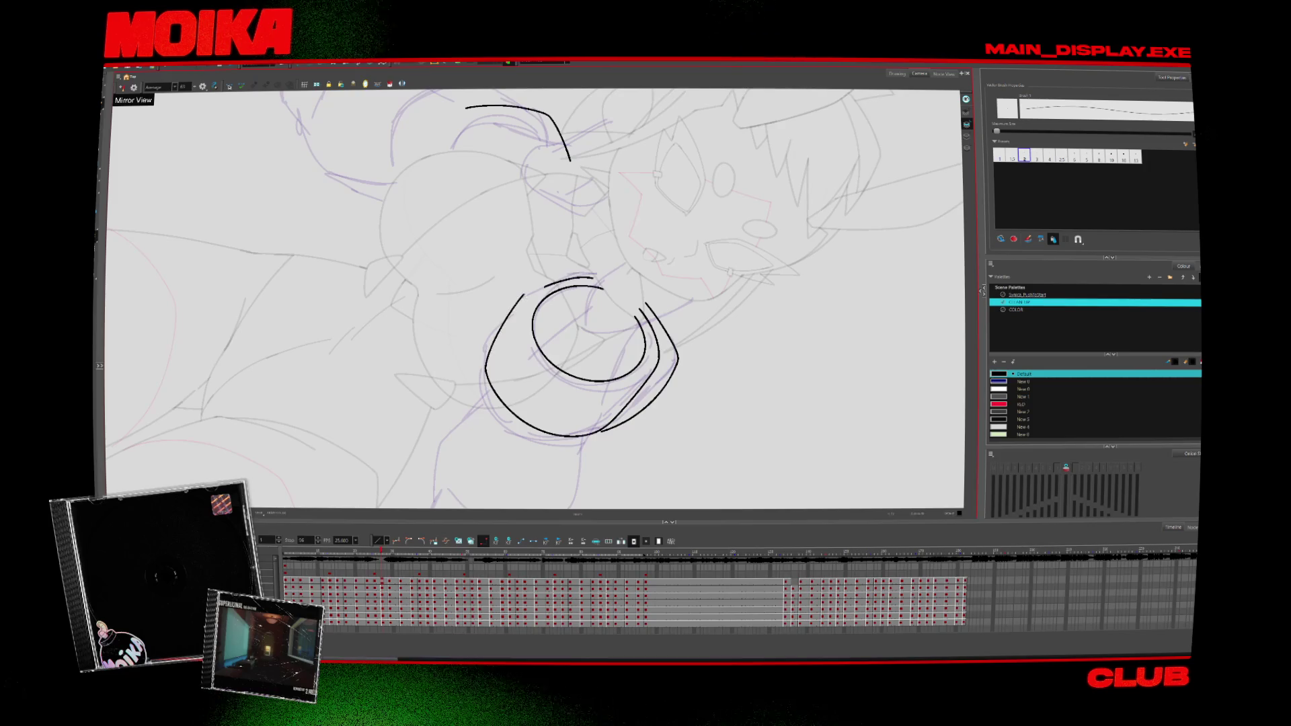
pyautogui.moveTo(605, 256); pyautogui.dragTo(511, 377)
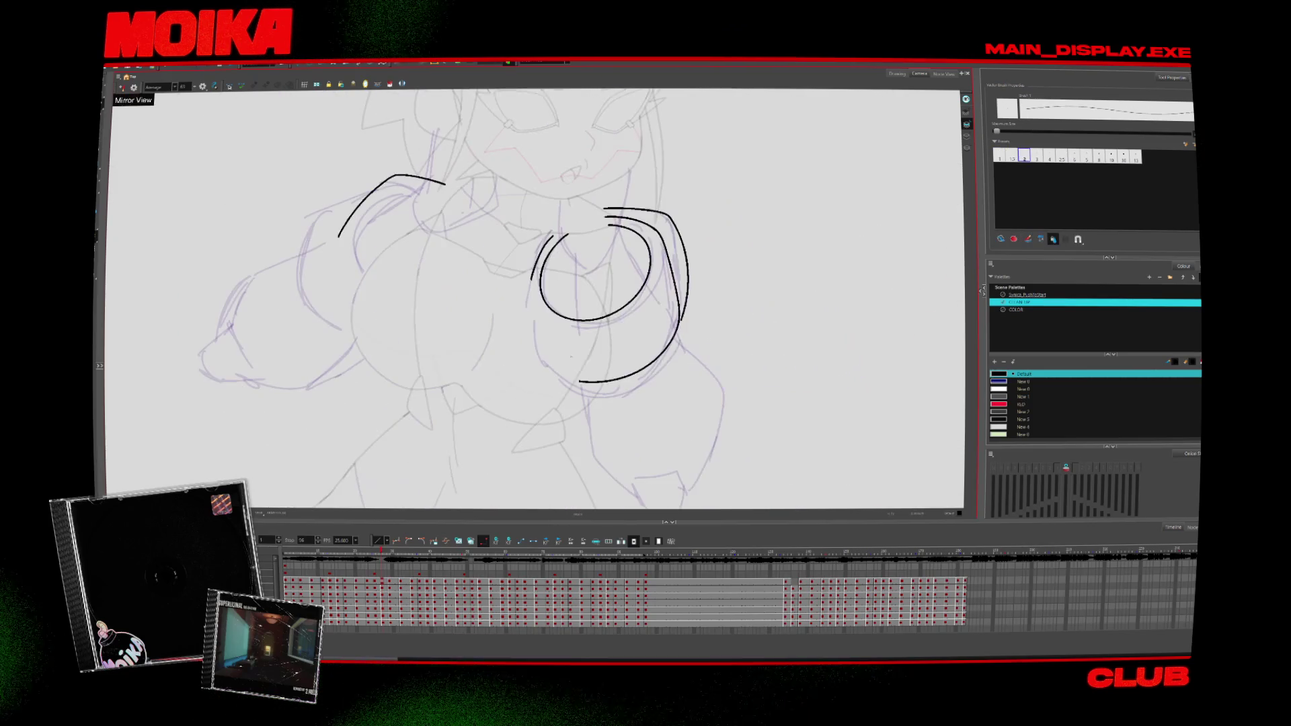
pyautogui.moveTo(605, 255); pyautogui.dragTo(618, 296)
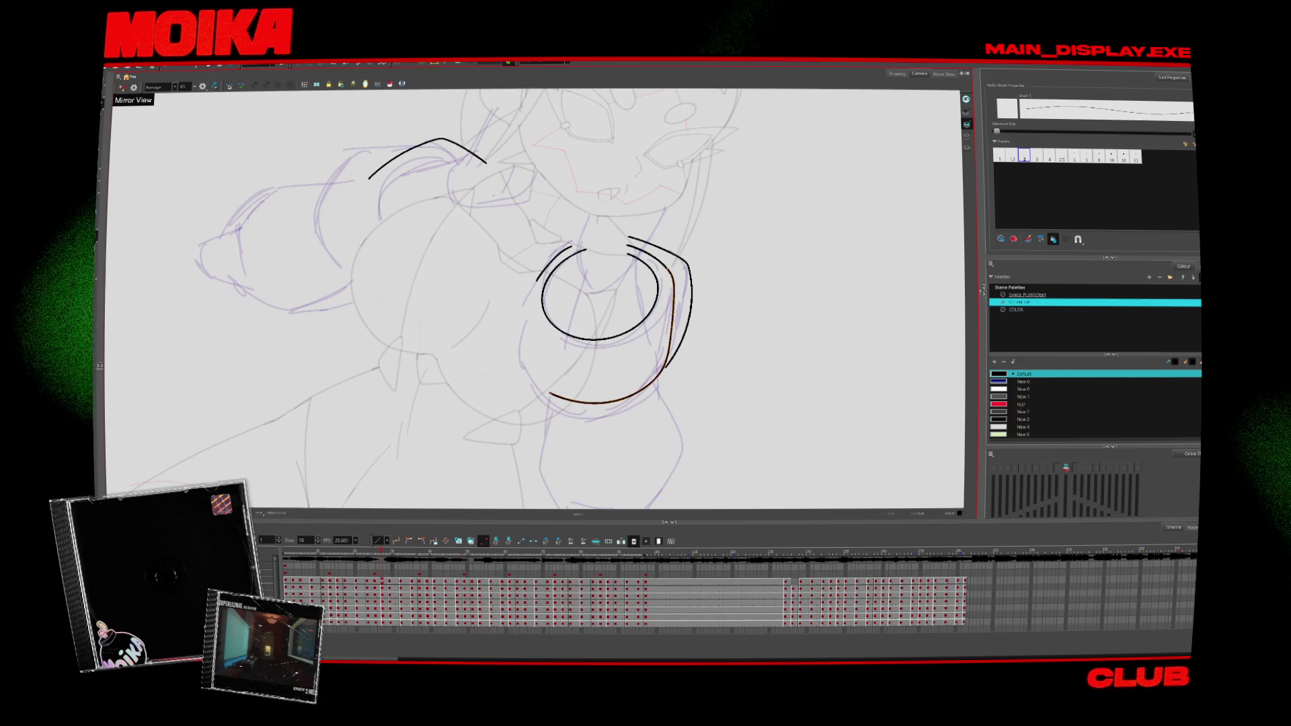
pyautogui.press('Escape')
pyautogui.moveTo(605, 282)
pyautogui.mouseDown()
pyautogui.moveTo(511, 322)
pyautogui.moveTo(470, 296)
pyautogui.mouseUp()
# Step: Return the view to normal and upright with the Pencil active, then advance to the next drawing
pyautogui.hotkey('alt', 'b')
pyautogui.hotkey('alt', '/')
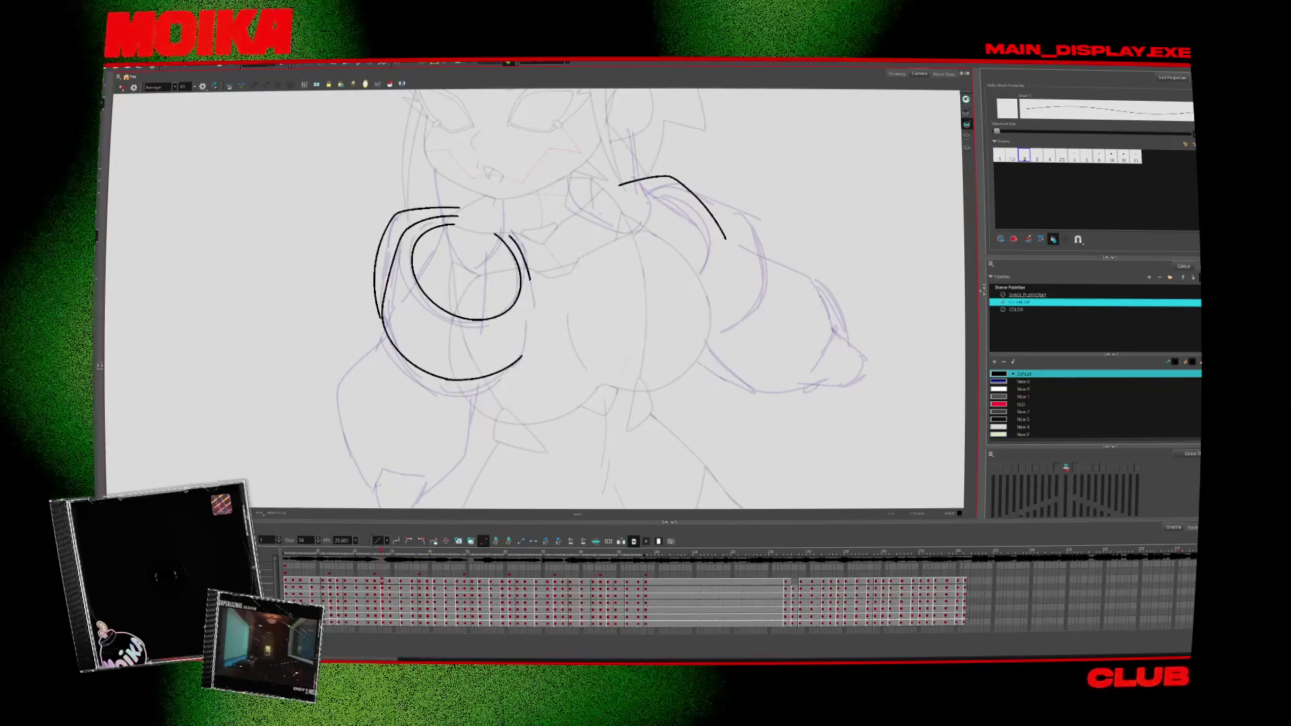
pyautogui.press('4')
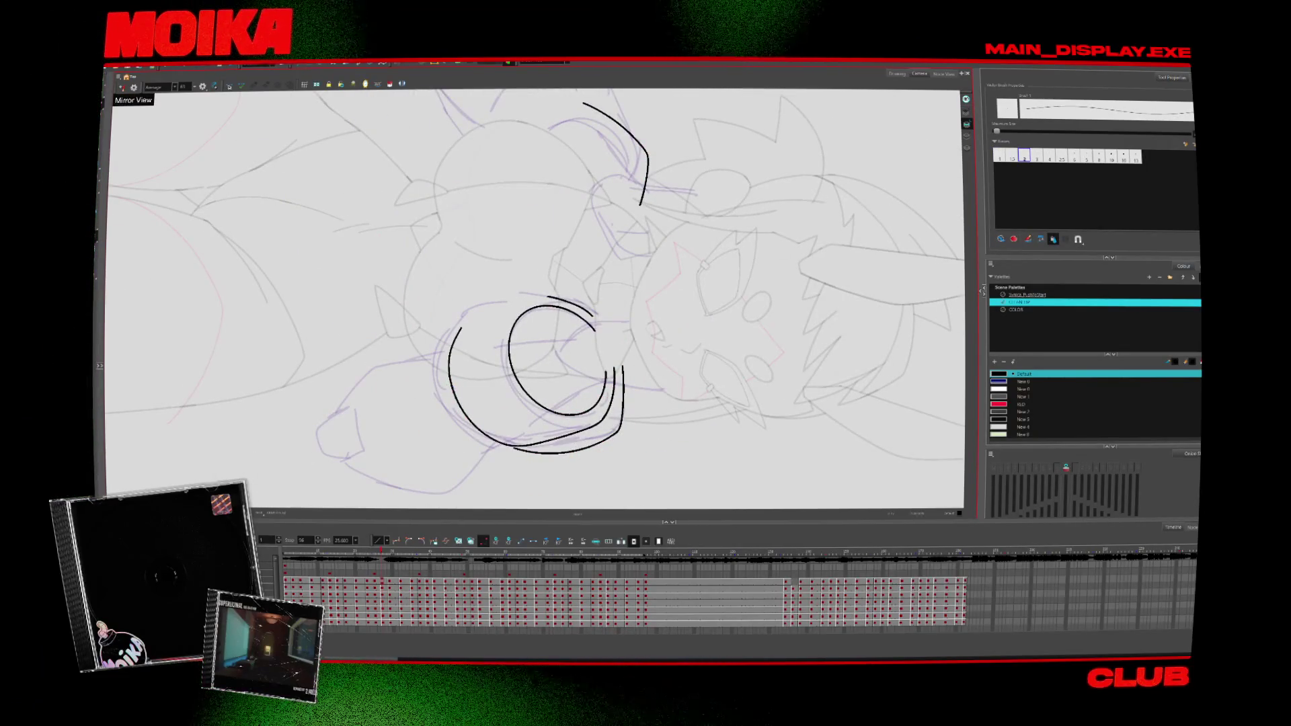
pyautogui.moveTo(537, 302); pyautogui.dragTo(605, 202)
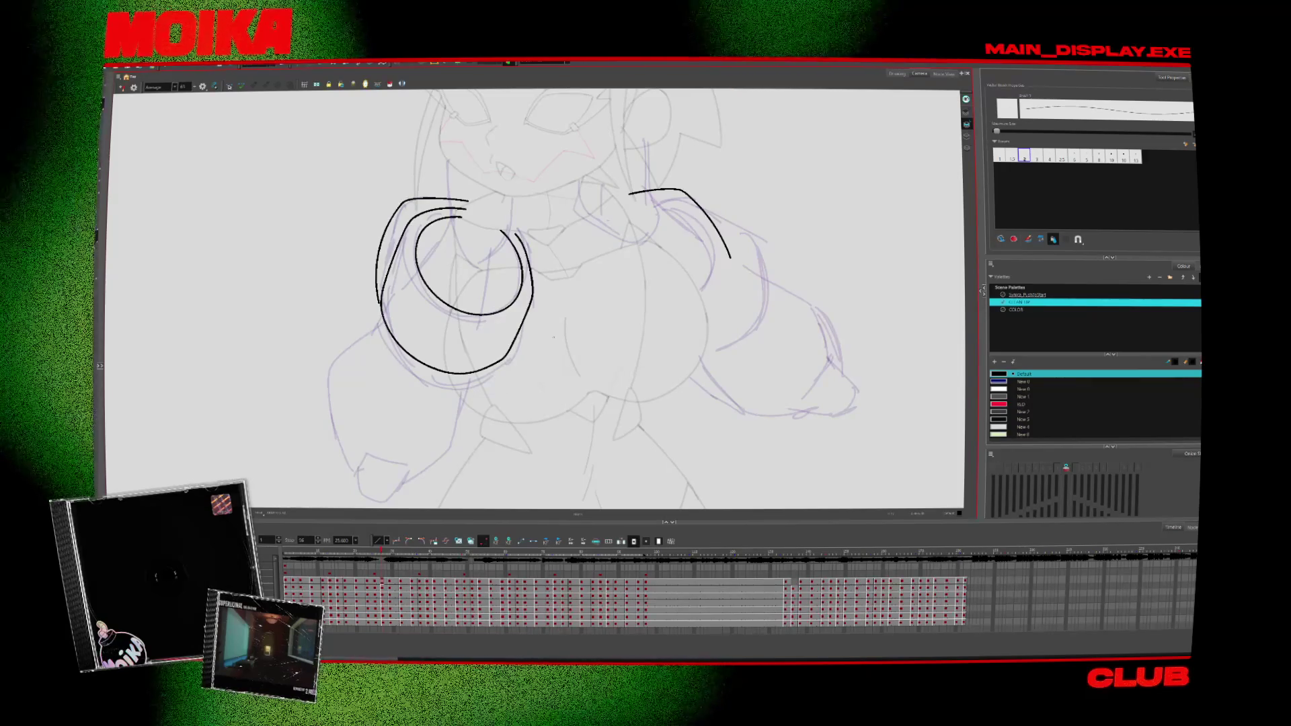
pyautogui.press('.')
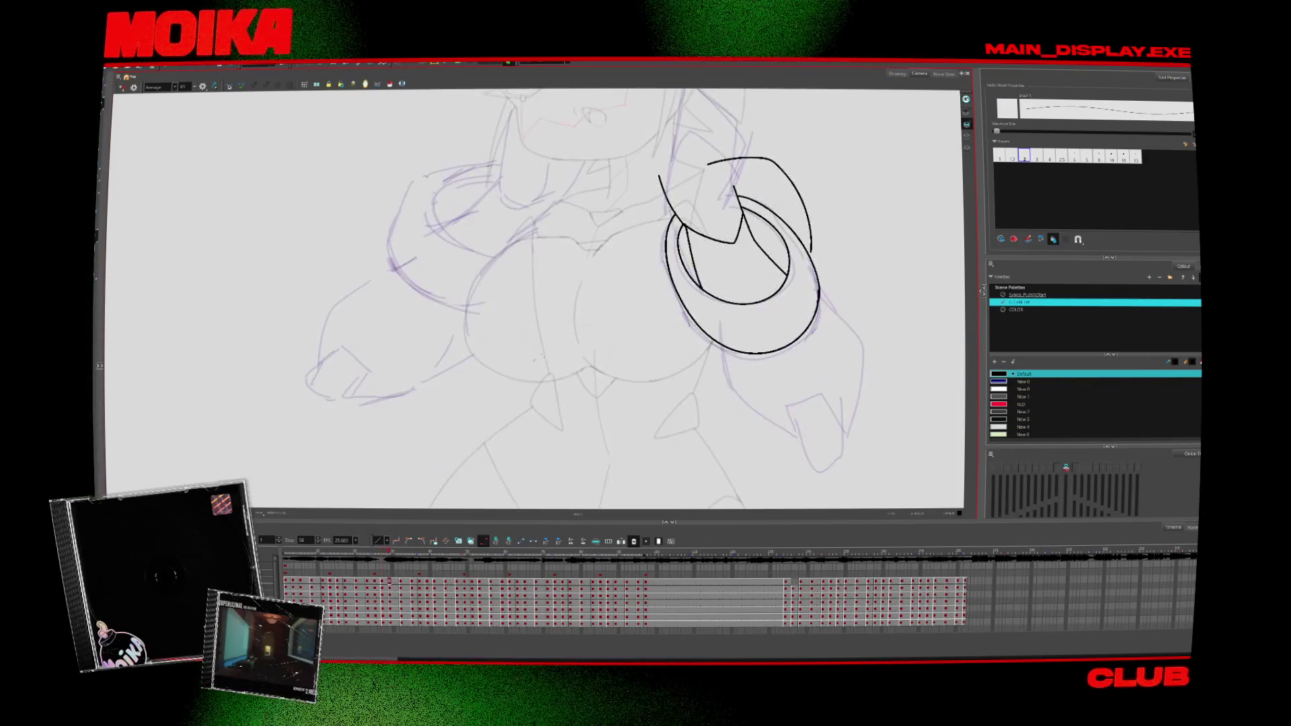
# Step: Step forward through several drawings to the one needing the arm fix, with the Pencil ready
pyautogui.press('.')
pyautogui.press('.')
pyautogui.press('.')
pyautogui.press('.')
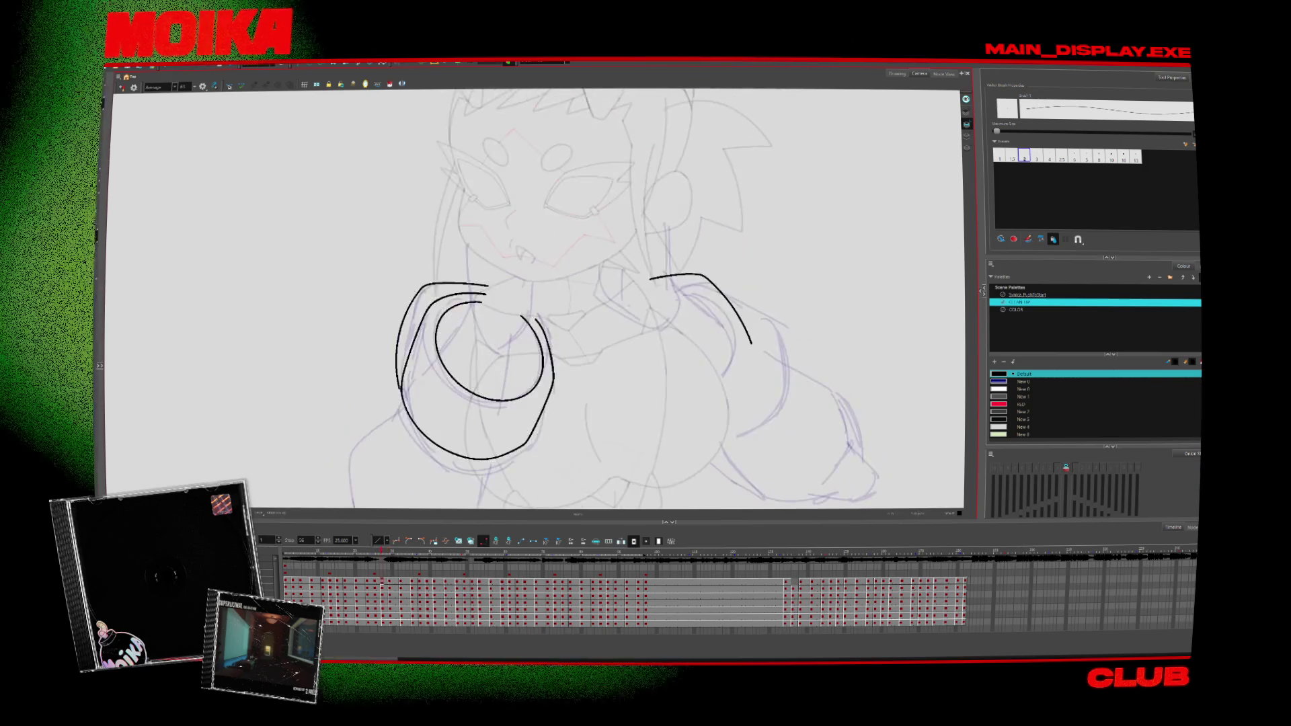
pyautogui.press('.')
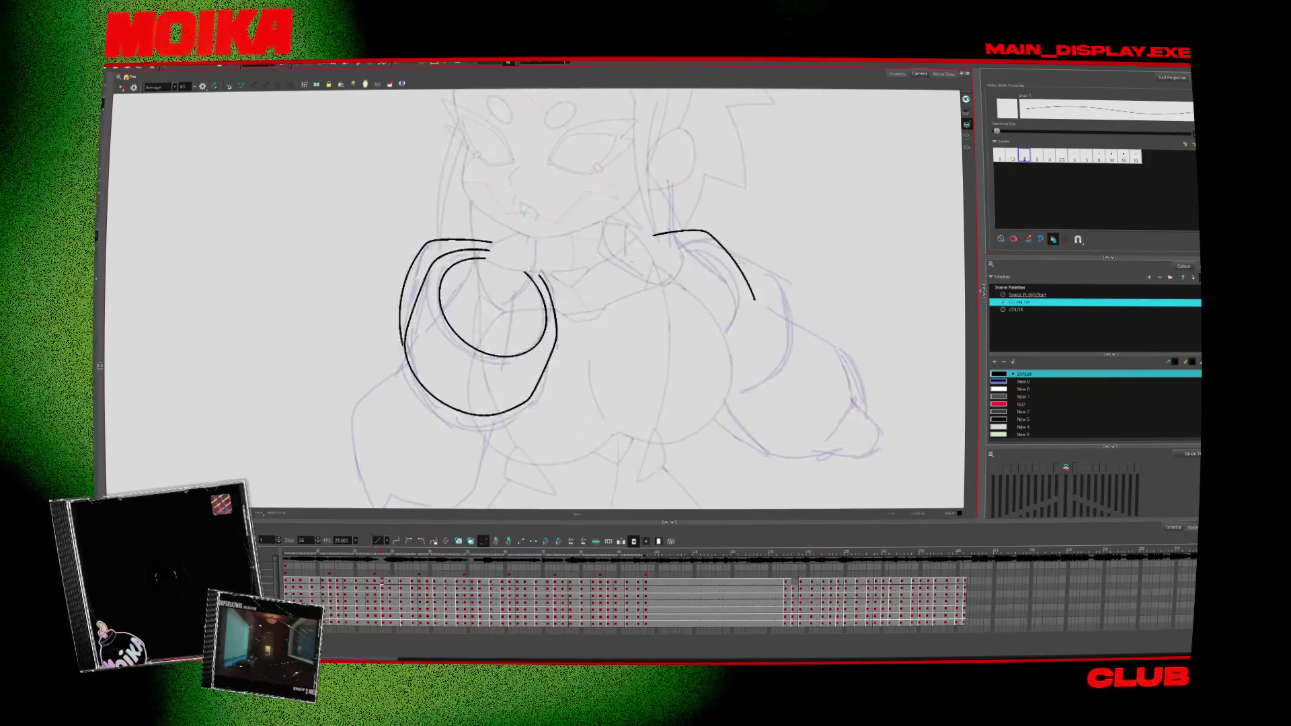
pyautogui.hotkey('alt', 'b')
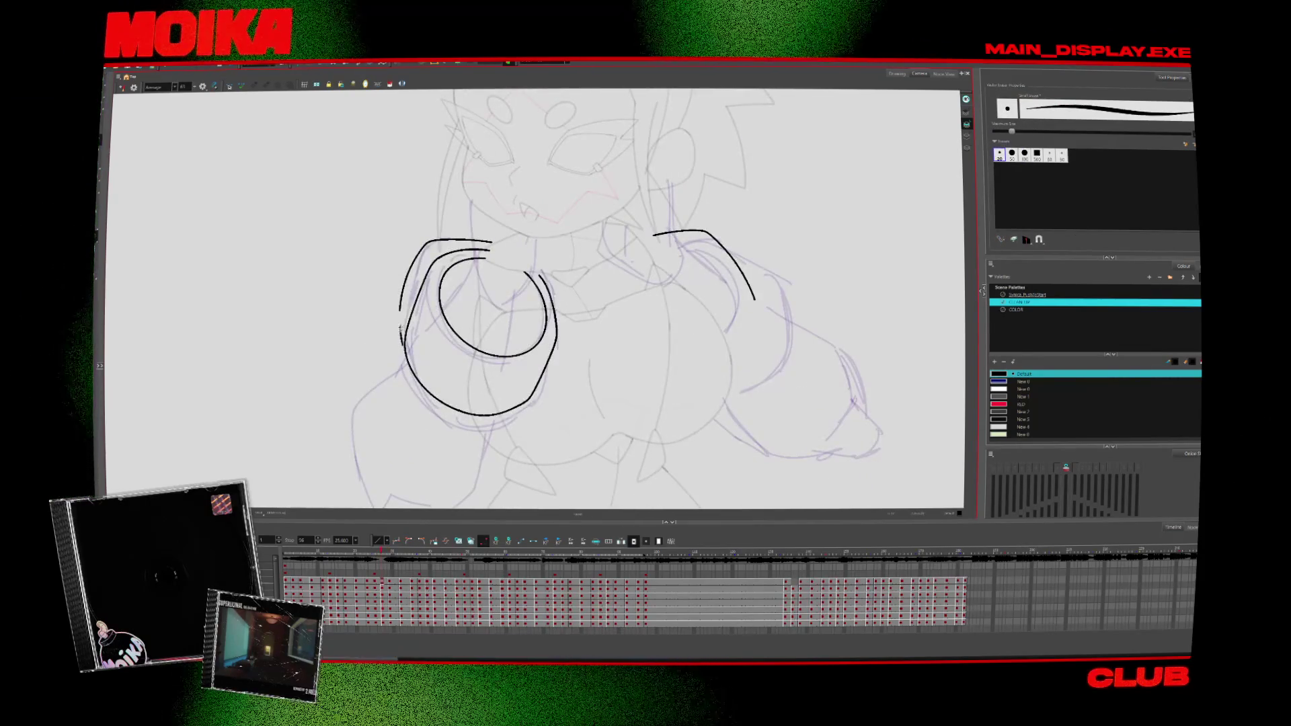
pyautogui.press('.')
pyautogui.hotkey('alt', '/')
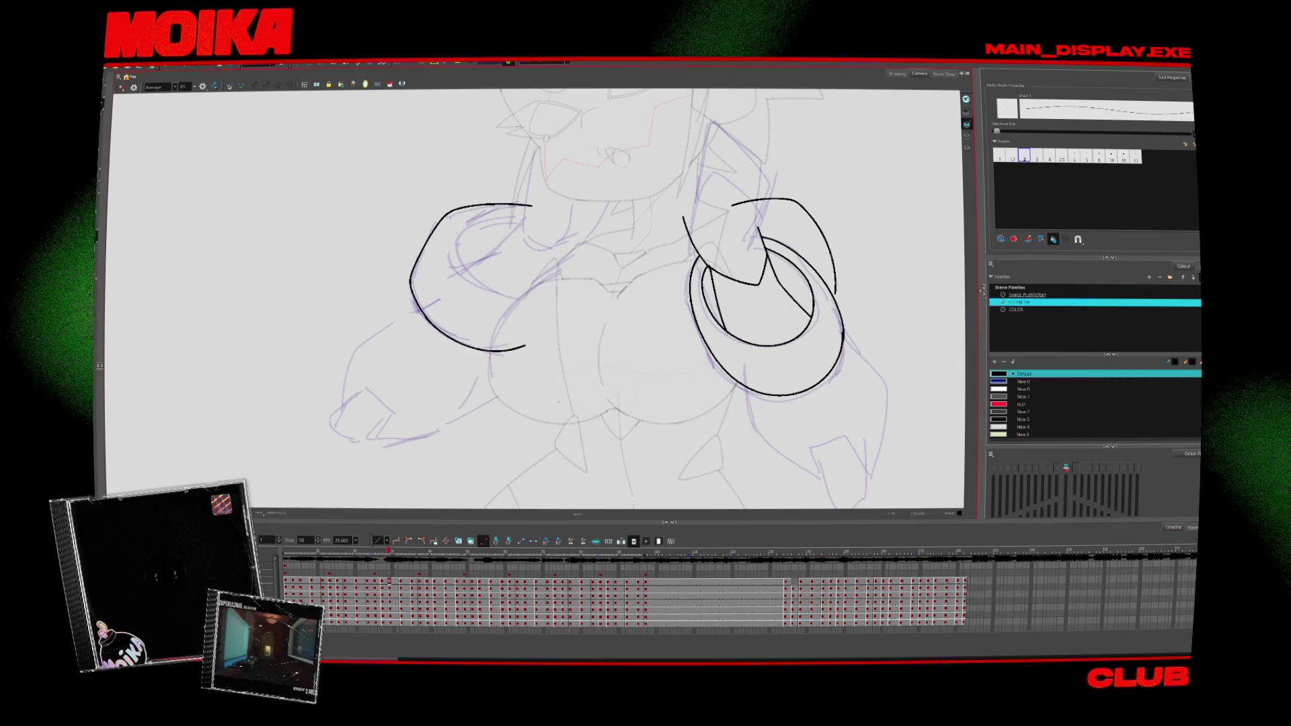
# Step: In mirror view, redraw the left arm's outer curve and nudge it slightly left
pyautogui.press('4')
pyautogui.moveTo(620, 338); pyautogui.dragTo(657, 269)
pyautogui.keyDown('ctrl'); pyautogui.click(655, 268); pyautogui.keyUp('ctrl')
pyautogui.press('Left')
pyautogui.press('Left')
pyautogui.press('Left')
pyautogui.press('Escape')
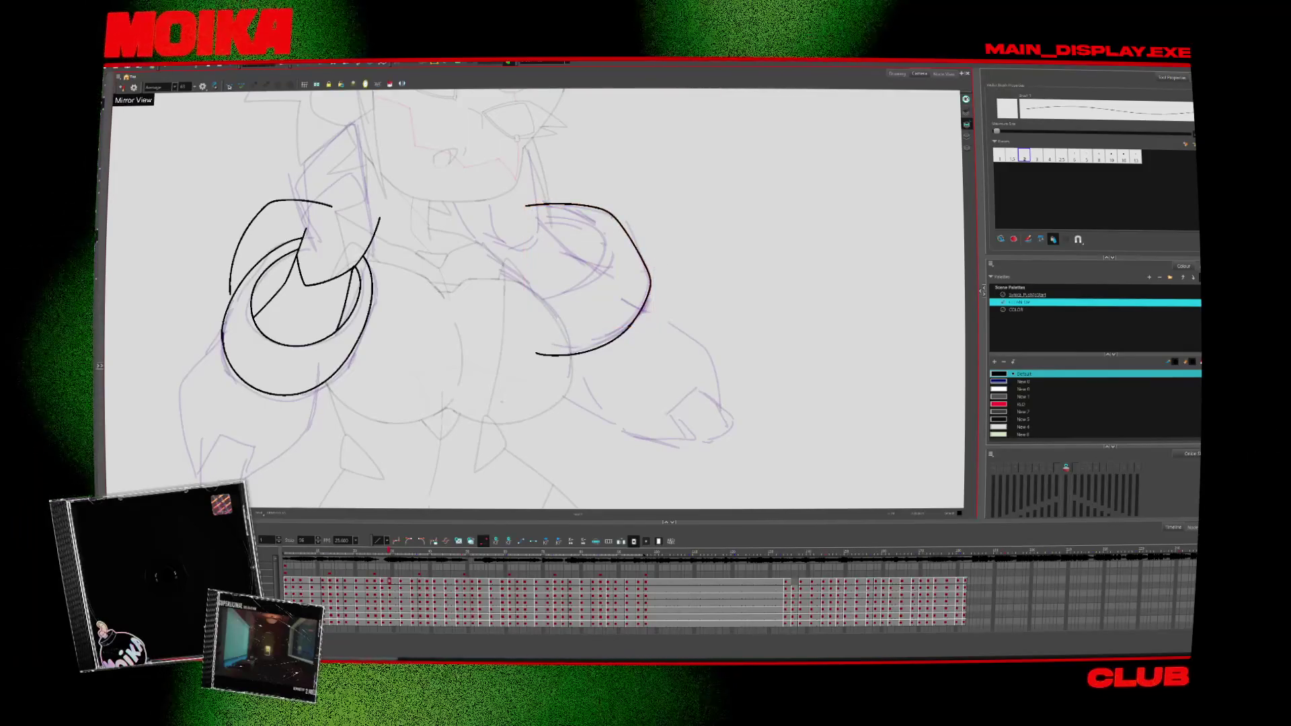
pyautogui.press('4')
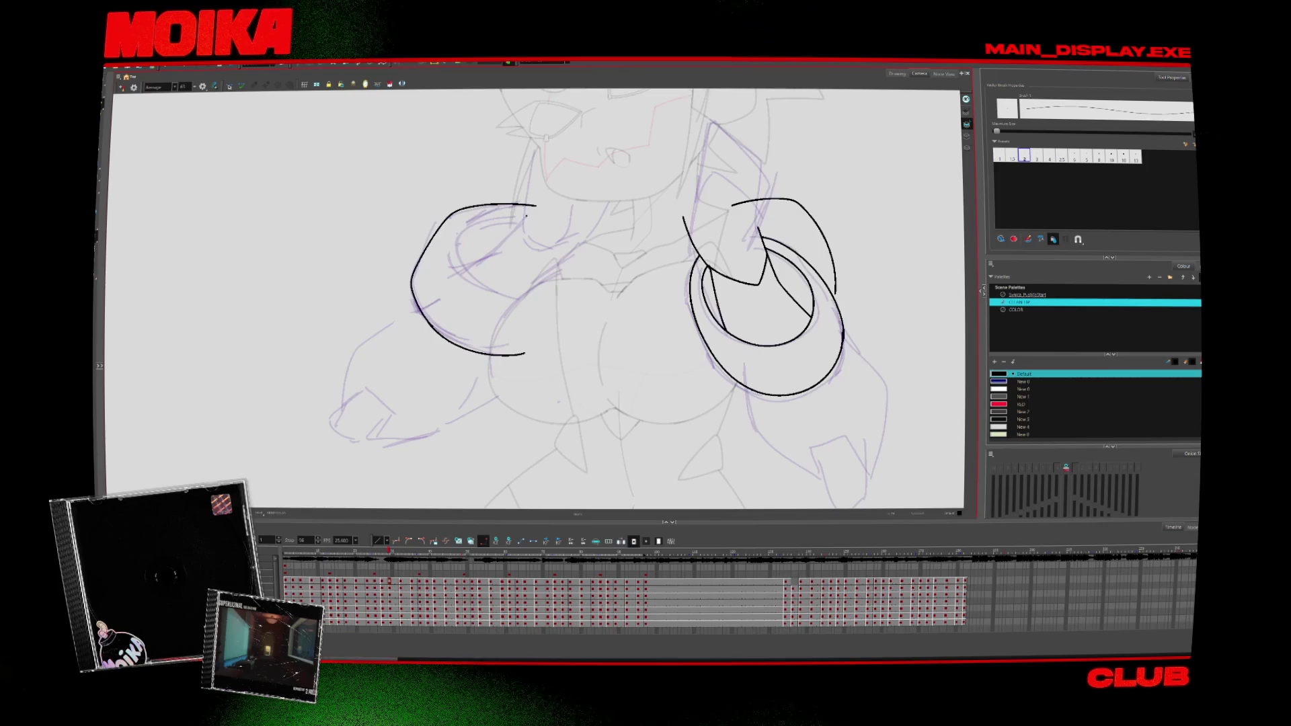
# Step: Jump ahead two drawings and bring the Christmas illustration window to the front
pyautogui.scroll(2, 558, 291)
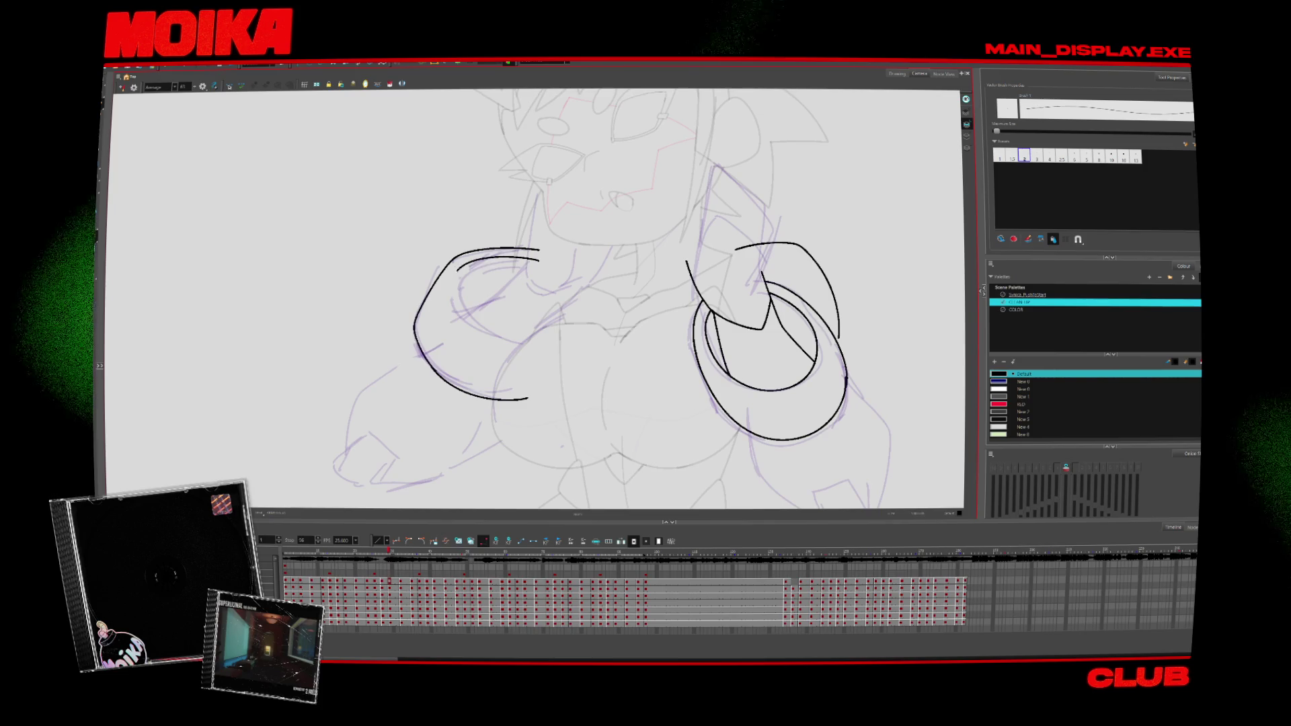
pyautogui.press('.')
pyautogui.press('.')
pyautogui.press('.')
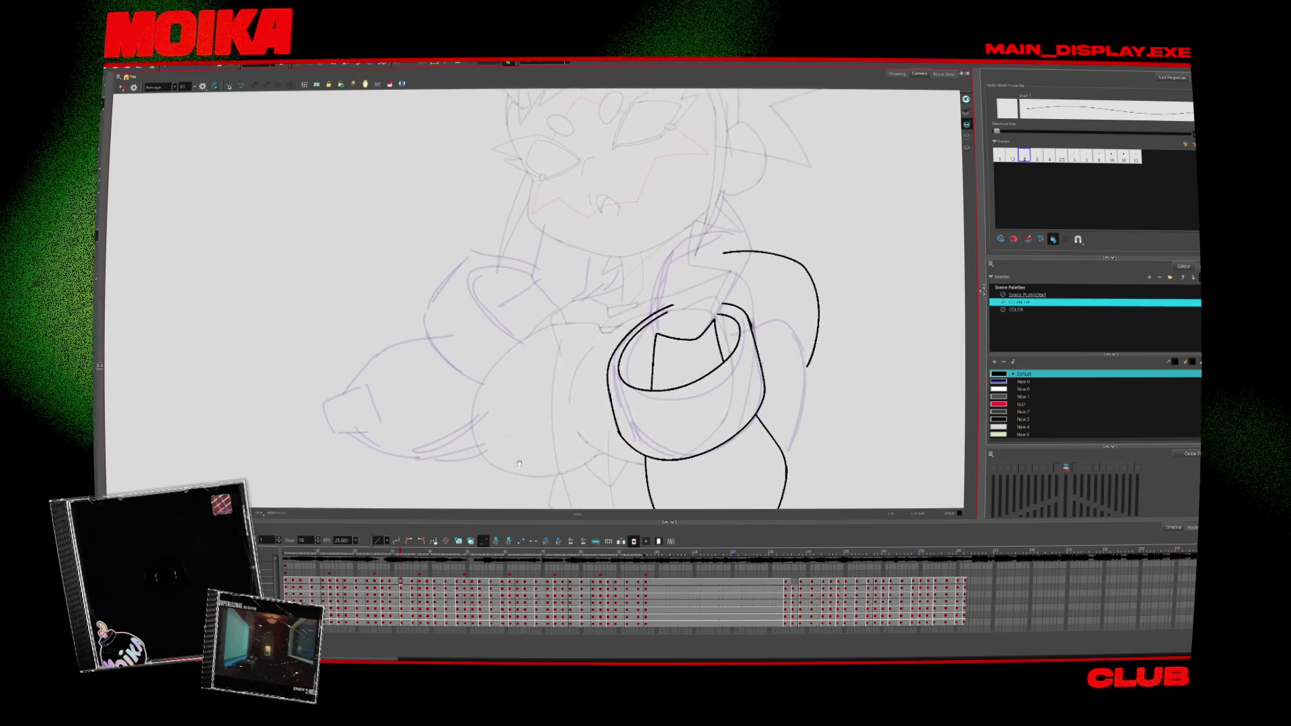
pyautogui.press('.')
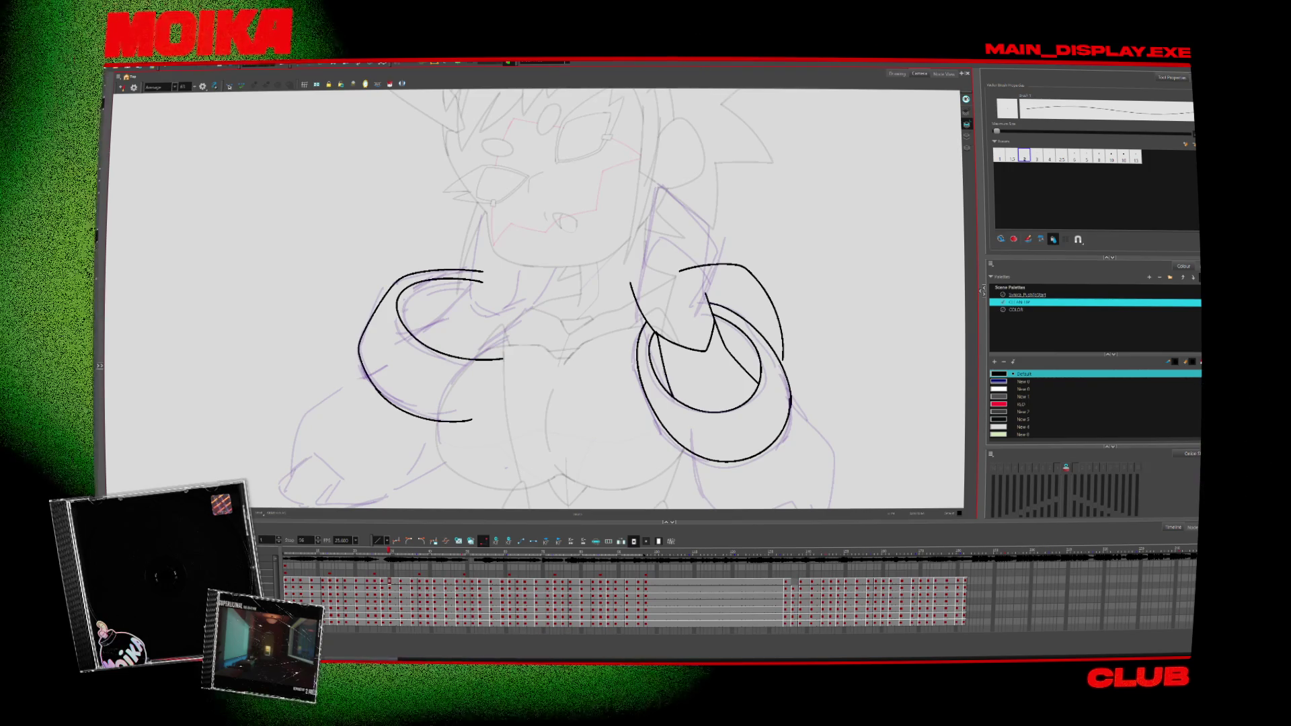
pyautogui.hotkey('alt', 'Tab')
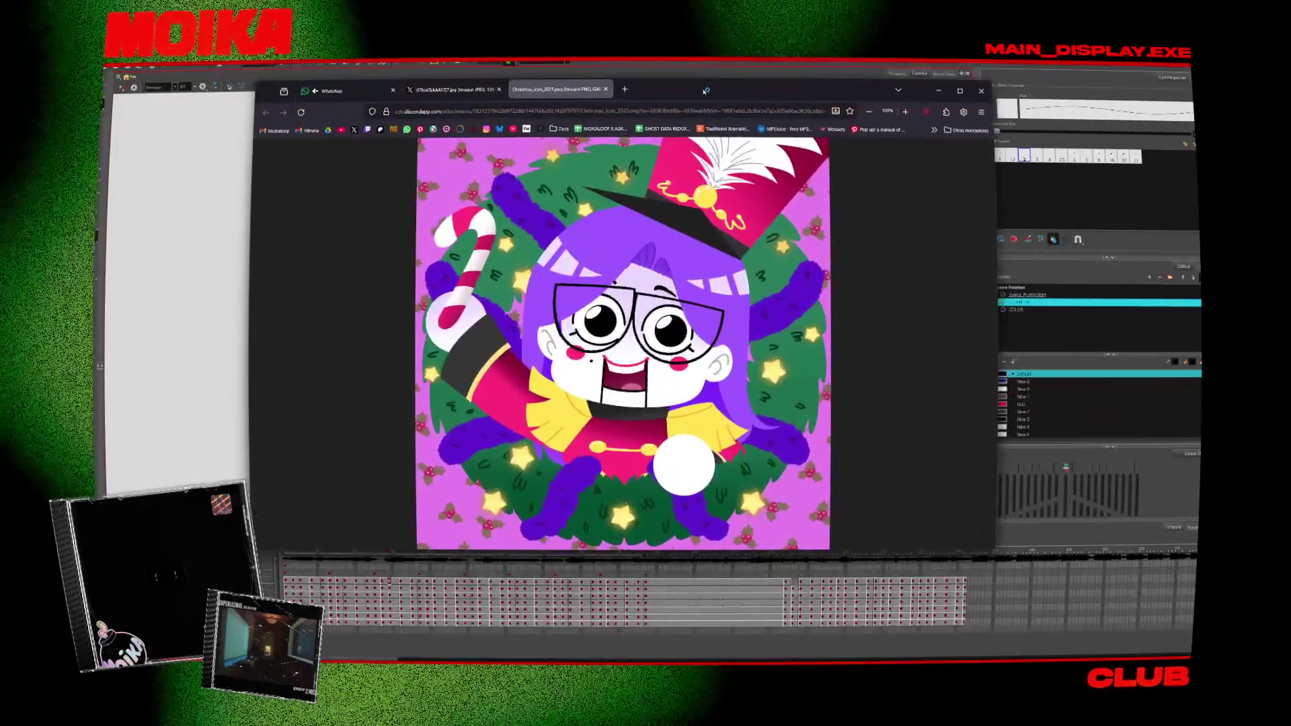
# Step: Shift the Firefox window slightly, study the Christmas wreath image, then minimize it back to Harmony
pyautogui.moveTo(704, 90); pyautogui.dragTo(692, 95)
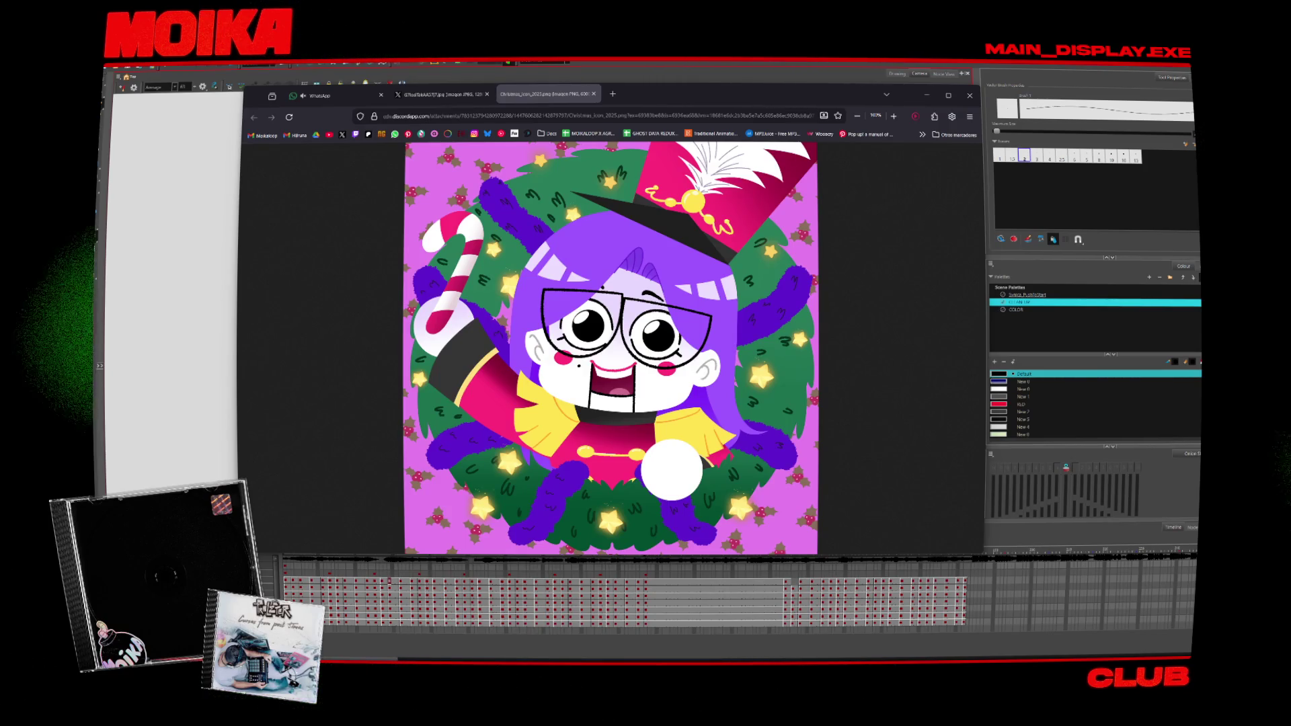
pyautogui.press('super+Down')
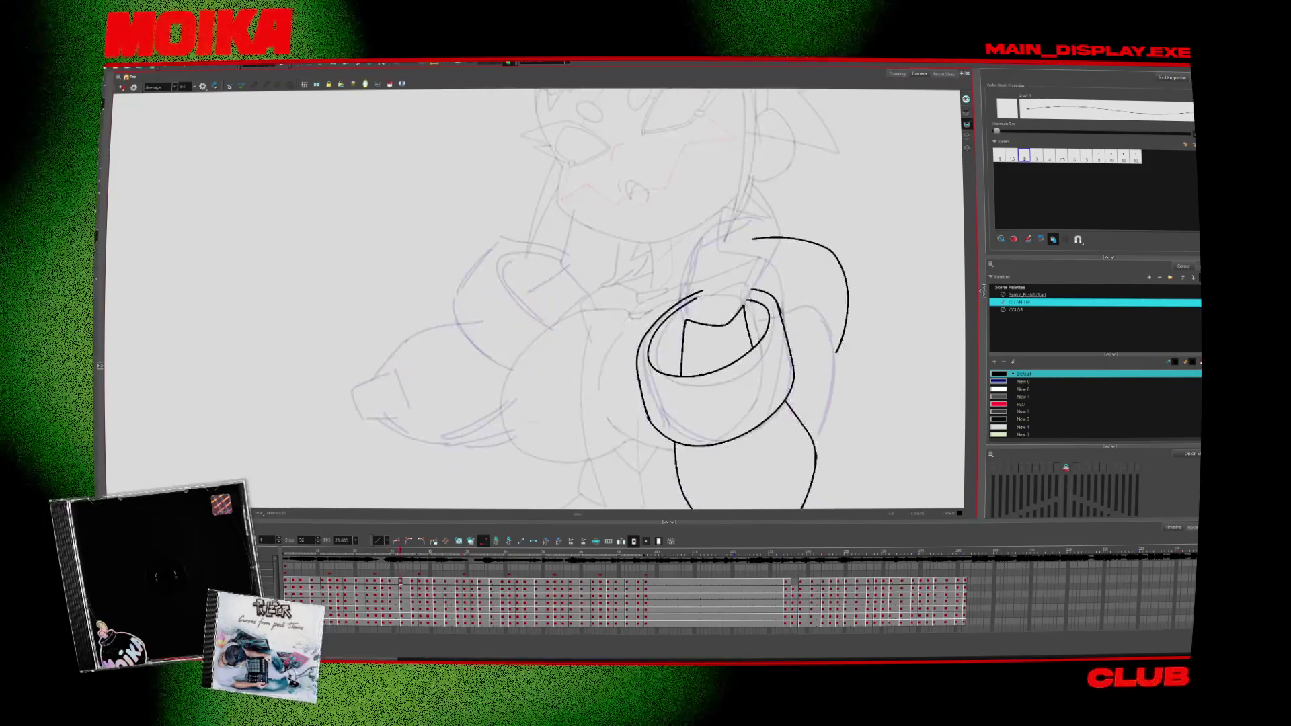
# Step: Ink a cuff outline stroke and extend it downward, checking the result in mirror view
pyautogui.moveTo(464, 343); pyautogui.dragTo(516, 374)
pyautogui.press('4')
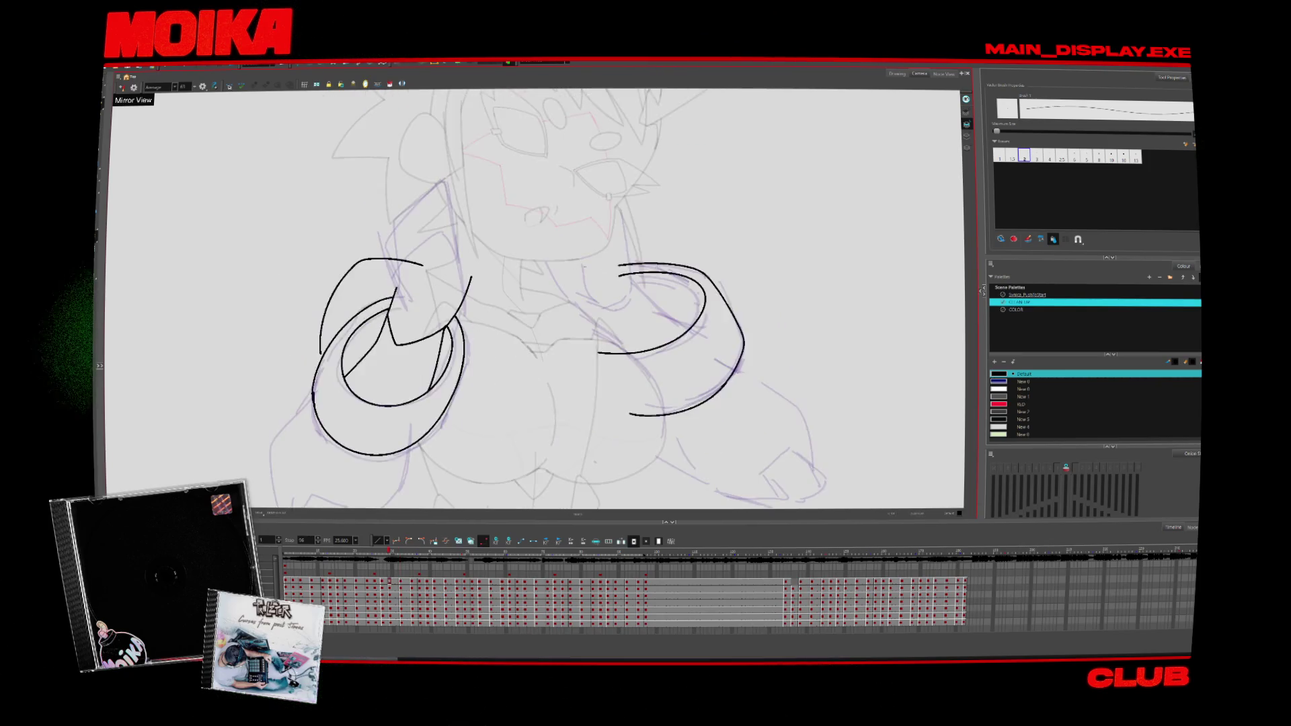
pyautogui.moveTo(620, 246); pyautogui.dragTo(657, 274)
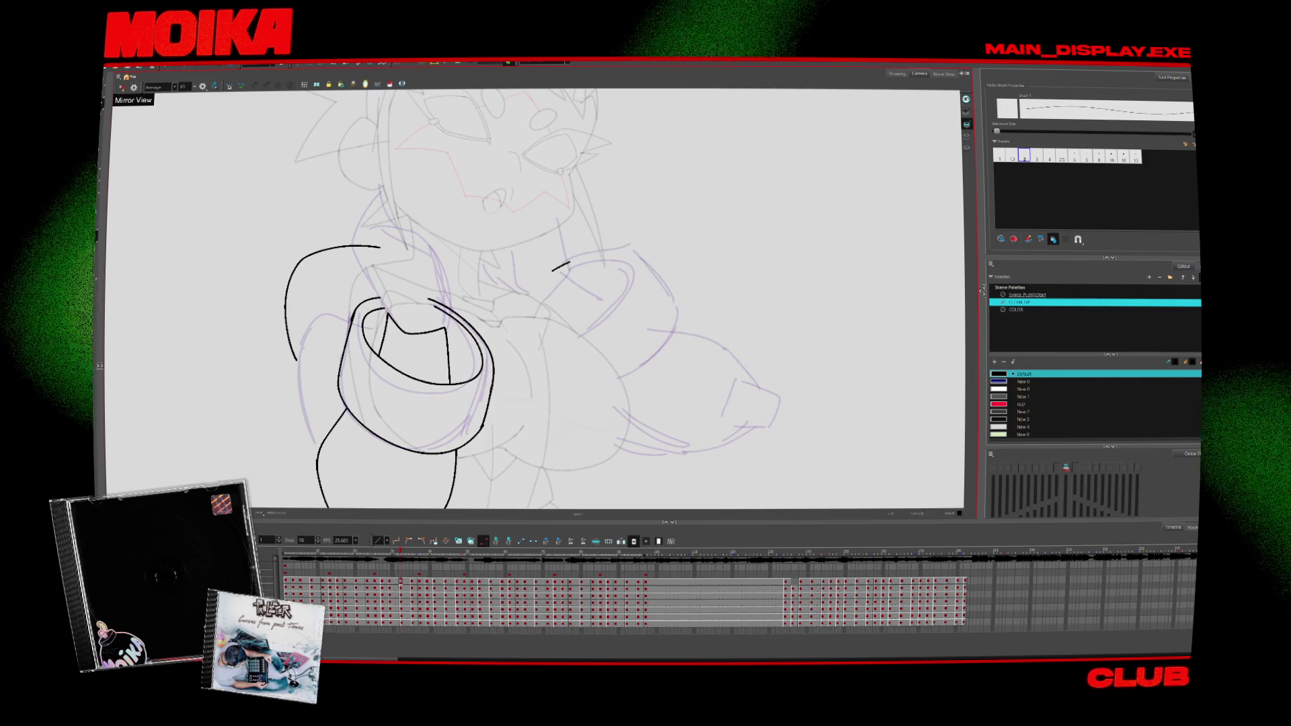
pyautogui.press('4')
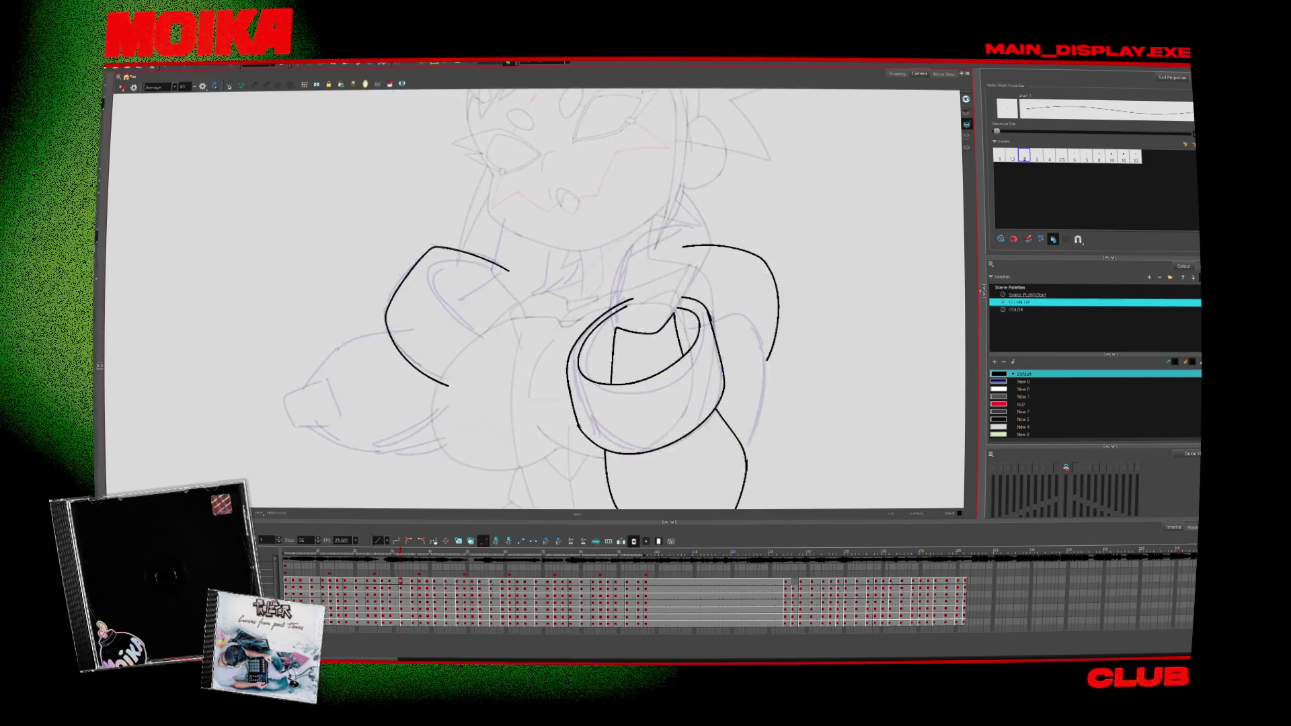
# Step: On a later drawing, ink the left cuff's upper edge and bottom outline, curving the lower end up
pyautogui.press('.')
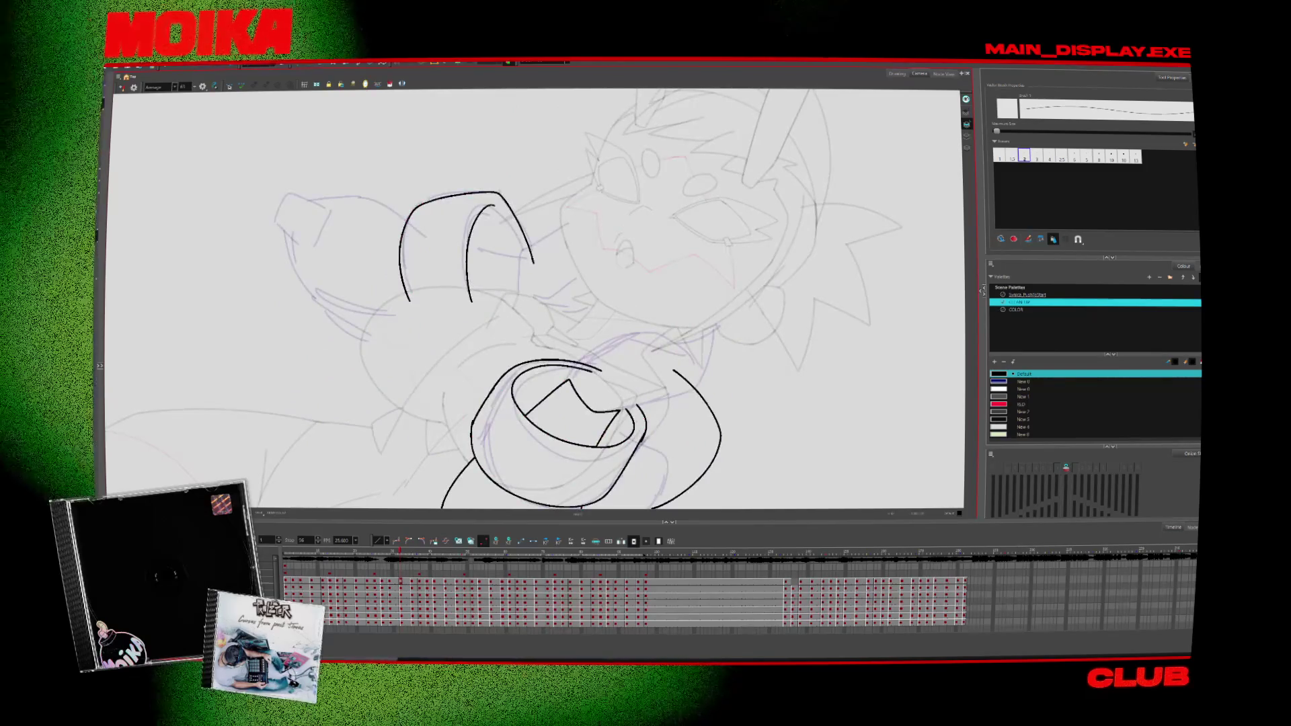
pyautogui.press(',')
pyautogui.press('.')
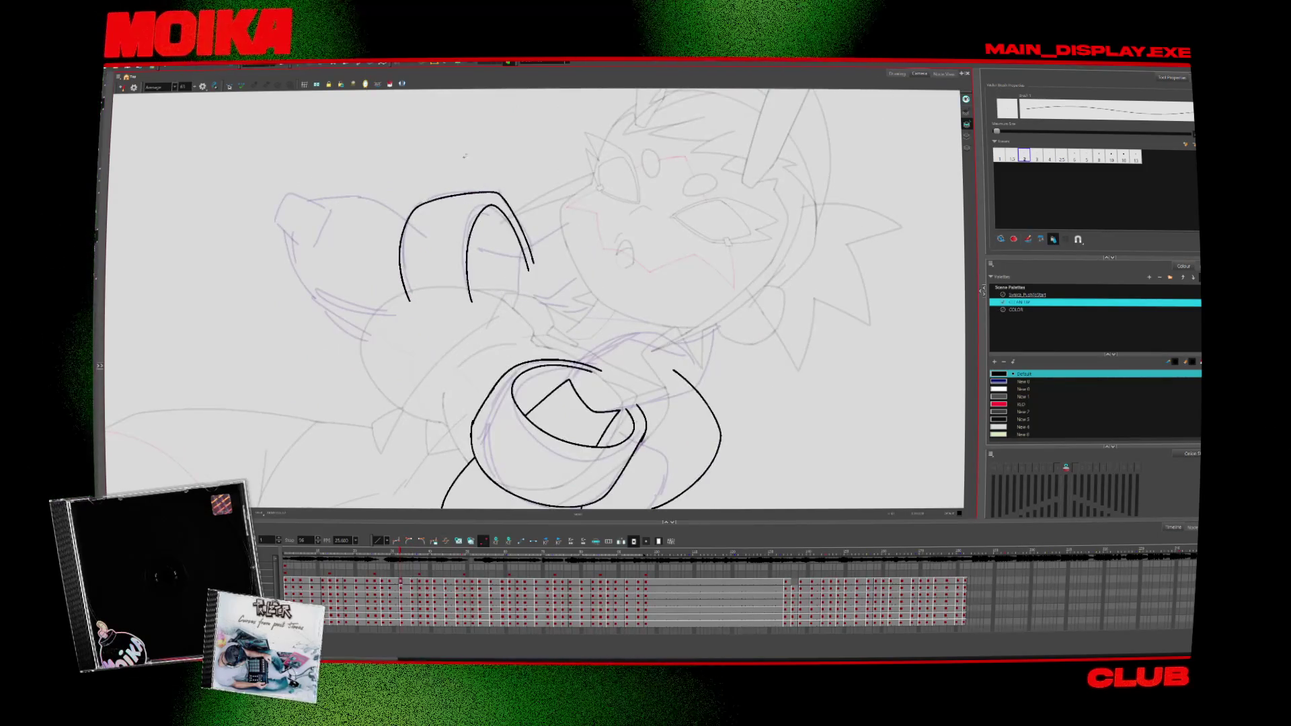
pyautogui.press('.')
pyautogui.press('.')
pyautogui.press('.')
pyautogui.press('.')
pyautogui.press('.')
pyautogui.press('.')
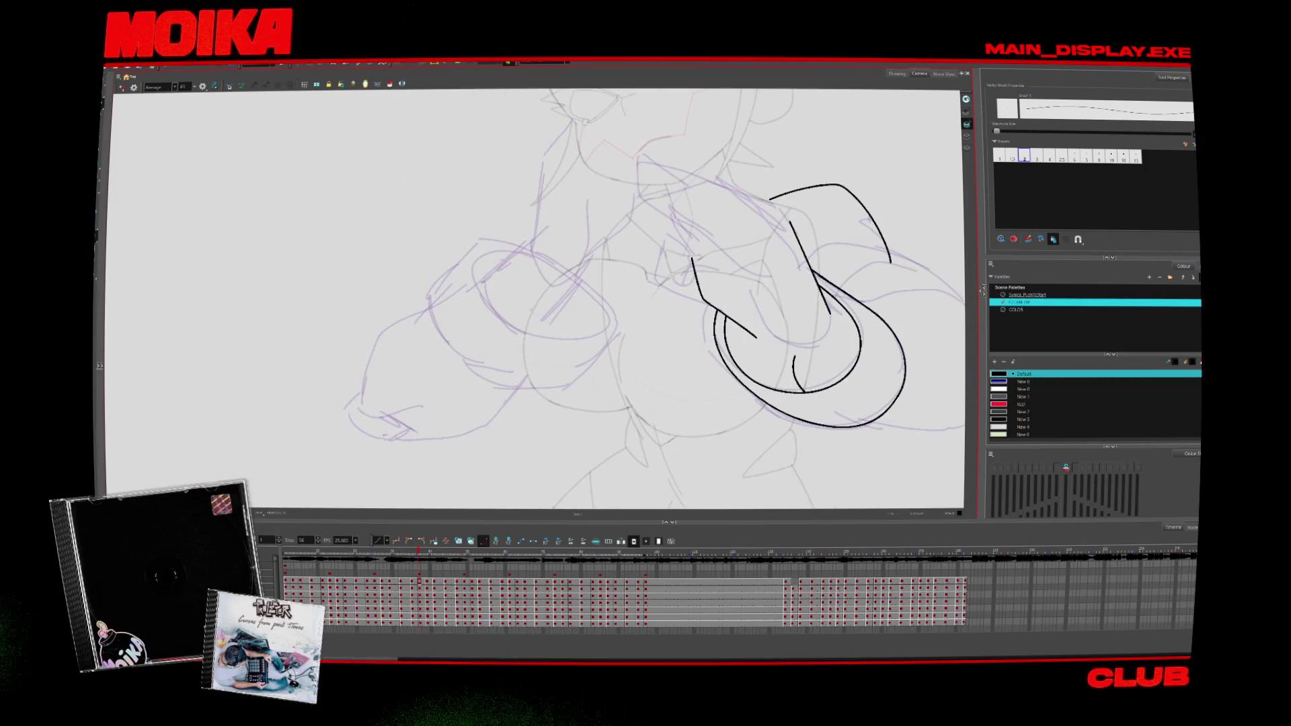
pyautogui.moveTo(427, 307); pyautogui.dragTo(531, 253)
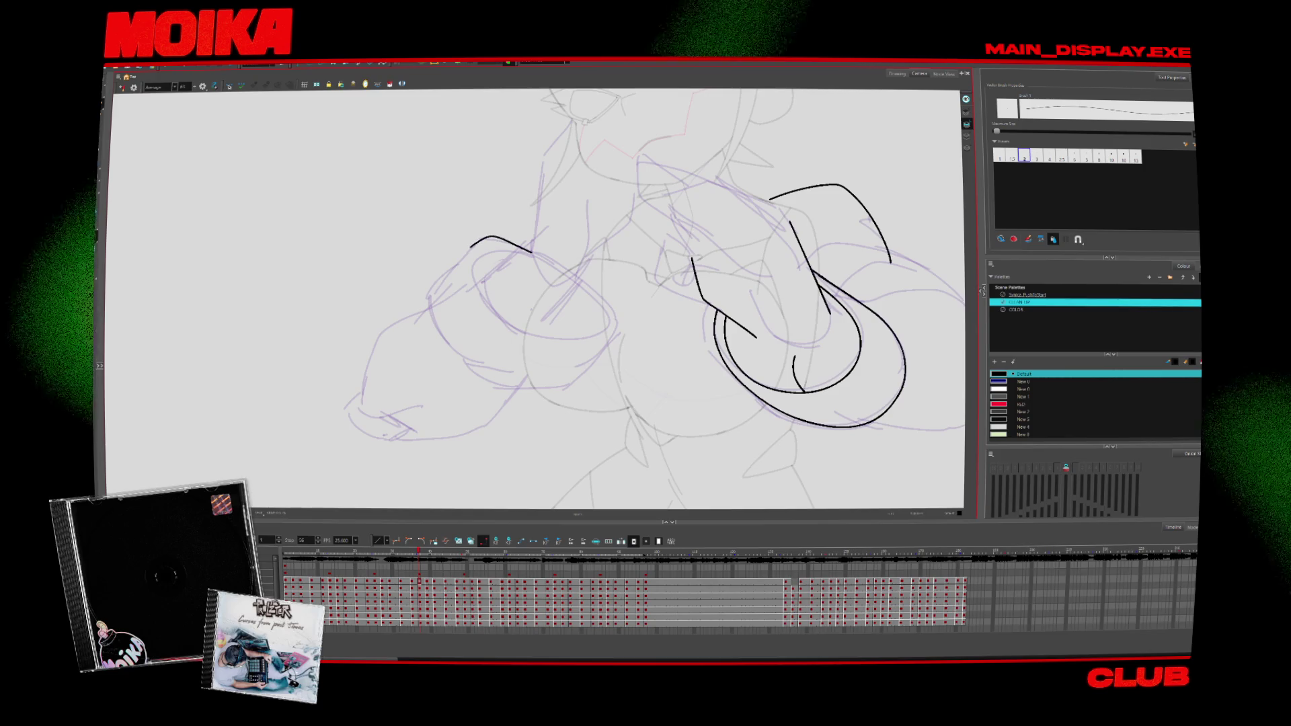
pyautogui.moveTo(501, 380); pyautogui.dragTo(583, 361)
pyautogui.hotkey('alt', 's')
pyautogui.click(471, 366)
pyautogui.moveTo(511, 386); pyautogui.dragTo(610, 329)
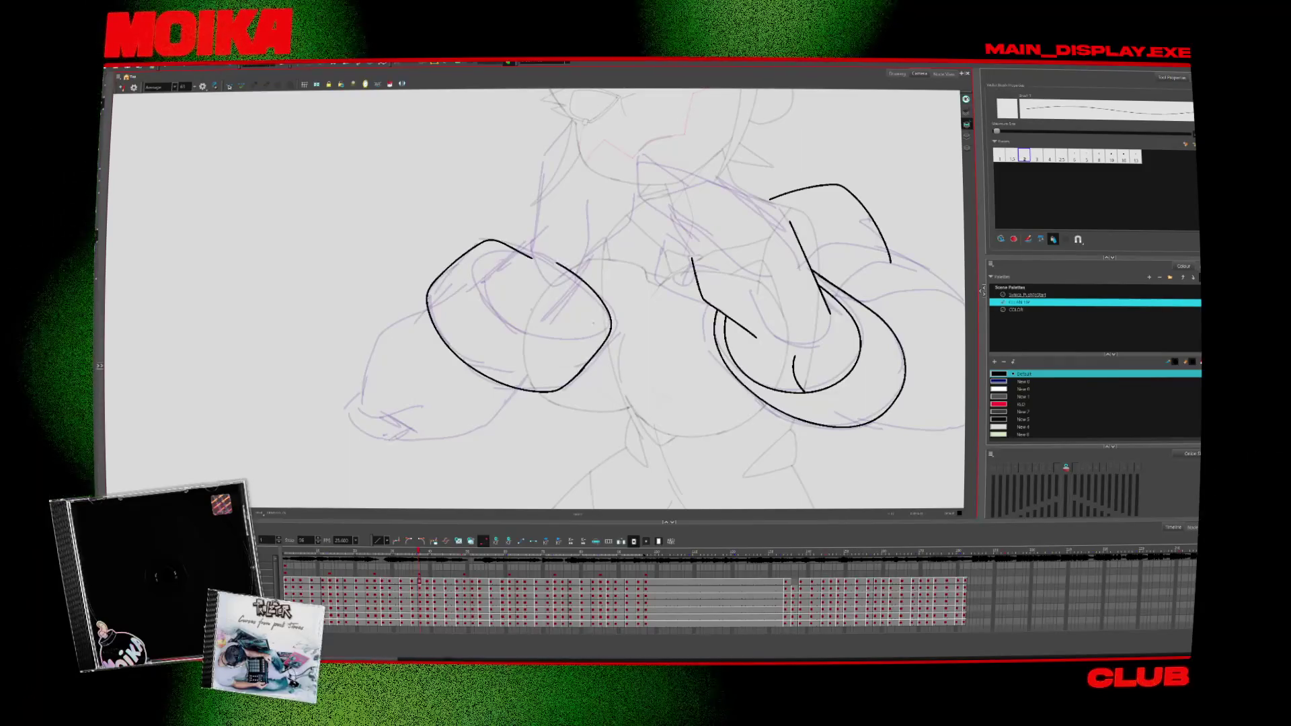
# Step: Draw the left cuff's inner rim and inner oval, checking in mirror view, then zoom out
pyautogui.press('4')
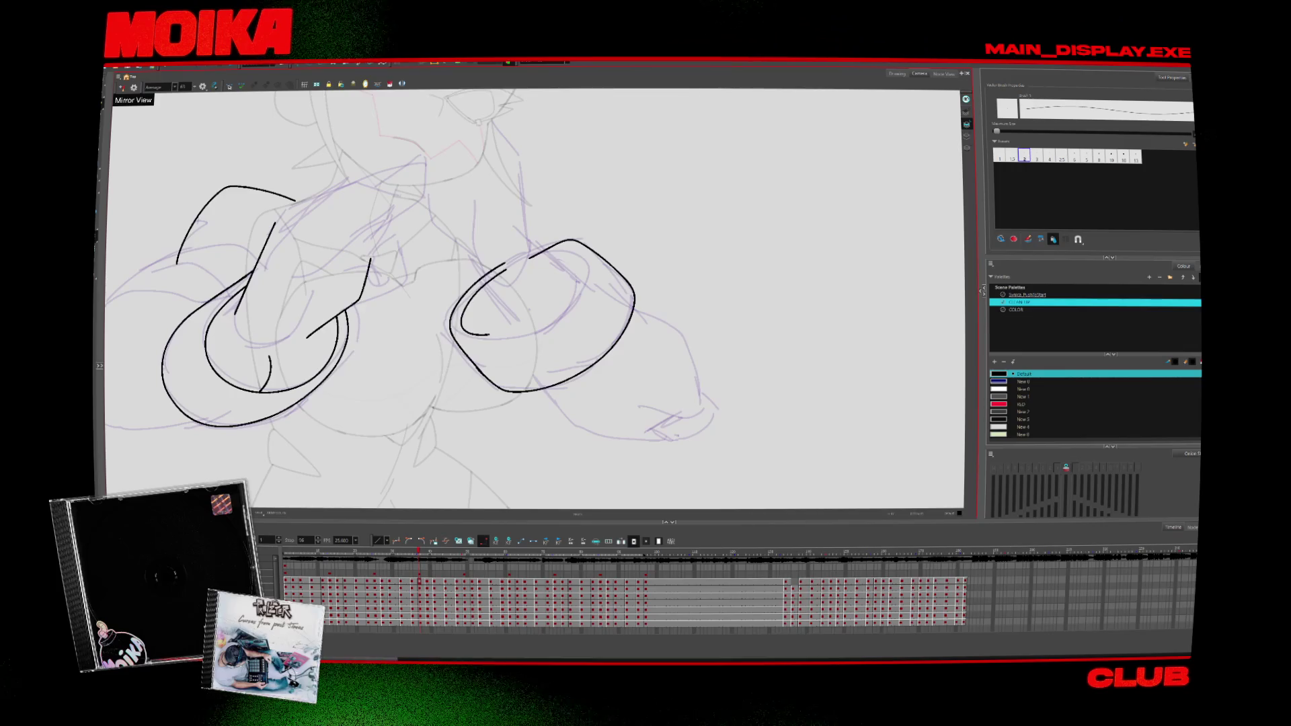
pyautogui.moveTo(492, 280); pyautogui.dragTo(472, 329)
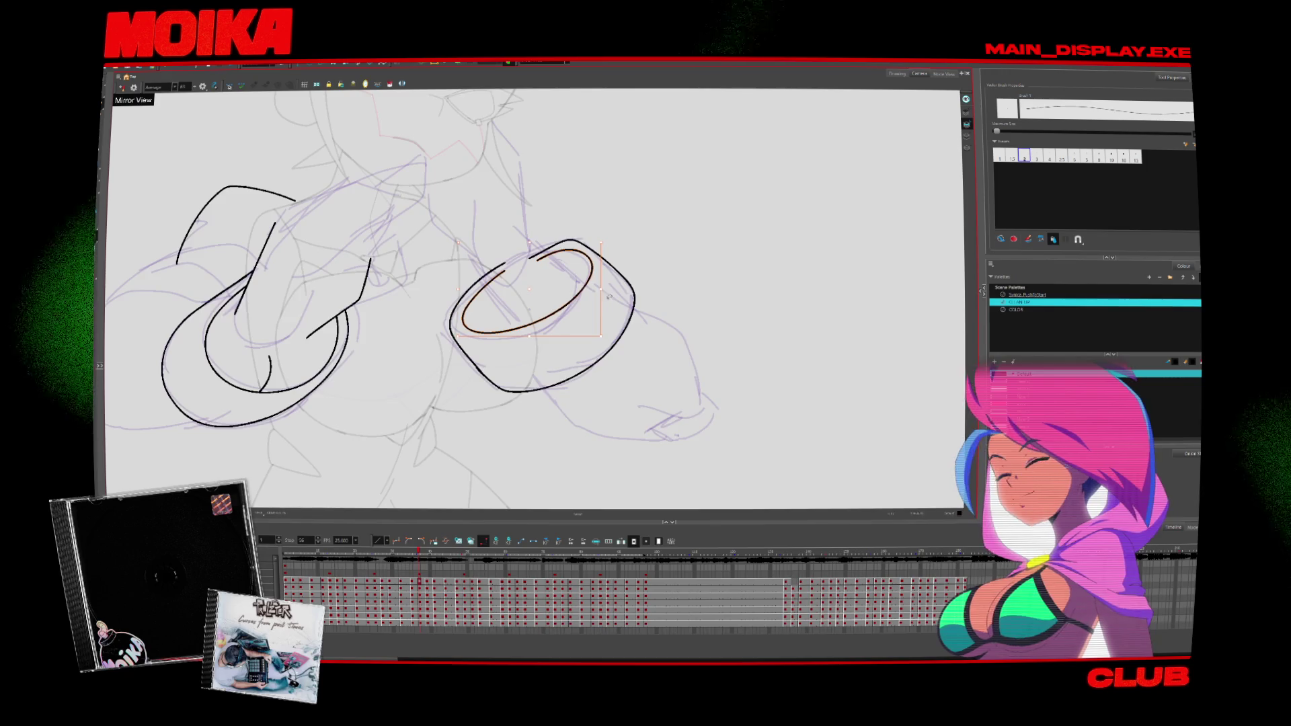
pyautogui.press('4')
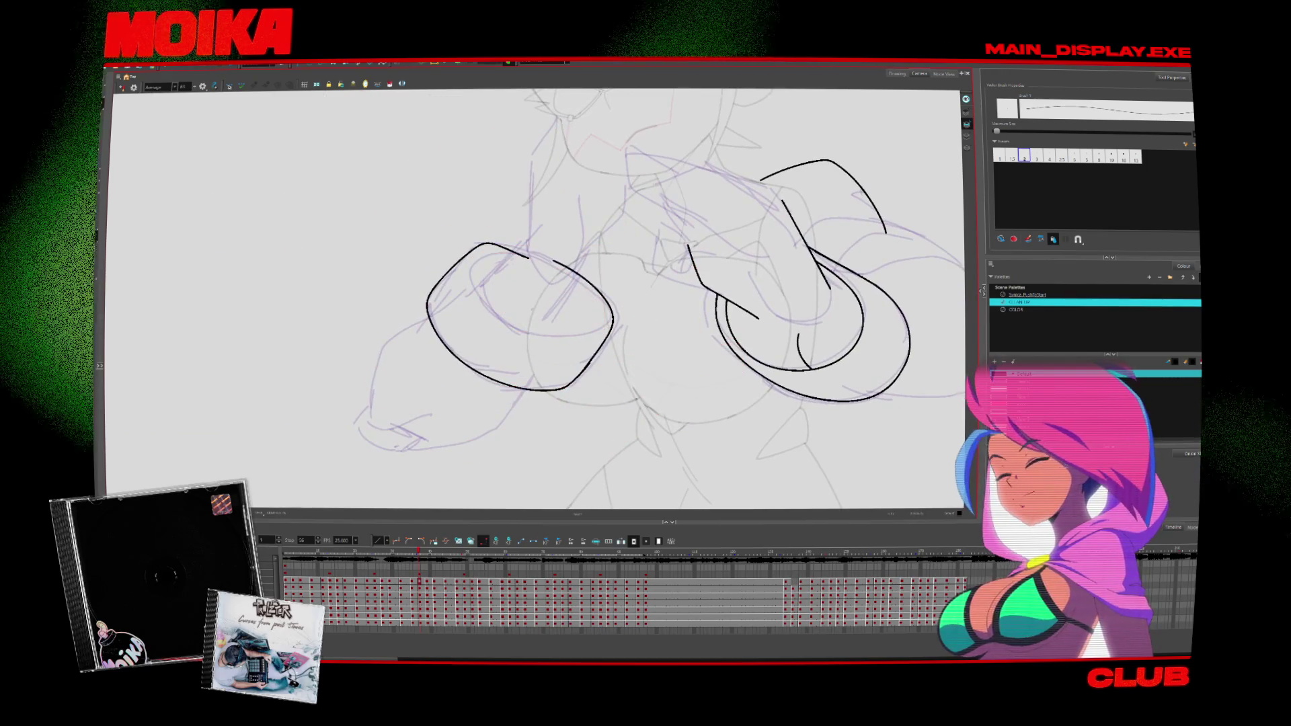
pyautogui.moveTo(528, 252); pyautogui.dragTo(544, 321)
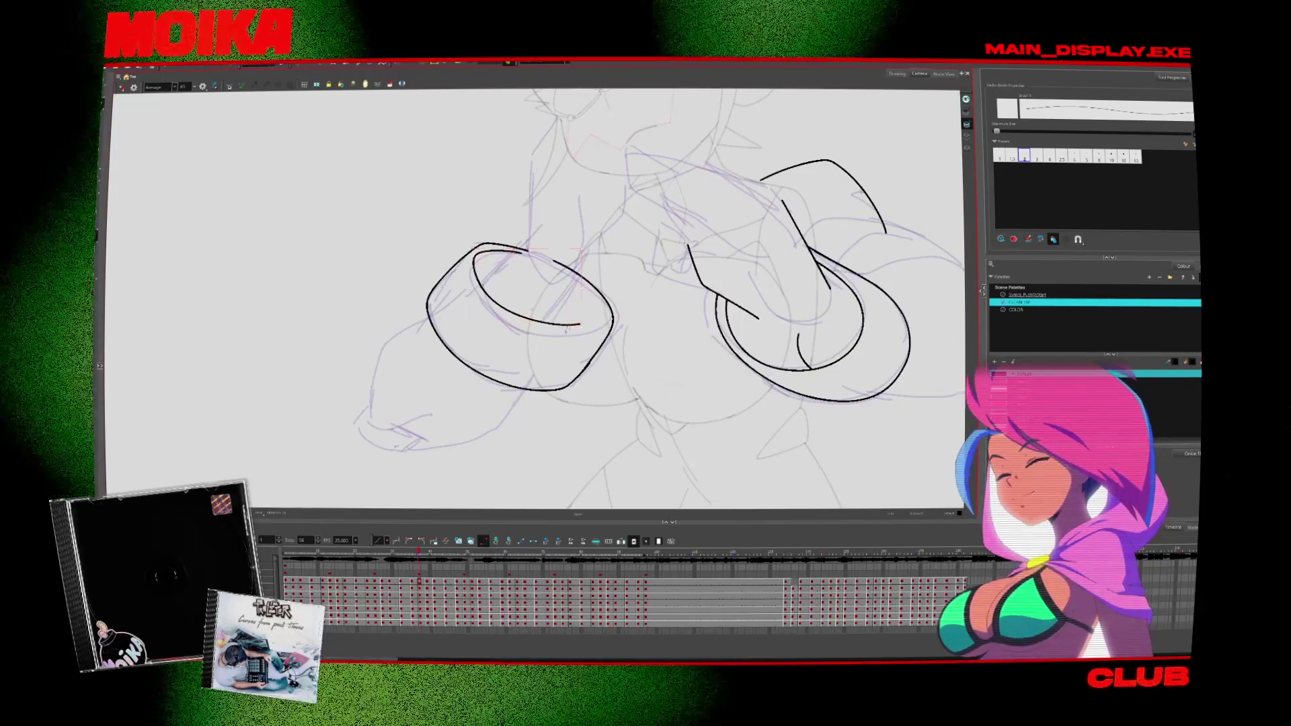
pyautogui.press('4')
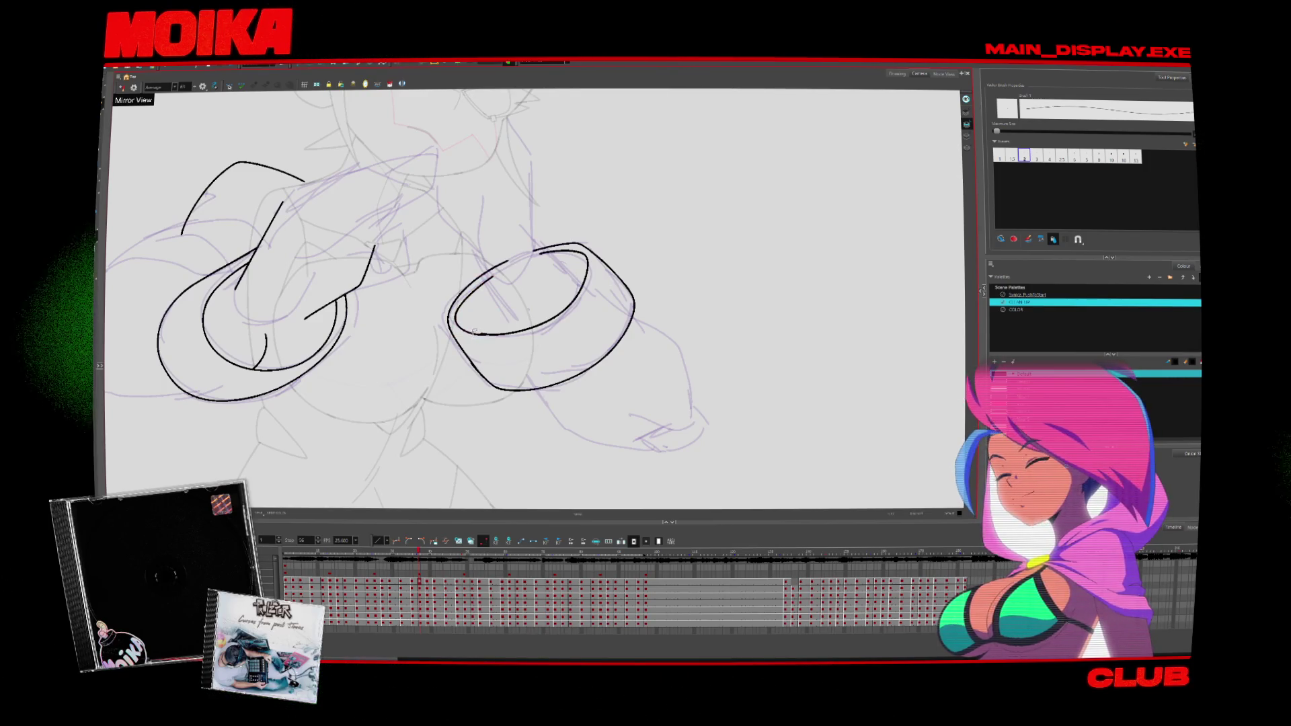
pyautogui.hotkey('alt', 'z')
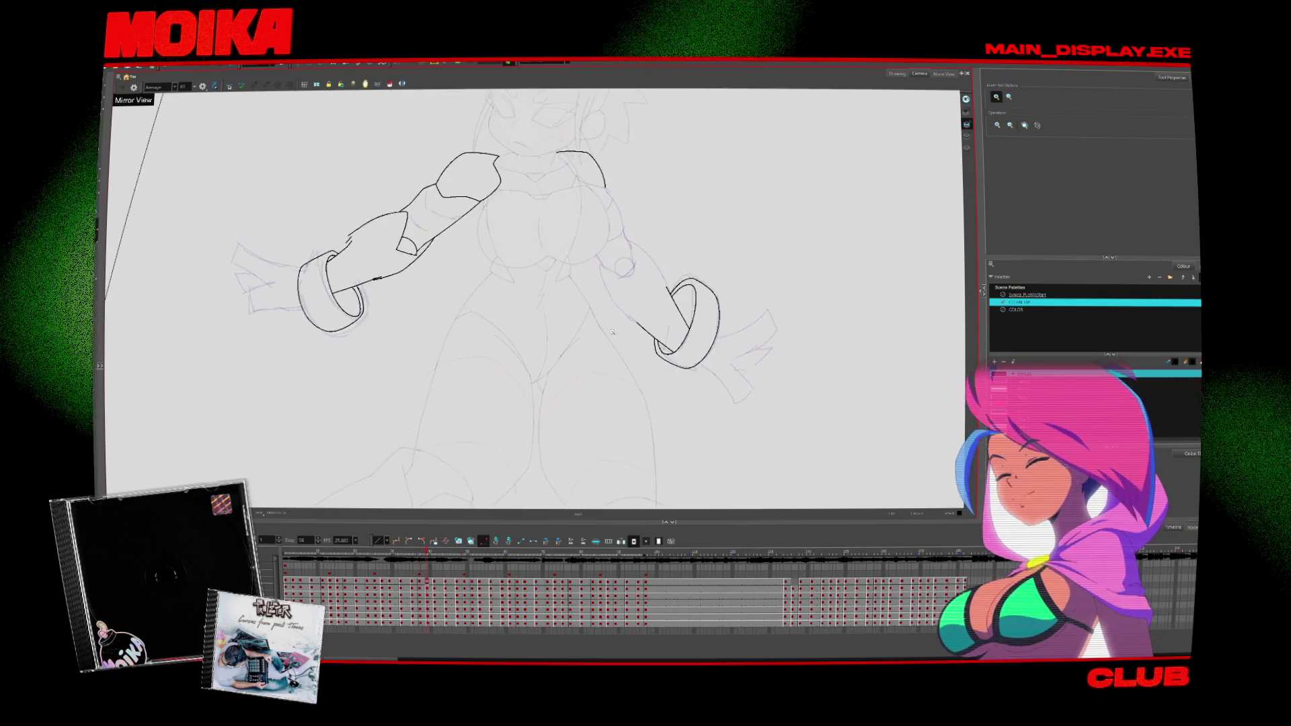
pyautogui.moveTo(482, 403); pyautogui.dragTo(483, 373)
pyautogui.scroll(-3, 483, 373)
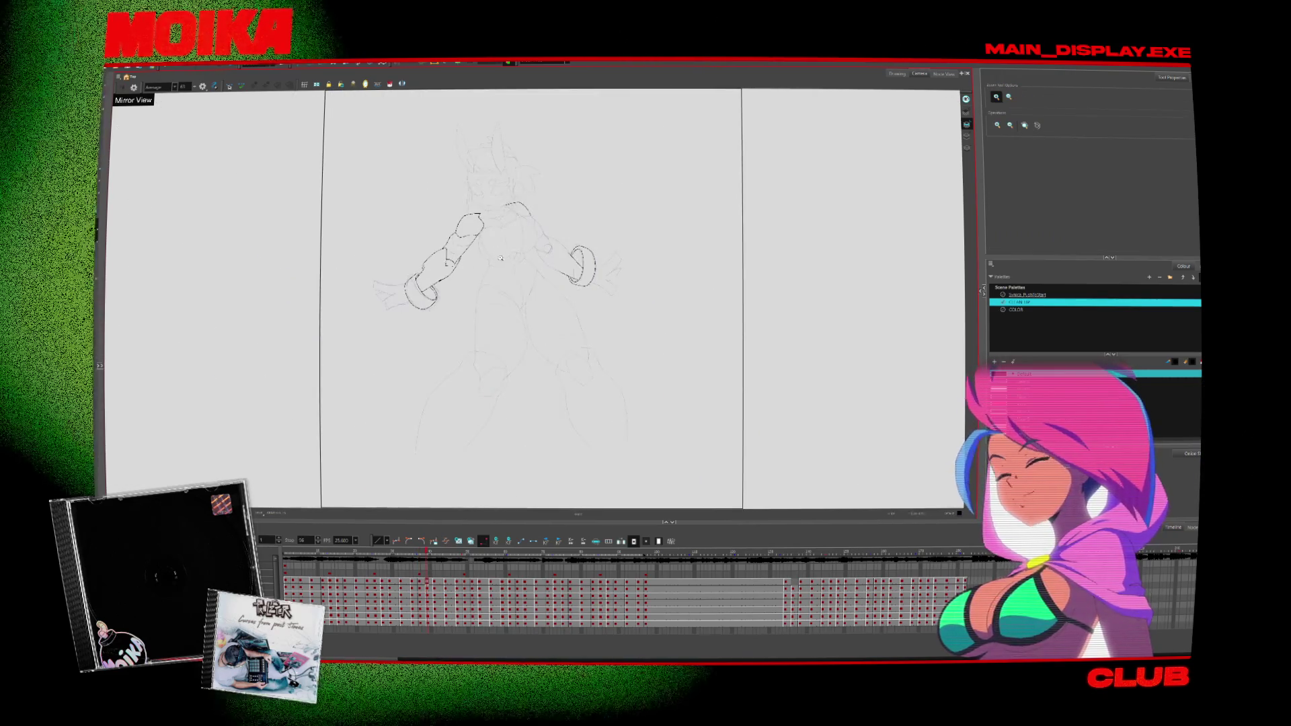
pyautogui.press('Return')
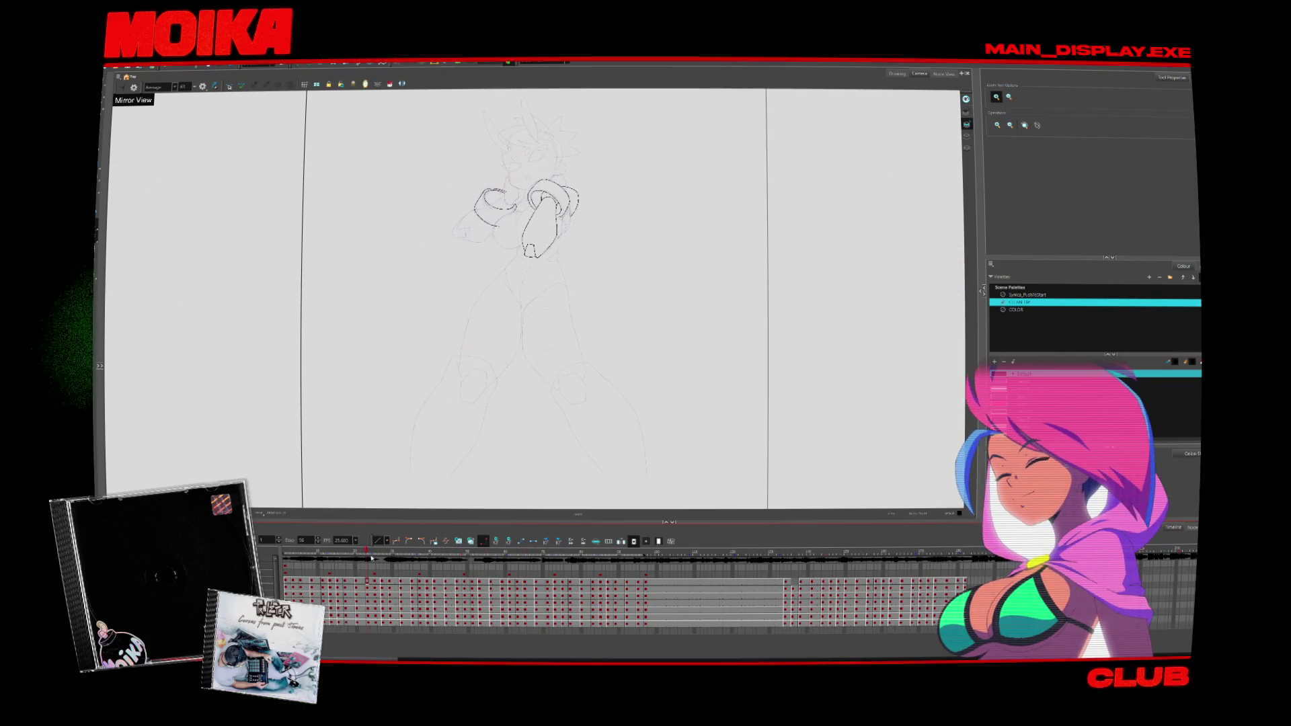
pyautogui.click(544, 64)
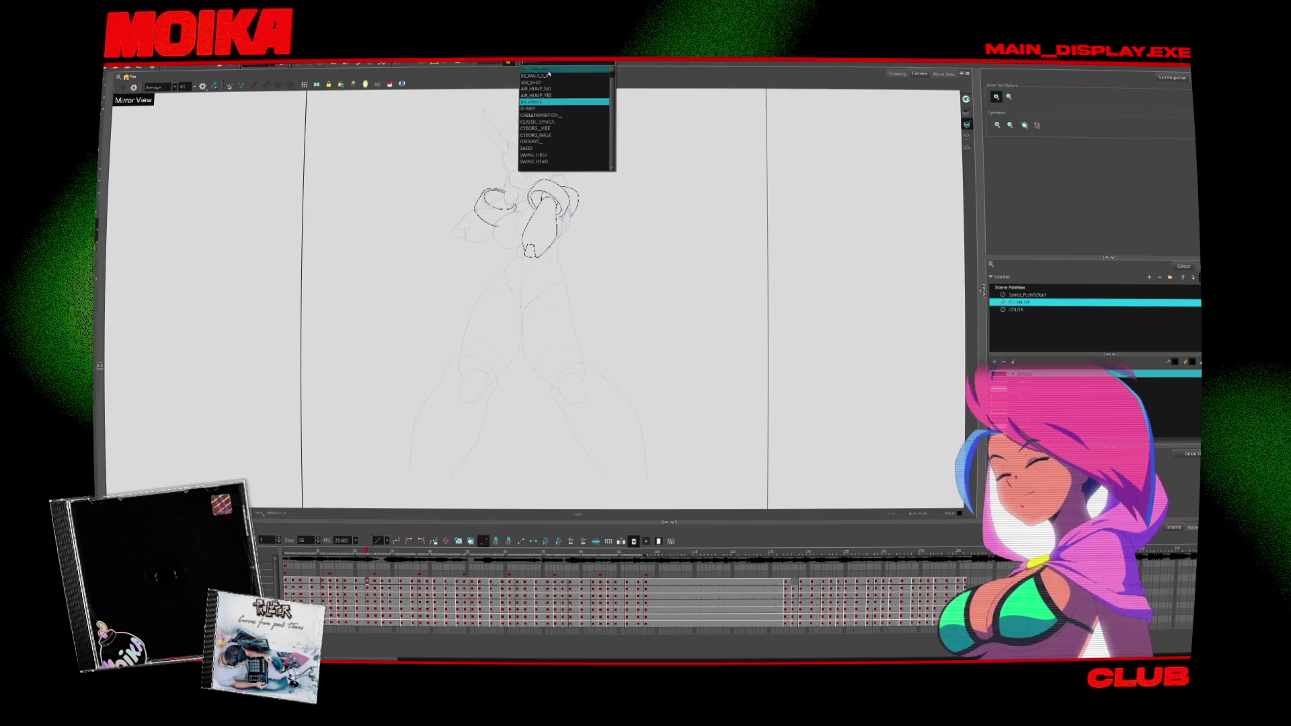
pyautogui.click(553, 88)
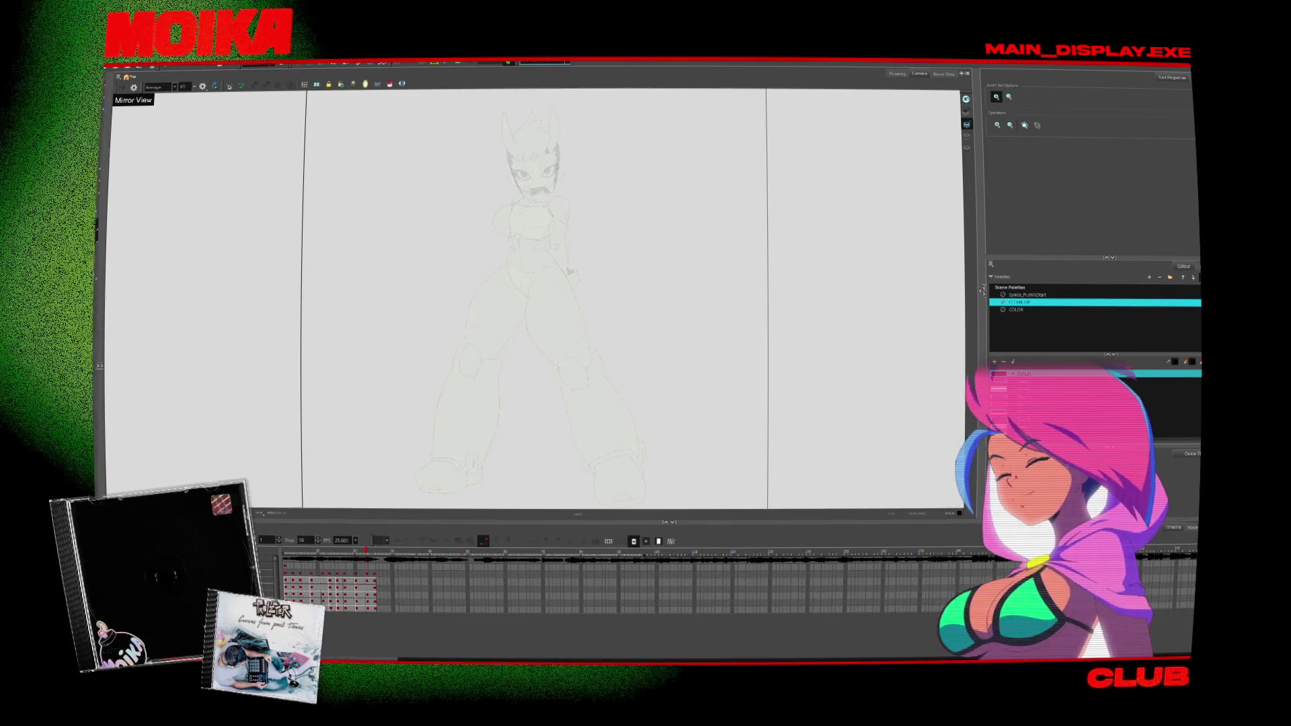
pyautogui.click(545, 64)
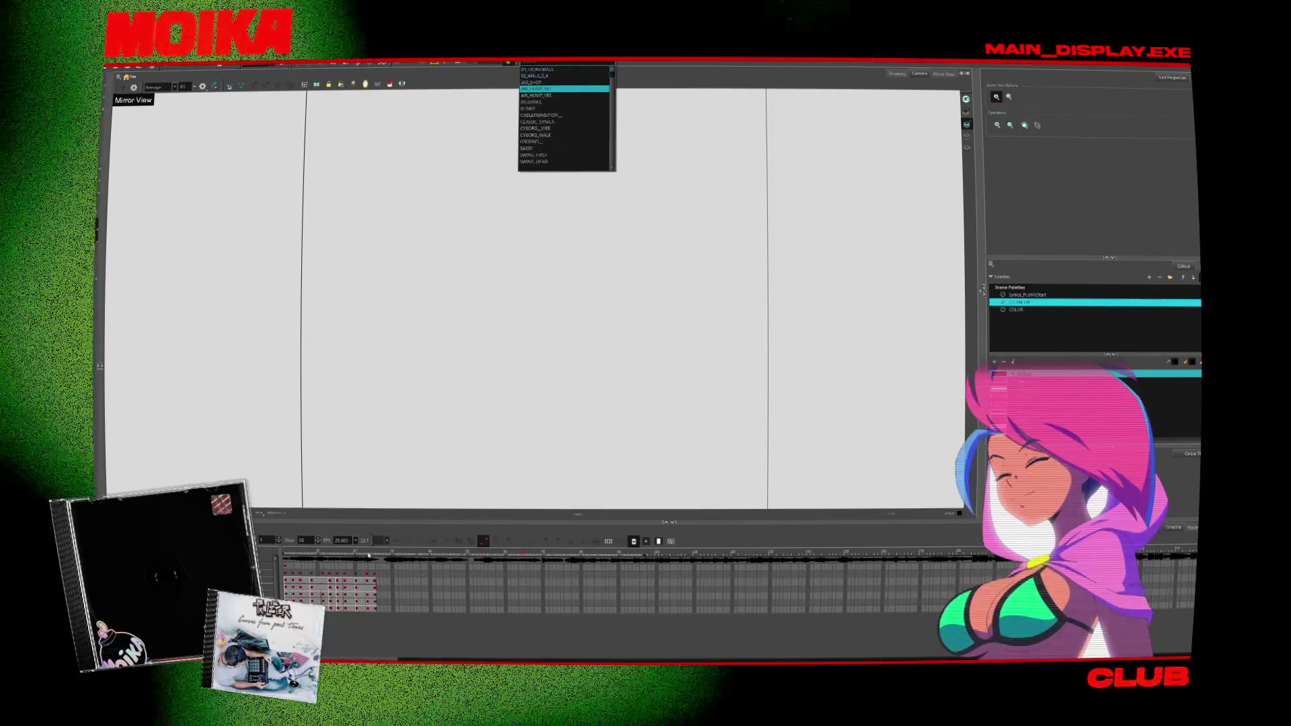
pyautogui.click(553, 101)
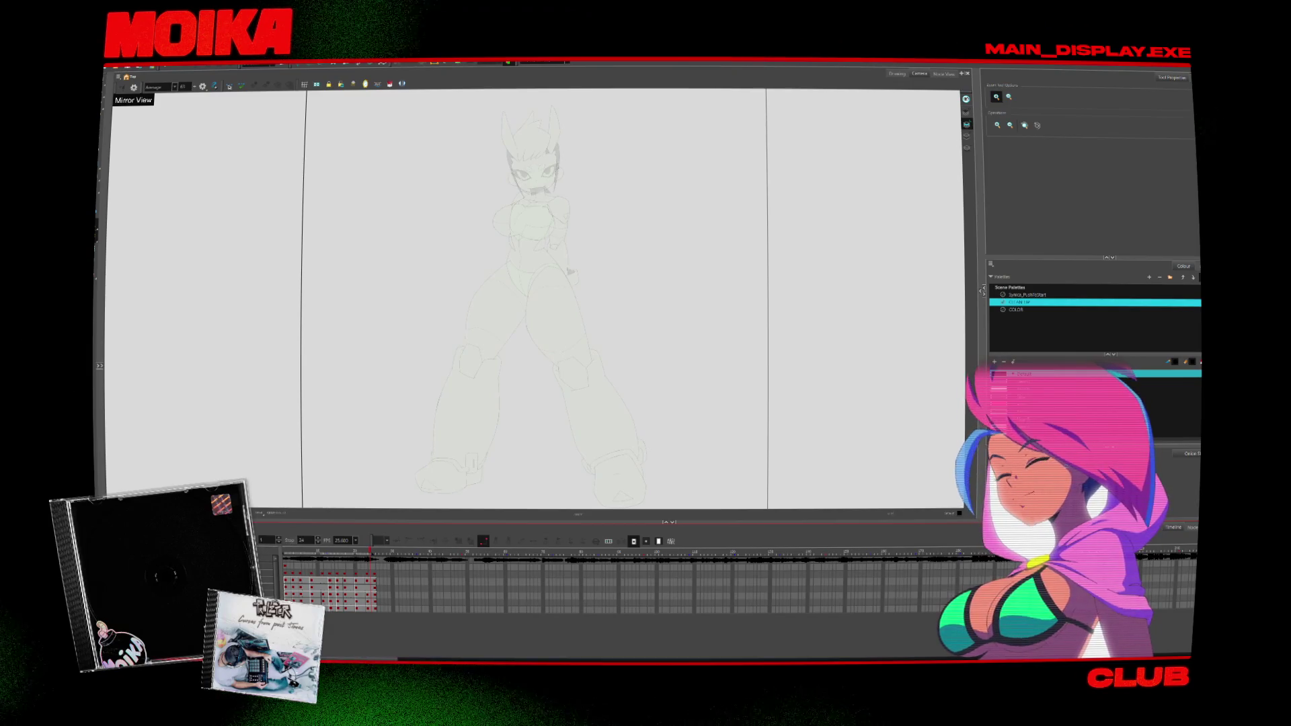
pyautogui.click(542, 65)
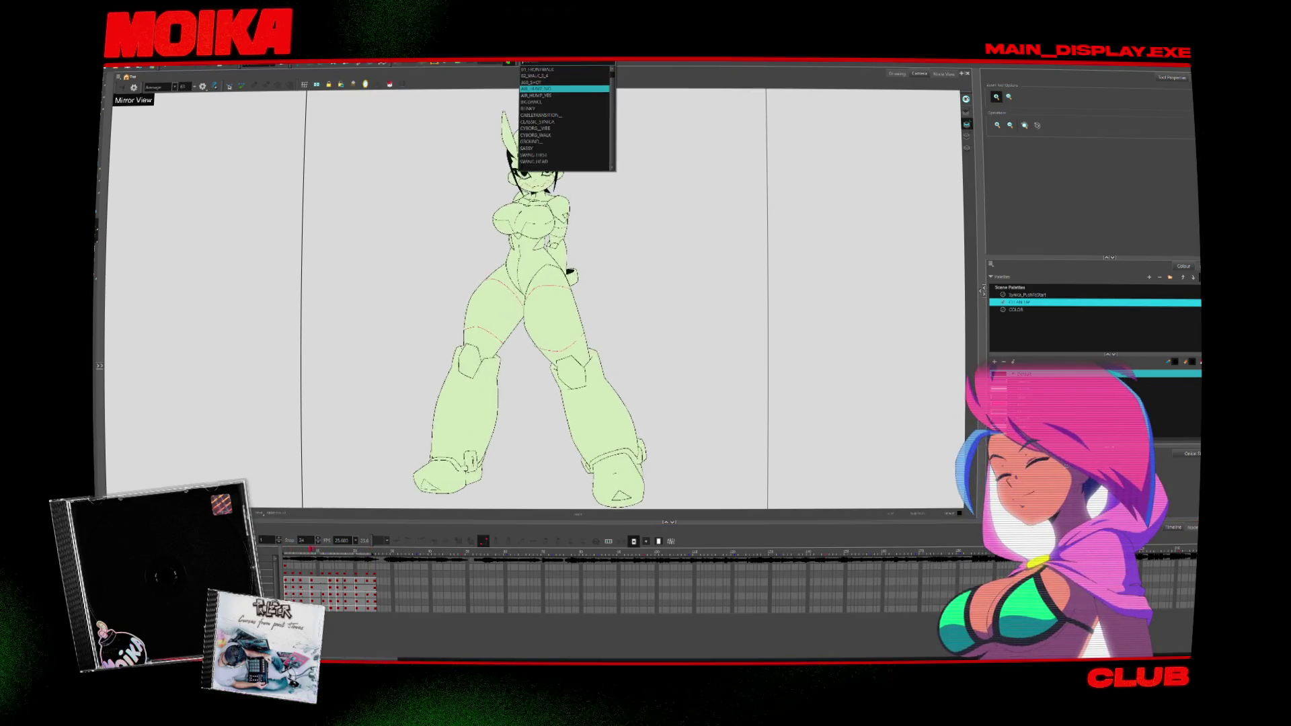
pyautogui.click(566, 128)
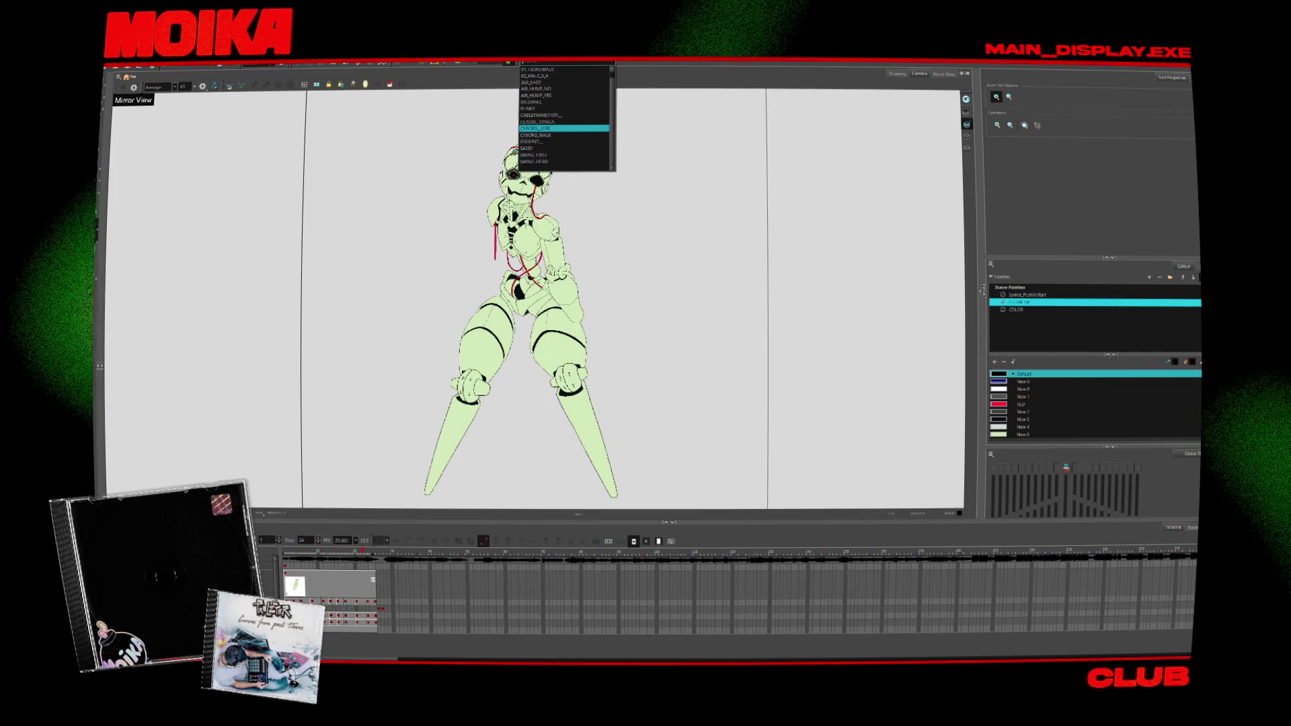
pyautogui.click(570, 117)
pyautogui.click(543, 65)
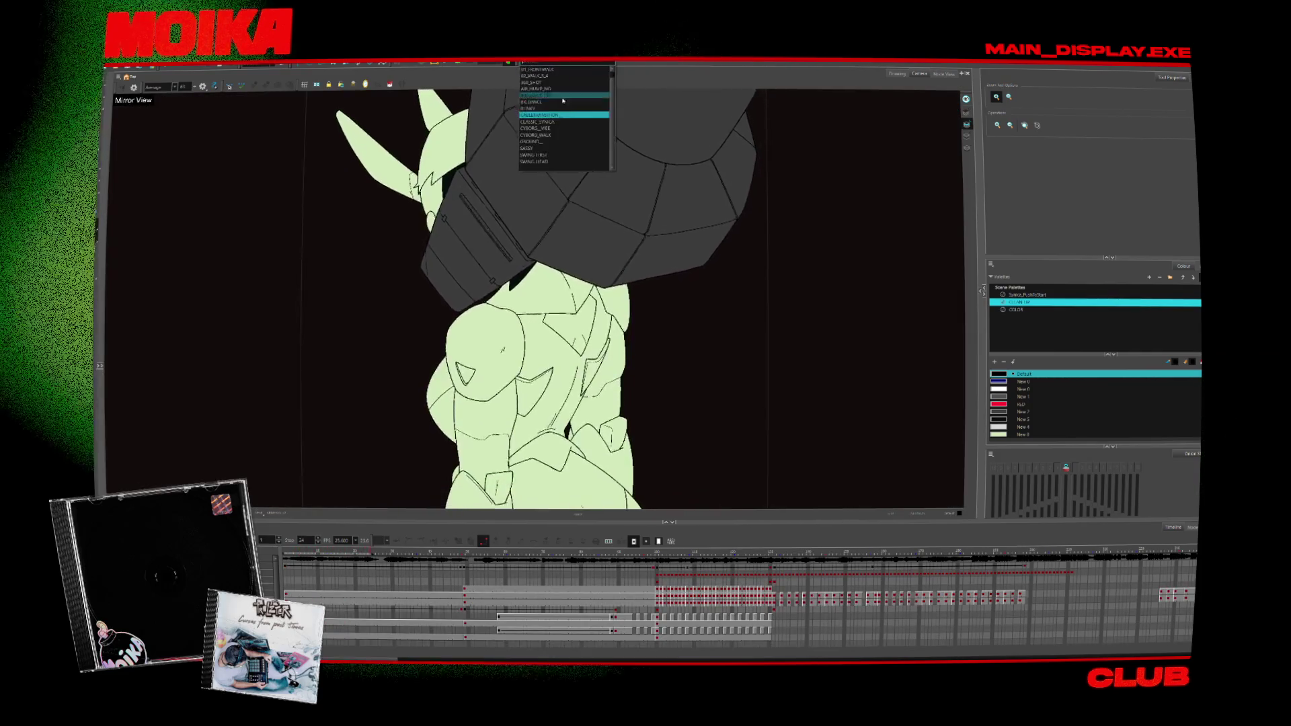
pyautogui.click(567, 98)
pyautogui.click(542, 65)
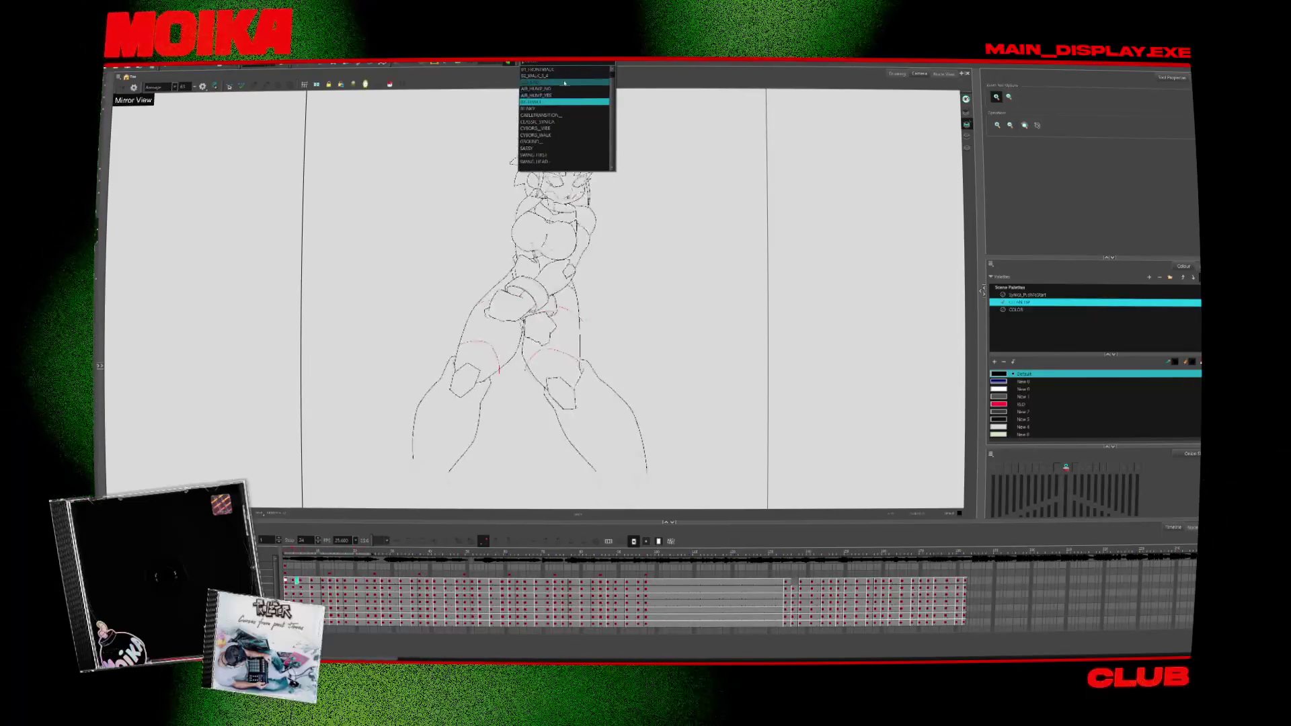
pyautogui.click(570, 73)
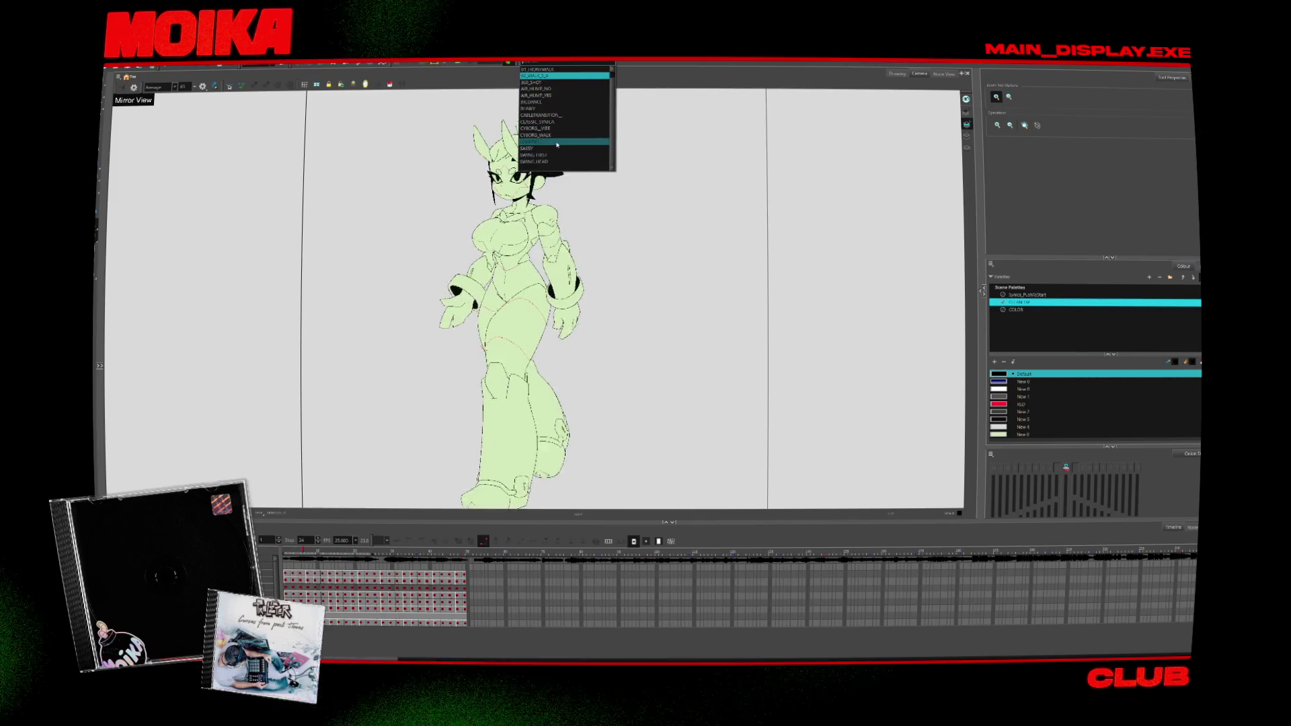
pyautogui.click(556, 141)
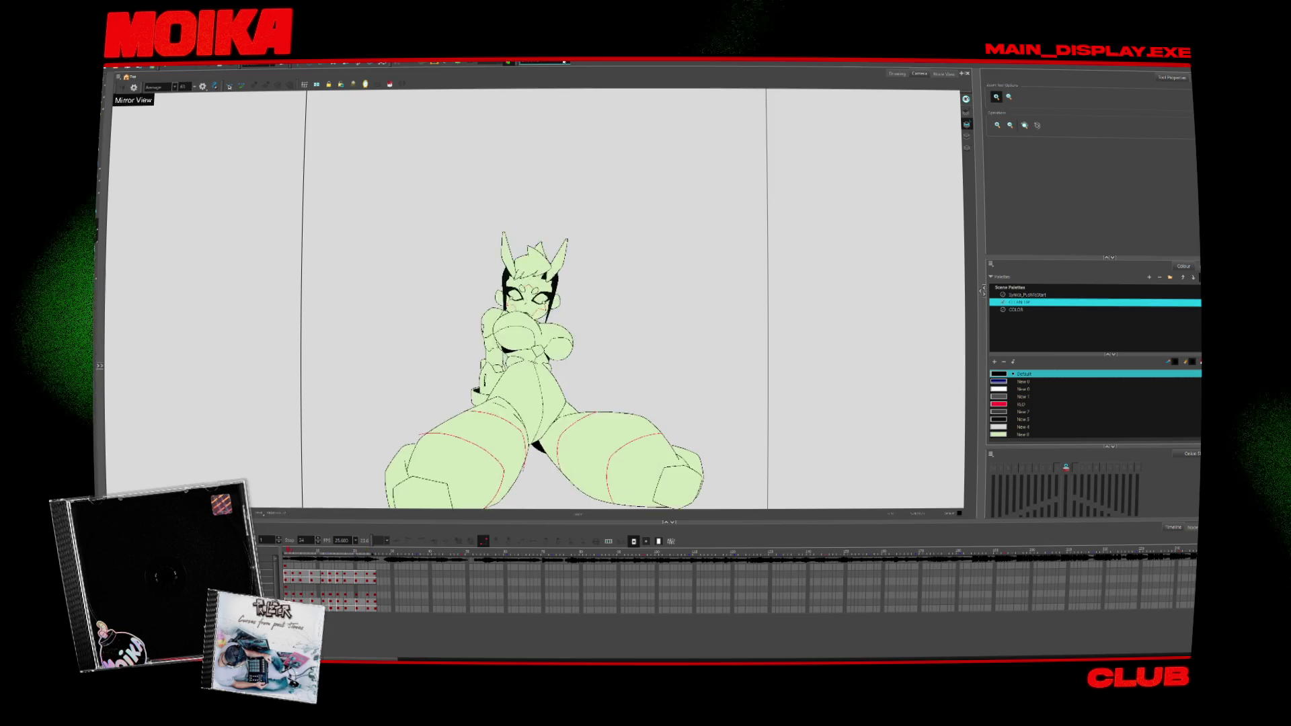
pyautogui.click(542, 63)
pyautogui.click(562, 140)
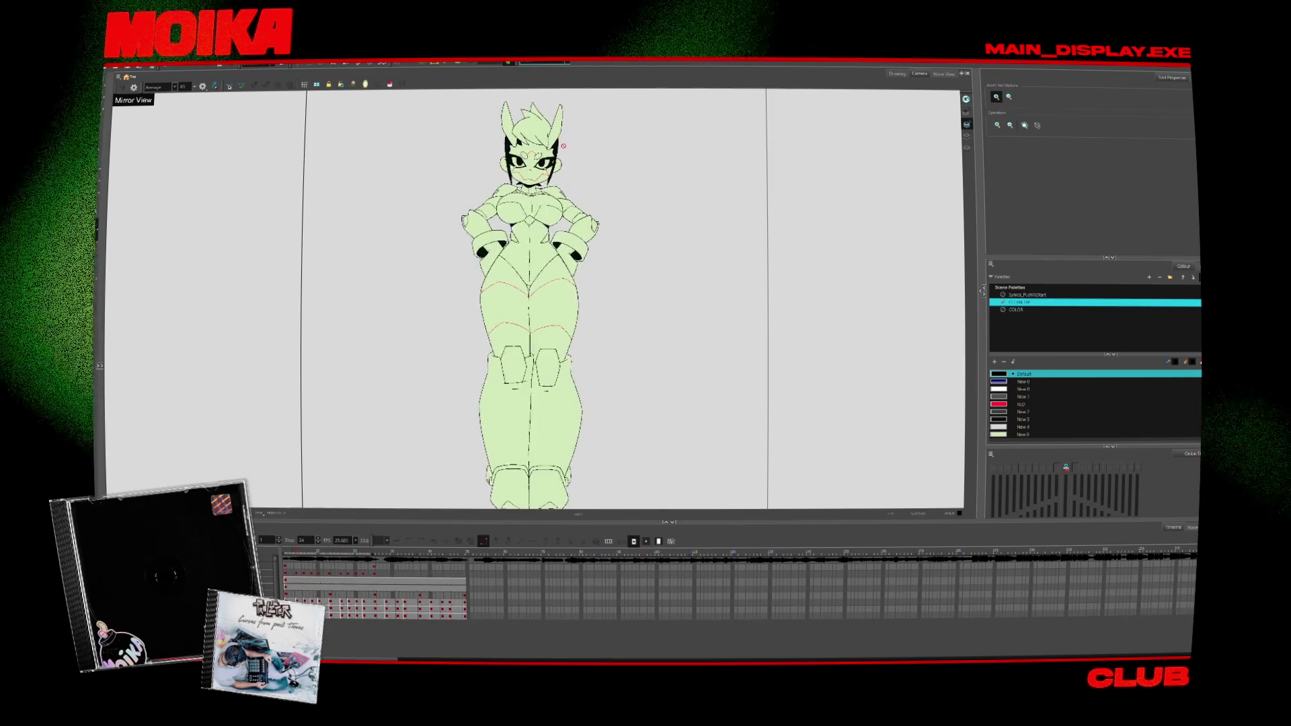
pyautogui.click(564, 65)
pyautogui.click(571, 154)
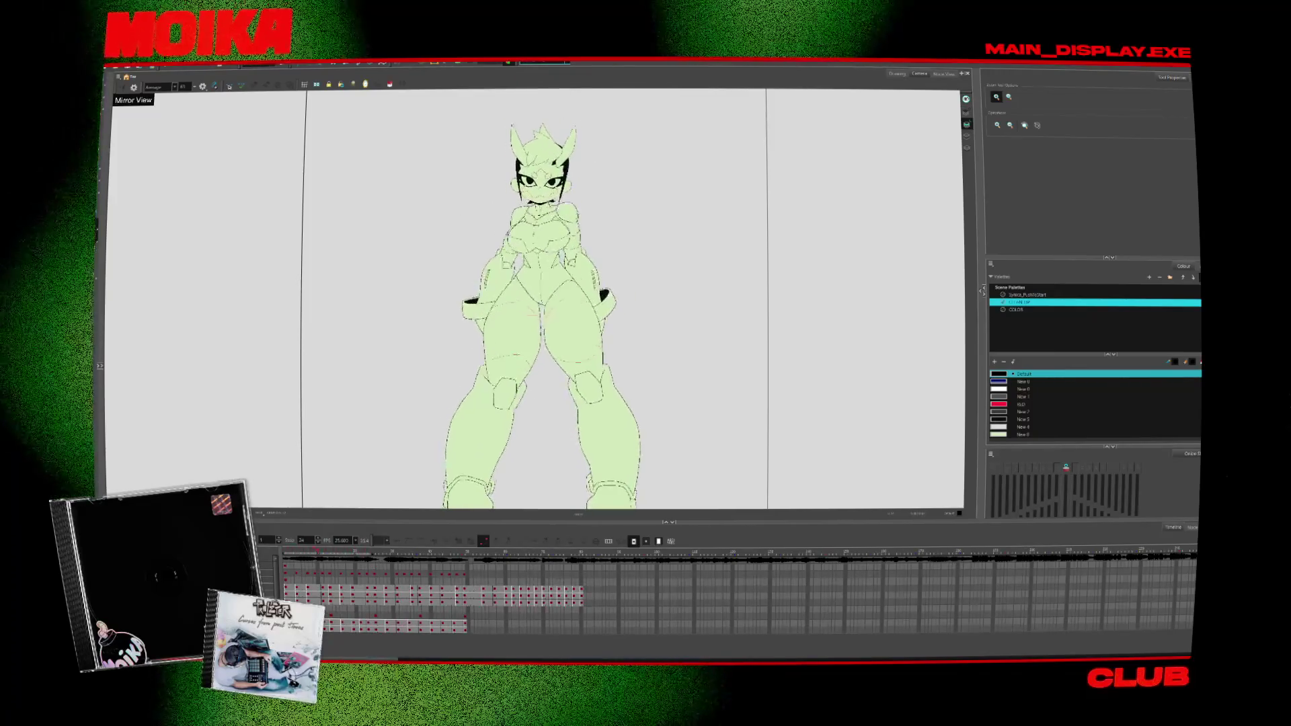
pyautogui.click(562, 62)
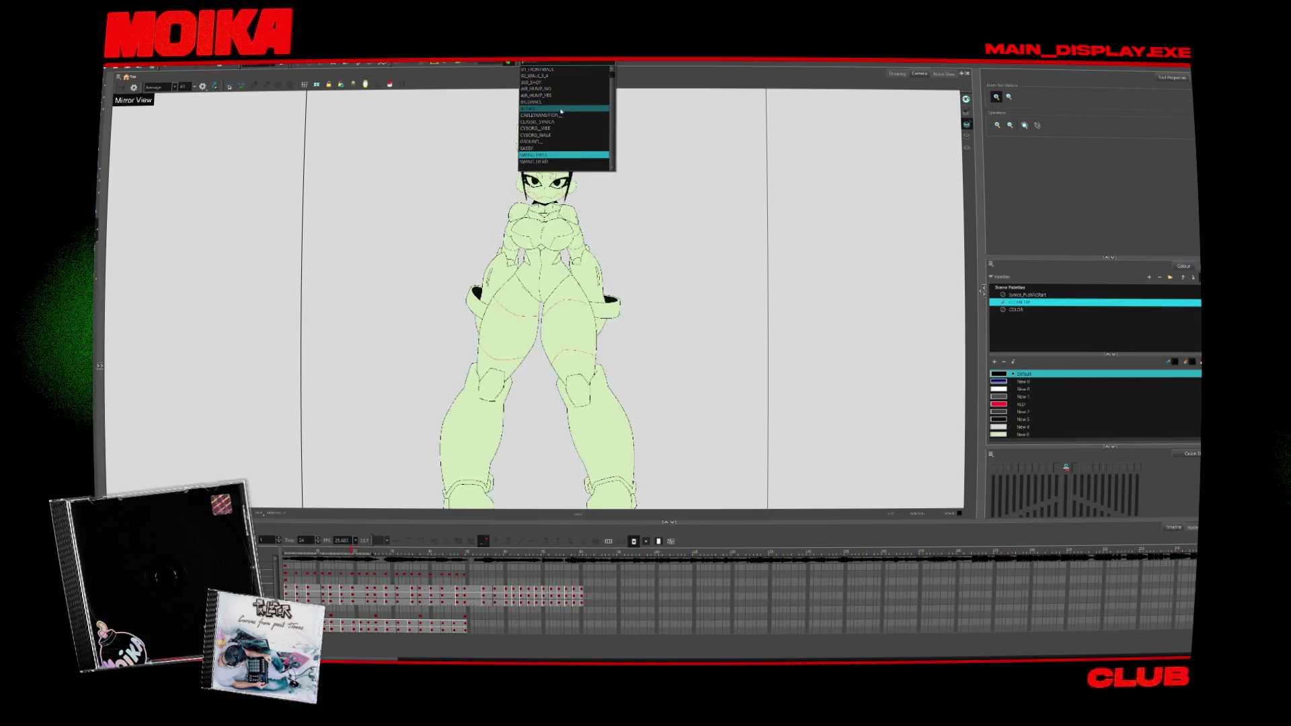
pyautogui.click(563, 103)
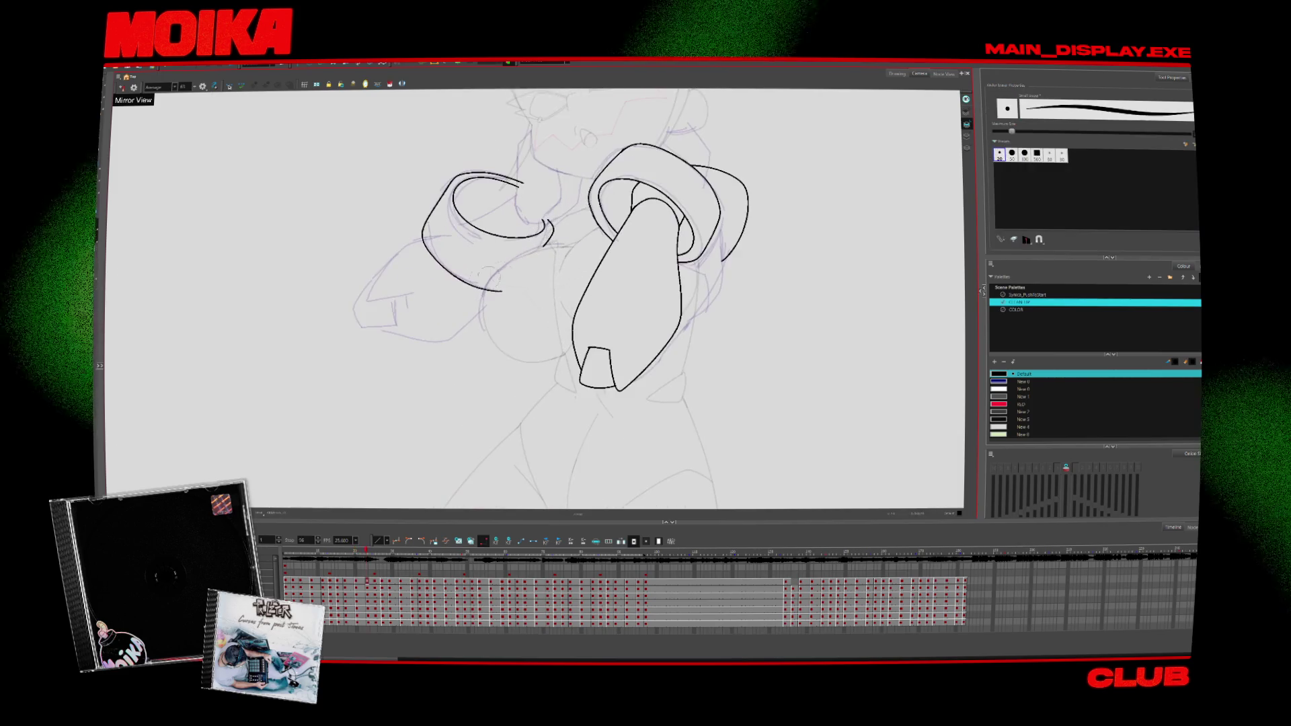
# Step: Undo the wrong long stroke and draw a short replacement pencil line on the cuff
pyautogui.hotkey('alt', 'b')
pyautogui.hotkey('alt', '/')
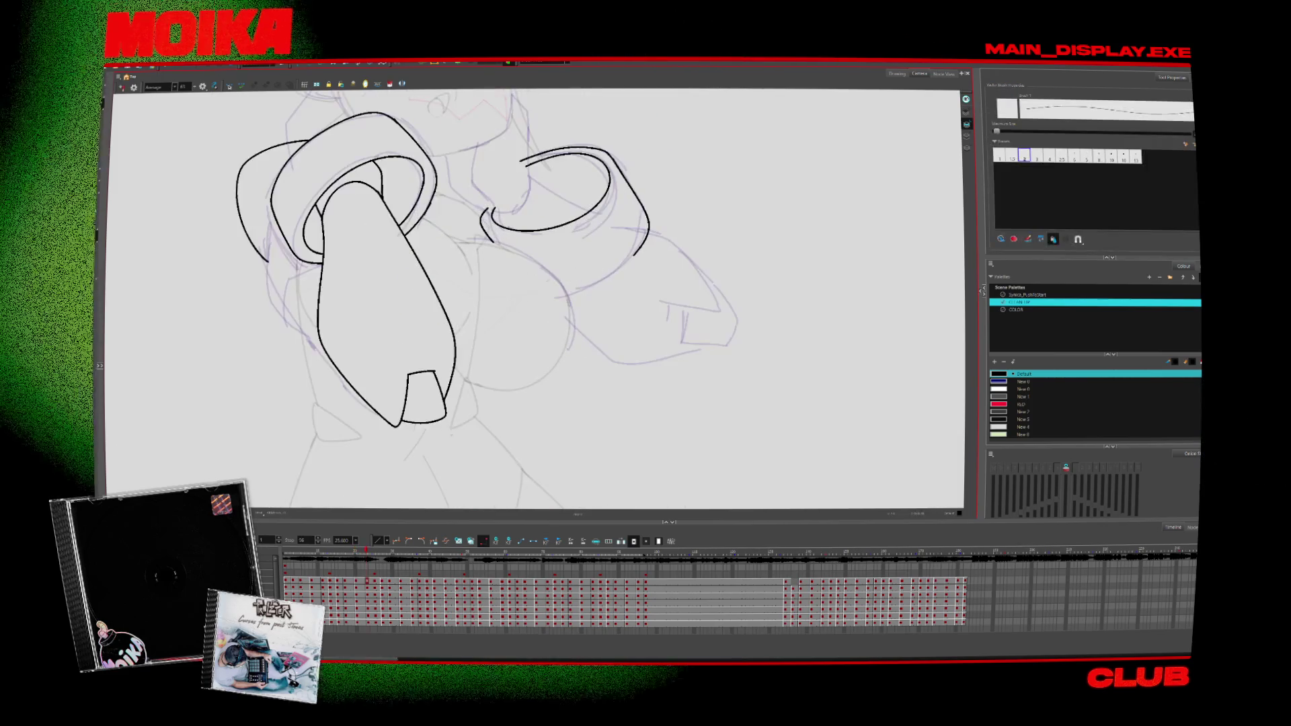
pyautogui.hotkey('ctrl', 'z')
pyautogui.moveTo(537, 294)
pyautogui.mouseDown()
pyautogui.moveTo(575, 290)
pyautogui.moveTo(632, 254)
pyautogui.mouseUp()
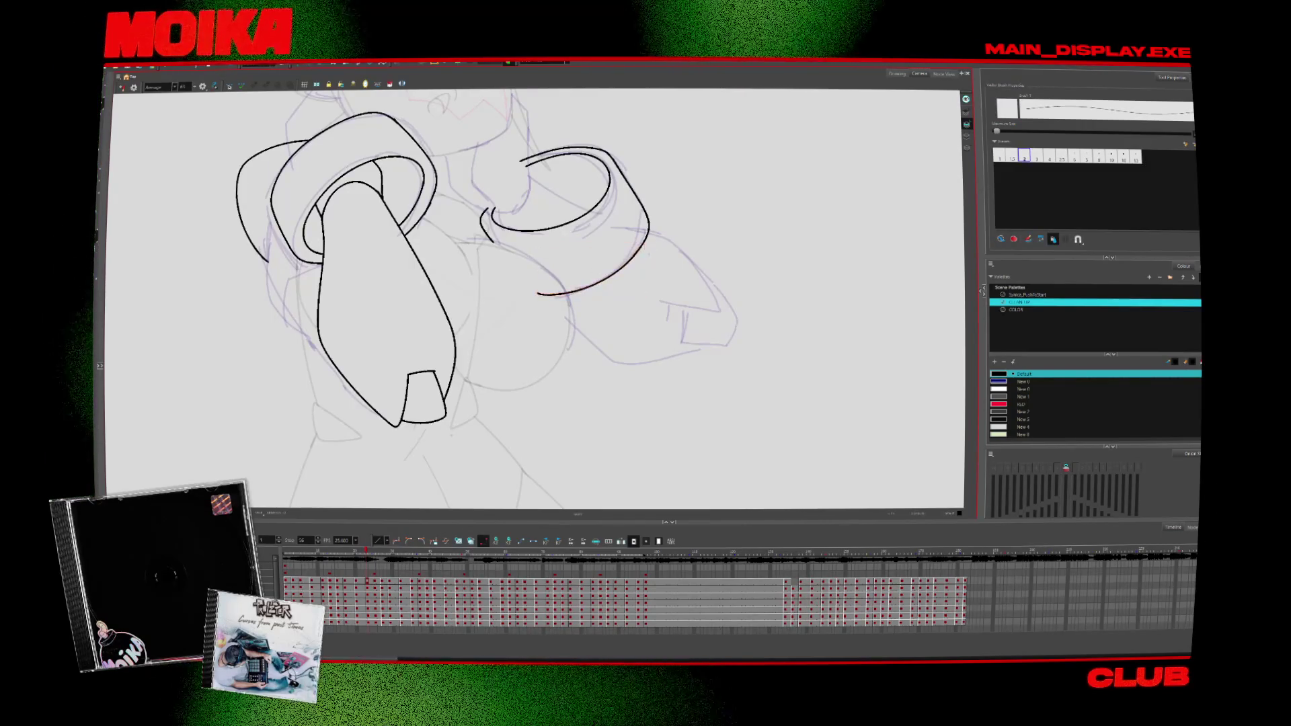
# Step: On the next drawing, ink the left cuff's inner curve in mirror view, then remove it
pyautogui.press('.')
pyautogui.press('.')
pyautogui.press('4')
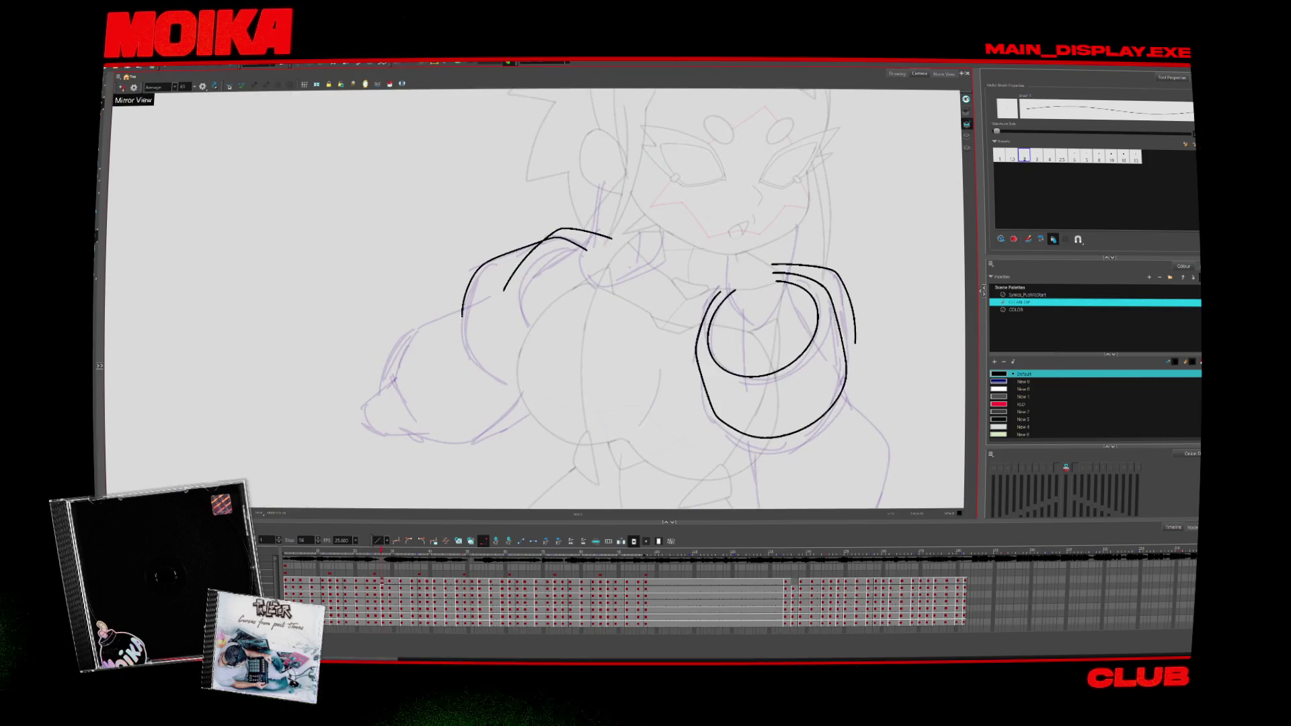
pyautogui.moveTo(523, 285); pyautogui.dragTo(580, 250)
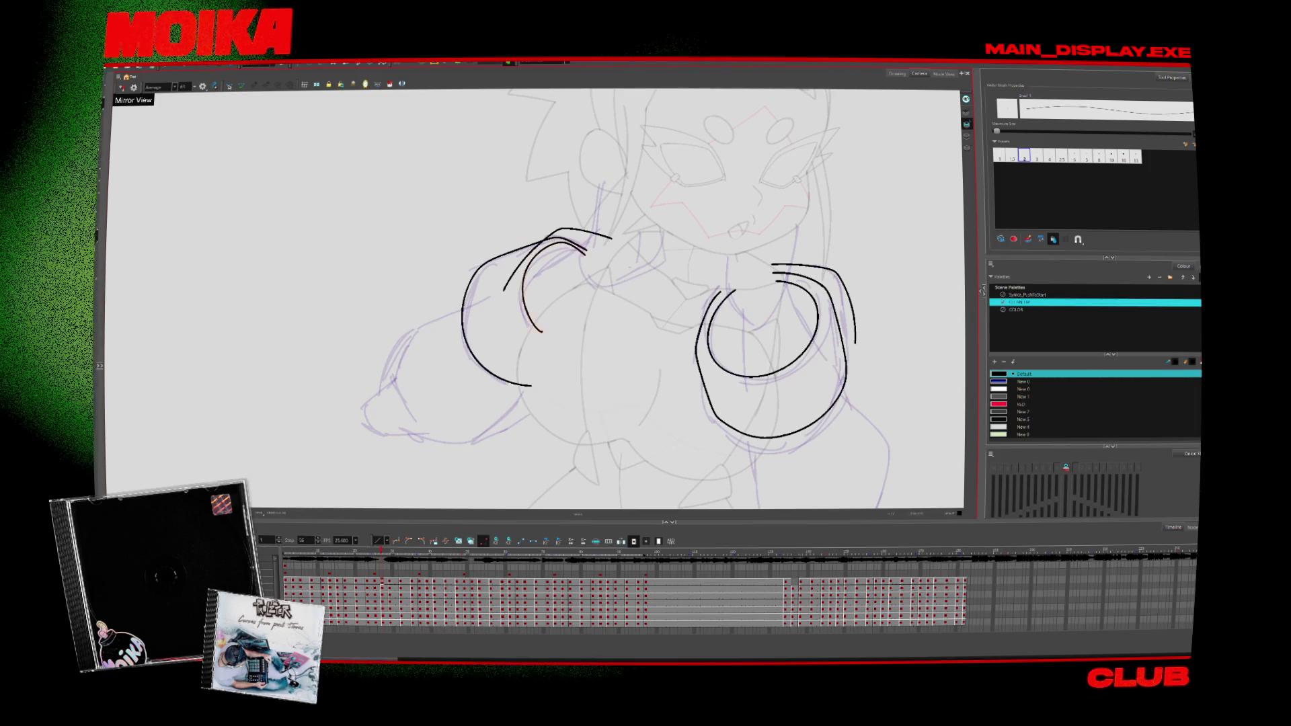
pyautogui.hotkey('ctrl', 'z')
pyautogui.hotkey('alt', 's')
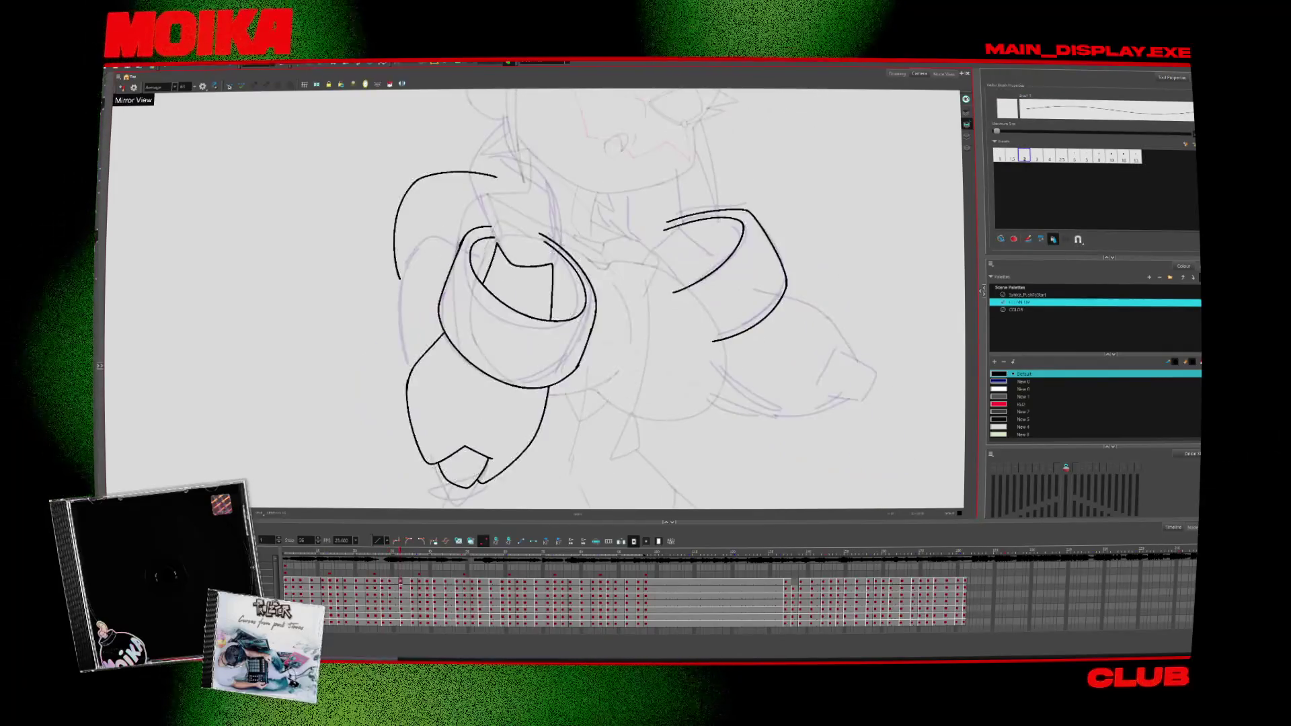
# Step: Zoom in on the right hand and extend the top arc around its cuff
pyautogui.hotkey('alt', 'z')
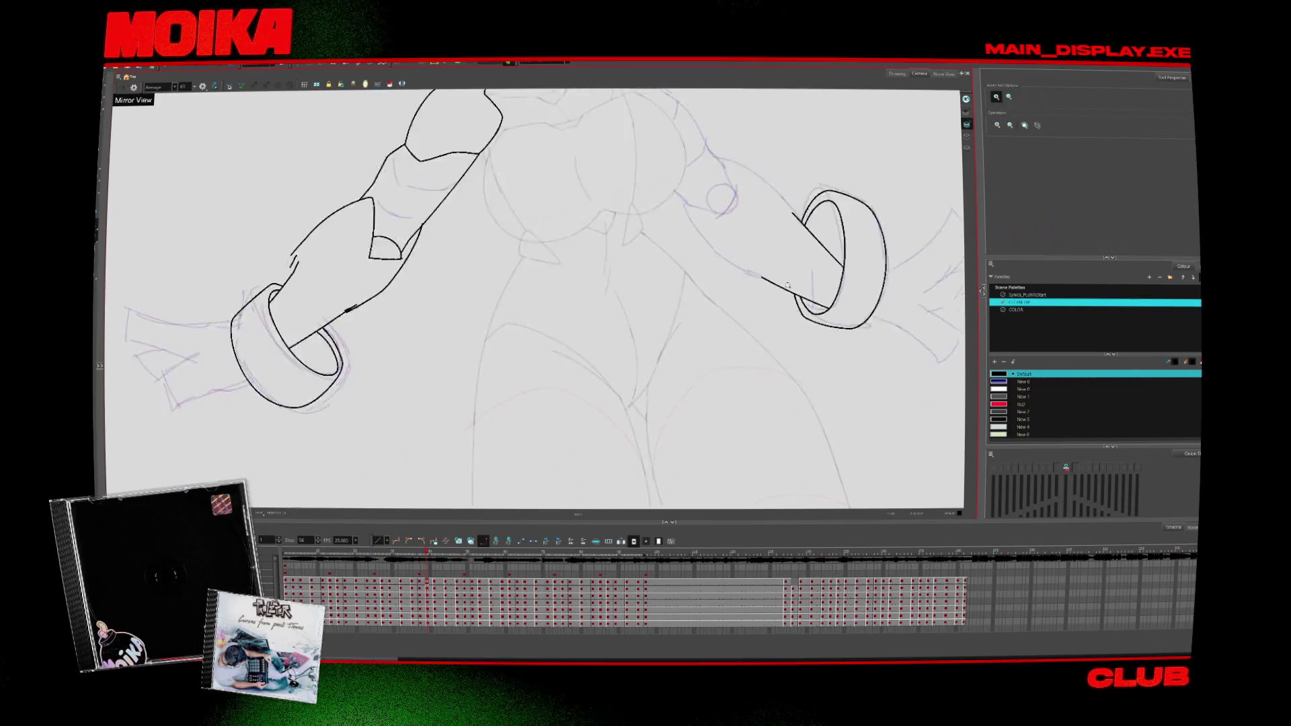
pyautogui.moveTo(638, 311); pyautogui.dragTo(755, 335)
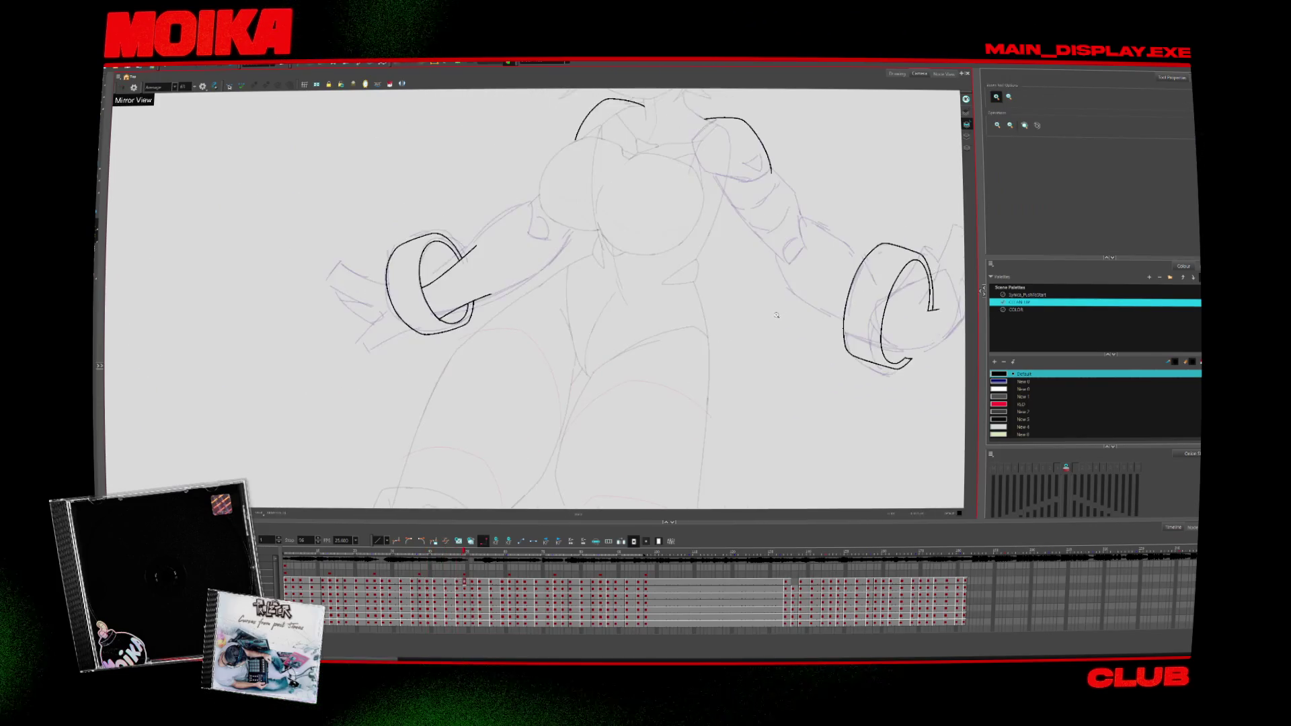
pyautogui.click(756, 335)
pyautogui.hotkey('alt', 'b')
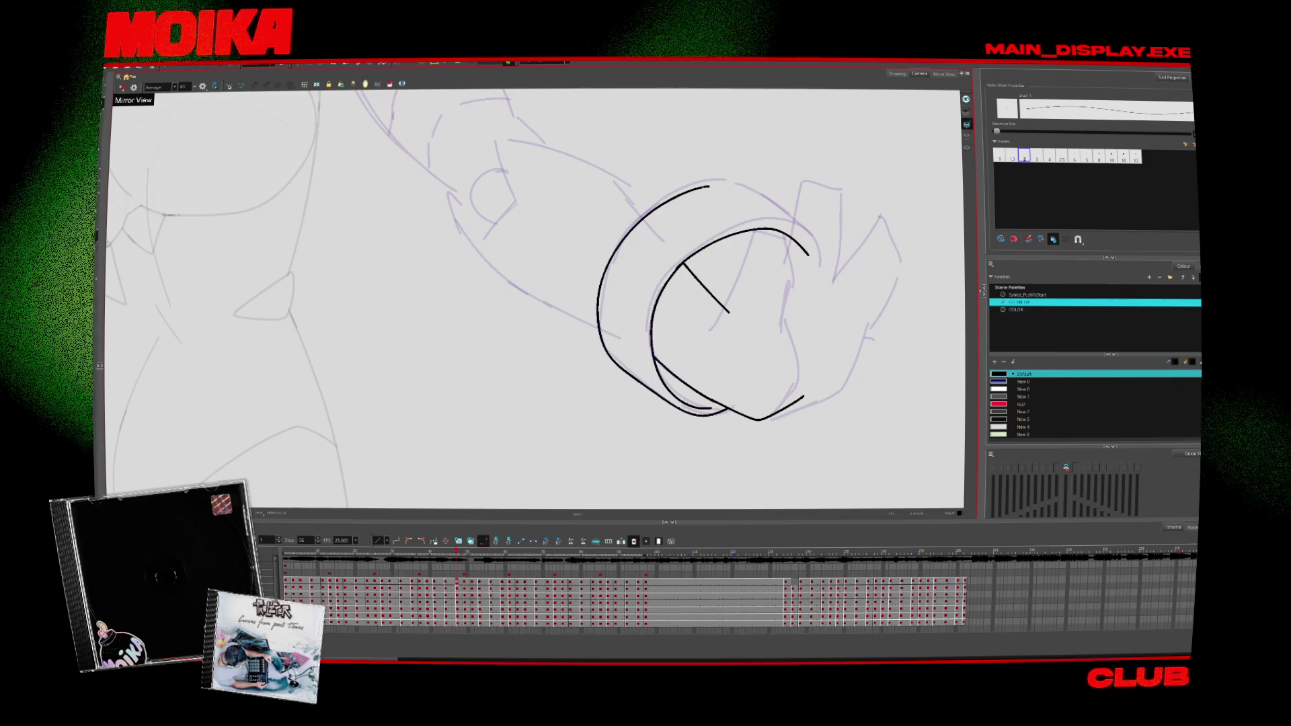
pyautogui.moveTo(706, 187)
pyautogui.mouseDown()
pyautogui.moveTo(816, 281)
pyautogui.moveTo(649, 349)
pyautogui.mouseUp()
pyautogui.hotkey('alt', 'z')
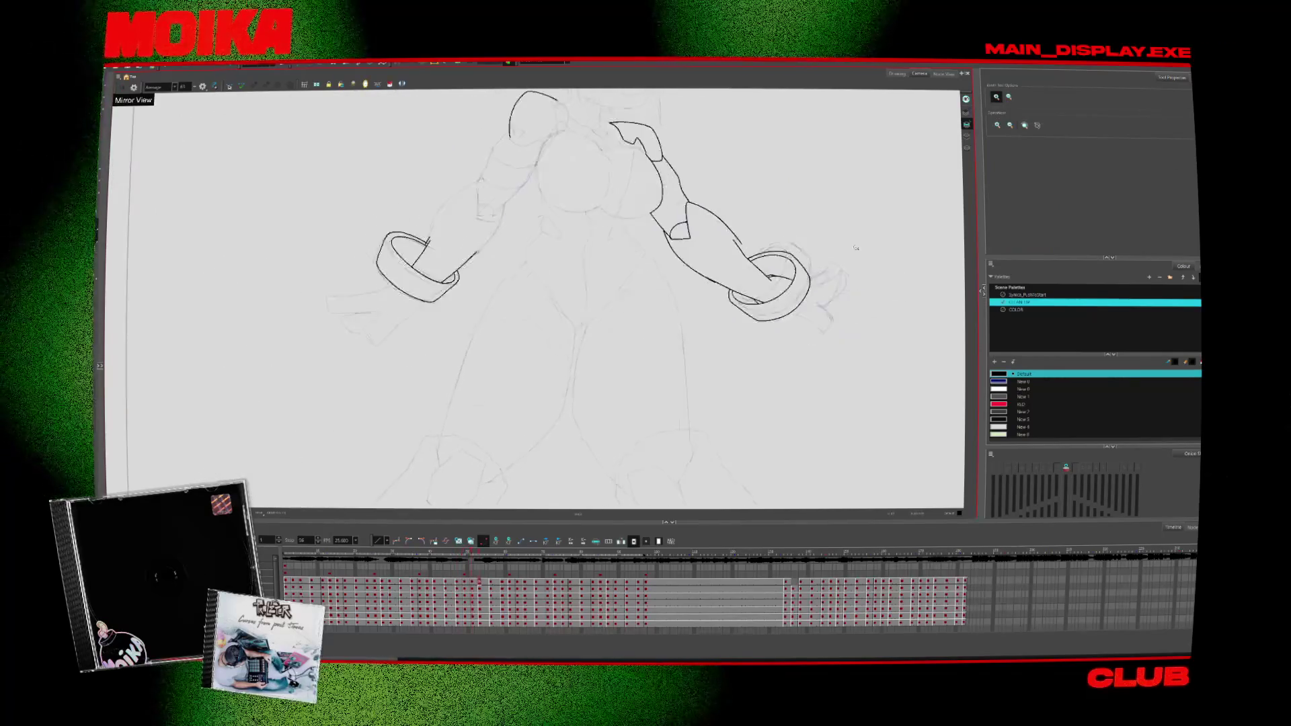
pyautogui.click(622, 319)
pyautogui.hotkey('alt', 'b')
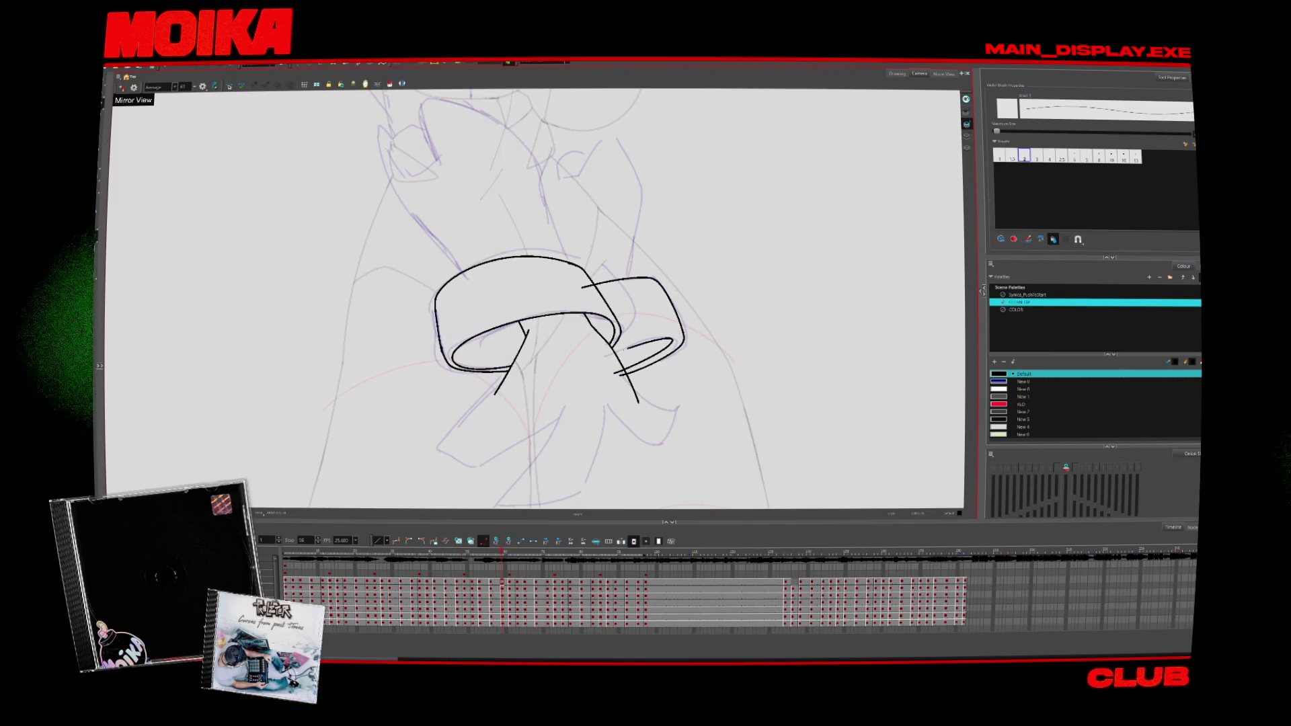
# Step: On the next drawing, ink the cuff's outer curve, extend the upper arc, and draw the front curve over the wrist
pyautogui.hotkey('alt', 'z')
pyautogui.moveTo(615, 353); pyautogui.dragTo(612, 377)
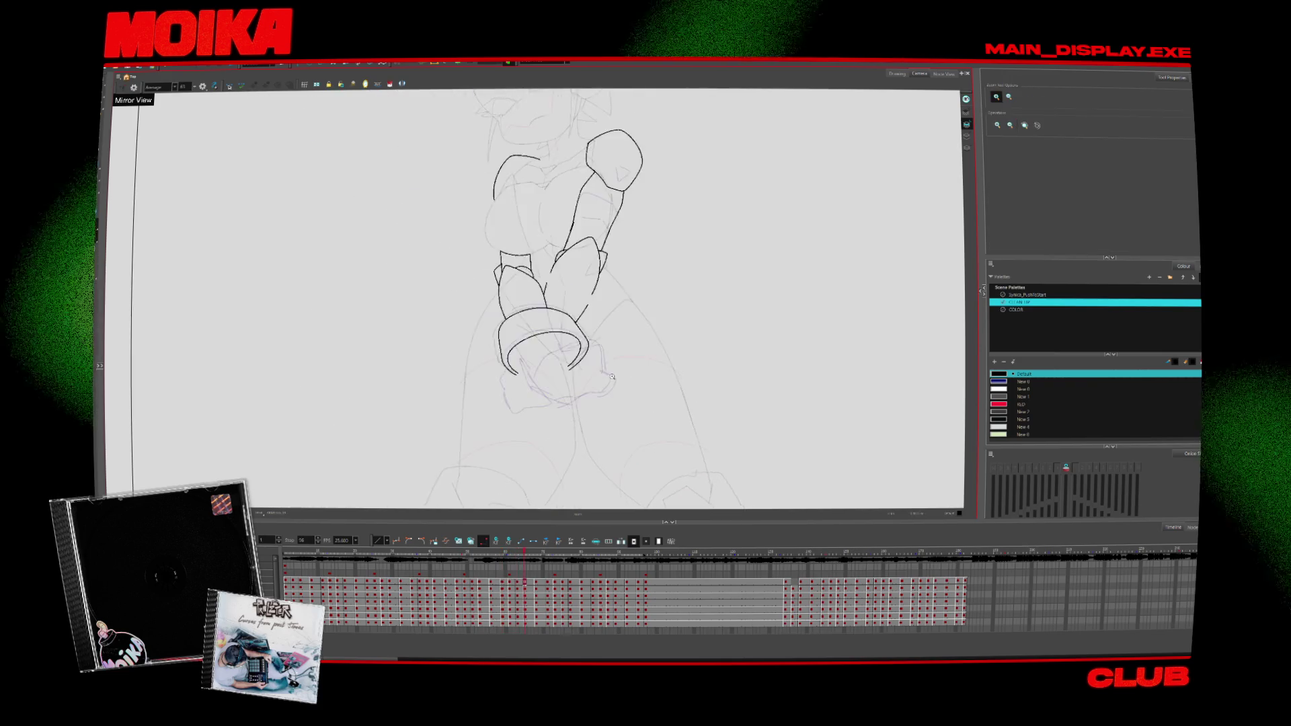
pyautogui.click(577, 354)
pyautogui.hotkey('alt', 'b')
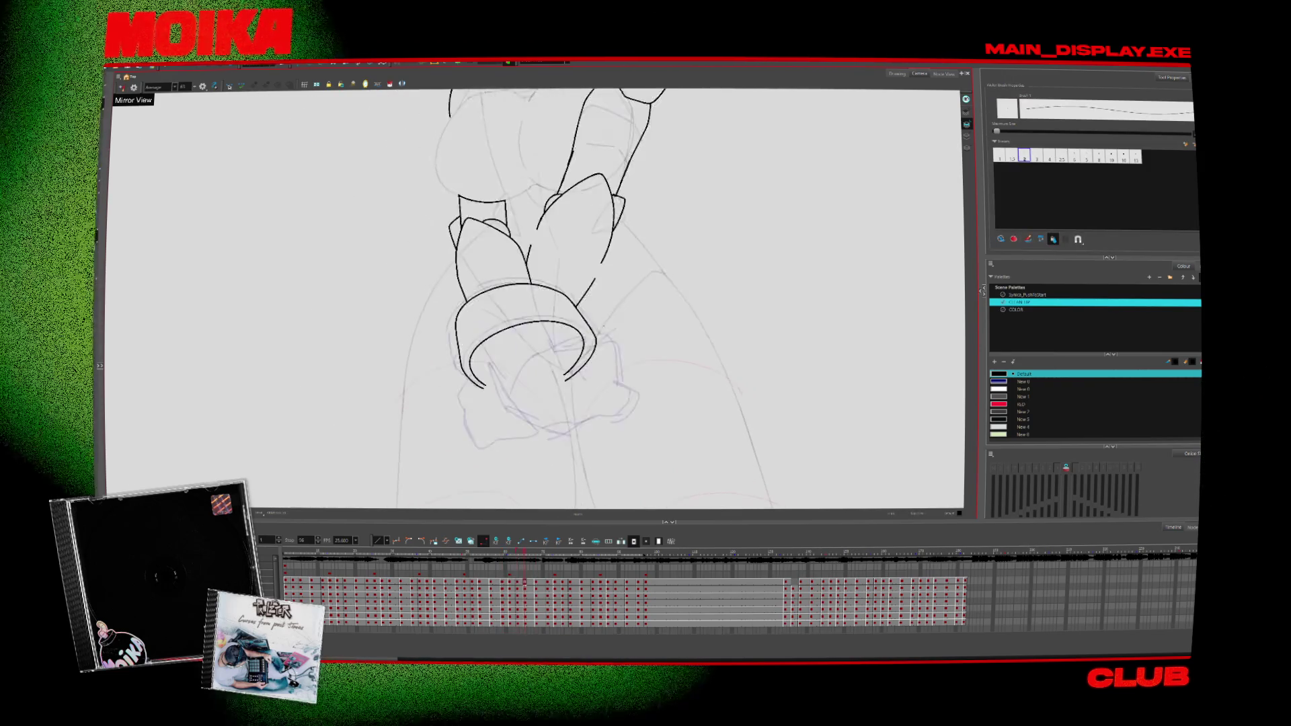
pyautogui.press('g')
pyautogui.moveTo(432, 363); pyautogui.dragTo(534, 272)
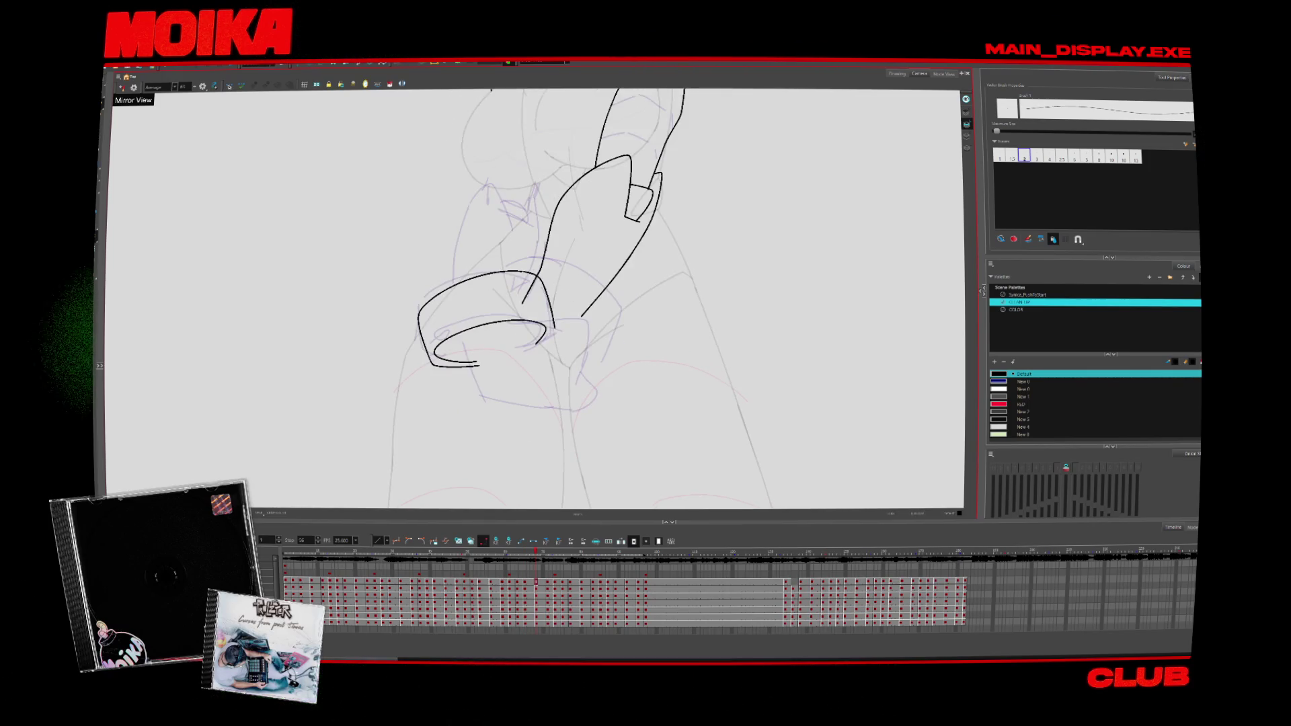
pyautogui.moveTo(605, 288); pyautogui.dragTo(607, 337)
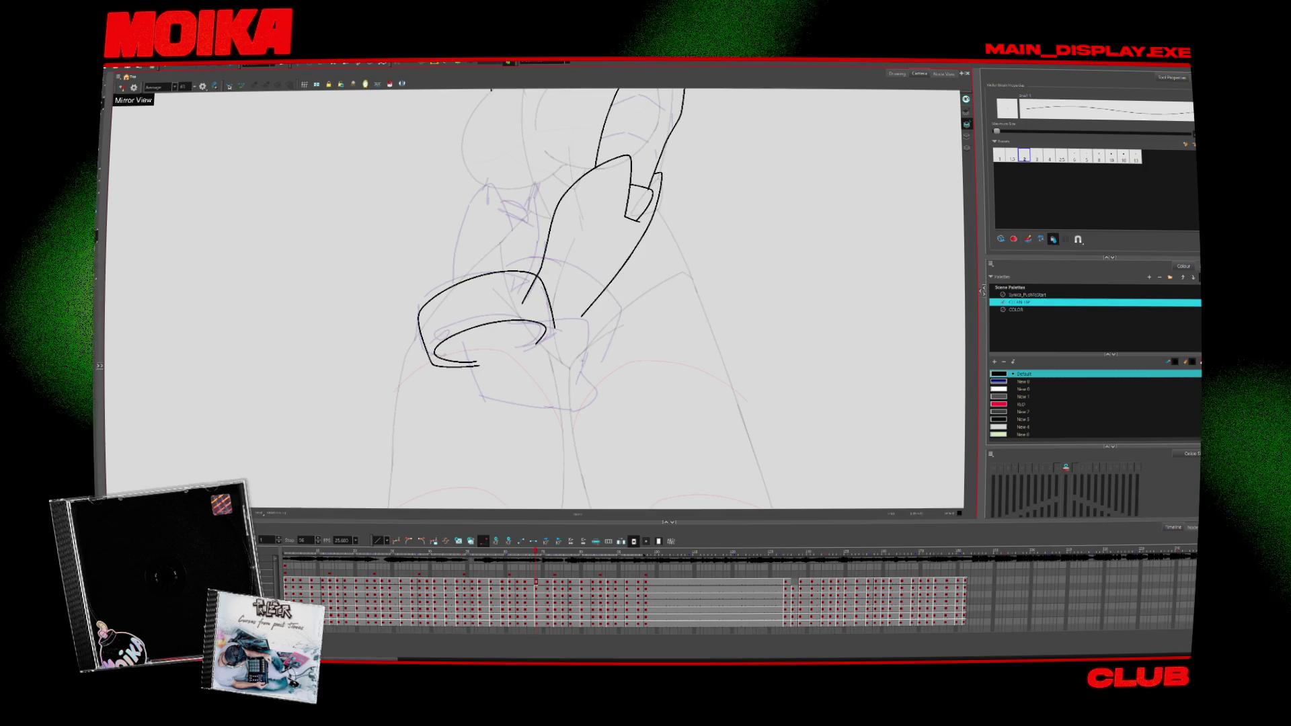
pyautogui.moveTo(498, 277)
pyautogui.mouseDown()
pyautogui.moveTo(598, 363)
pyautogui.moveTo(577, 365)
pyautogui.mouseUp()
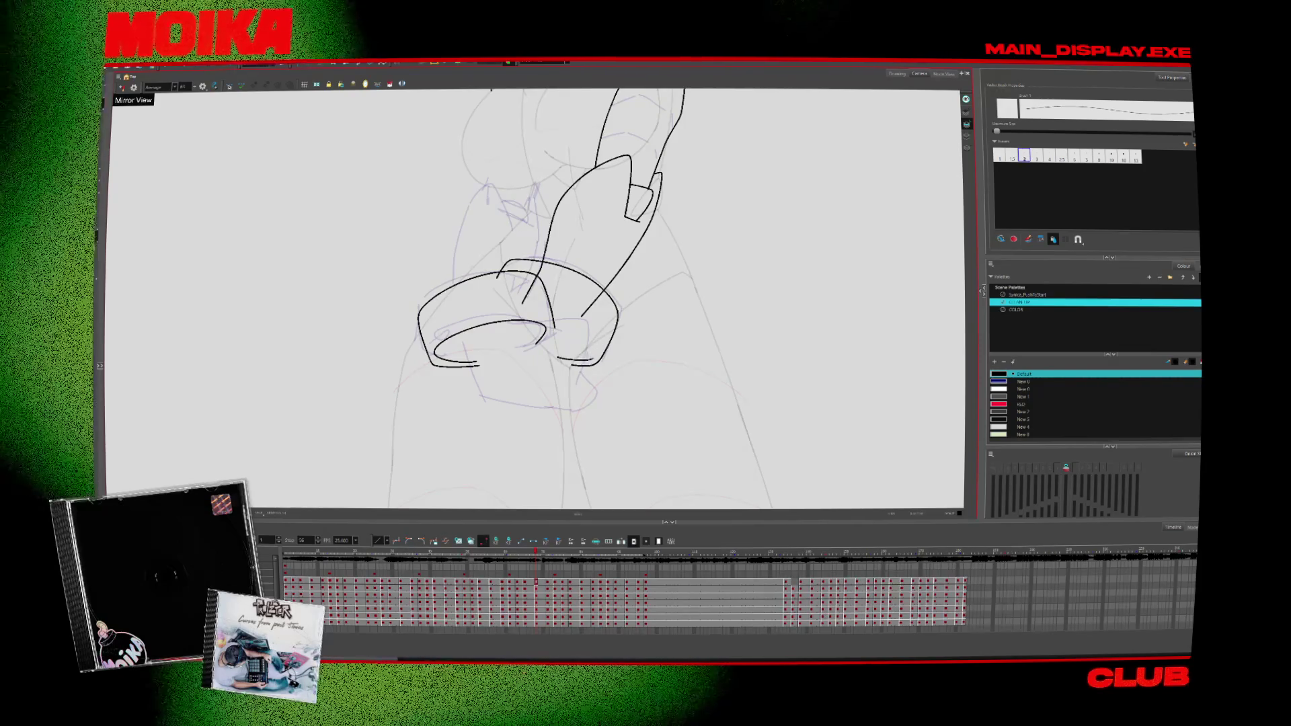
# Step: Compare neighbouring drawings, then lengthen the right edge of the lower cuff after undoing a failed stroke
pyautogui.press('.')
pyautogui.press(',')
pyautogui.press('.')
pyautogui.press(',')
pyautogui.press(',')
pyautogui.press('.')
pyautogui.press('.')
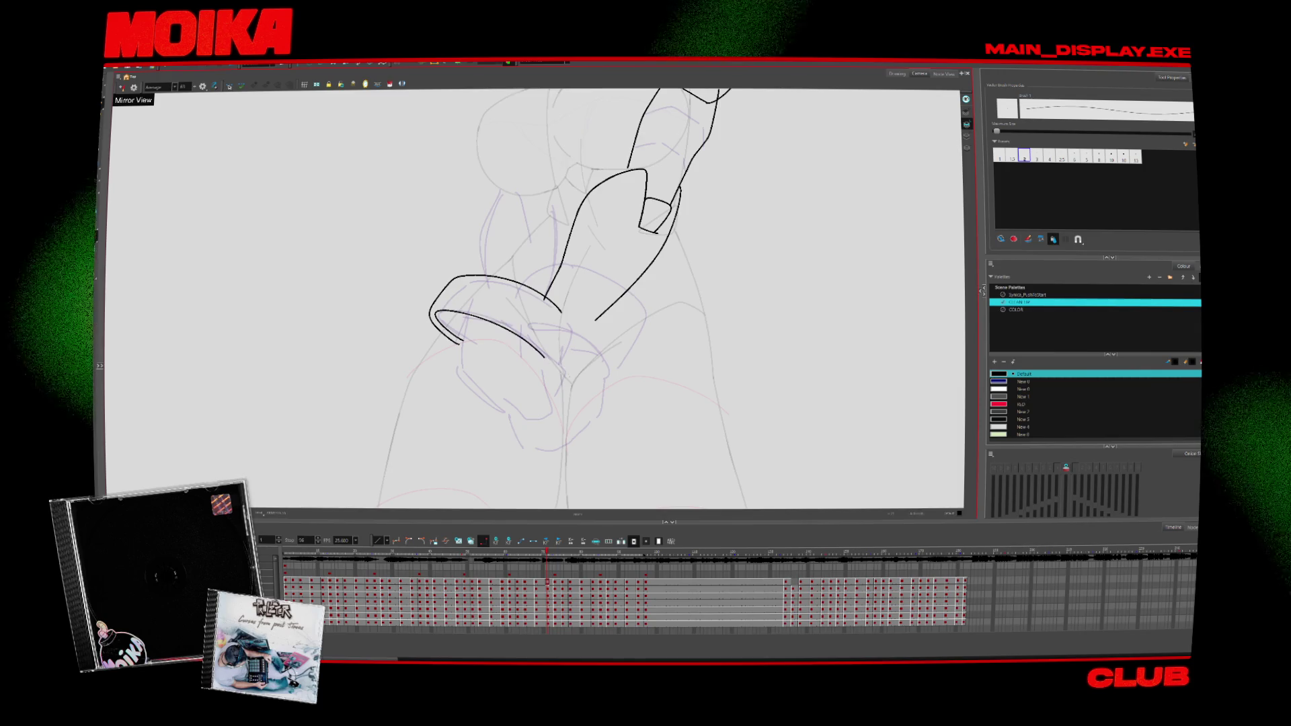
pyautogui.press(',')
pyautogui.press(',')
pyautogui.press('.')
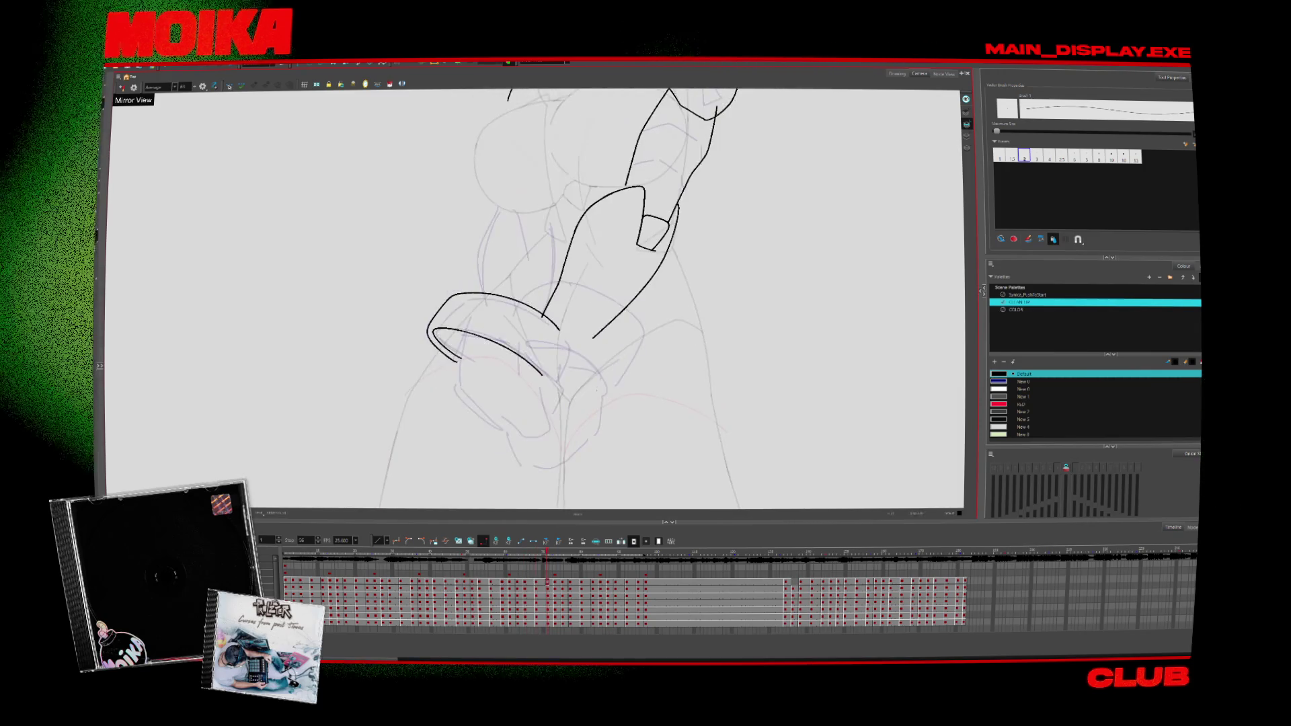
pyautogui.press('.')
pyautogui.moveTo(554, 349); pyautogui.dragTo(579, 405)
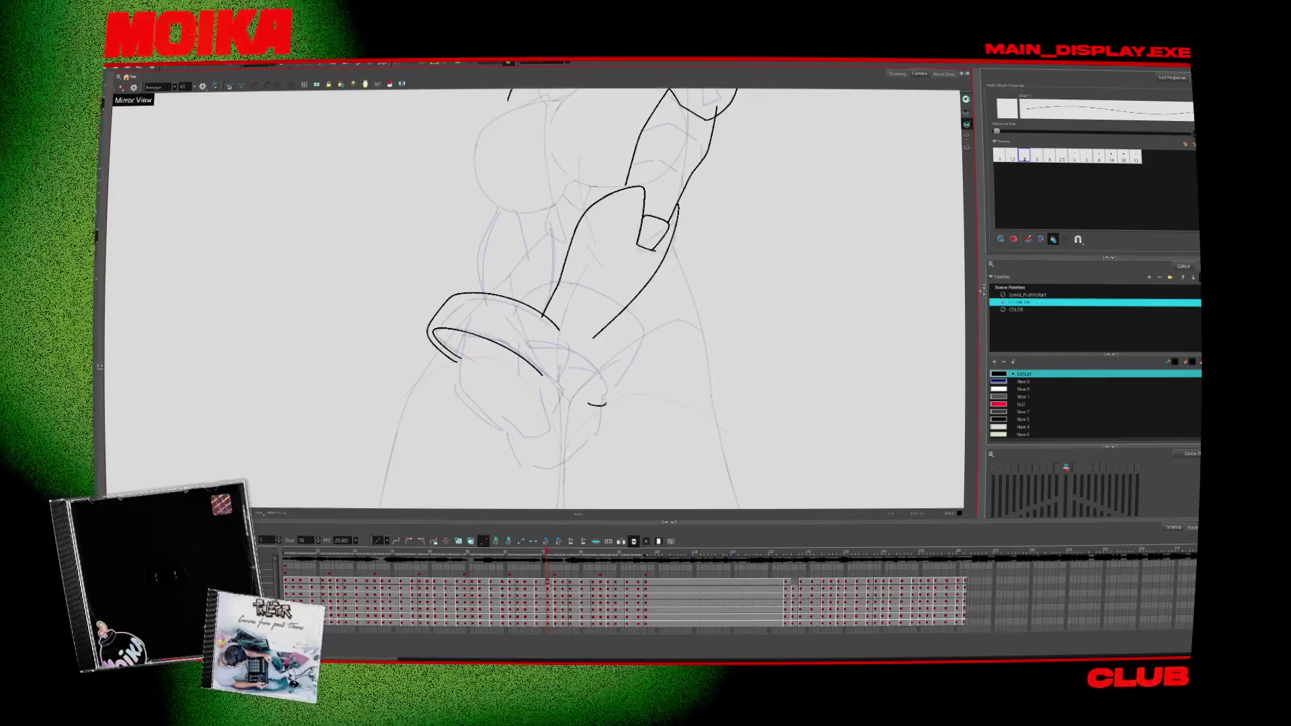
pyautogui.hotkey('ctrl', 'z')
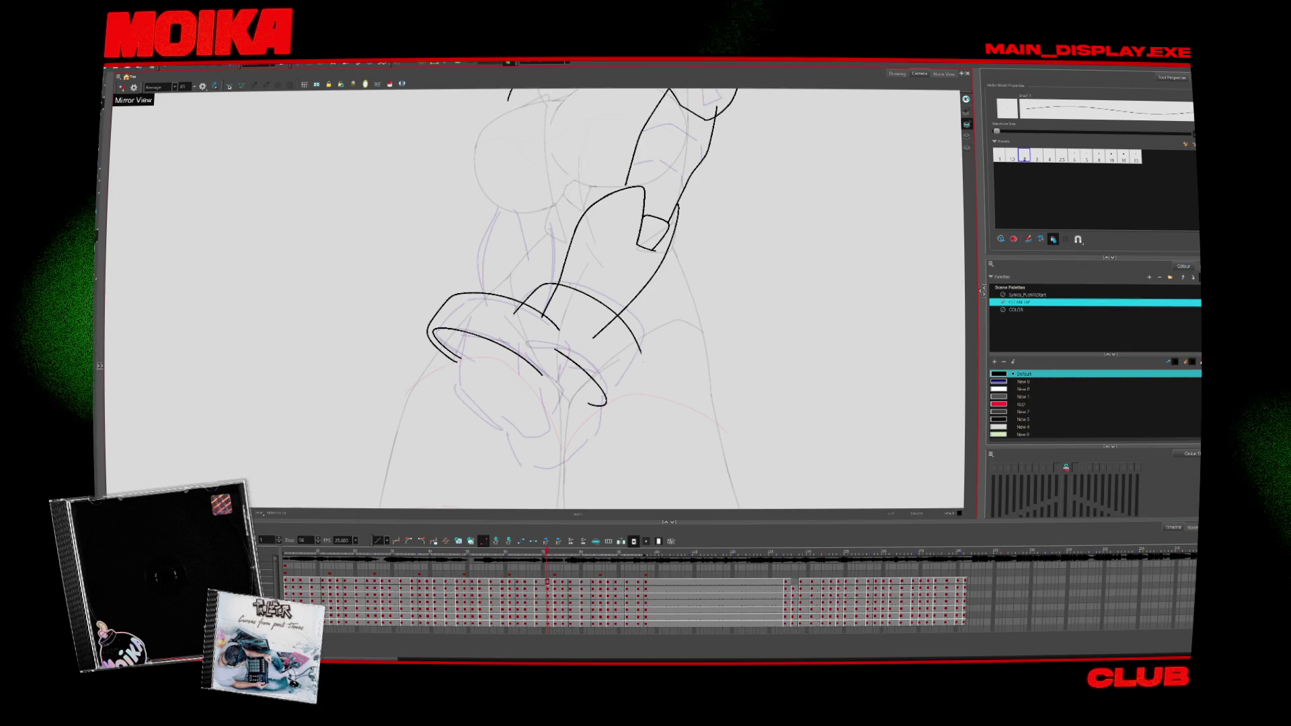
pyautogui.moveTo(639, 347); pyautogui.dragTo(642, 368)
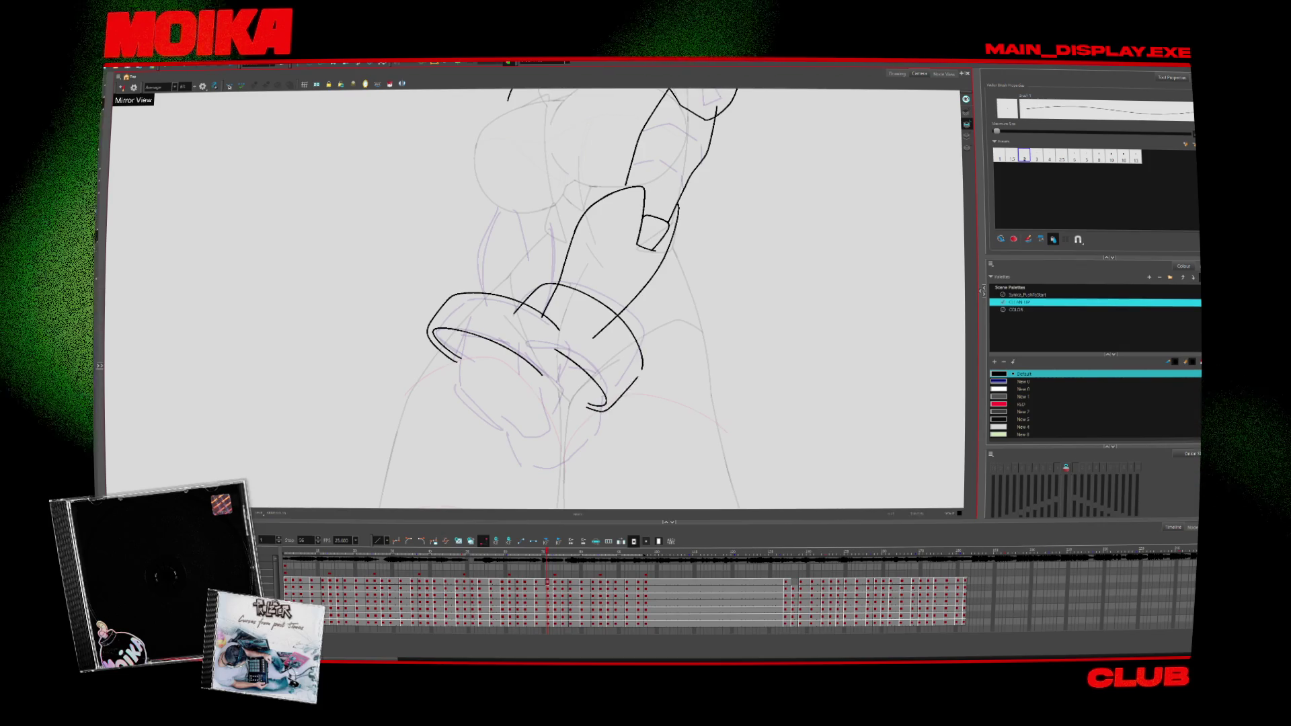
# Step: Move to the following drawing, zoom around the arm, and play back the animation
pyautogui.press('.')
pyautogui.press('.')
pyautogui.press('.')
pyautogui.press('.')
pyautogui.press('.')
pyautogui.press('.')
pyautogui.press('.')
pyautogui.hotkey('alt', 'z')
pyautogui.click(646, 428)
pyautogui.press('Return')
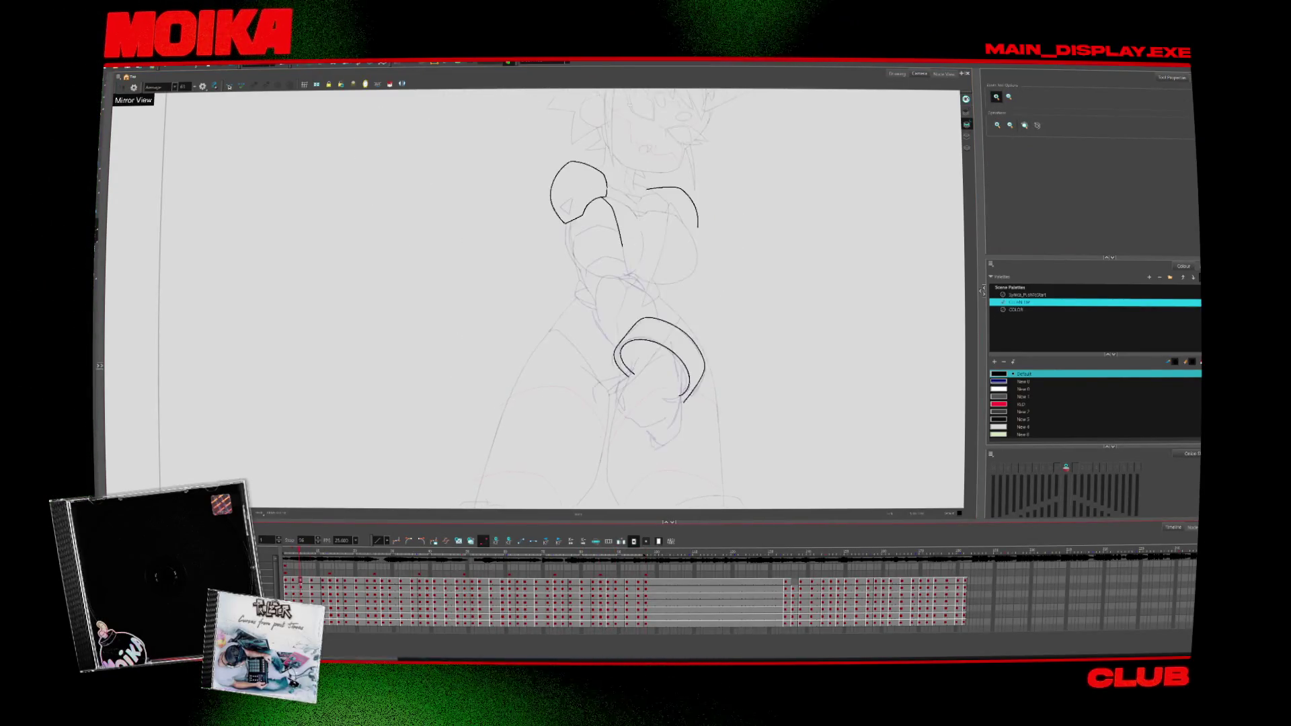
# Step: Zoom in on the fists and undo the stray lower stroke
pyautogui.click(637, 366)
pyautogui.hotkey('alt', 'b')
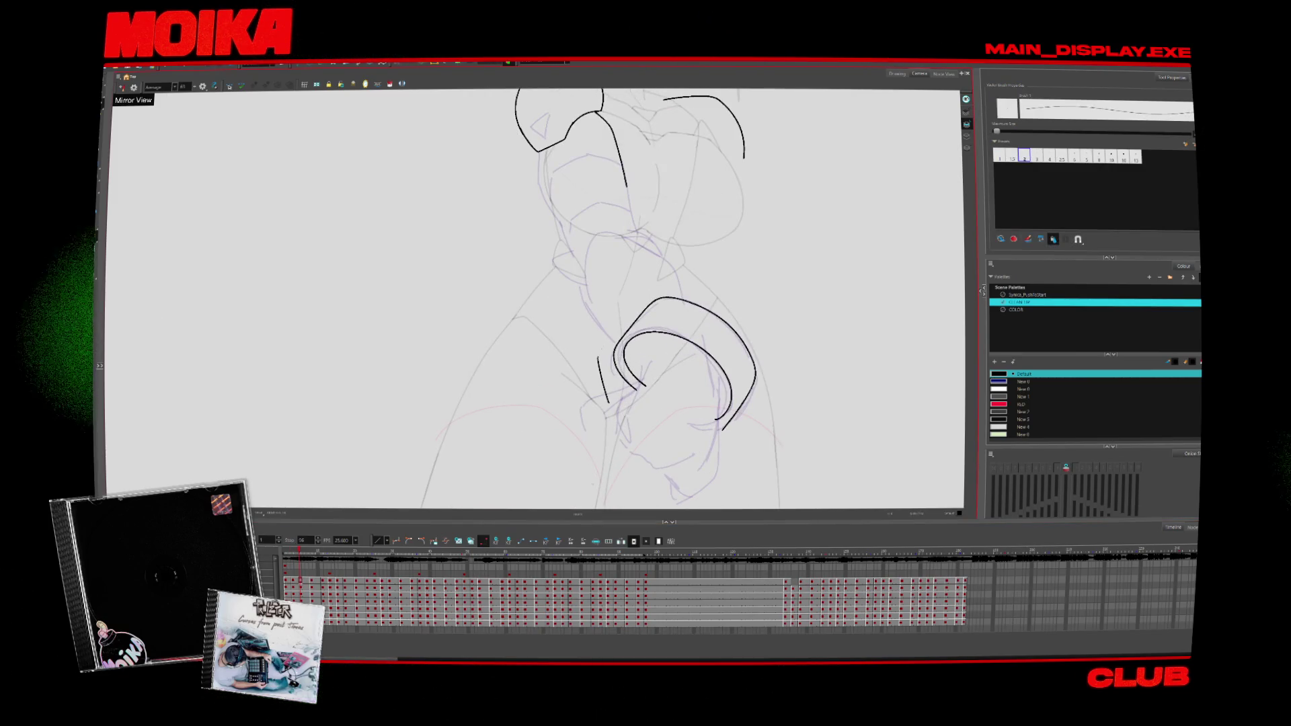
pyautogui.hotkey('alt', 'z')
pyautogui.keyDown('alt'); pyautogui.click(637, 387); pyautogui.keyUp('alt')
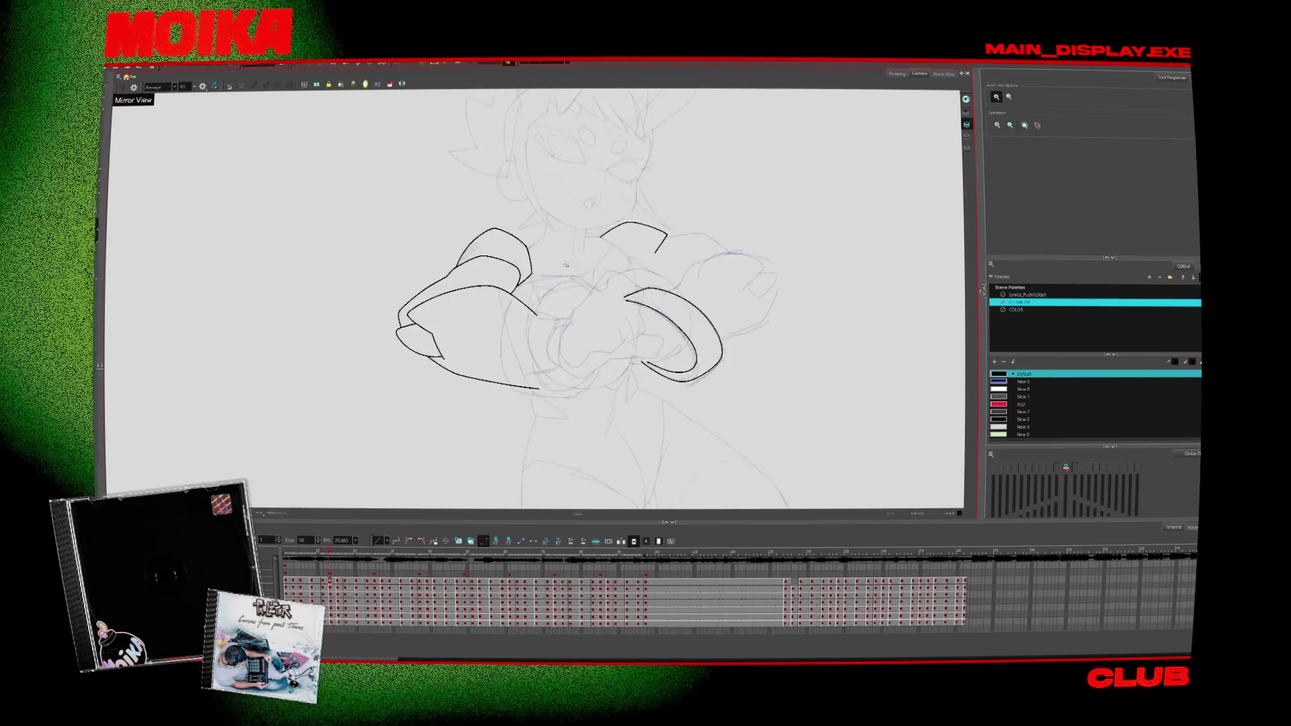
pyautogui.click(637, 387)
pyautogui.hotkey('alt', 'b')
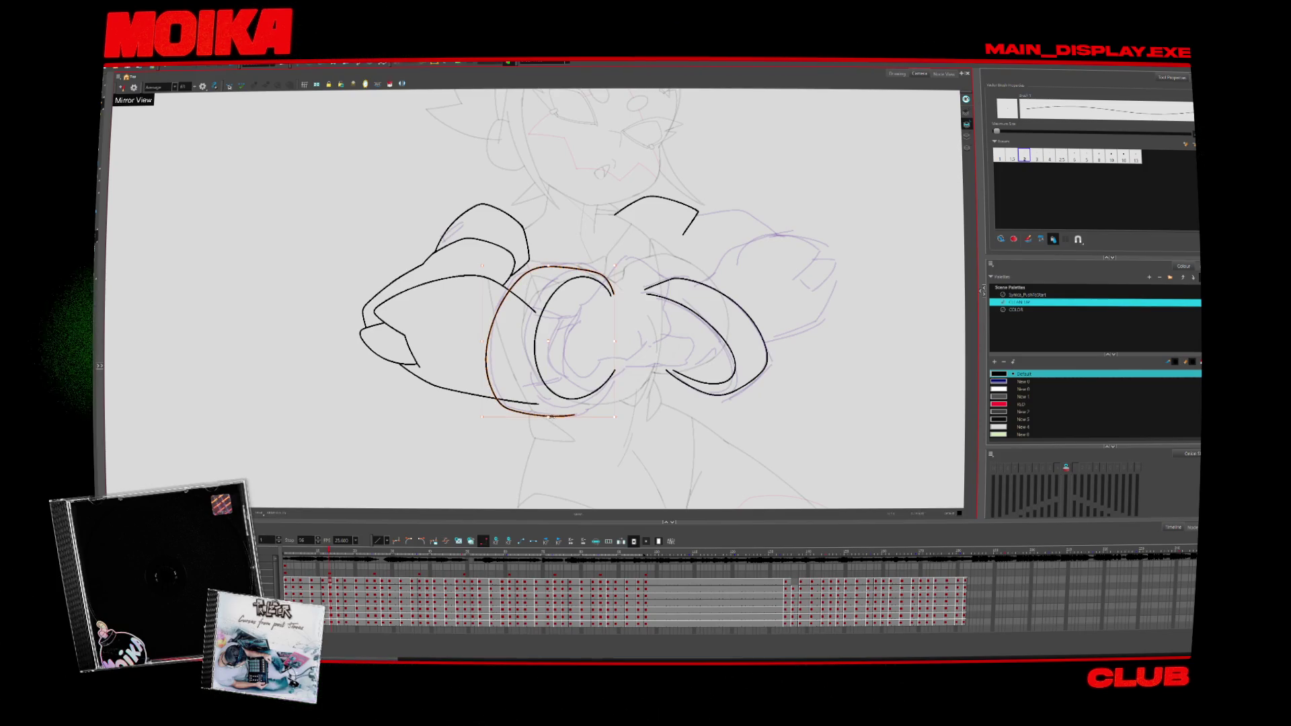
pyautogui.hotkey('ctrl', 'z')
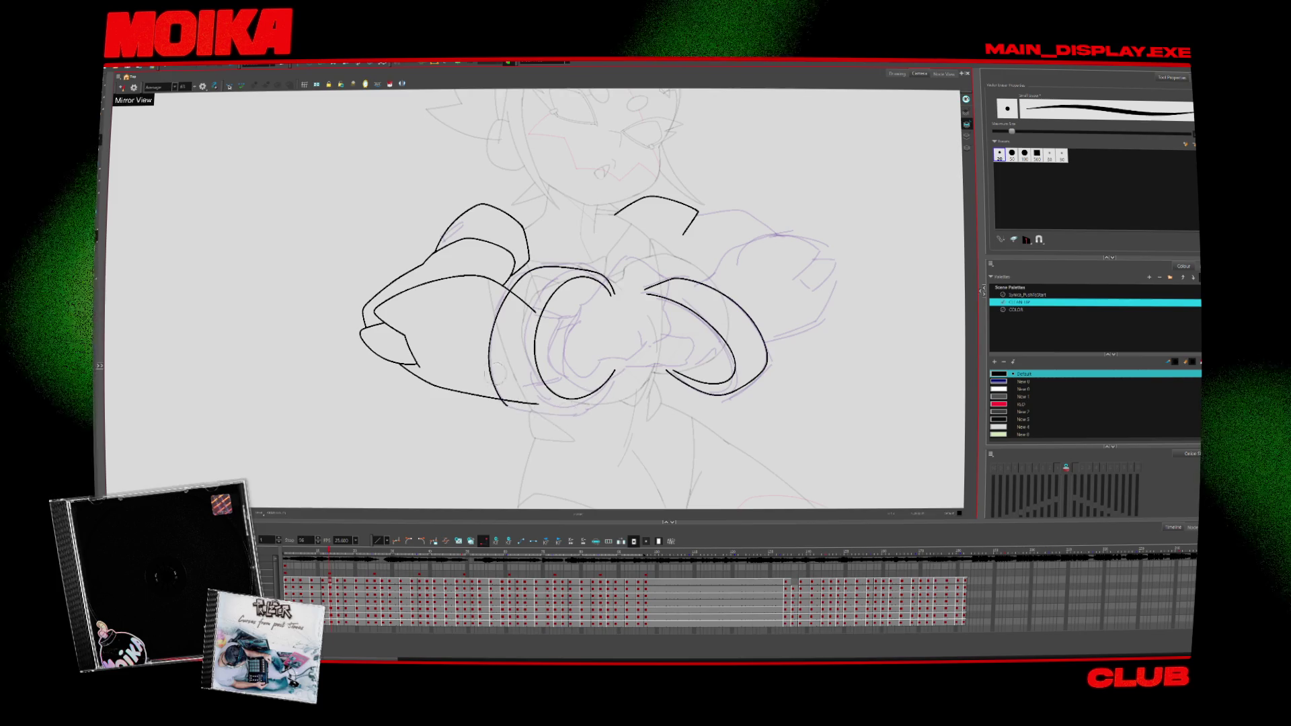
# Step: Redraw the curves beside the left cuff and under the middle cuff, then start the next drawing's left cuff edge
pyautogui.hotkey('alt', '/')
pyautogui.moveTo(489, 369); pyautogui.dragTo(586, 406)
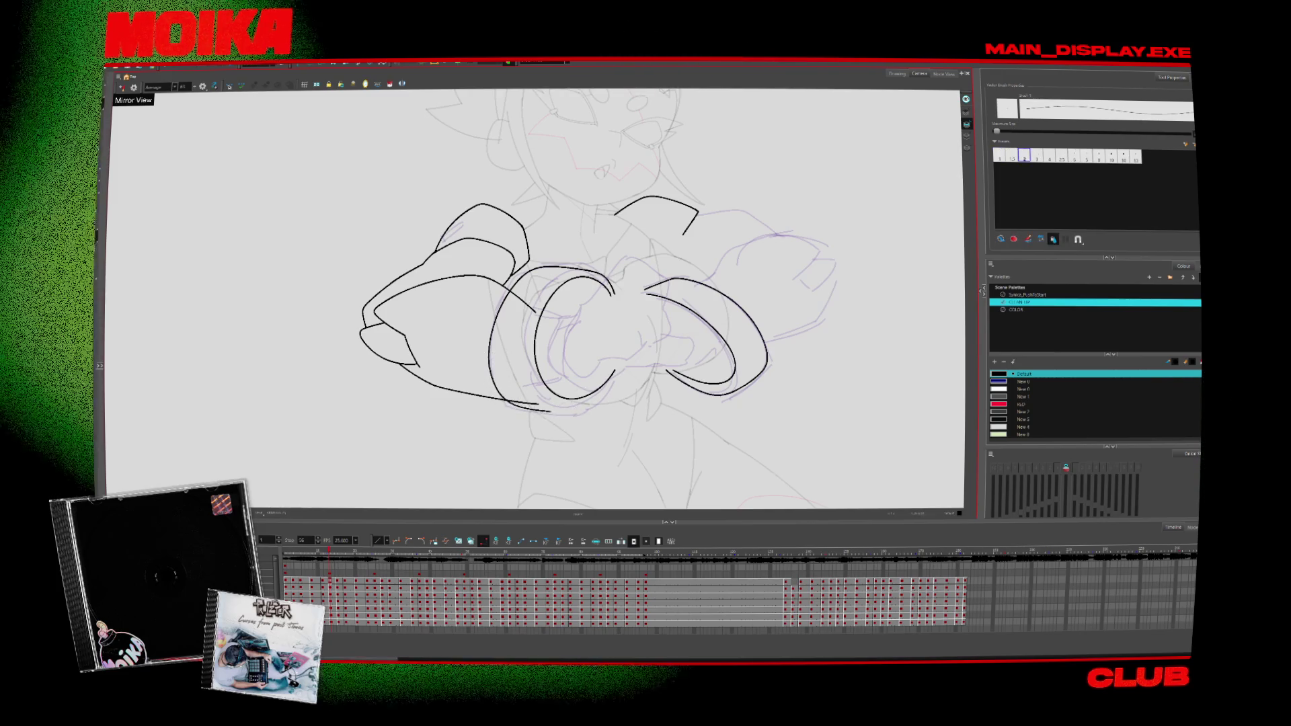
pyautogui.hotkey('ctrl', 'z')
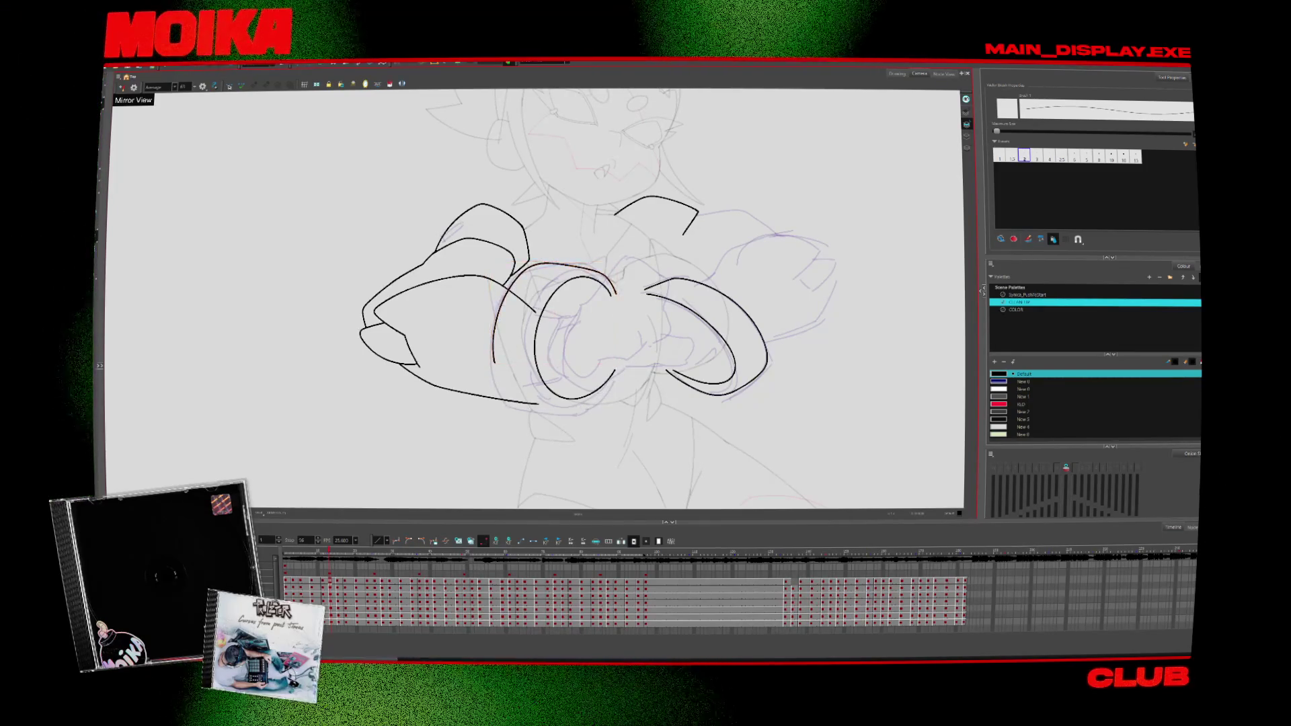
pyautogui.press('4')
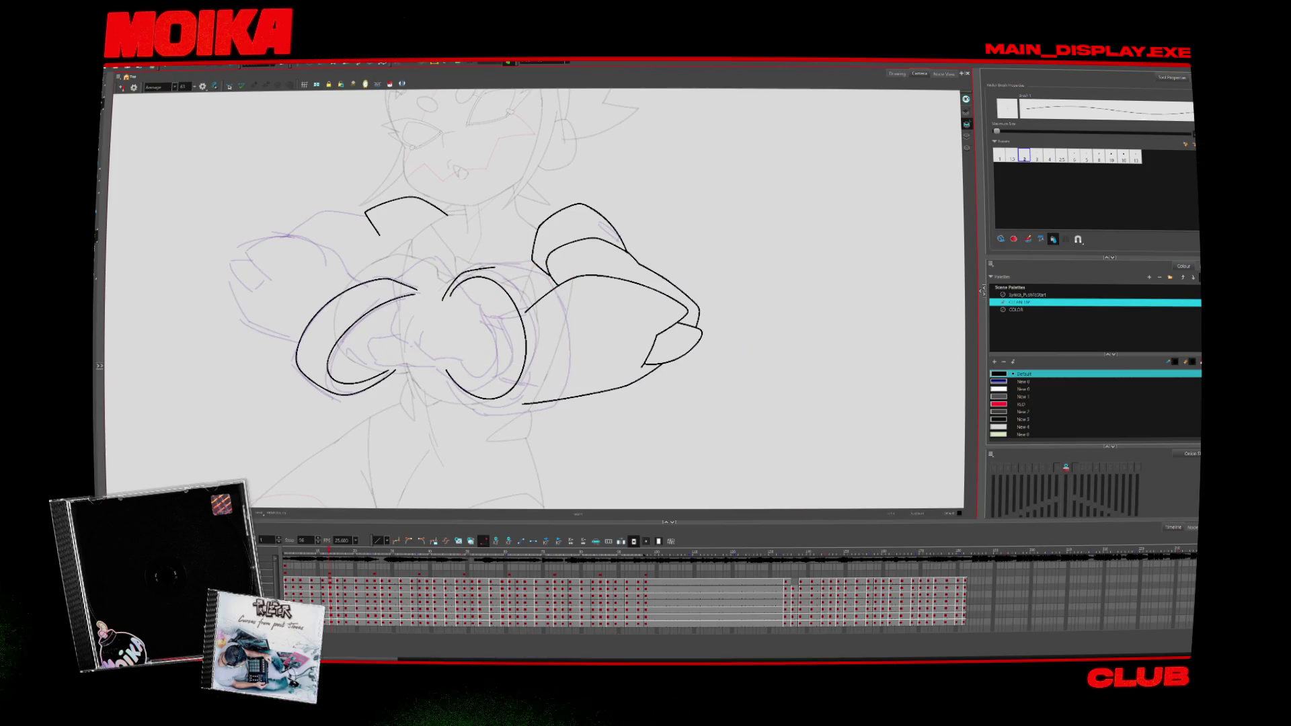
pyautogui.press('4')
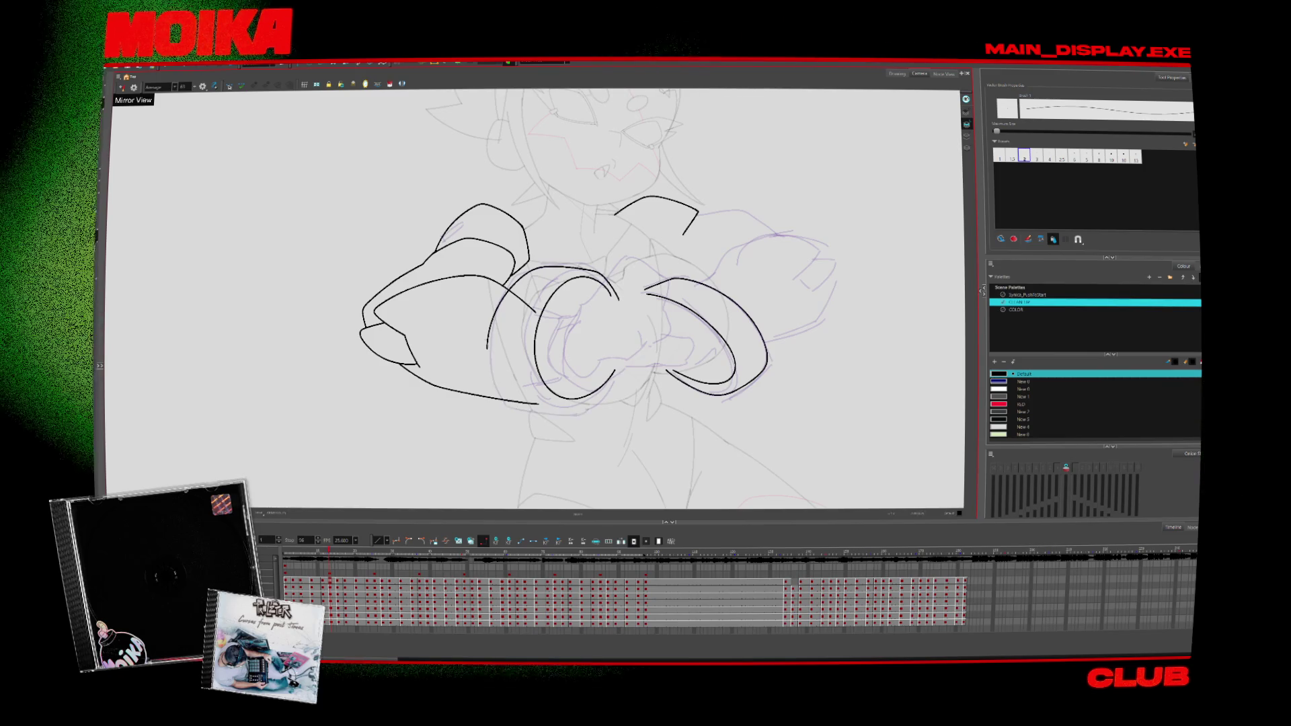
pyautogui.hotkey('ctrl', 'z')
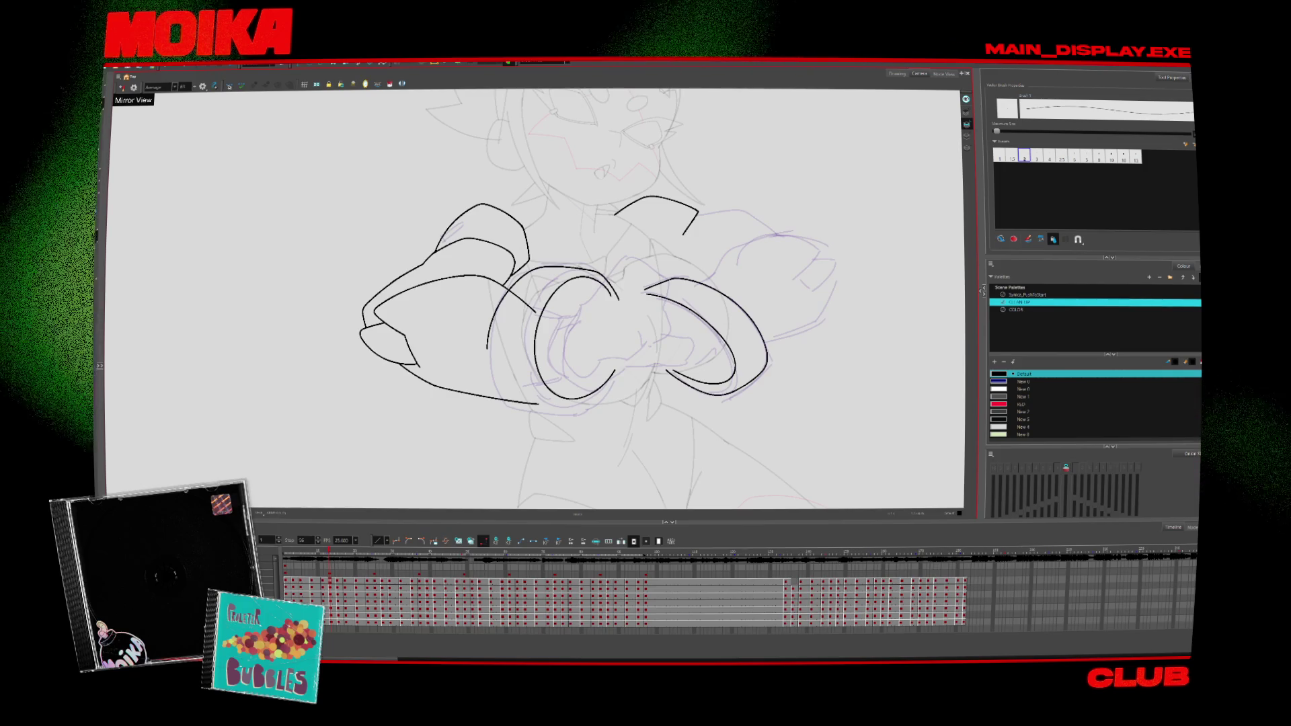
pyautogui.moveTo(488, 350); pyautogui.dragTo(531, 407)
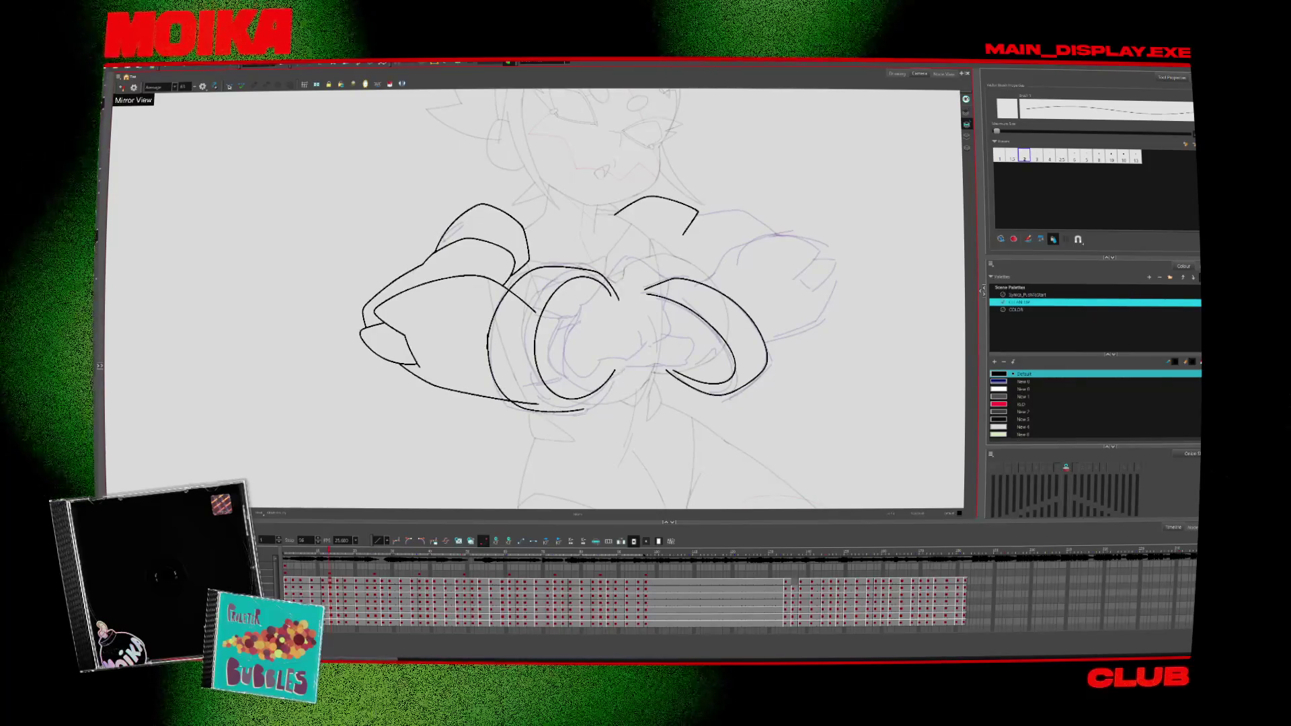
pyautogui.moveTo(627, 361); pyautogui.dragTo(537, 408)
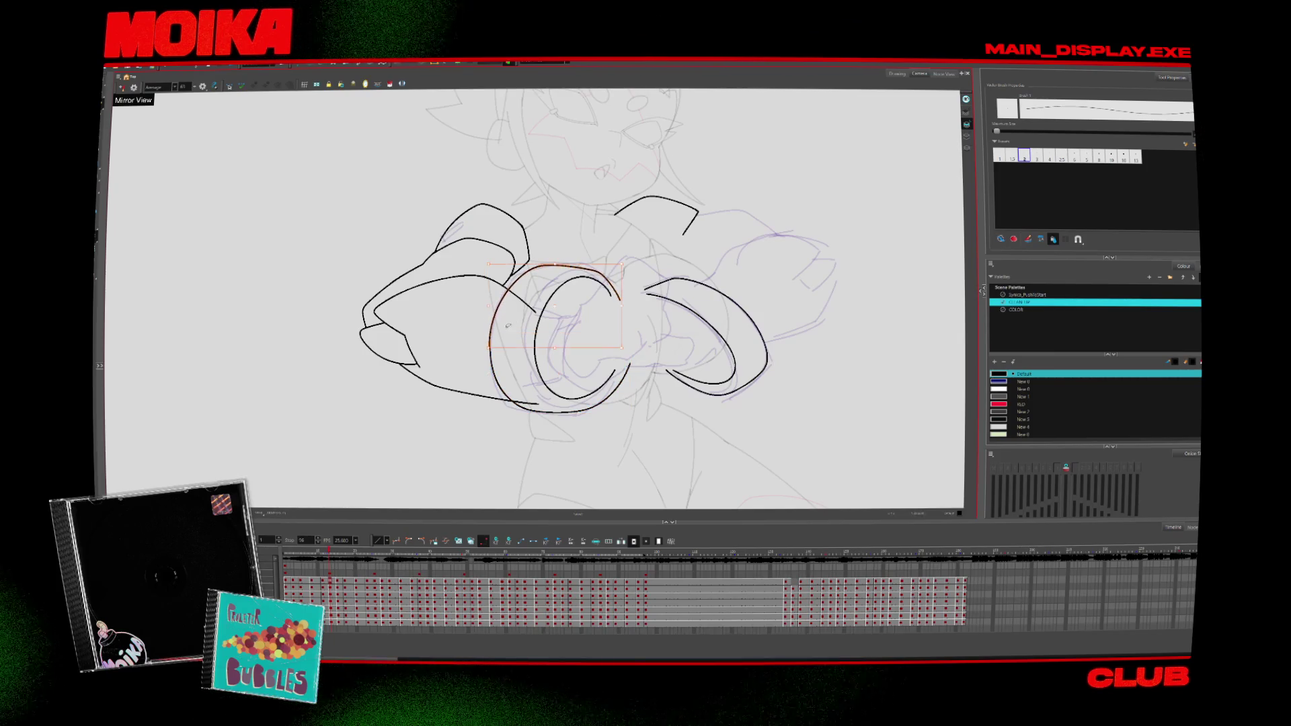
pyautogui.press('.')
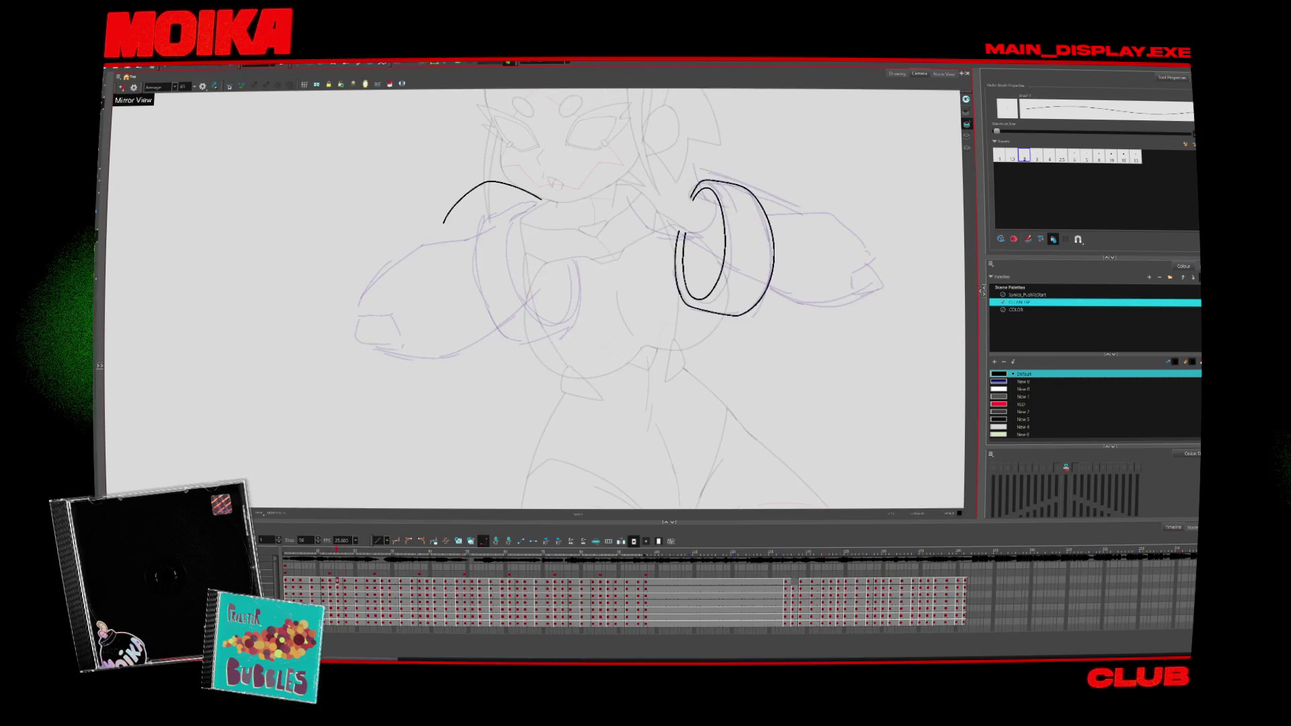
pyautogui.moveTo(518, 200); pyautogui.dragTo(475, 250)
# Step: Add the left cuff's inner curve to close its oval ring, then step ahead two drawings and play back
pyautogui.moveTo(531, 203)
pyautogui.mouseDown()
pyautogui.moveTo(564, 255)
pyautogui.moveTo(501, 329)
pyautogui.mouseUp()
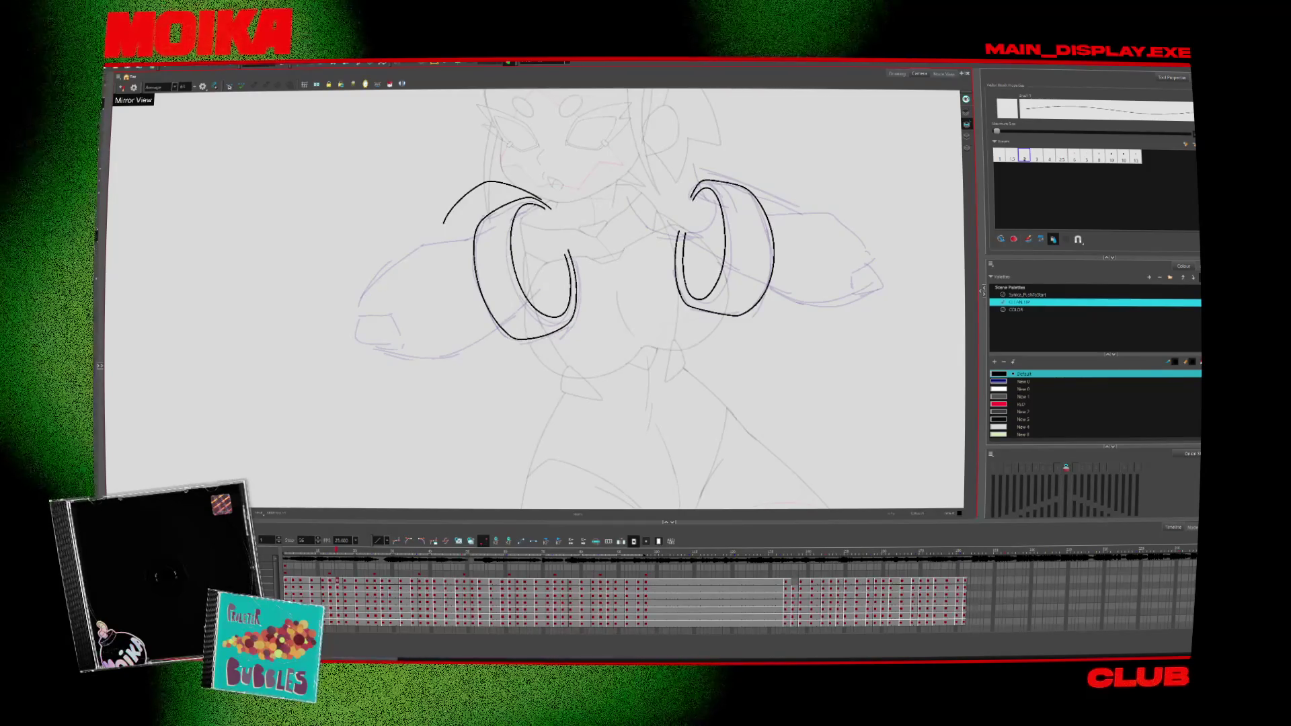
pyautogui.click(474, 269)
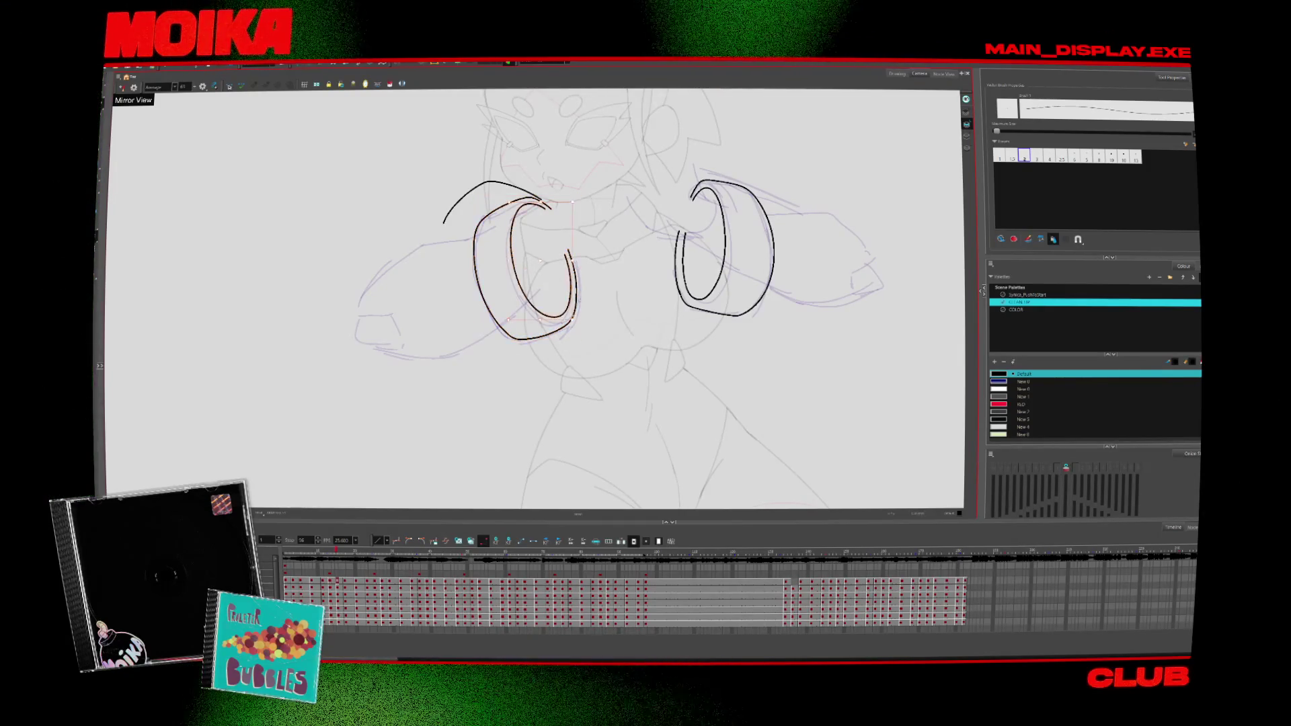
pyautogui.press('.')
pyautogui.press('.')
pyautogui.press('.')
pyautogui.press('.')
pyautogui.press('.')
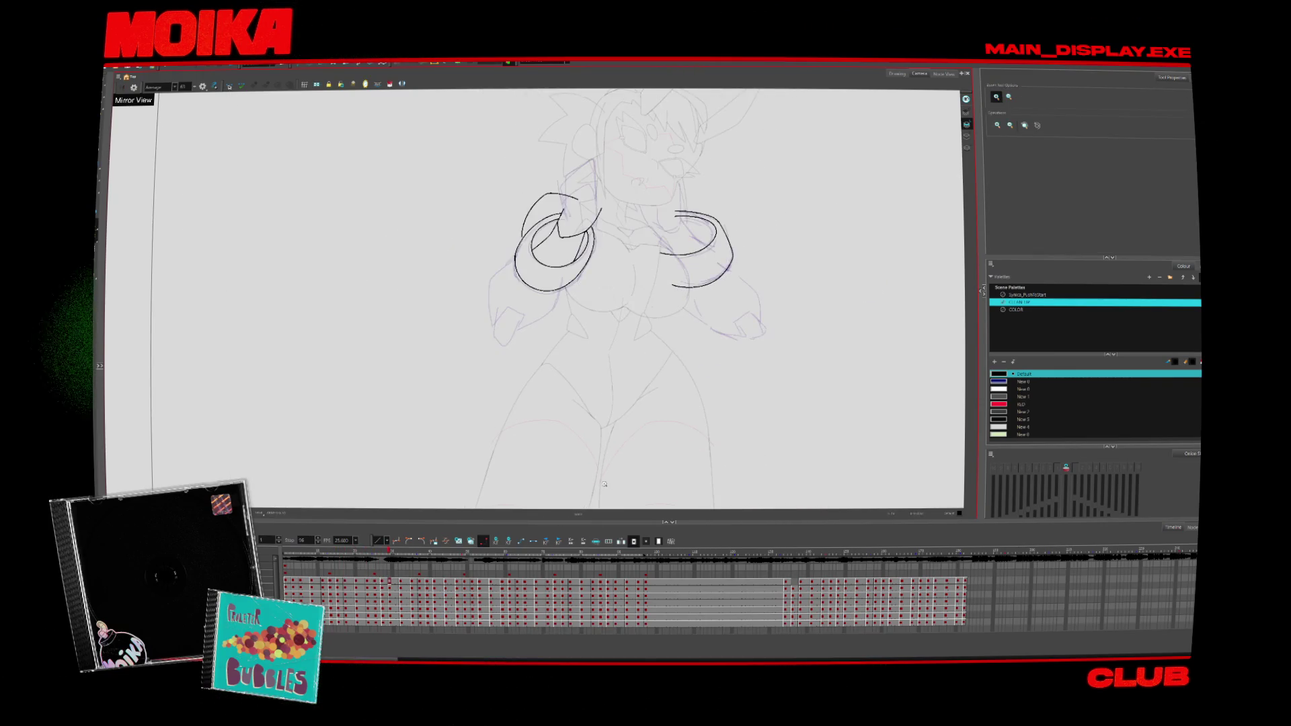
pyautogui.press('Return')
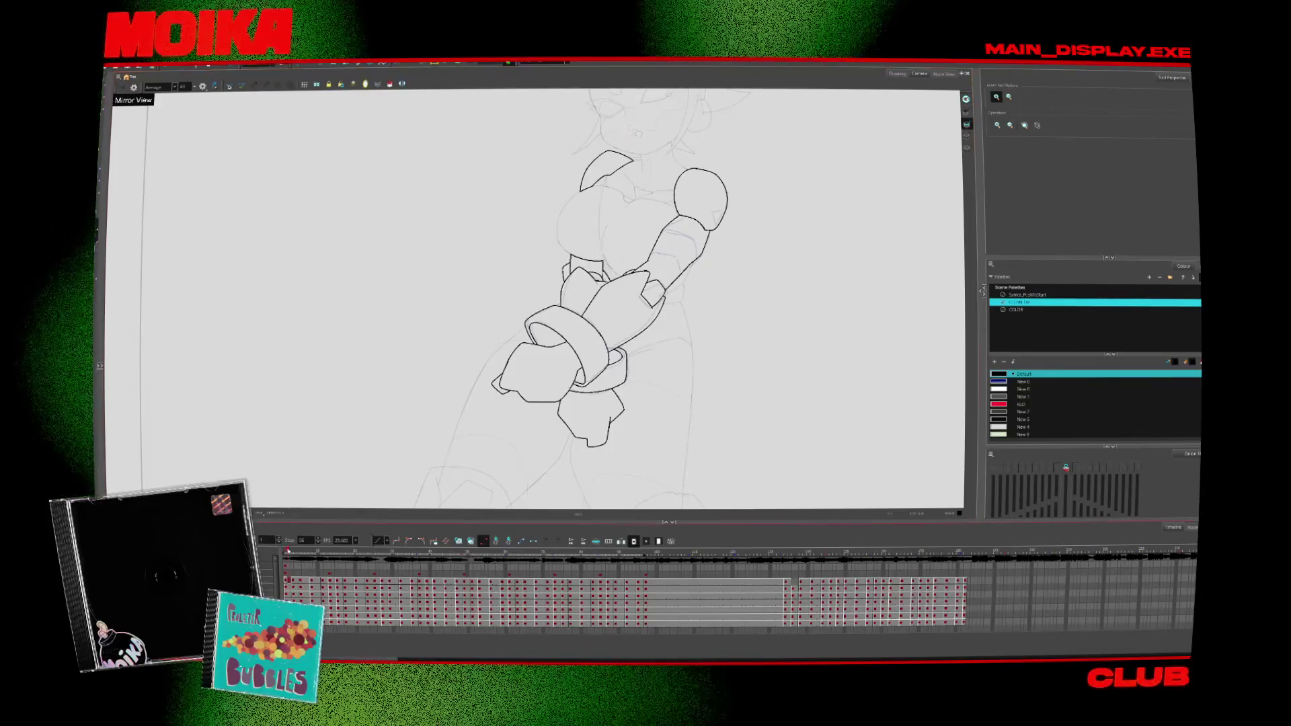
# Step: Go to the horizontal-arm drawing and ink a line along the forearm toward the fist
pyautogui.press('.')
pyautogui.press('.')
pyautogui.press('.')
pyautogui.press(',')
pyautogui.press(',')
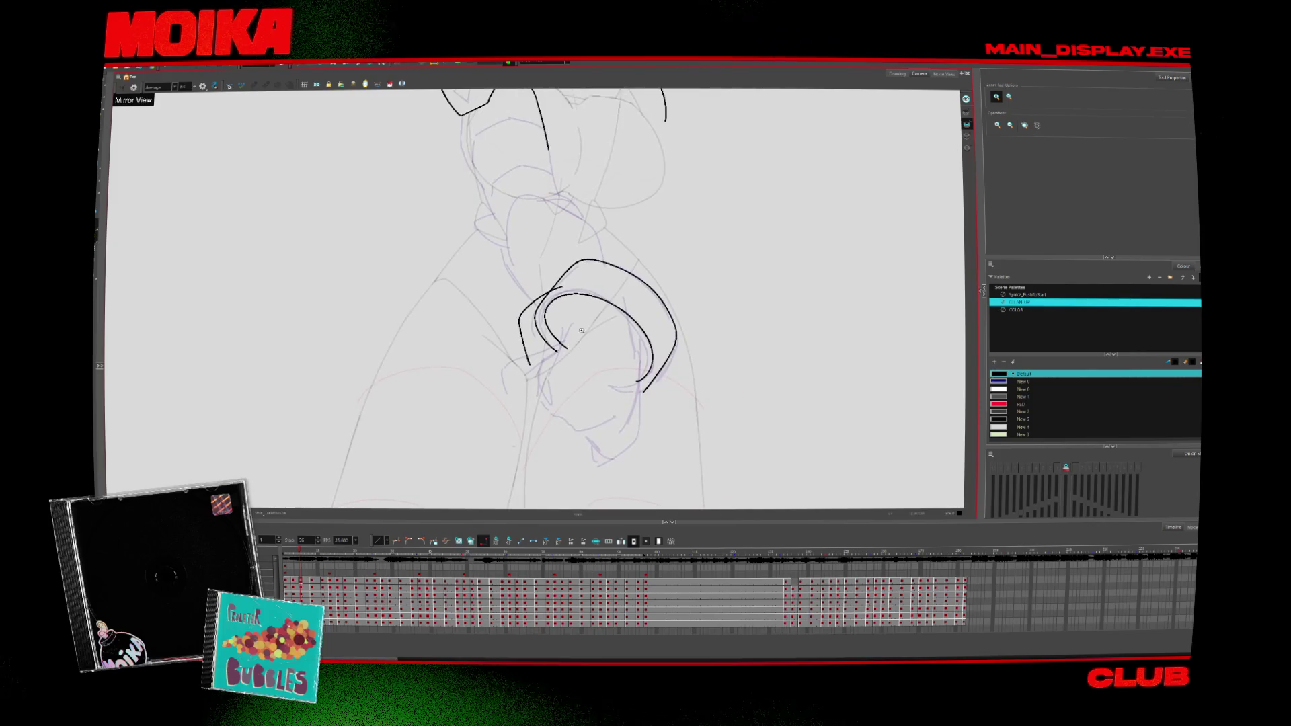
pyautogui.press(',')
pyautogui.hotkey('alt', 'b')
pyautogui.press('.')
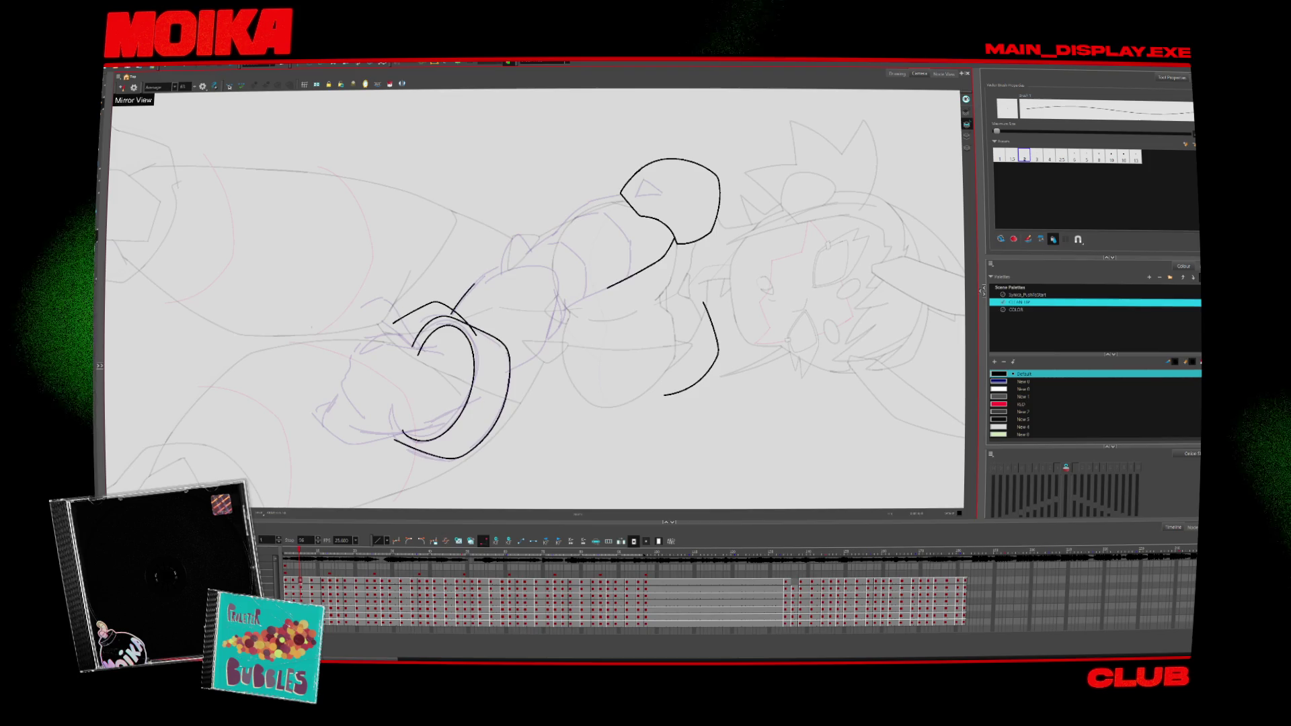
pyautogui.press(',')
pyautogui.press('.')
pyautogui.press('.')
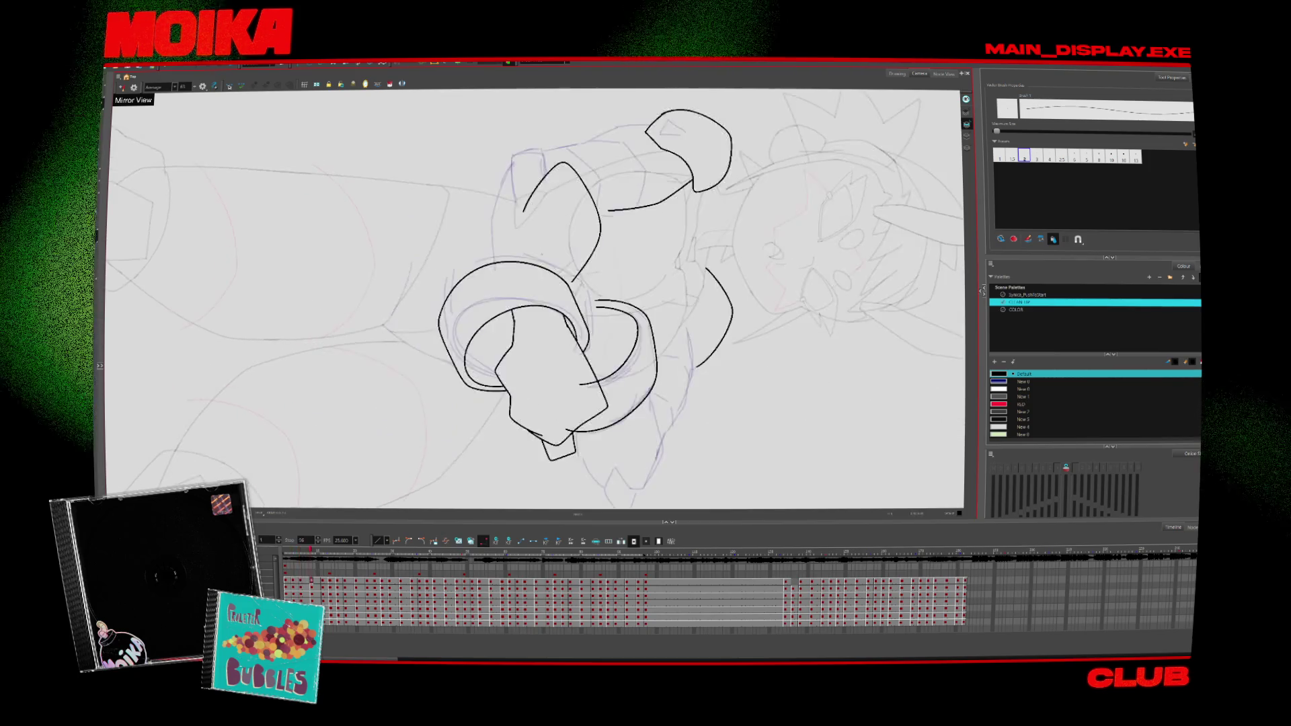
pyautogui.press(',')
pyautogui.moveTo(454, 313); pyautogui.dragTo(521, 261)
# Step: Step forward a few drawings and add a short line on the fist
pyautogui.press('.')
pyautogui.press('.')
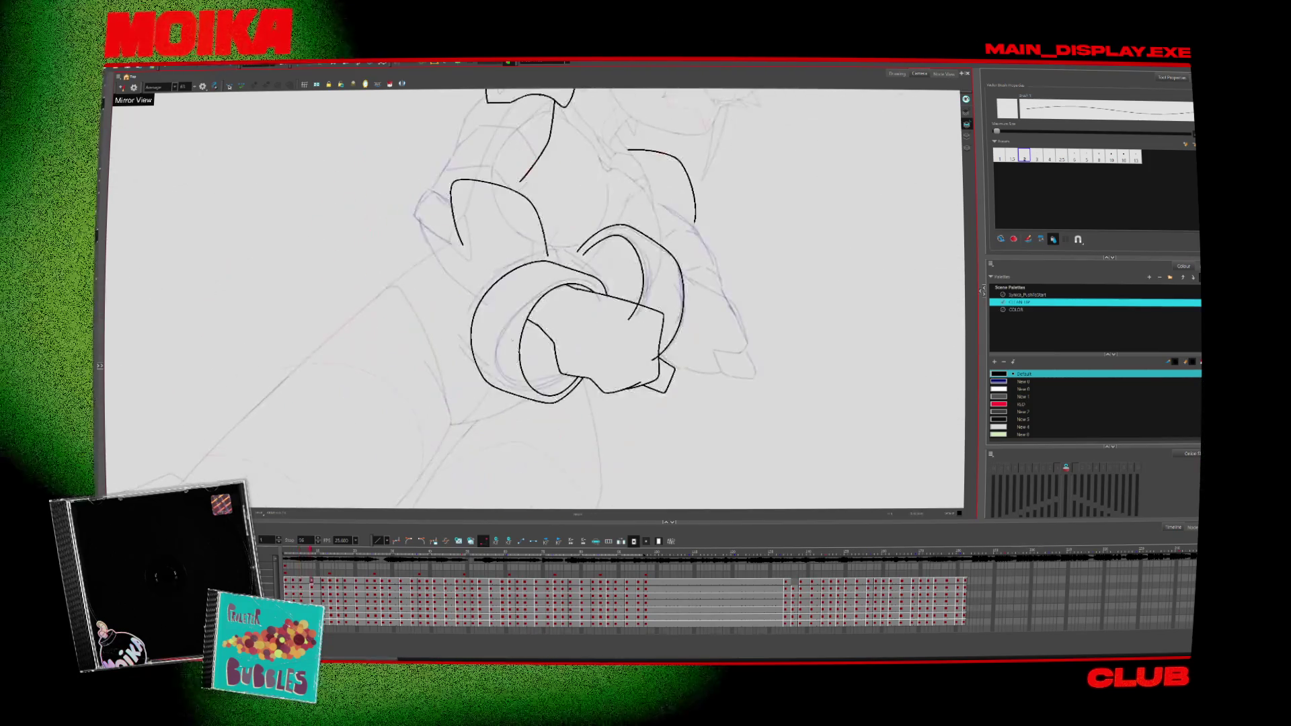
pyautogui.press(',')
pyautogui.press('.')
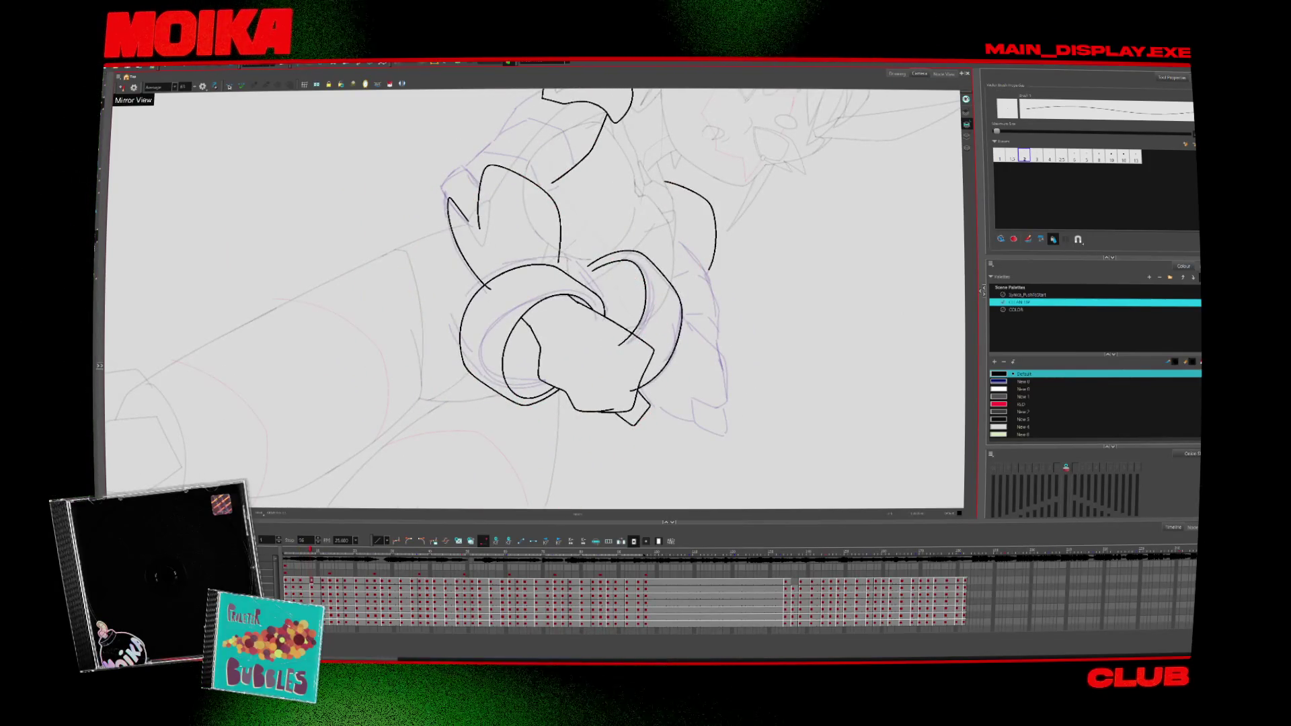
pyautogui.press('.')
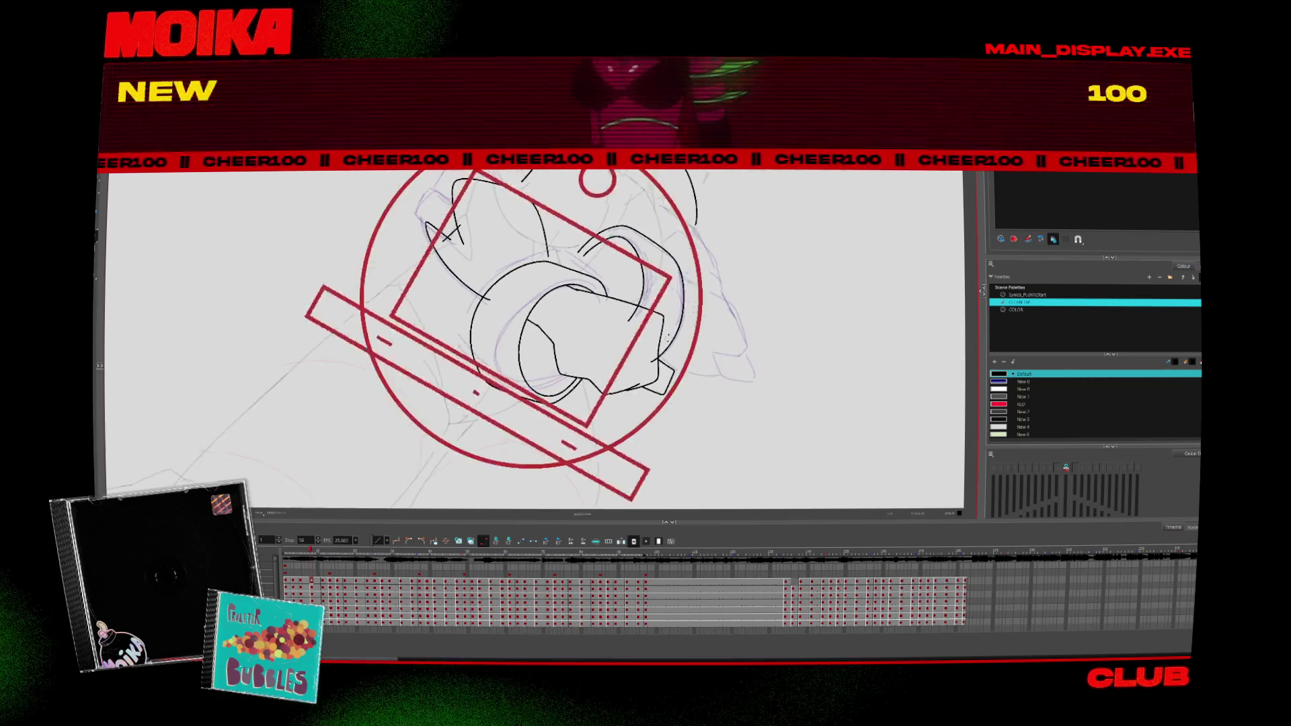
pyautogui.press('.')
pyautogui.press('.')
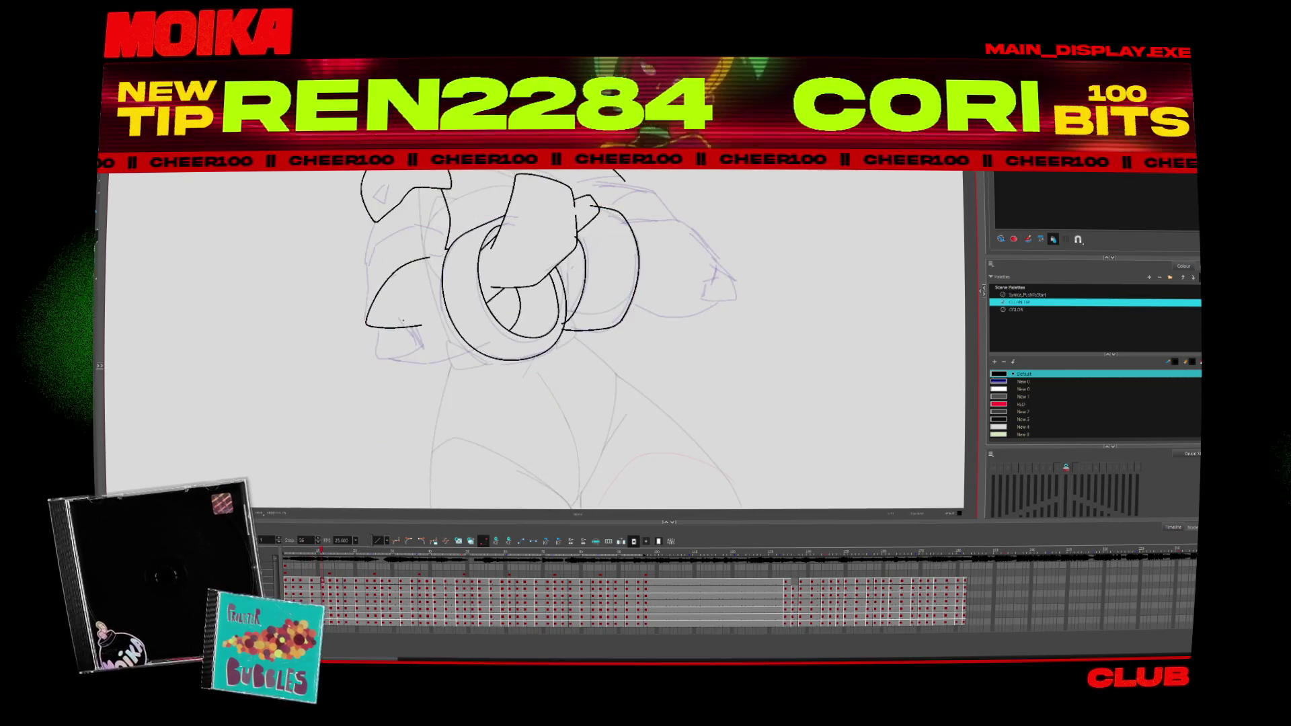
pyautogui.moveTo(376, 327)
pyautogui.mouseDown()
pyautogui.moveTo(377, 350)
pyautogui.moveTo(431, 341)
pyautogui.mouseUp()
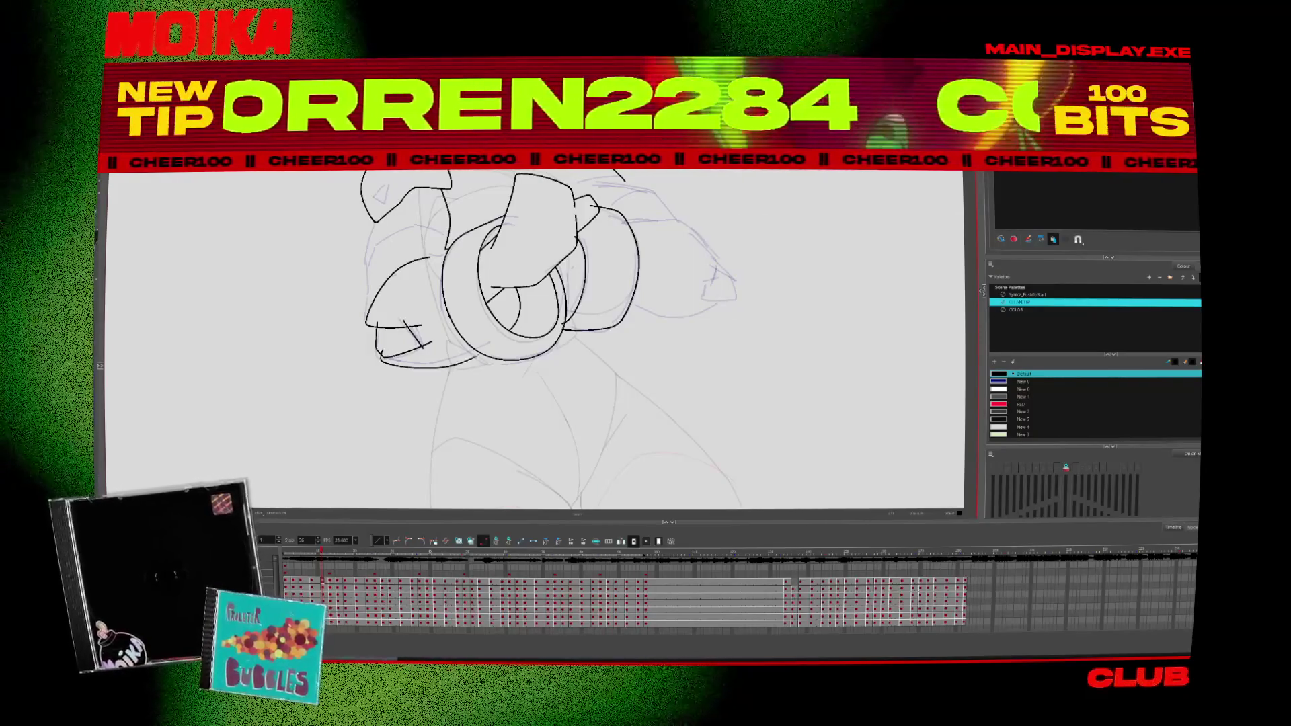
# Step: On the next fist drawing, ink a diagonal cuff line, extend the curve left of the fist, and draw the forearm curve
pyautogui.press('.')
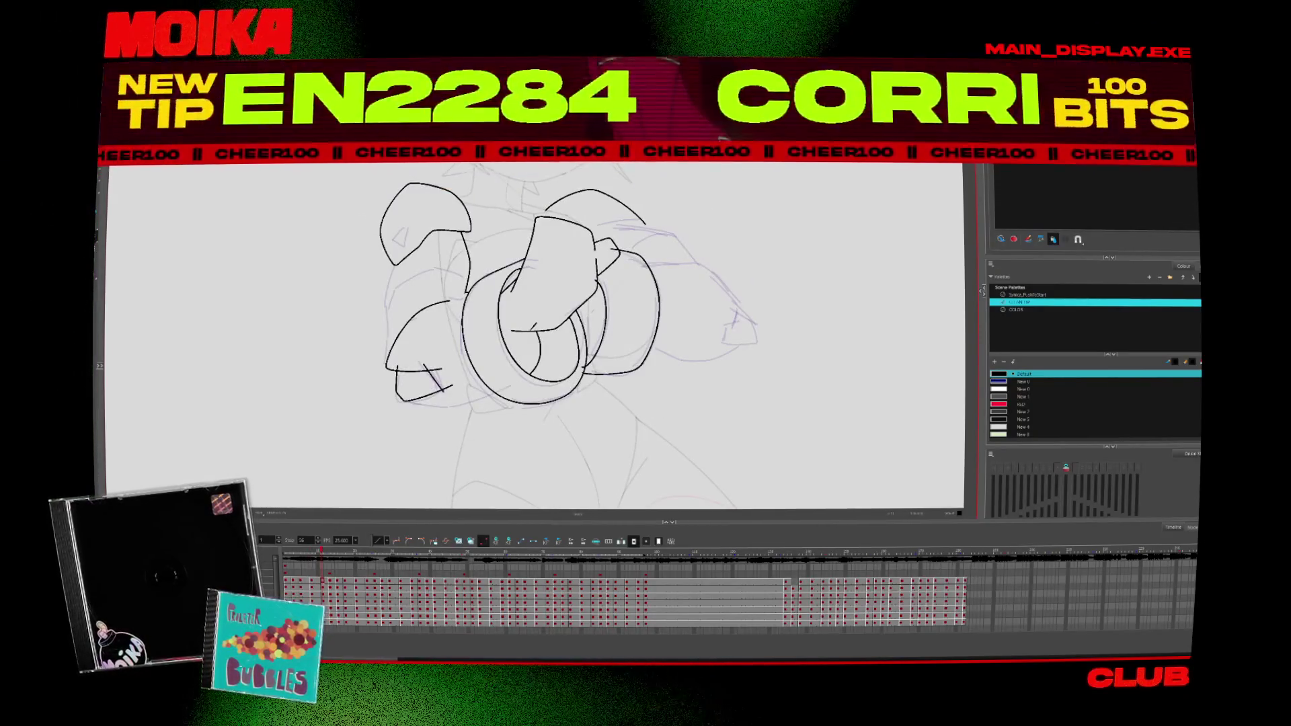
pyautogui.moveTo(538, 324); pyautogui.dragTo(496, 365)
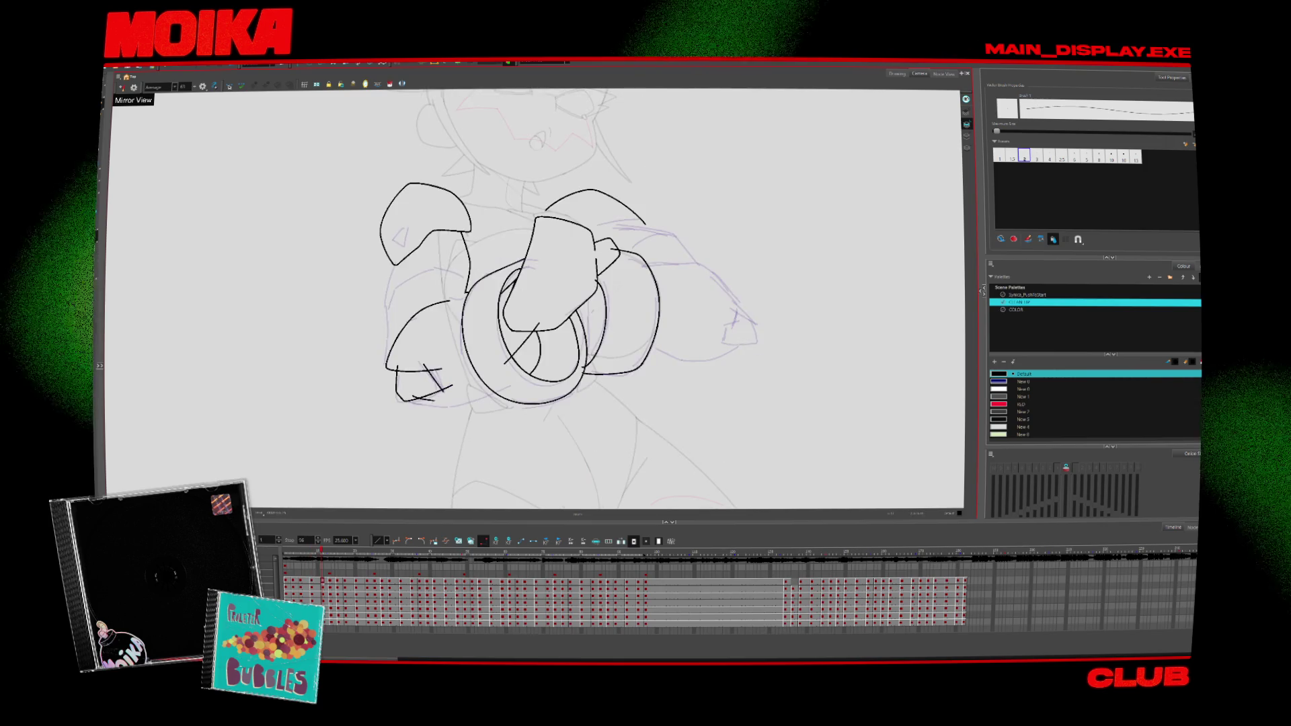
pyautogui.click(417, 334)
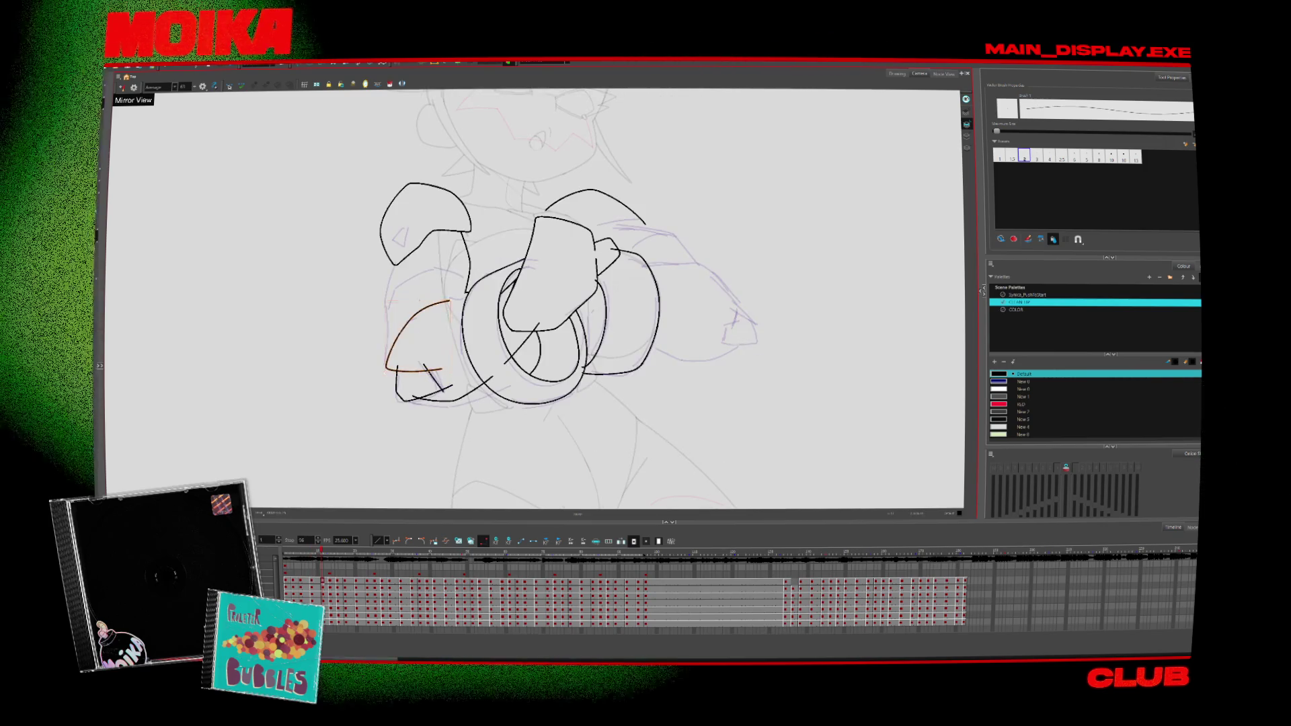
pyautogui.moveTo(449, 304); pyautogui.dragTo(475, 298)
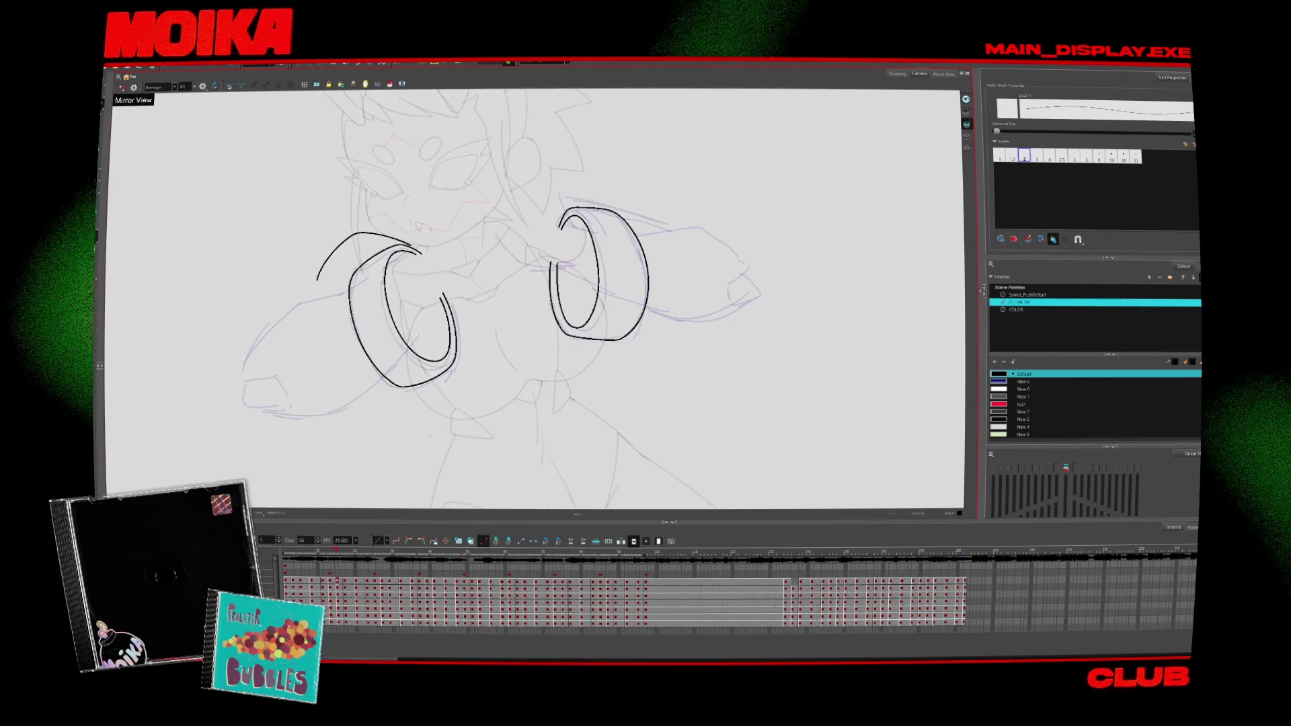
pyautogui.moveTo(417, 289)
pyautogui.mouseDown()
pyautogui.moveTo(414, 346)
pyautogui.moveTo(434, 373)
pyautogui.mouseUp()
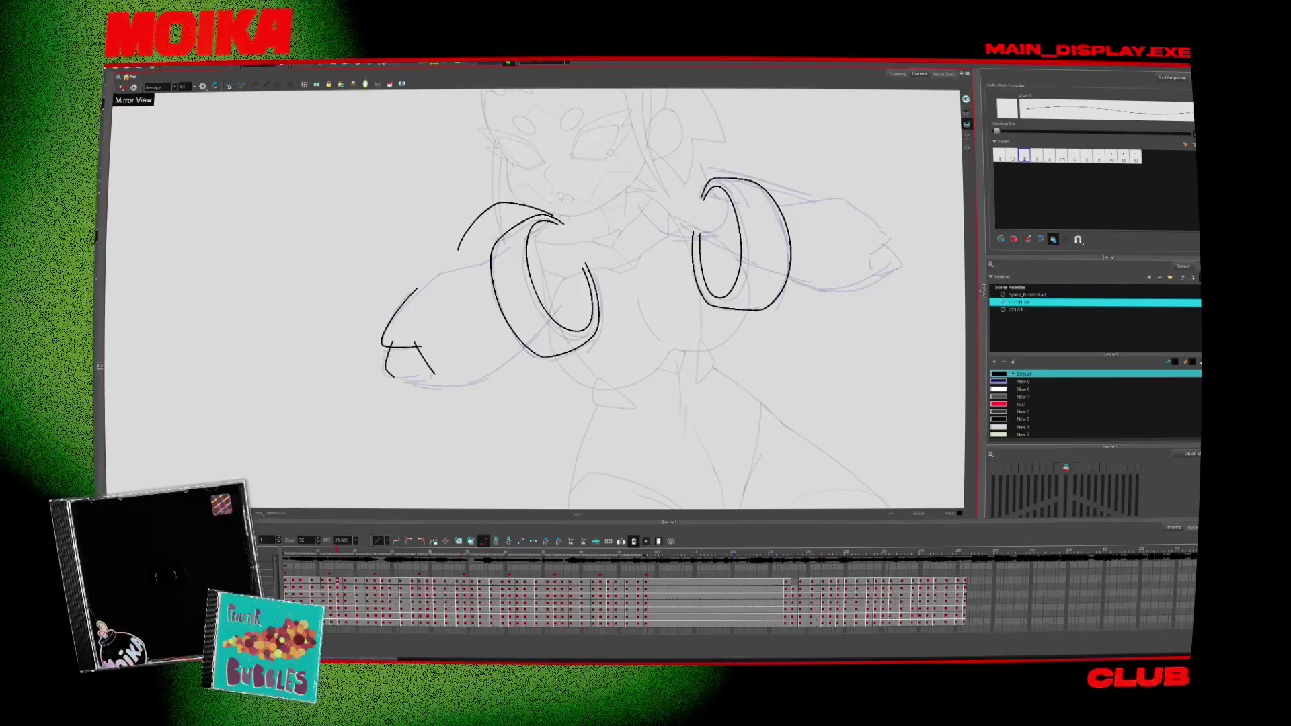
# Step: Ink the left fist's bottom edge and extend the left arm outline out from the cuff
pyautogui.moveTo(401, 380); pyautogui.dragTo(471, 386)
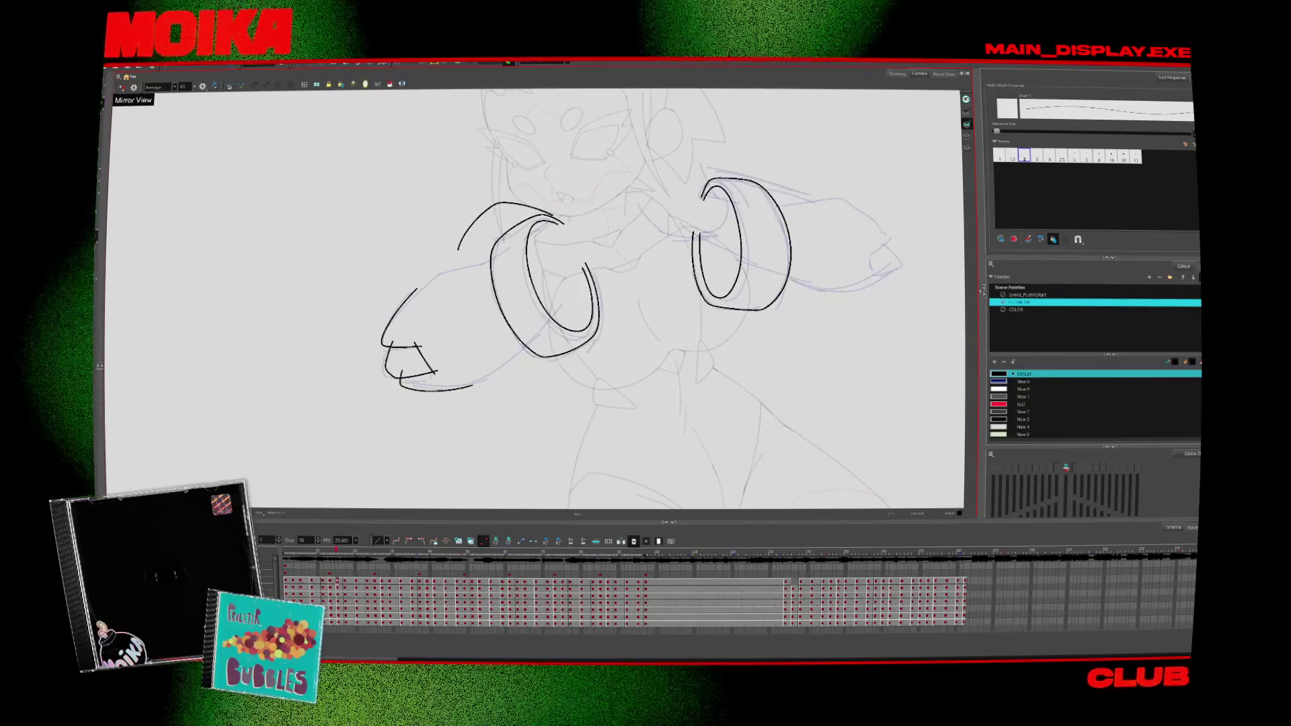
pyautogui.moveTo(538, 302); pyautogui.dragTo(512, 348)
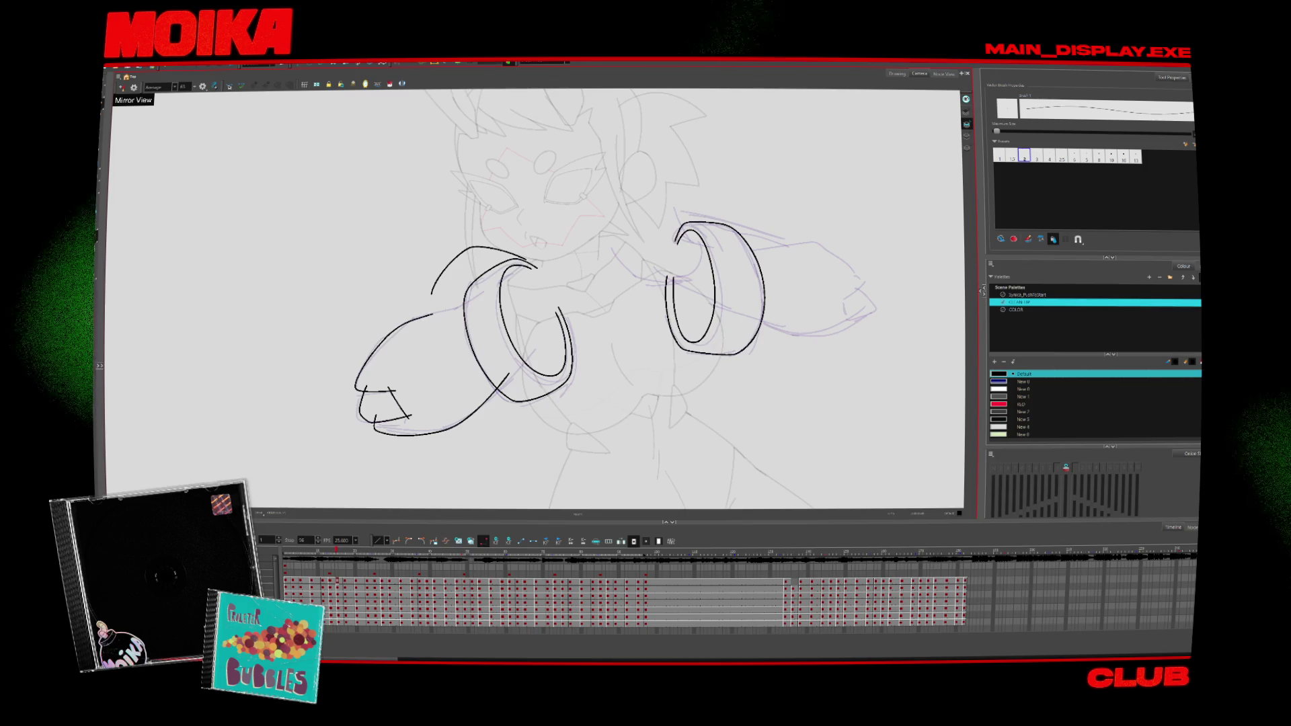
pyautogui.moveTo(430, 315); pyautogui.dragTo(475, 300)
pyautogui.press('.')
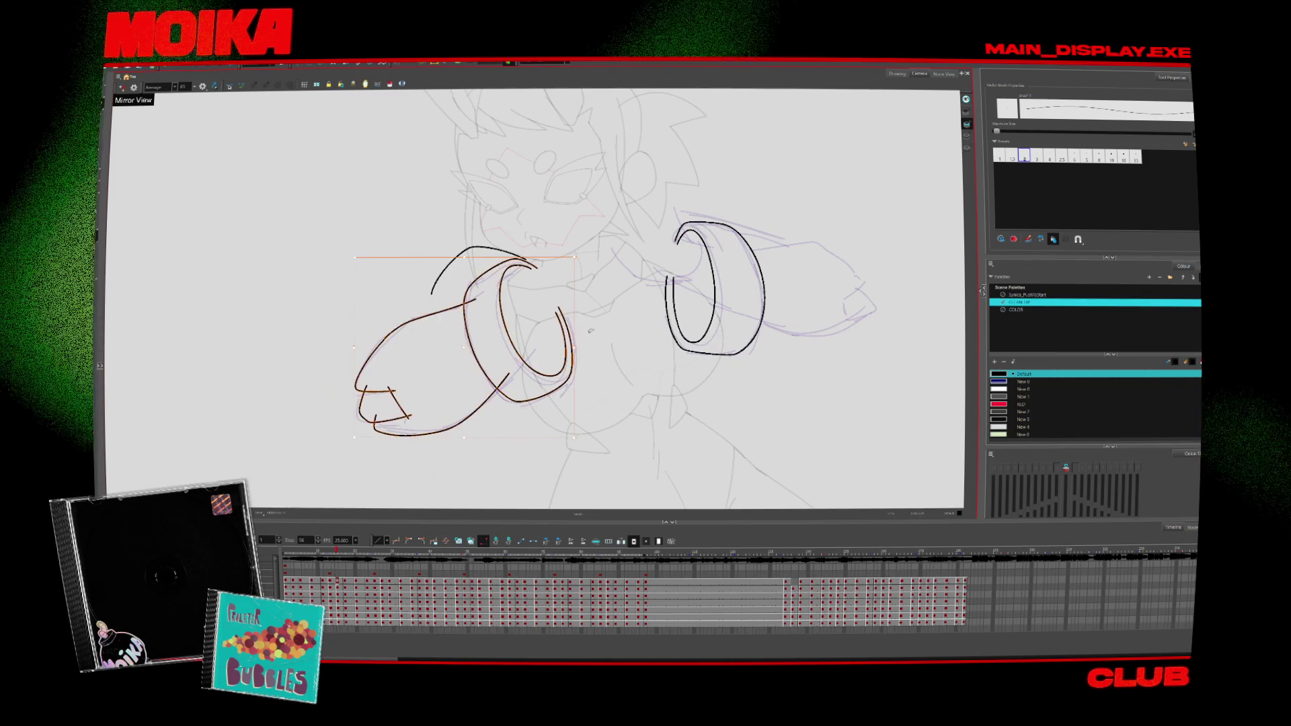
pyautogui.press('.')
pyautogui.press('.')
pyautogui.press('.')
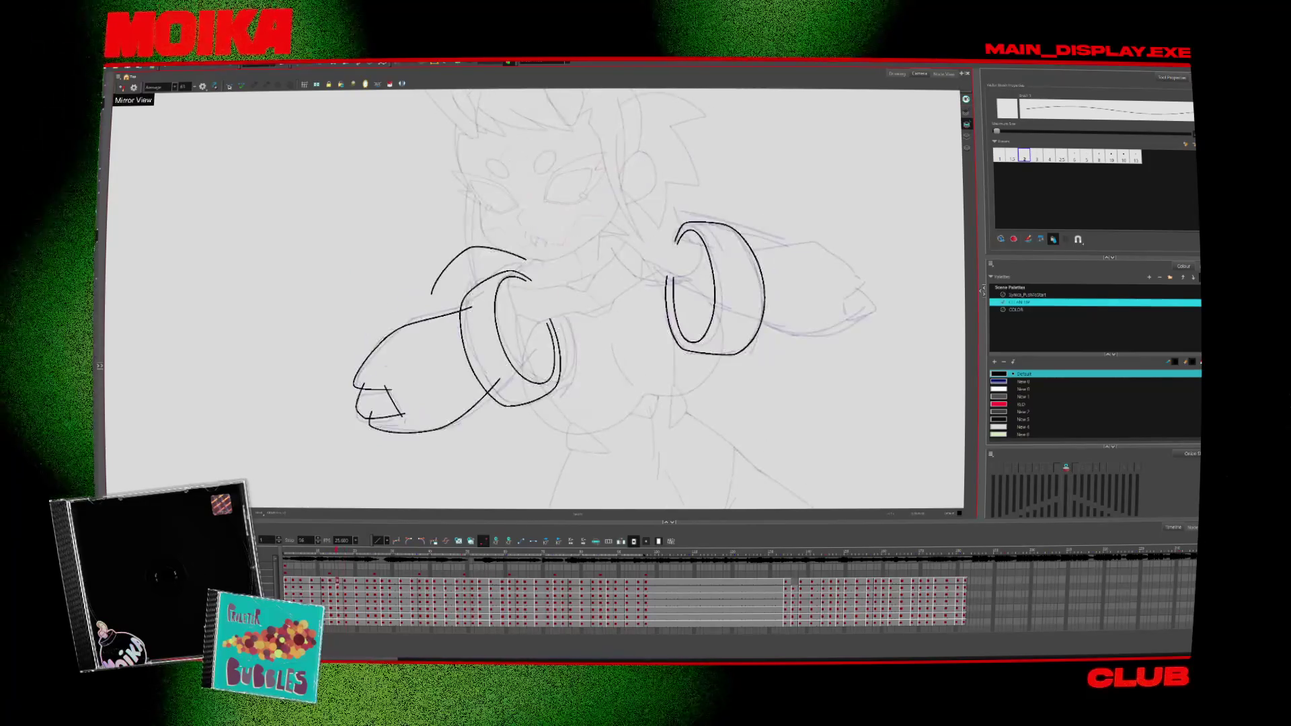
pyautogui.press(',')
pyautogui.moveTo(454, 283); pyautogui.dragTo(358, 377)
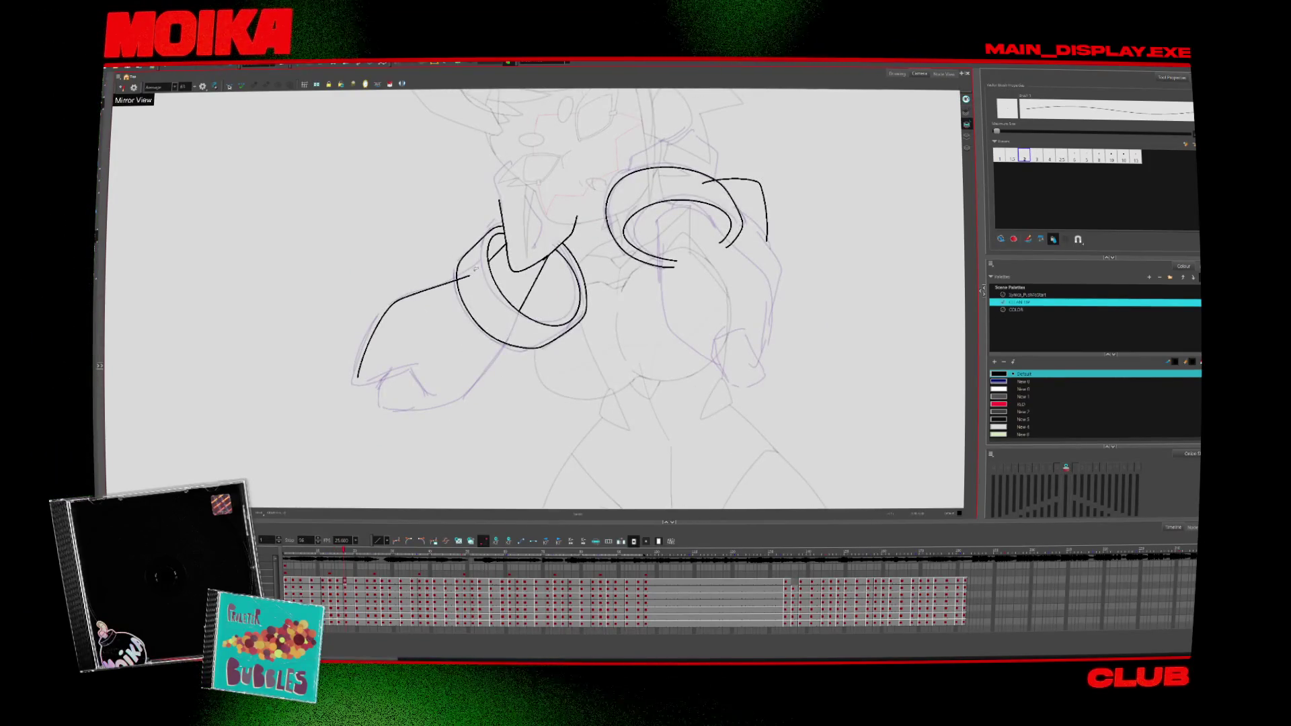
# Step: Ink the underside of the left arm, checking it against the neighbouring drawings
pyautogui.press(',')
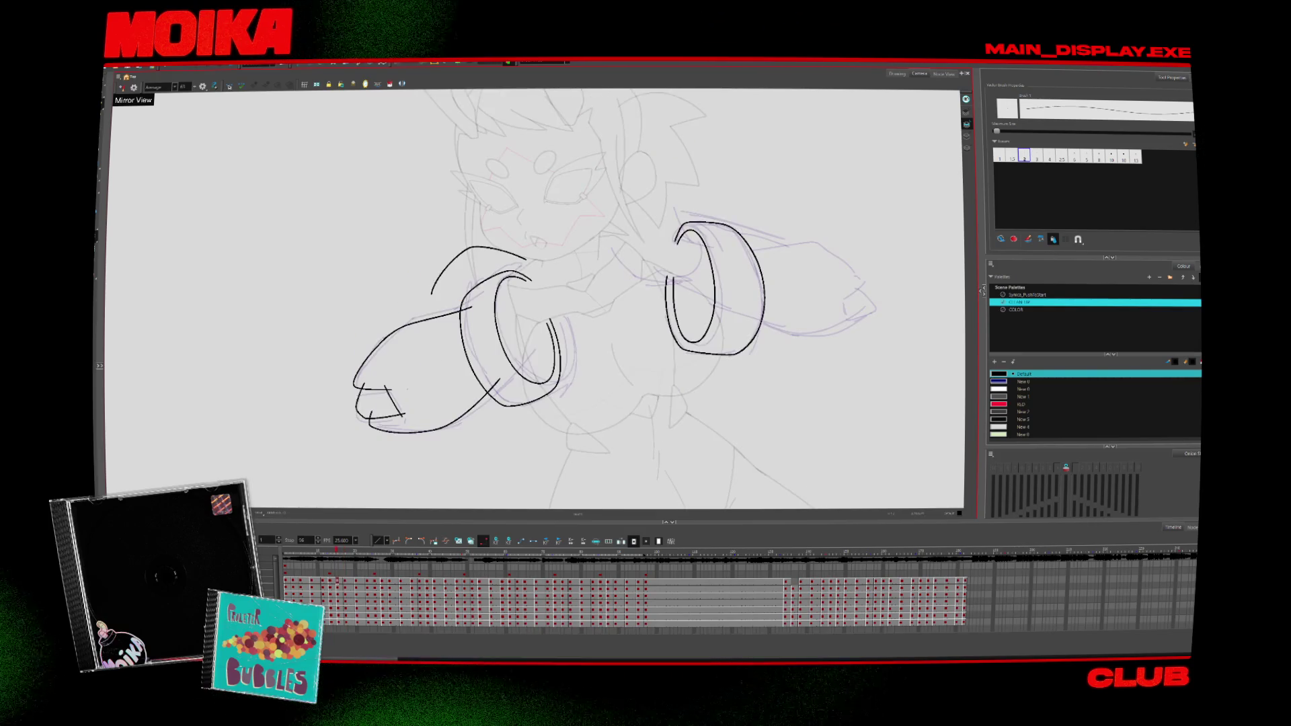
pyautogui.press('.')
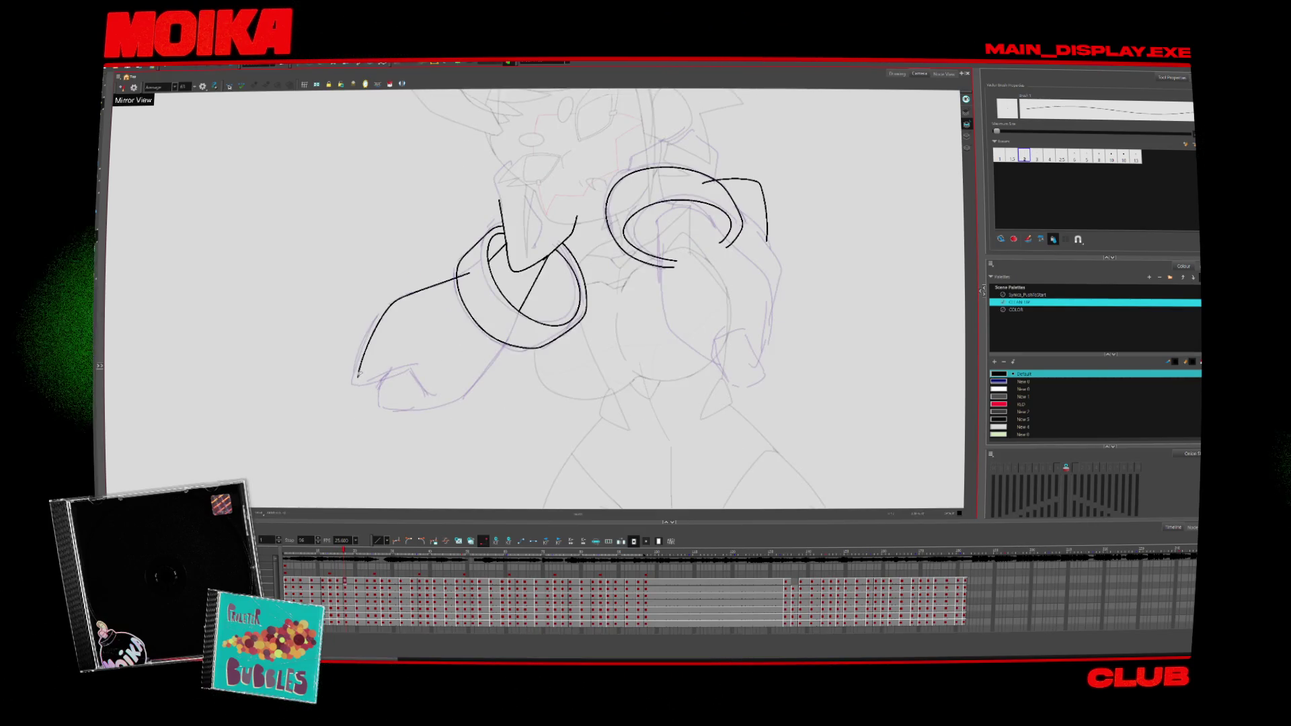
pyautogui.moveTo(358, 381); pyautogui.dragTo(416, 362)
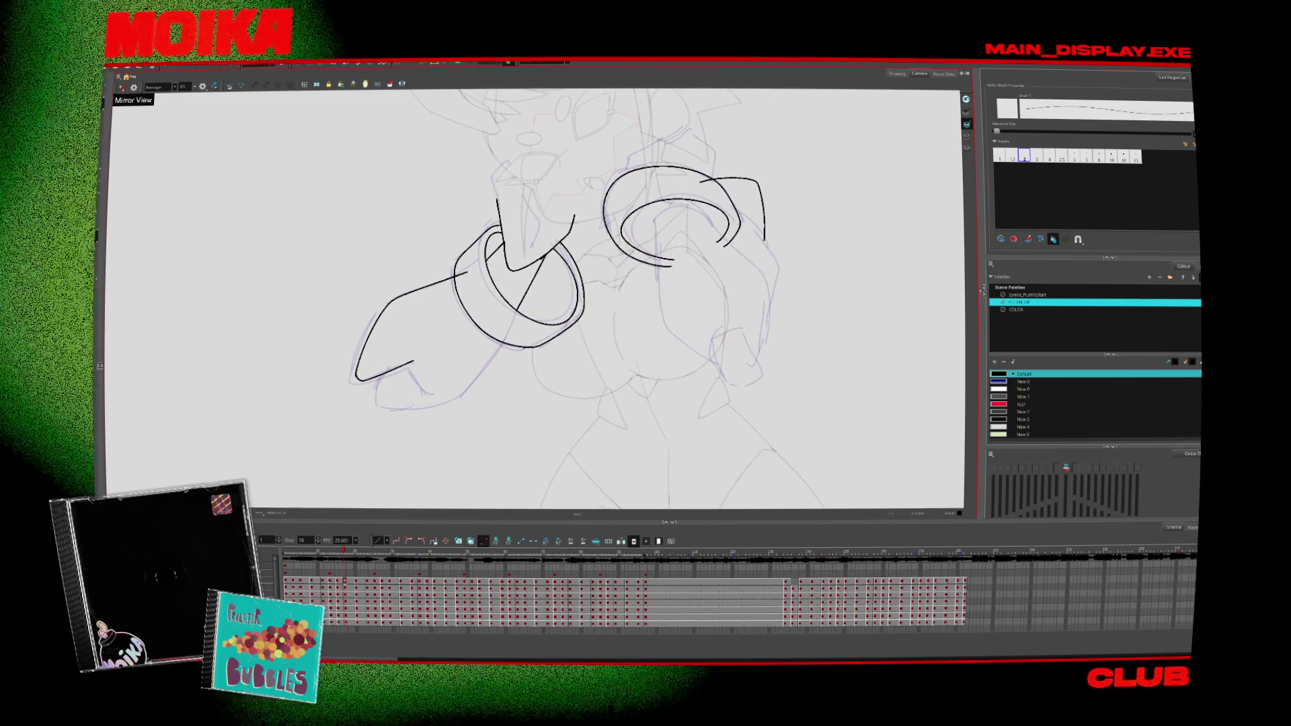
pyautogui.press(',')
pyautogui.press('.')
# Step: Add a short diagonal line on the fist and ink the bottom of the lower-left fist
pyautogui.moveTo(396, 361)
pyautogui.mouseDown()
pyautogui.moveTo(422, 396)
pyautogui.moveTo(381, 405)
pyautogui.mouseUp()
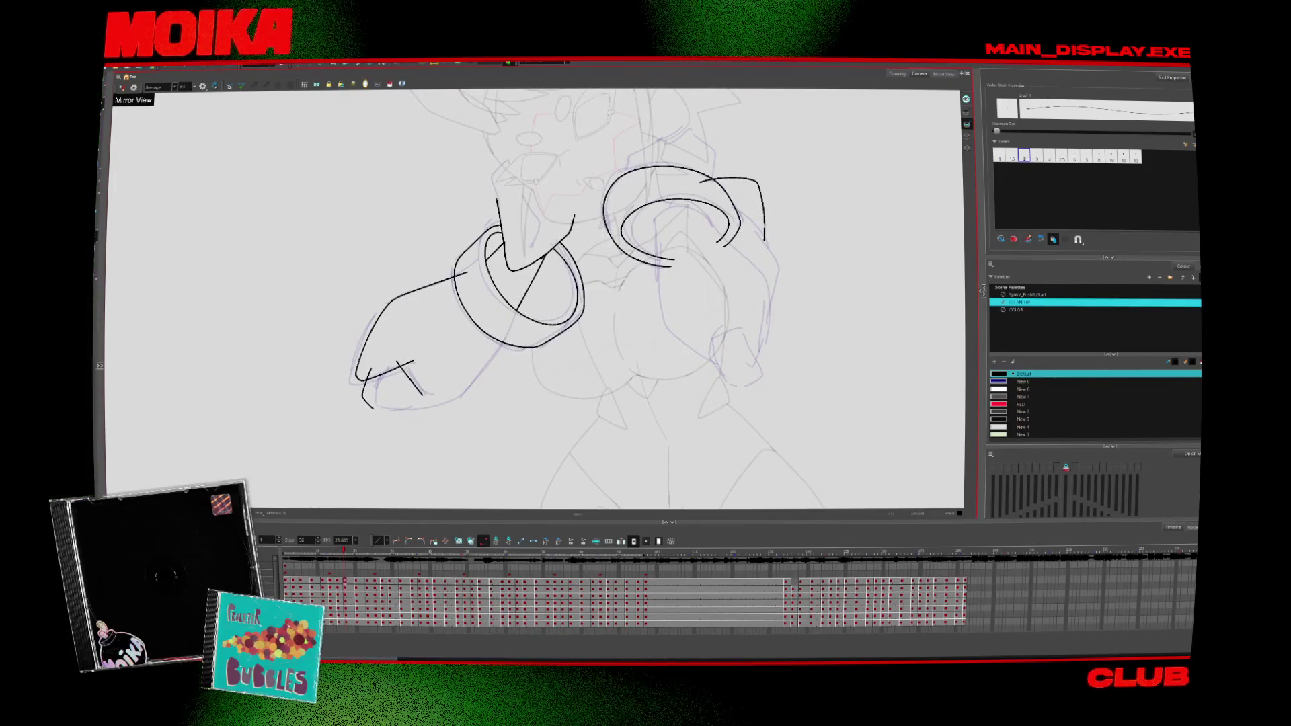
pyautogui.press(',')
pyautogui.press('.')
pyautogui.click(411, 389)
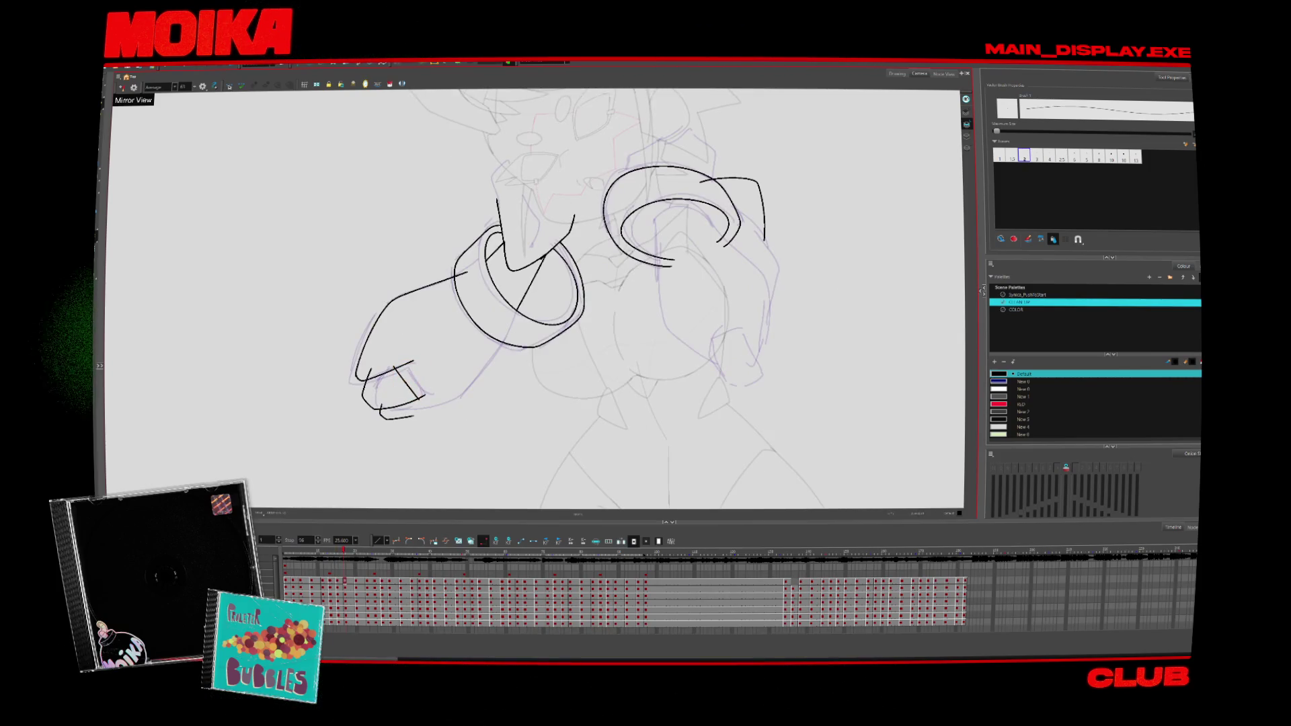
pyautogui.moveTo(378, 411); pyautogui.dragTo(427, 409)
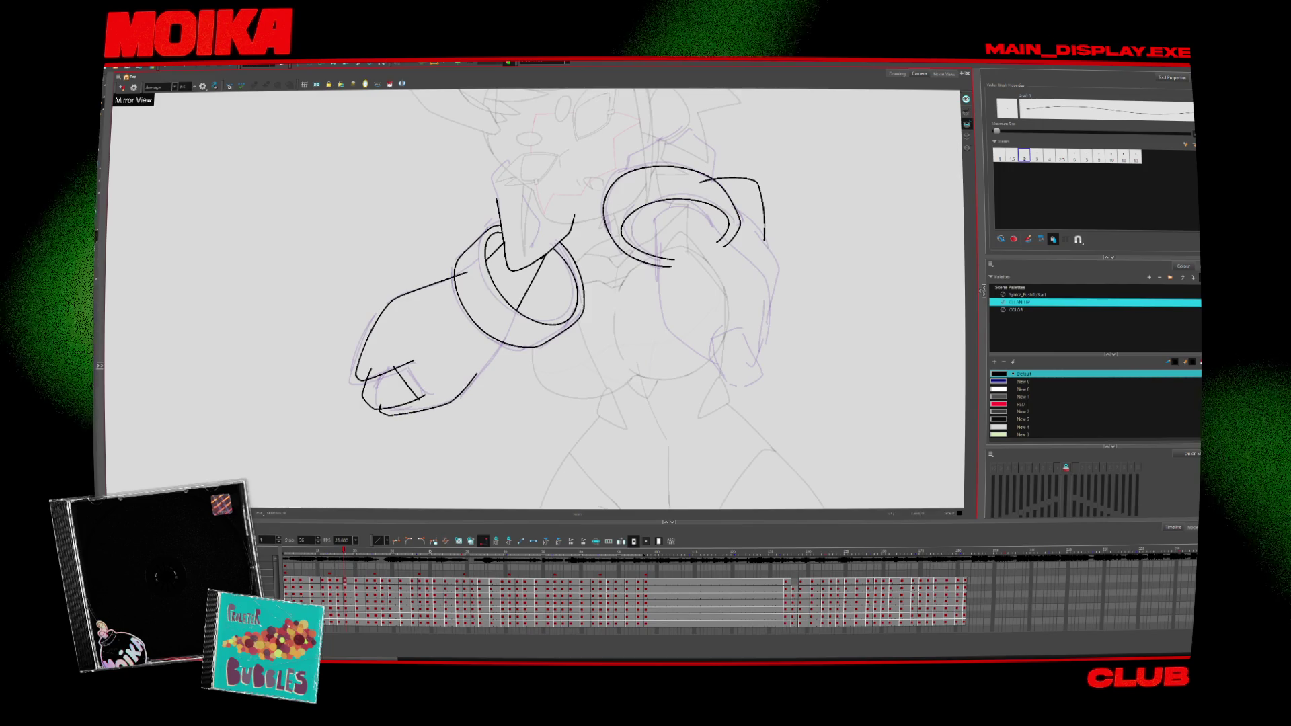
# Step: On the next drawing, ink two short knuckle lines on the fist
pyautogui.press('.')
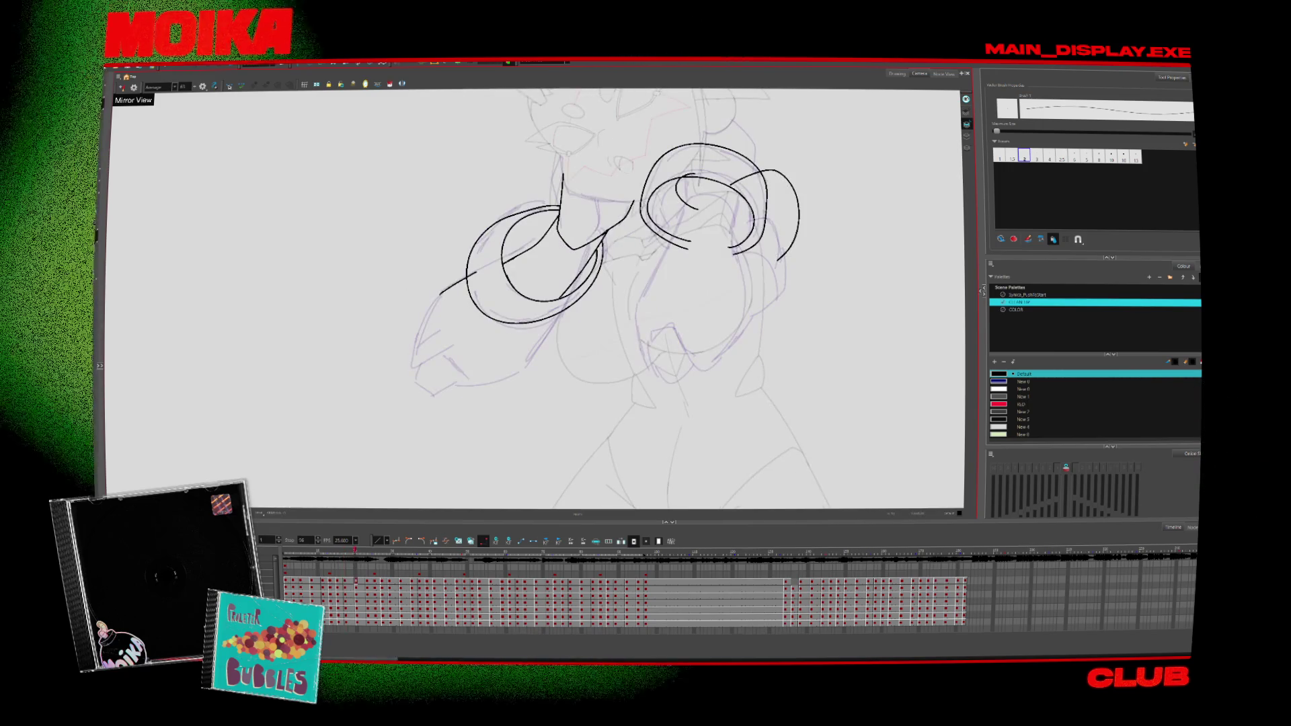
pyautogui.moveTo(414, 363)
pyautogui.mouseDown()
pyautogui.moveTo(452, 348)
pyautogui.moveTo(470, 379)
pyautogui.moveTo(419, 381)
pyautogui.mouseUp()
pyautogui.press(',')
pyautogui.press('.')
pyautogui.press('.')
pyautogui.press(',')
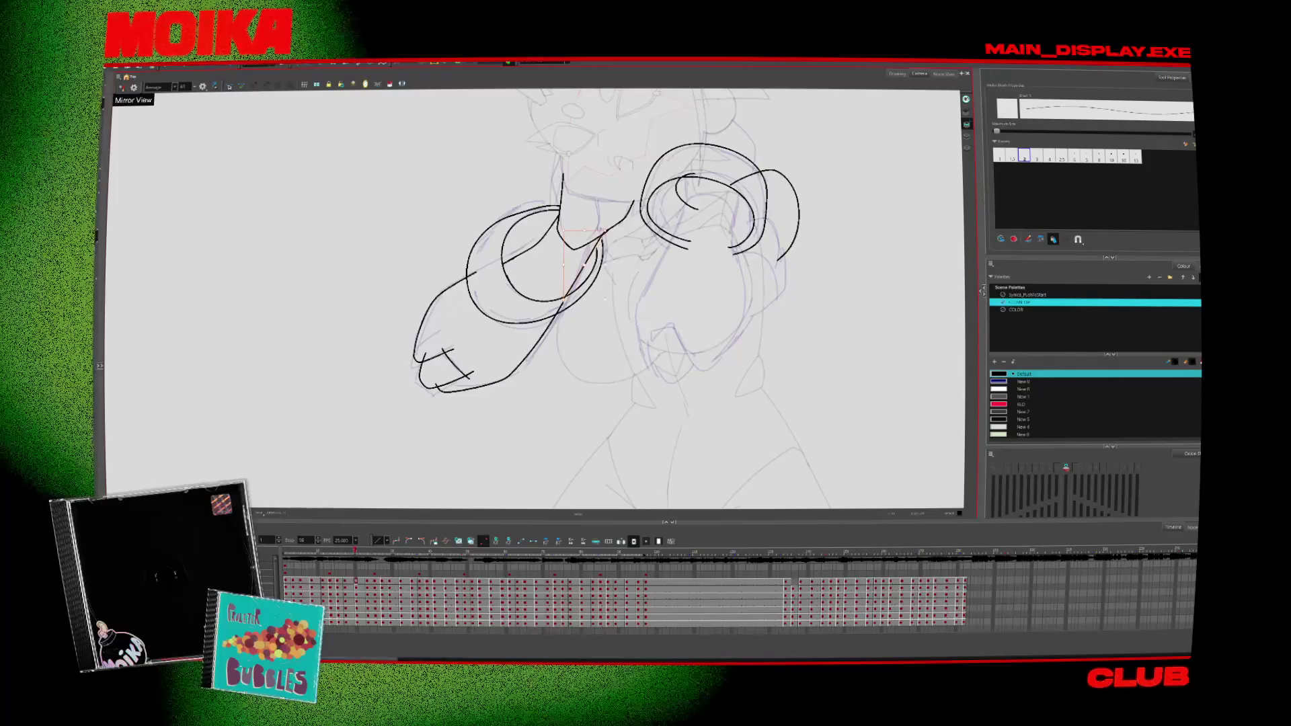
# Step: Compare poses across drawings and add a short ink stroke to the hand
pyautogui.press('g')
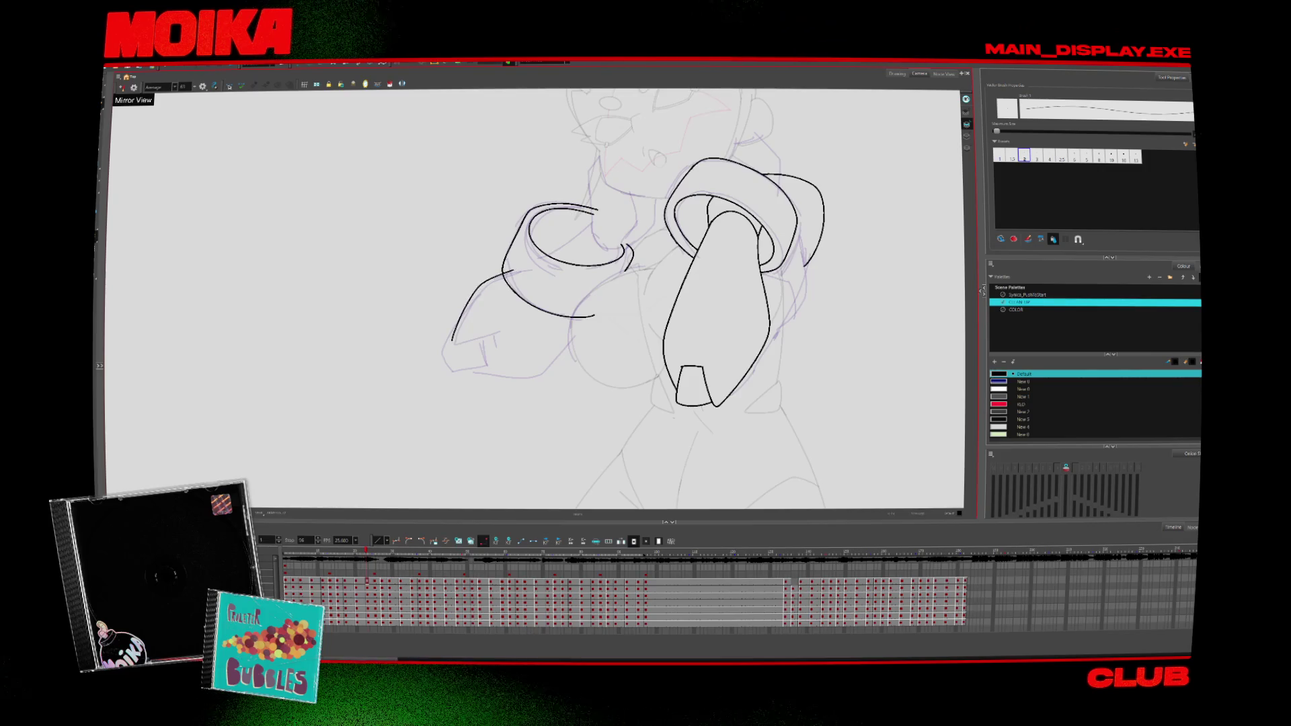
pyautogui.press('g')
pyautogui.press('f')
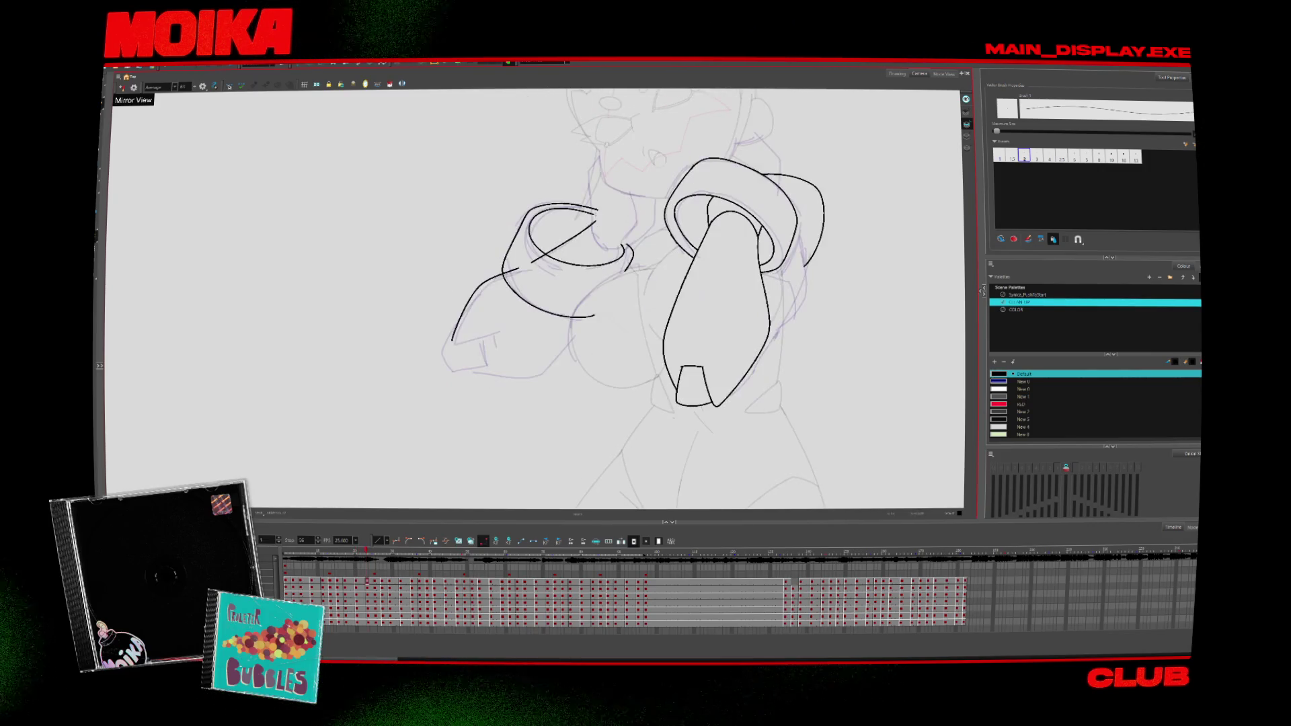
pyautogui.press('g')
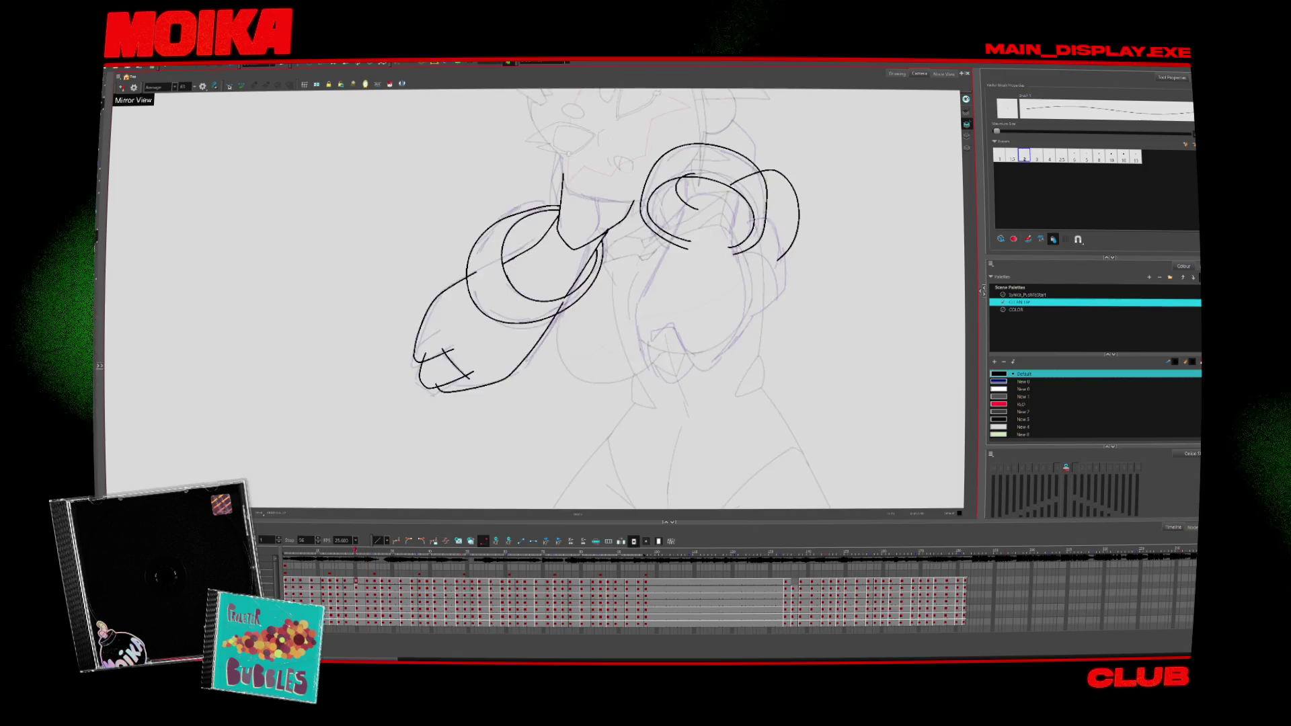
pyautogui.press('f')
pyautogui.hotkey('alt', 'b')
pyautogui.moveTo(663, 191); pyautogui.dragTo(660, 211)
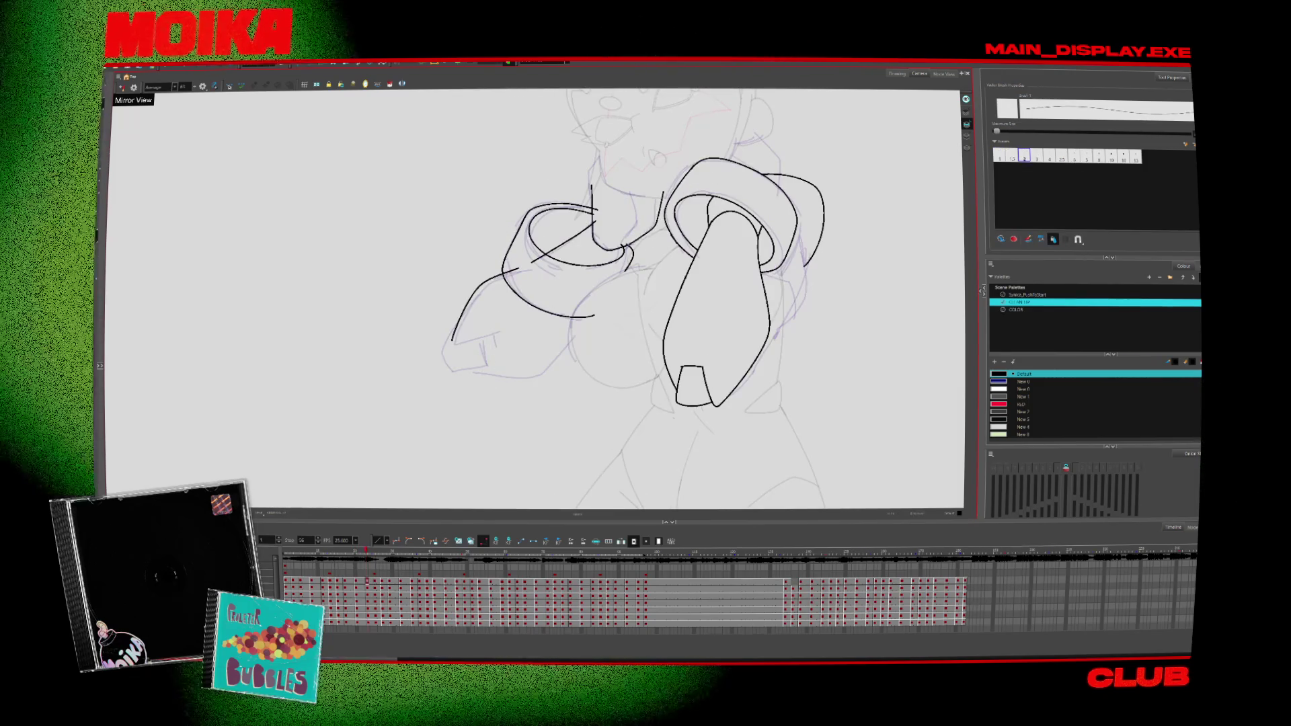
pyautogui.press('f')
pyautogui.press('g')
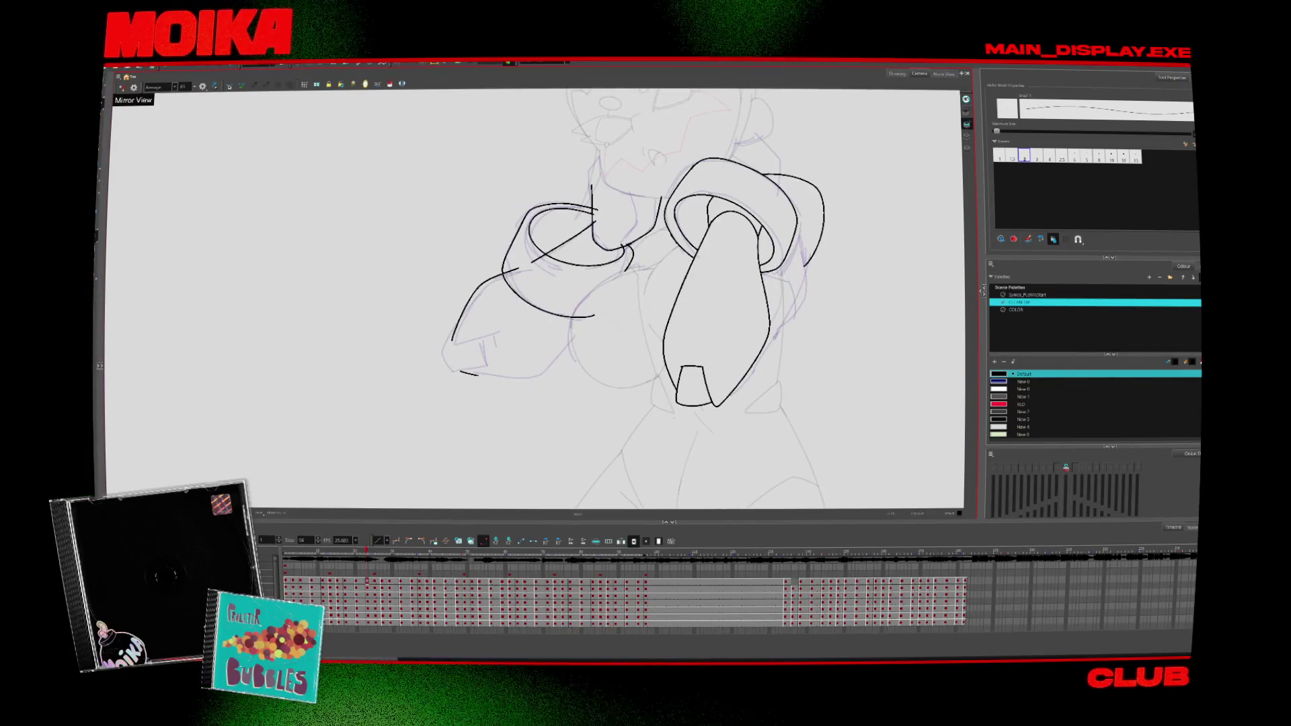
# Step: Extend the lower-left curve of the hand and ink a short stroke along the fist's bottom
pyautogui.moveTo(558, 353); pyautogui.dragTo(584, 327)
pyautogui.press('f')
pyautogui.press('g')
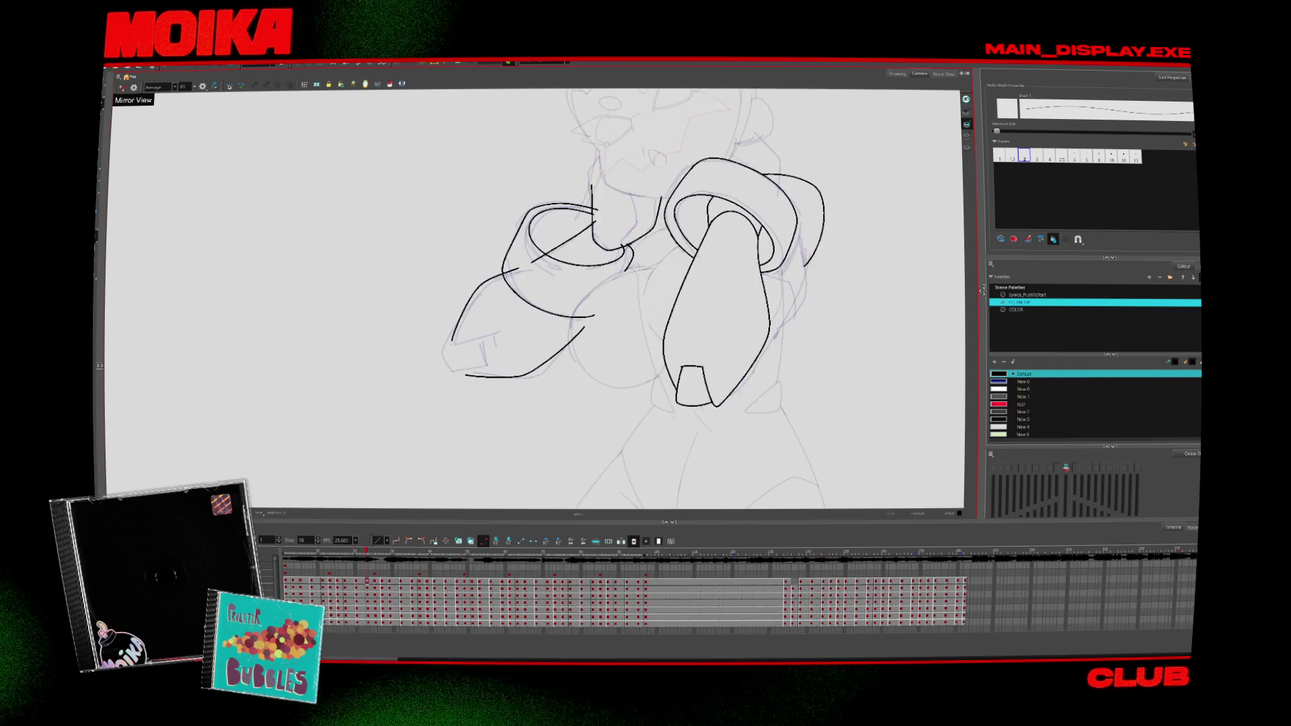
pyautogui.press('f')
pyautogui.moveTo(470, 342)
pyautogui.mouseDown()
pyautogui.moveTo(499, 336)
pyautogui.moveTo(457, 343)
pyautogui.moveTo(512, 374)
pyautogui.mouseUp()
pyautogui.press('g')
pyautogui.press('f')
pyautogui.press('g')
# Step: Add a short vertical stroke on the fist's left edge and check it against earlier drawings
pyautogui.press('f')
pyautogui.press('g')
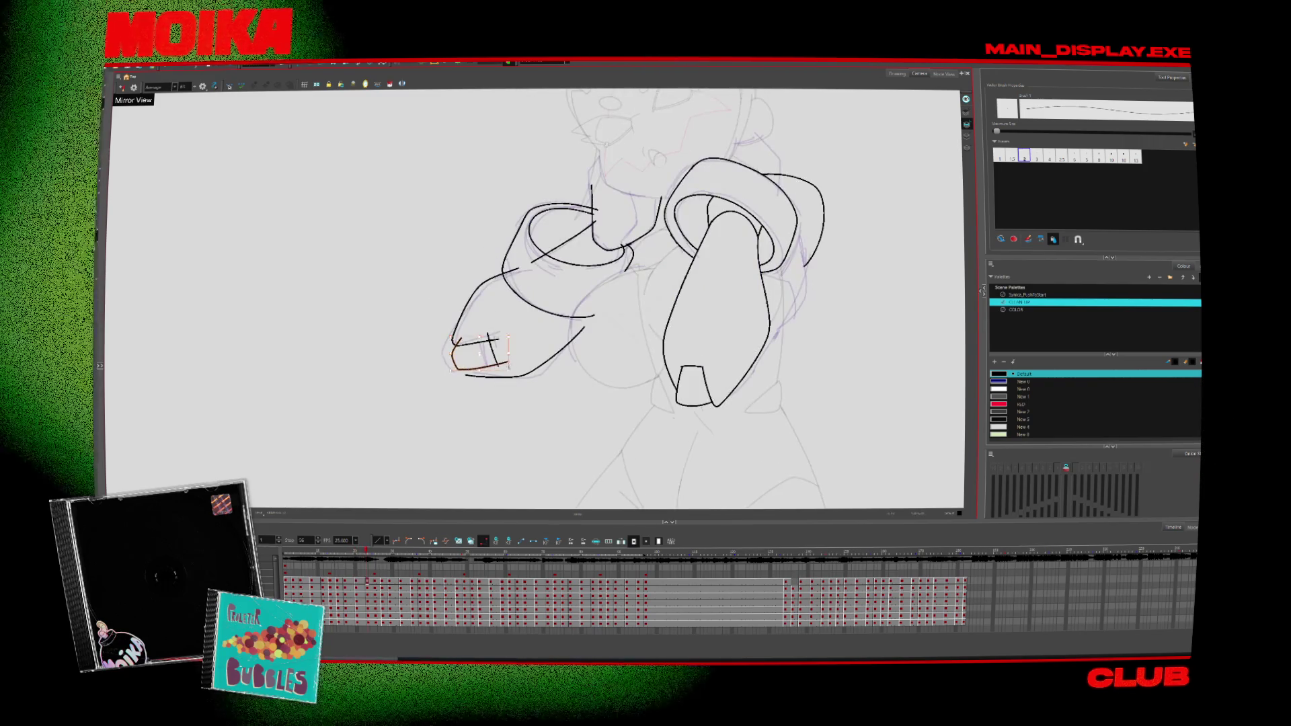
pyautogui.press('f')
pyautogui.press('g')
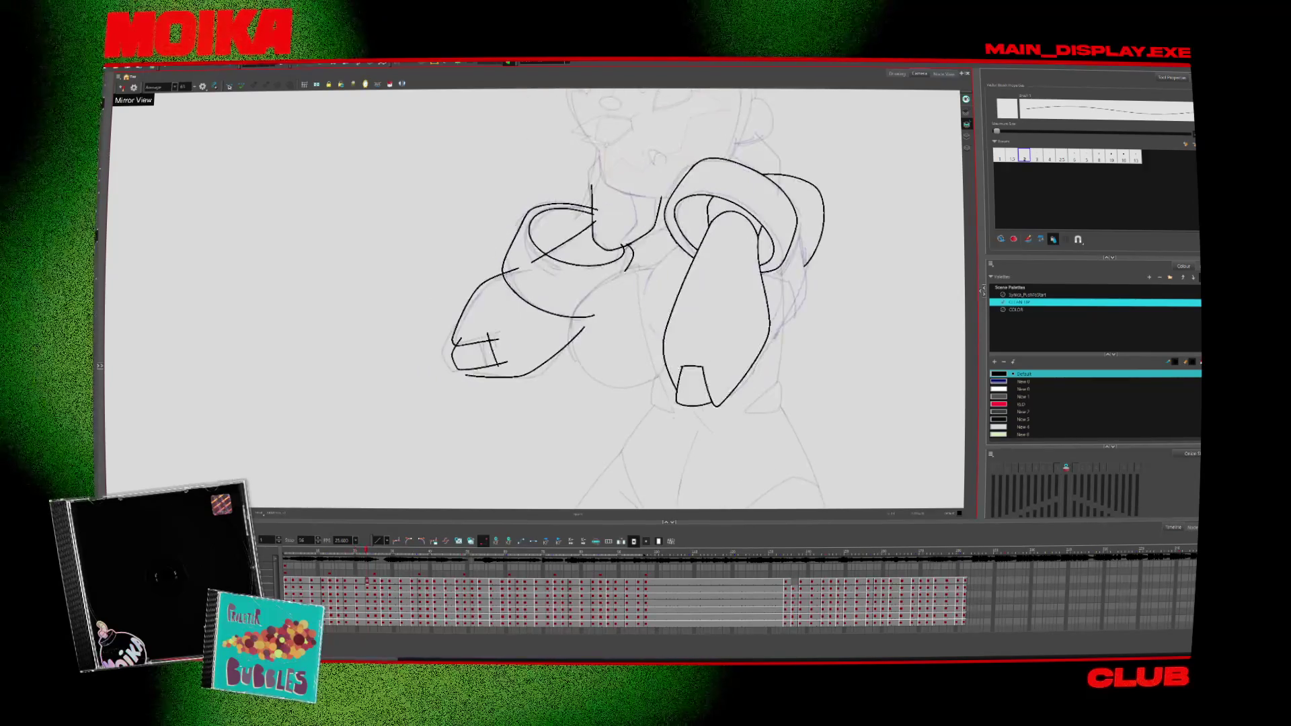
pyautogui.moveTo(464, 363); pyautogui.dragTo(464, 374)
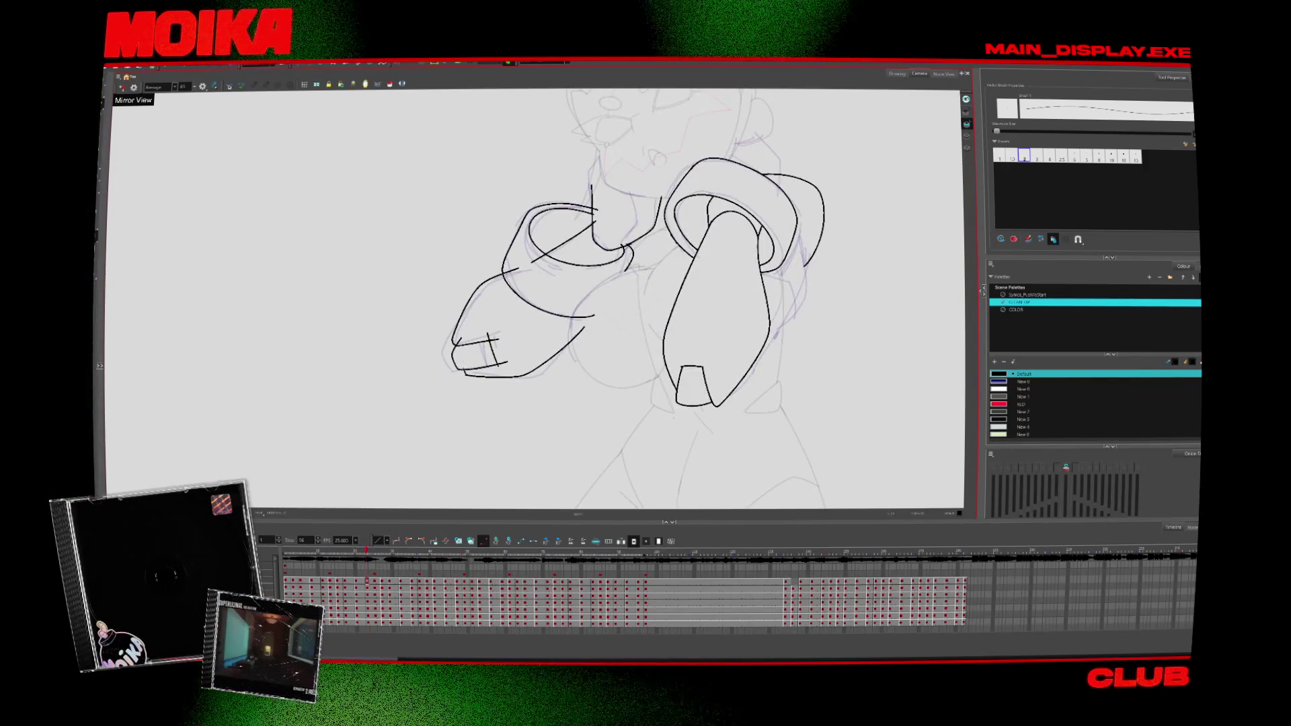
pyautogui.press('f')
pyautogui.press('f')
pyautogui.press('f')
pyautogui.press('f')
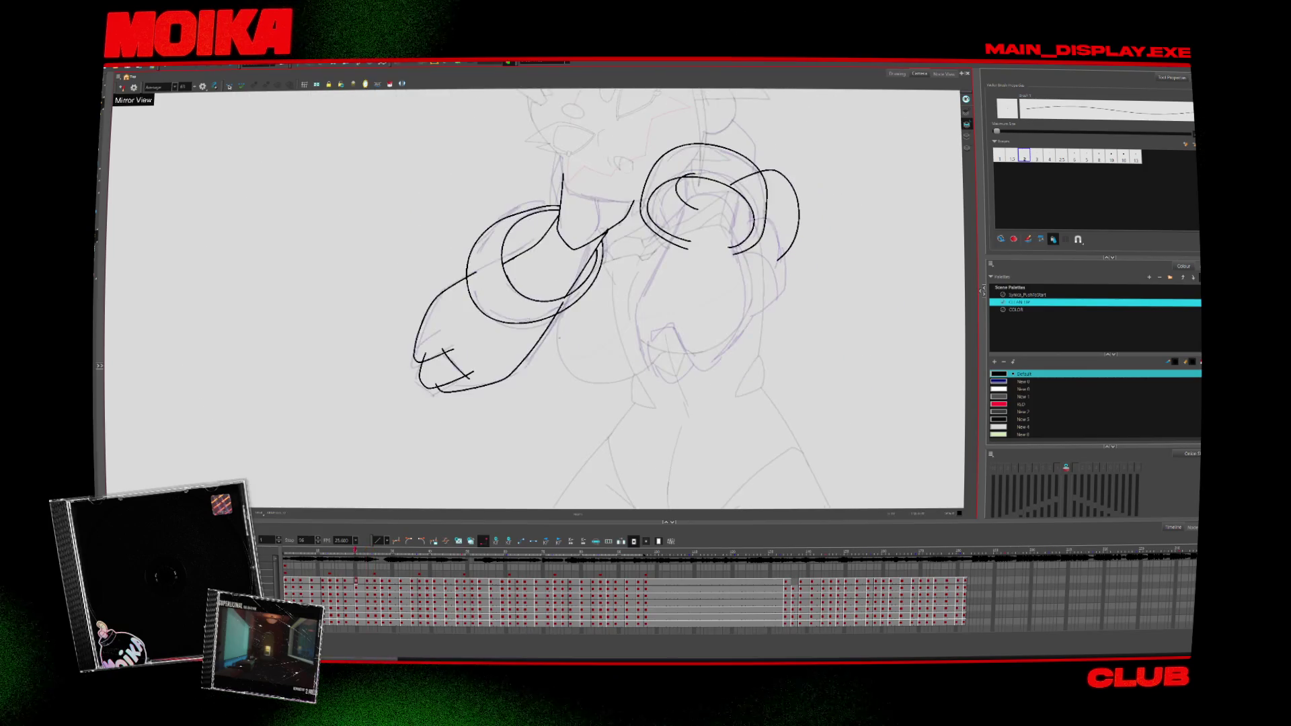
pyautogui.press('g')
pyautogui.press('g')
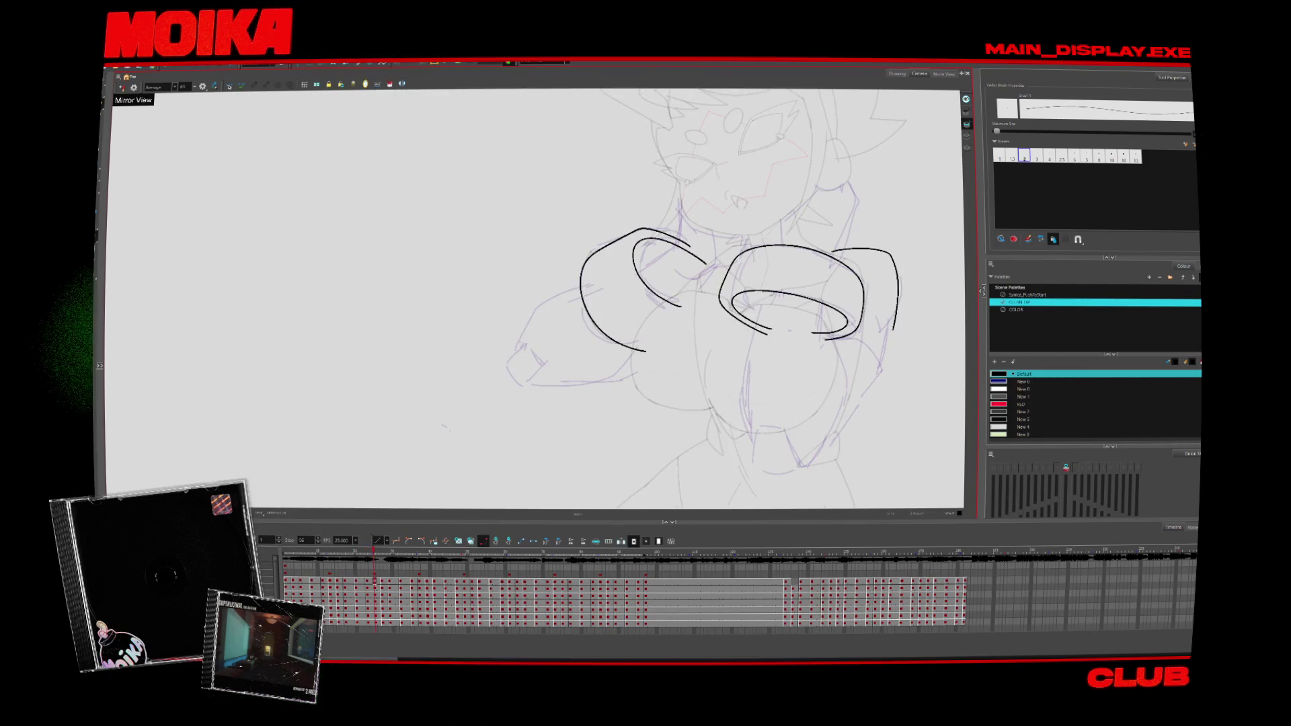
# Step: Extend the left arm arc into a long curve and add a short stroke at the hand end
pyautogui.moveTo(531, 315); pyautogui.dragTo(598, 283)
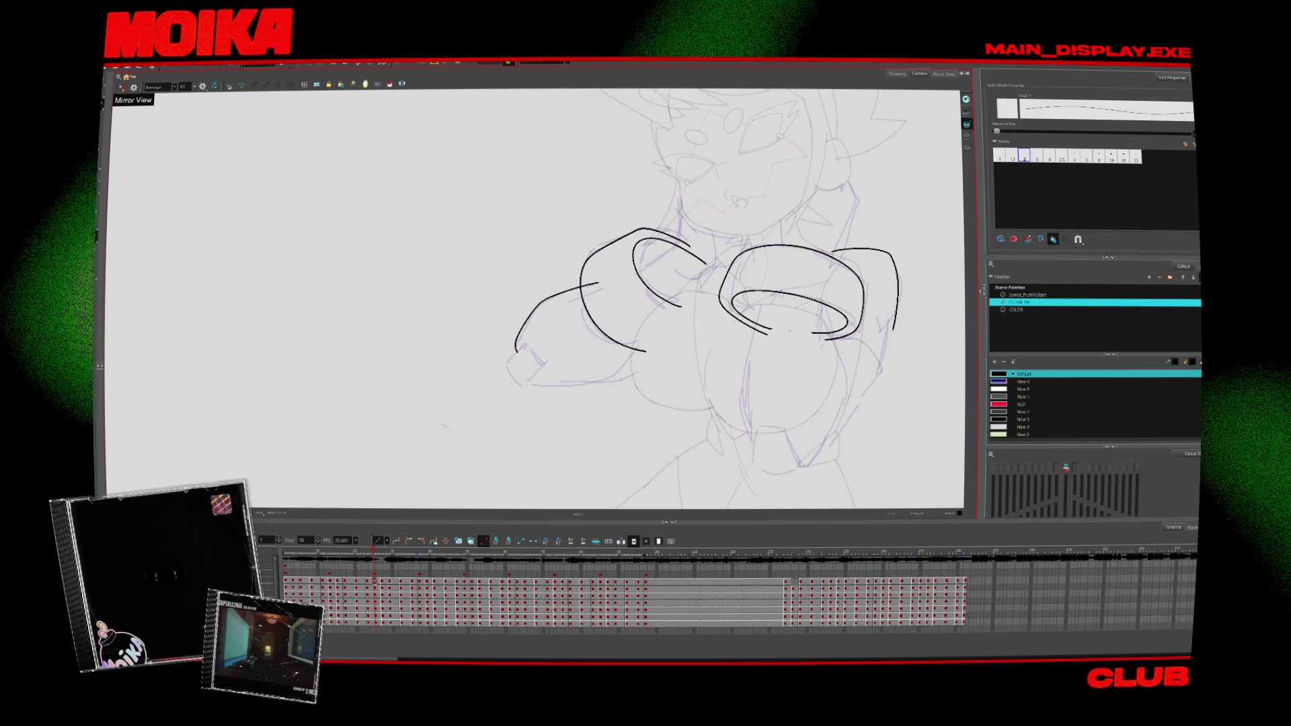
pyautogui.moveTo(528, 341); pyautogui.dragTo(545, 368)
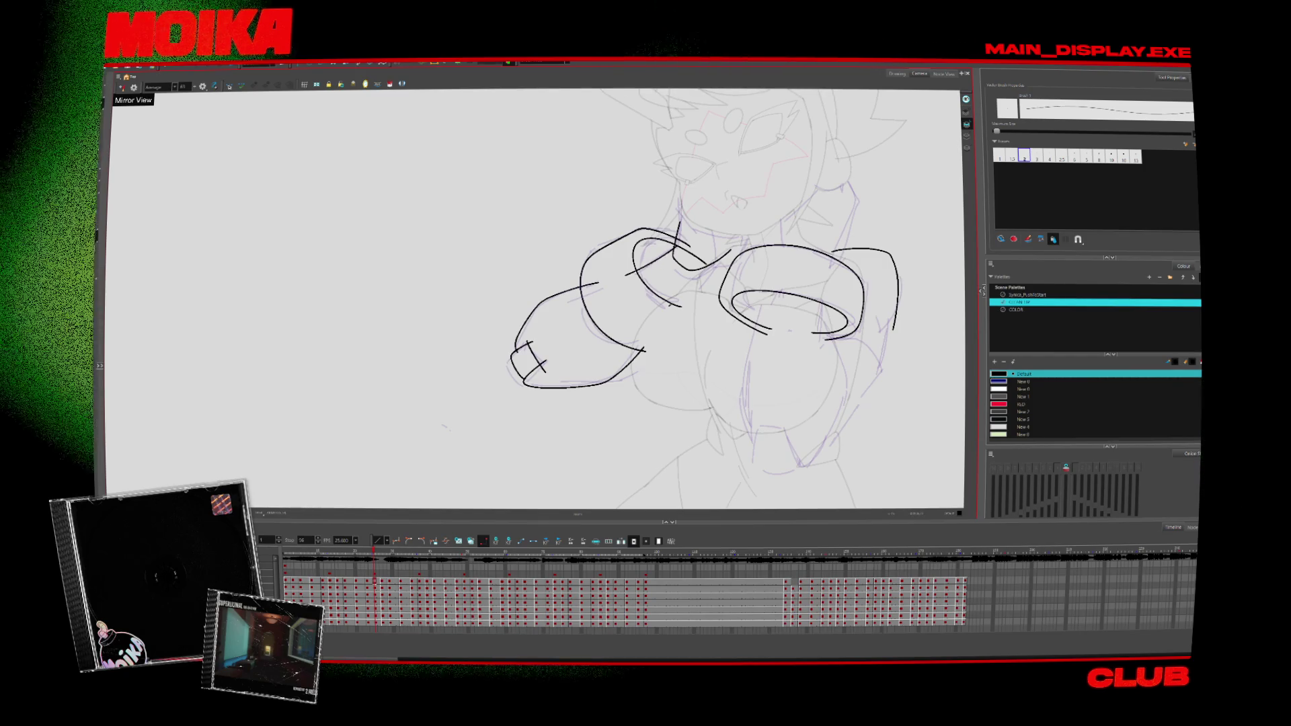
pyautogui.press('.')
pyautogui.press('.')
pyautogui.press('.')
pyautogui.press('.')
pyautogui.press('.')
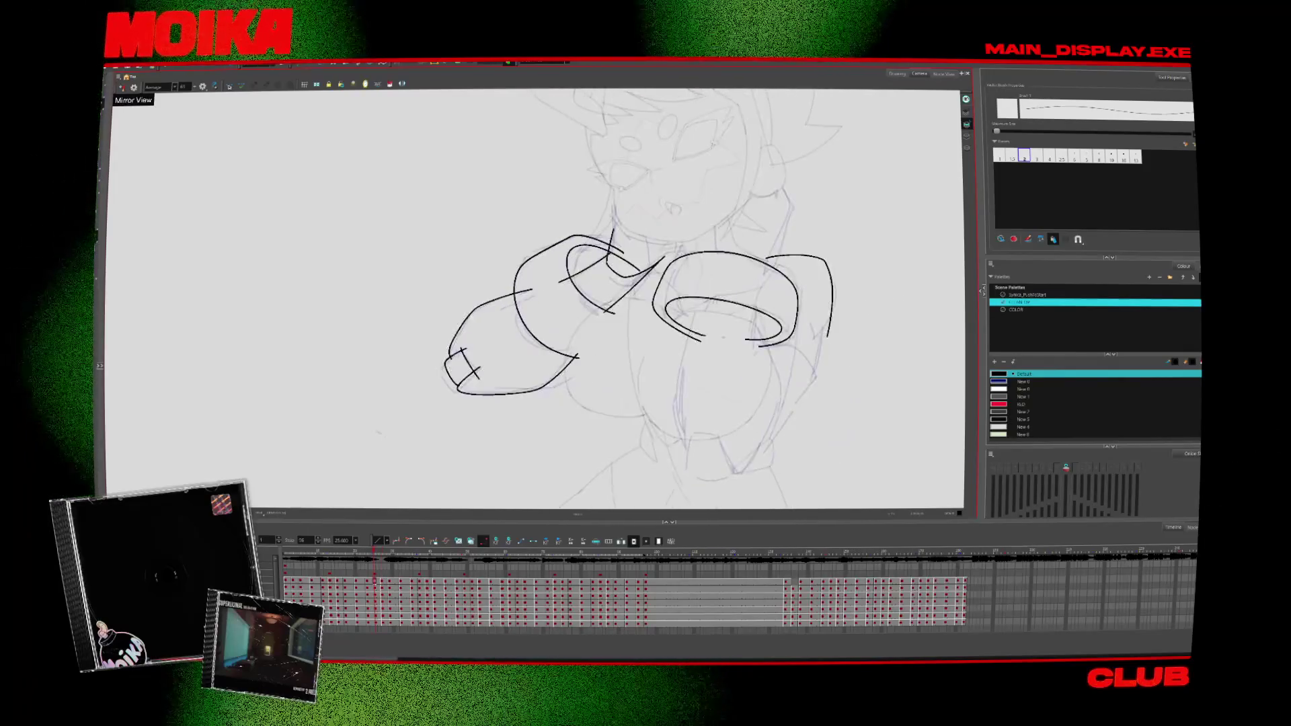
pyautogui.press(',')
pyautogui.press('.')
pyautogui.press(',')
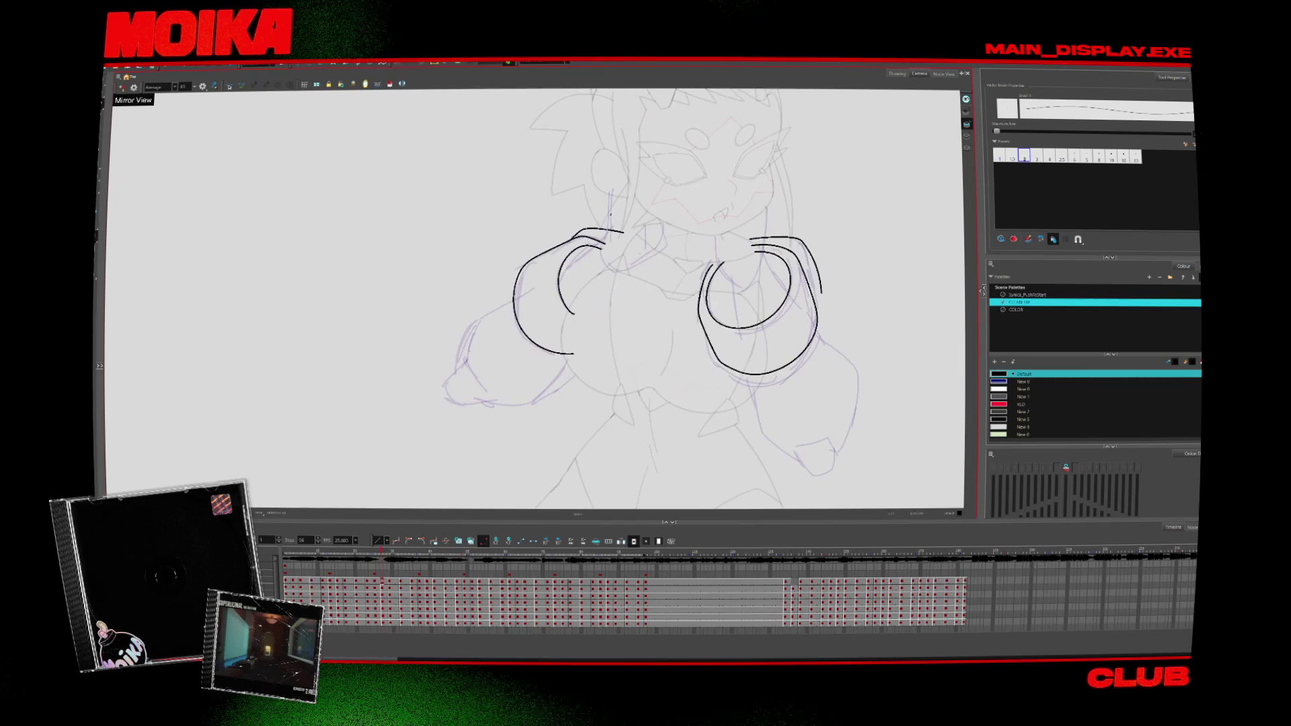
pyautogui.press('.')
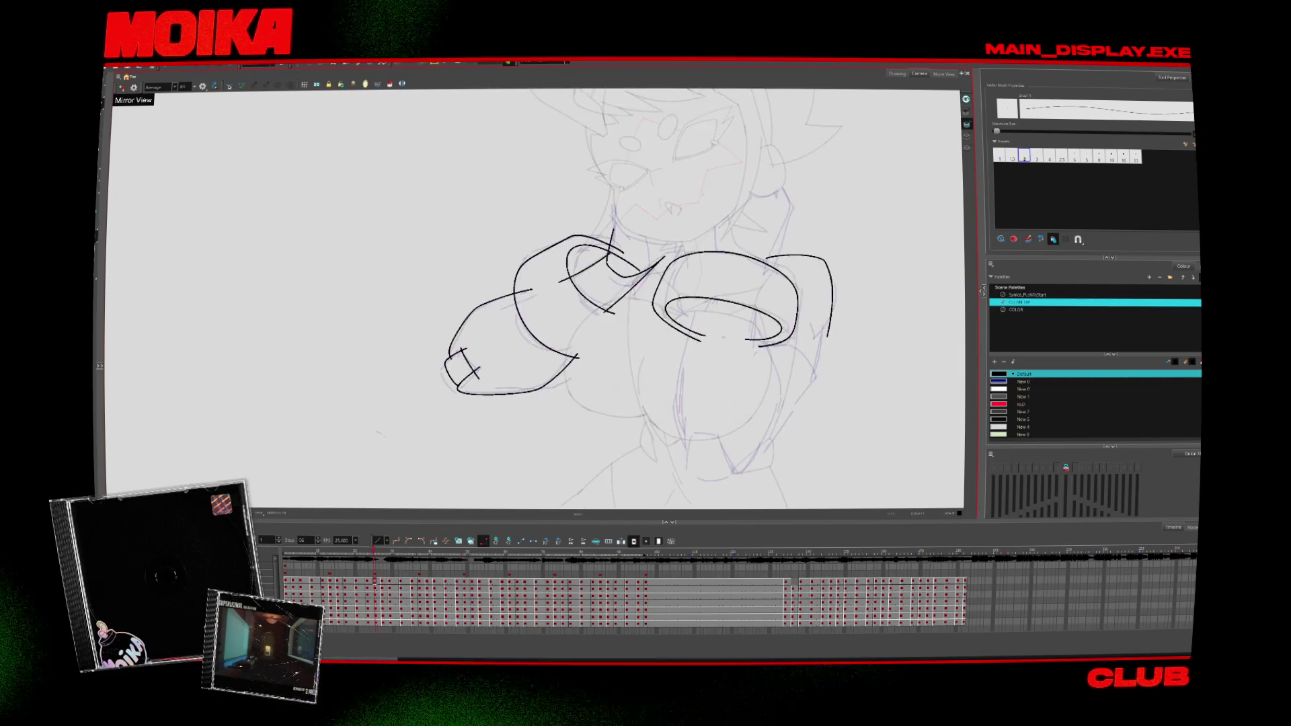
pyautogui.press(',')
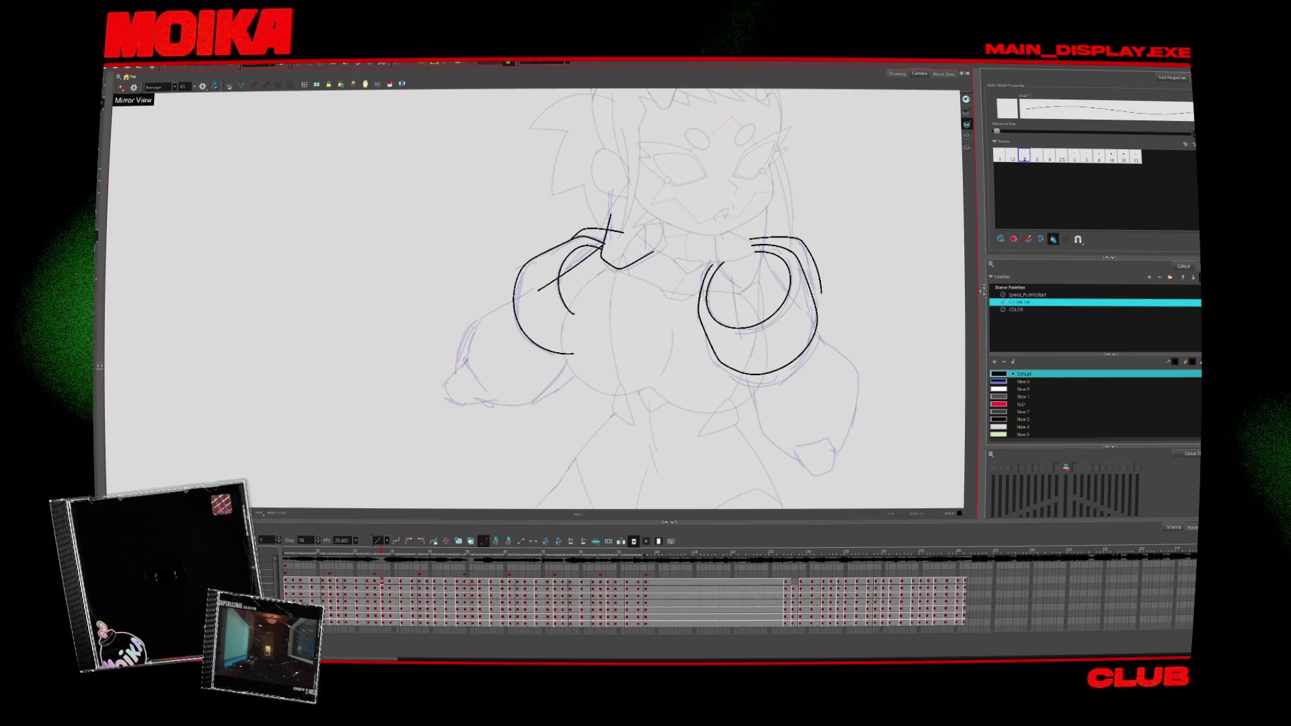
# Step: Draw a curled stroke ending the lower-left arm, undoing the stroke that crossed it
pyautogui.press(',')
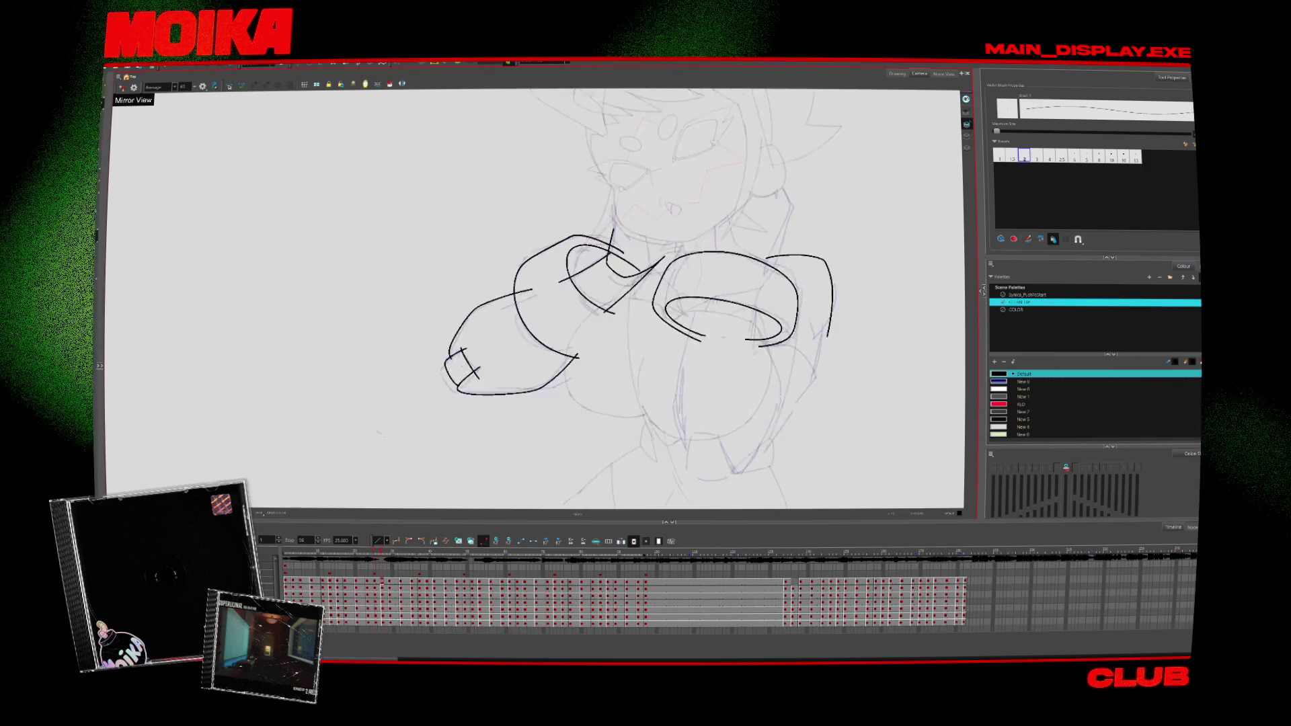
pyautogui.press('.')
pyautogui.press('.')
pyautogui.press('.')
pyautogui.press(',')
pyautogui.moveTo(463, 366); pyautogui.dragTo(467, 402)
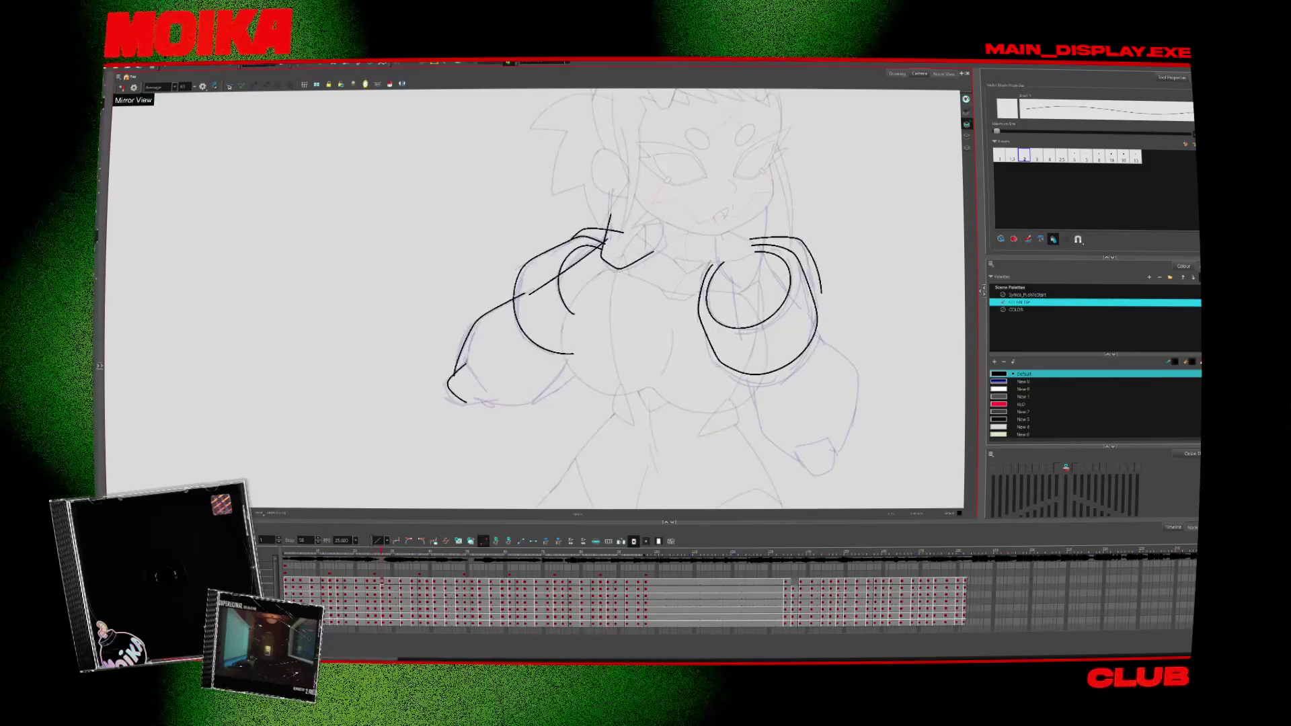
pyautogui.press('.')
pyautogui.press(',')
pyautogui.hotkey('ctrl', 'z')
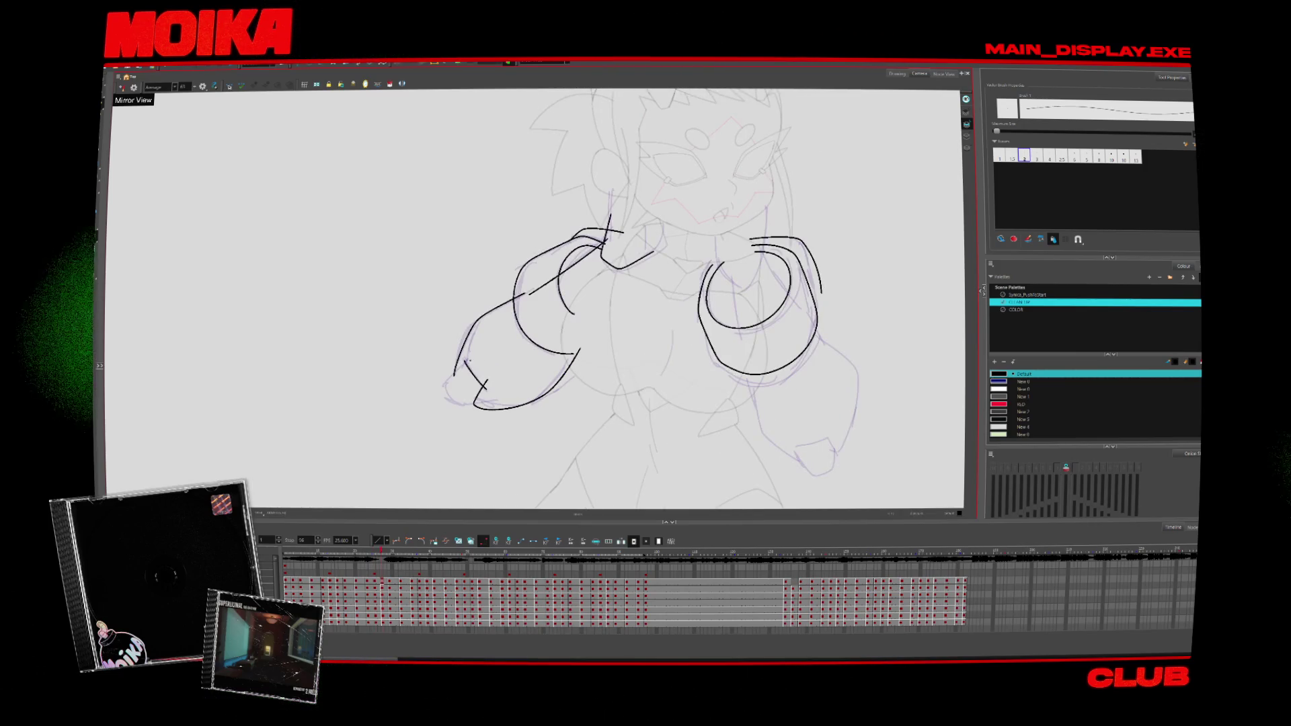
pyautogui.press('.')
pyautogui.press(',')
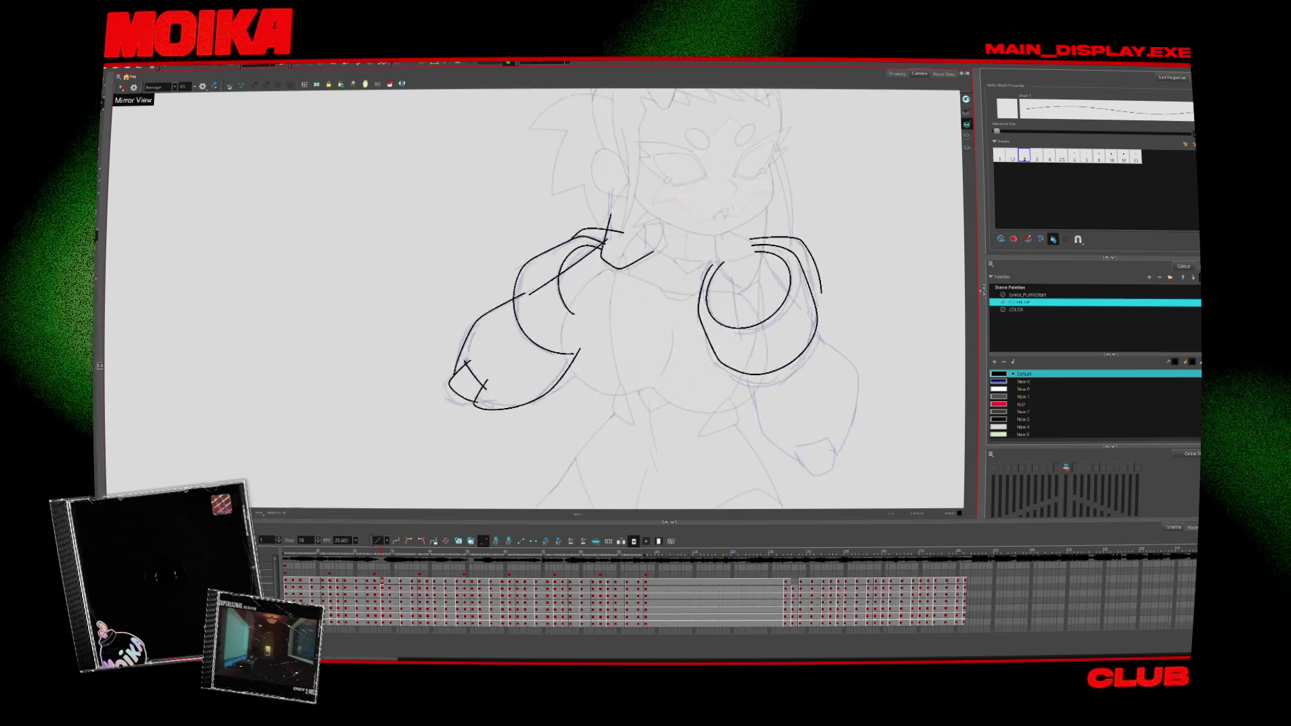
pyautogui.hotkey('ctrl', 'z')
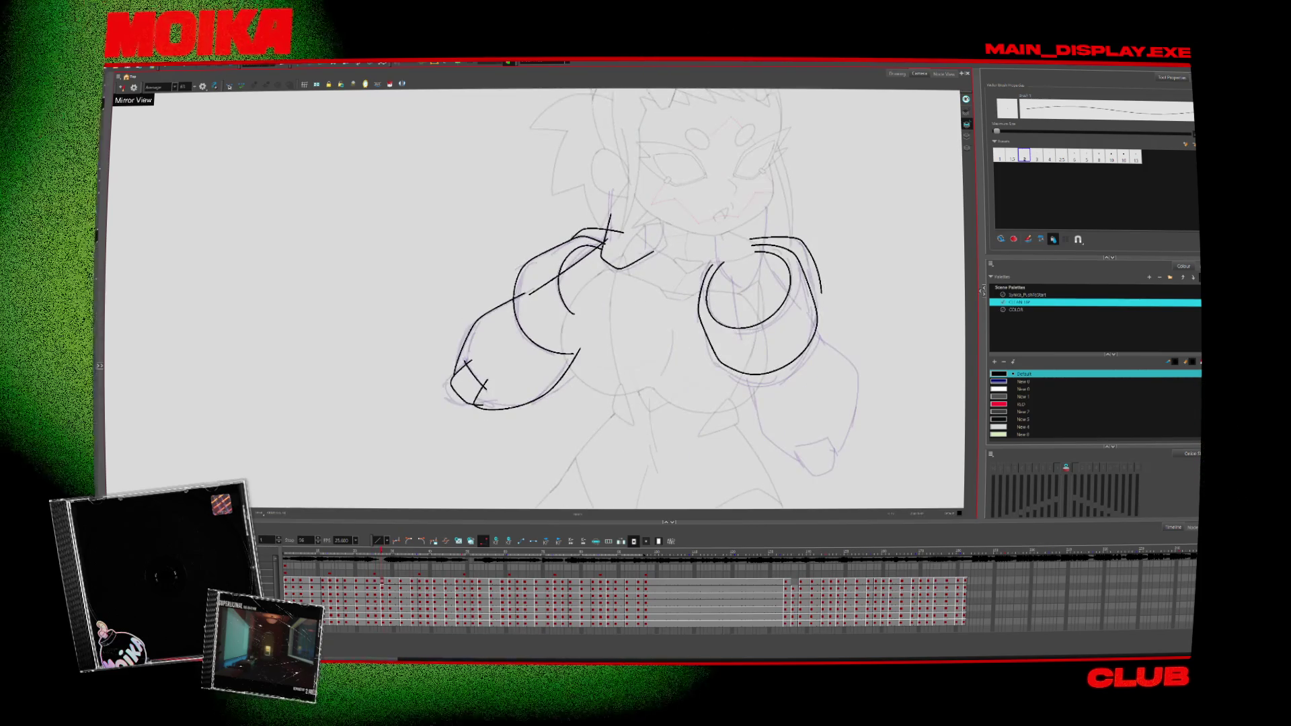
# Step: On the next drawing, ink the curved outer edge of the left forearm
pyautogui.press('.')
pyautogui.moveTo(489, 304)
pyautogui.mouseDown()
pyautogui.moveTo(445, 402)
pyautogui.moveTo(458, 417)
pyautogui.mouseUp()
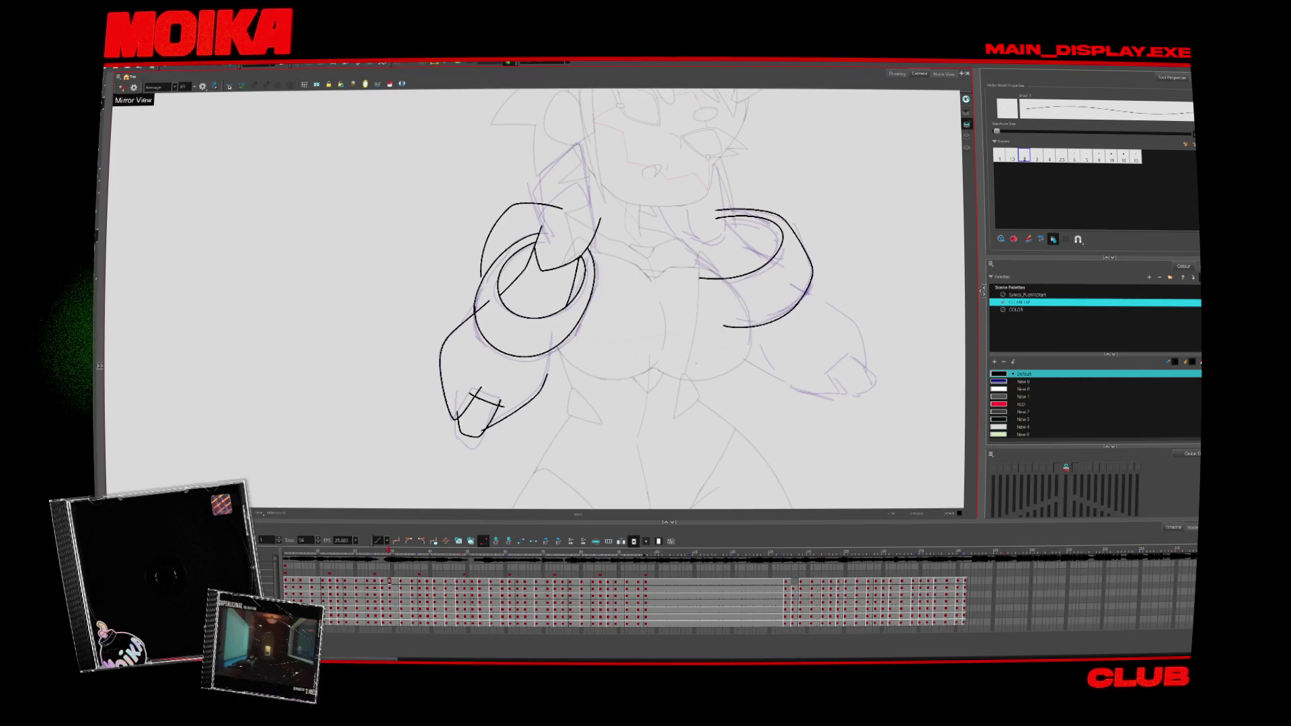
pyautogui.press(',')
# Step: Move to the next arm pose and undo the stray tail of the left ring's inner stroke
pyautogui.press(',')
pyautogui.press('.')
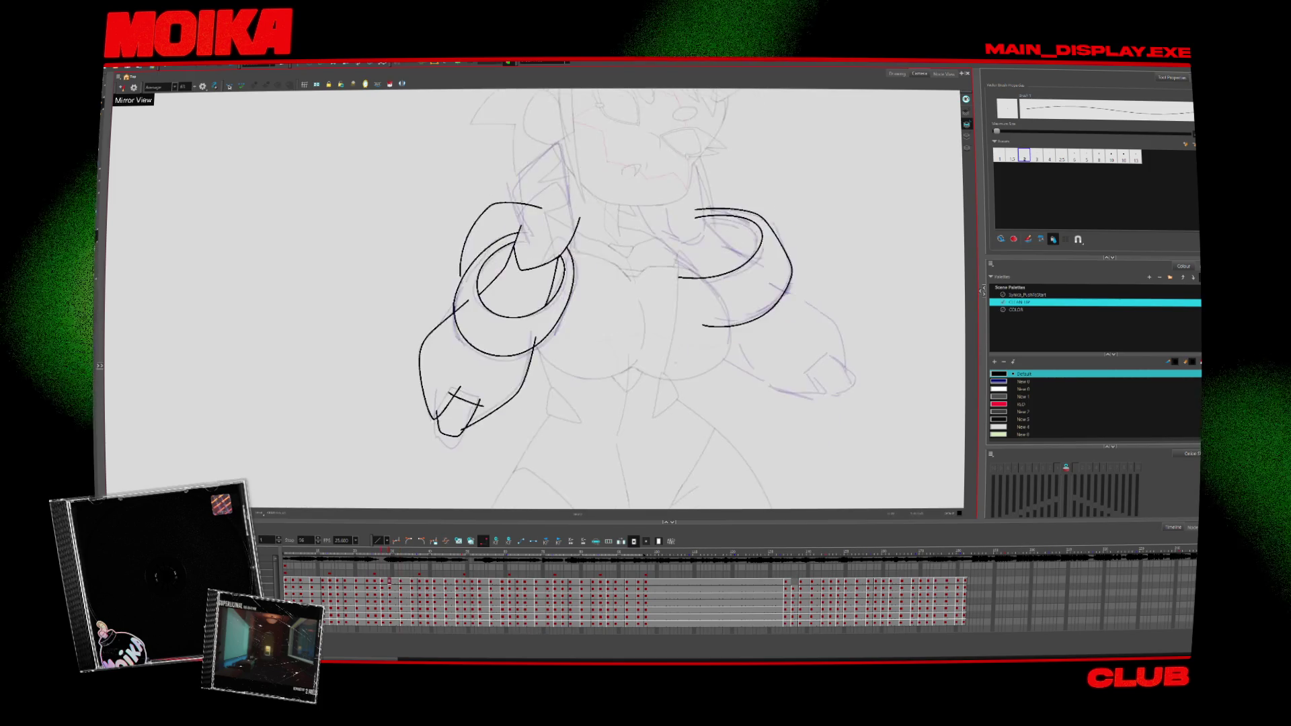
pyautogui.press('.')
pyautogui.press('.')
pyautogui.press(',')
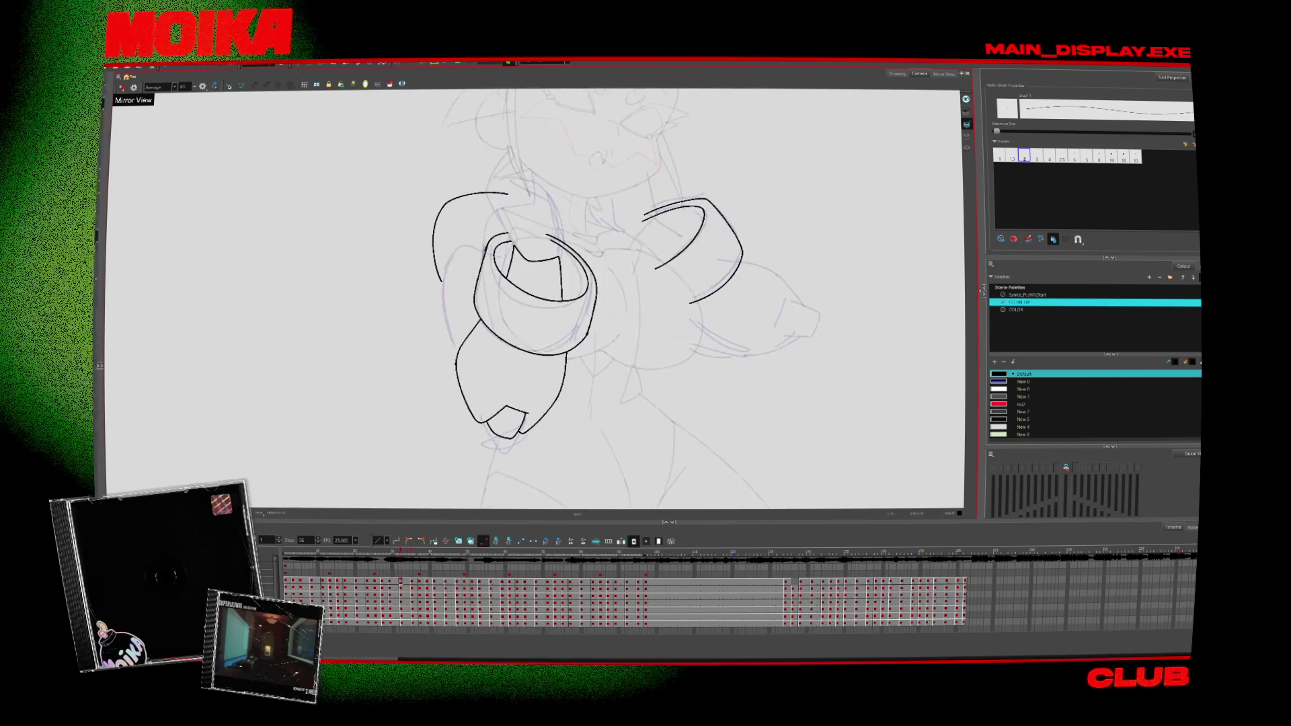
pyautogui.moveTo(538, 302); pyautogui.dragTo(602, 229)
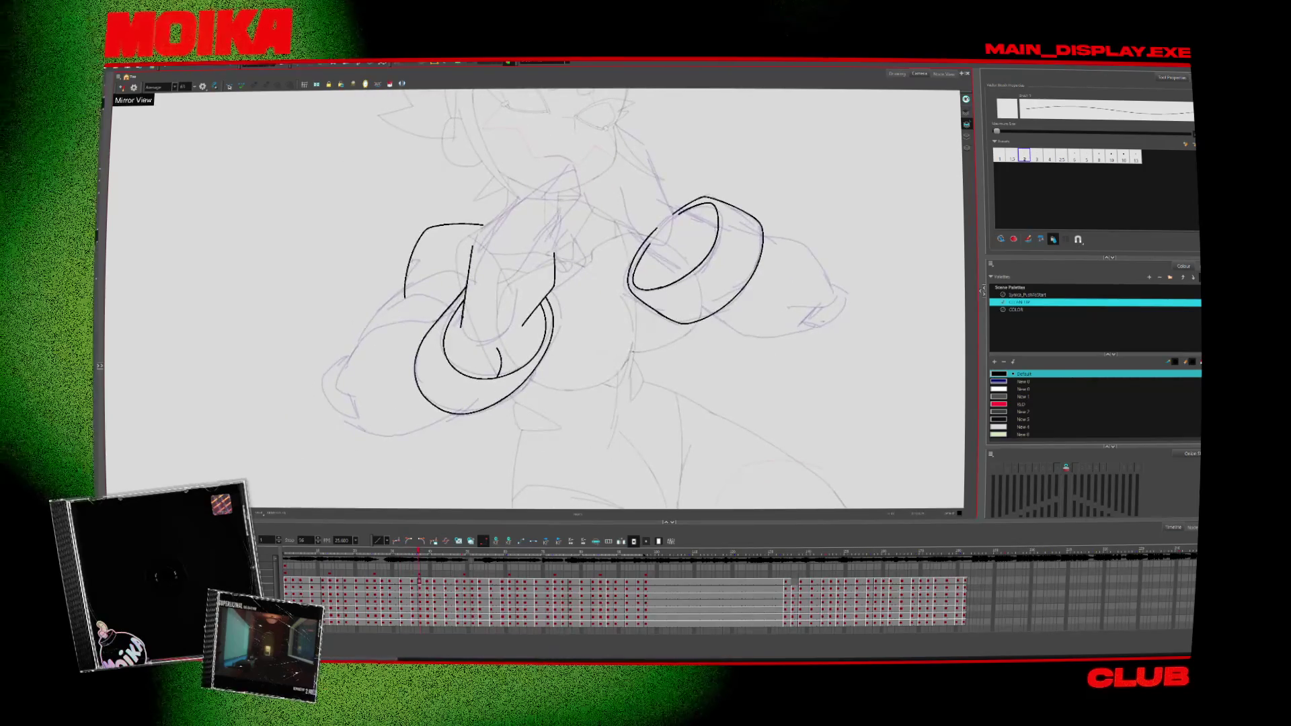
pyautogui.hotkey('ctrl', 'z')
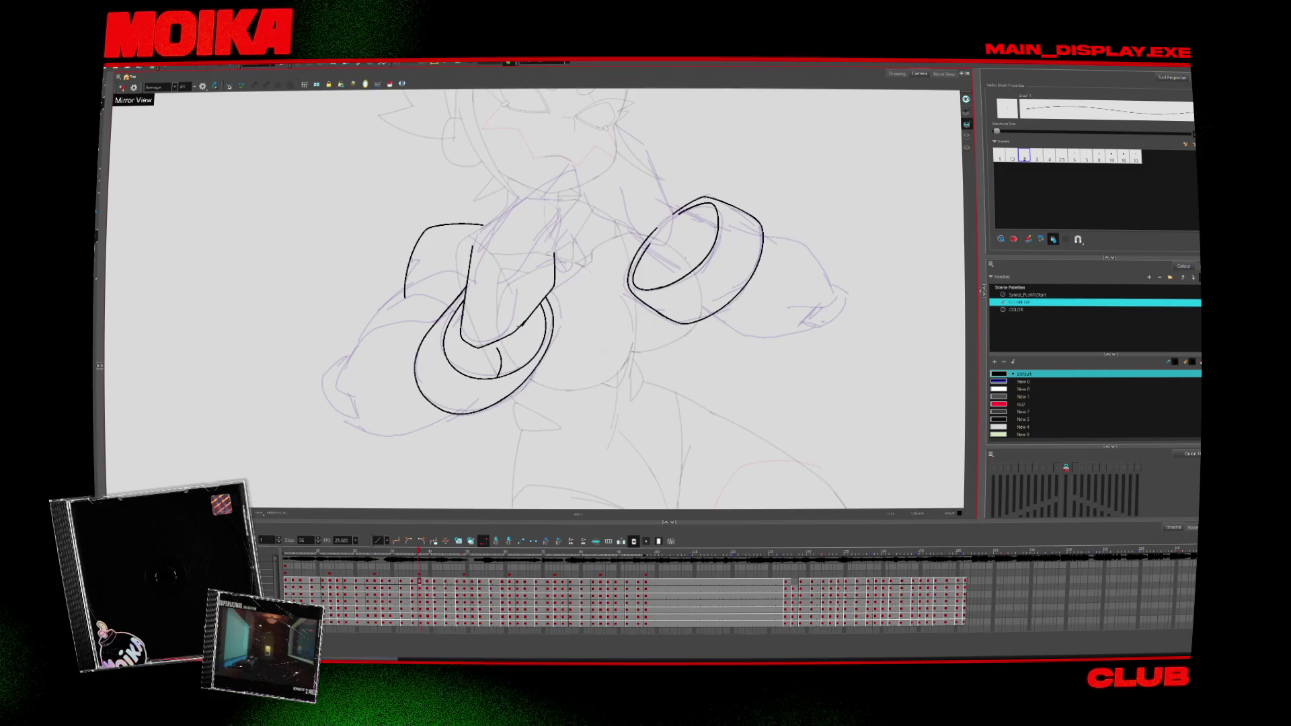
pyautogui.press(',')
pyautogui.press('.')
# Step: Draw the left fist's upper arc, a hook at its tip and its curved knuckle end
pyautogui.moveTo(335, 385); pyautogui.dragTo(438, 325)
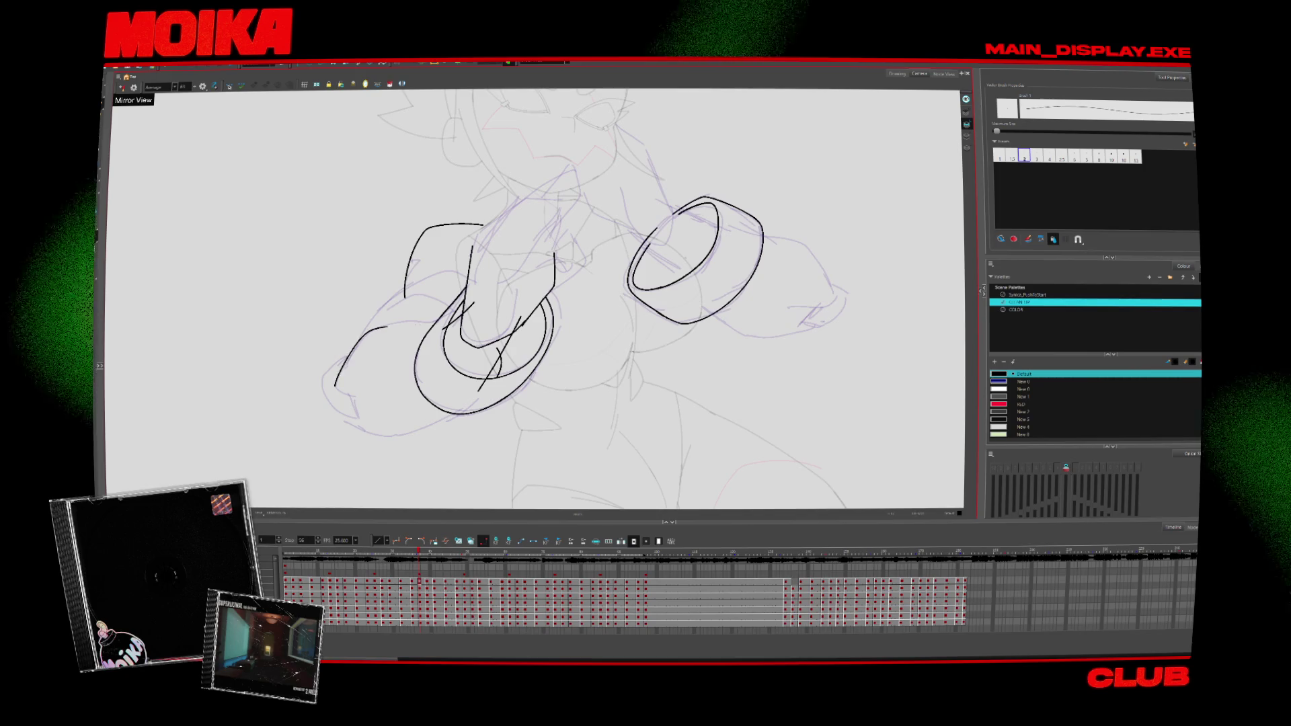
pyautogui.moveTo(336, 387)
pyautogui.mouseDown()
pyautogui.moveTo(366, 402)
pyautogui.moveTo(335, 380)
pyautogui.moveTo(364, 422)
pyautogui.mouseUp()
pyautogui.moveTo(343, 365); pyautogui.dragTo(368, 422)
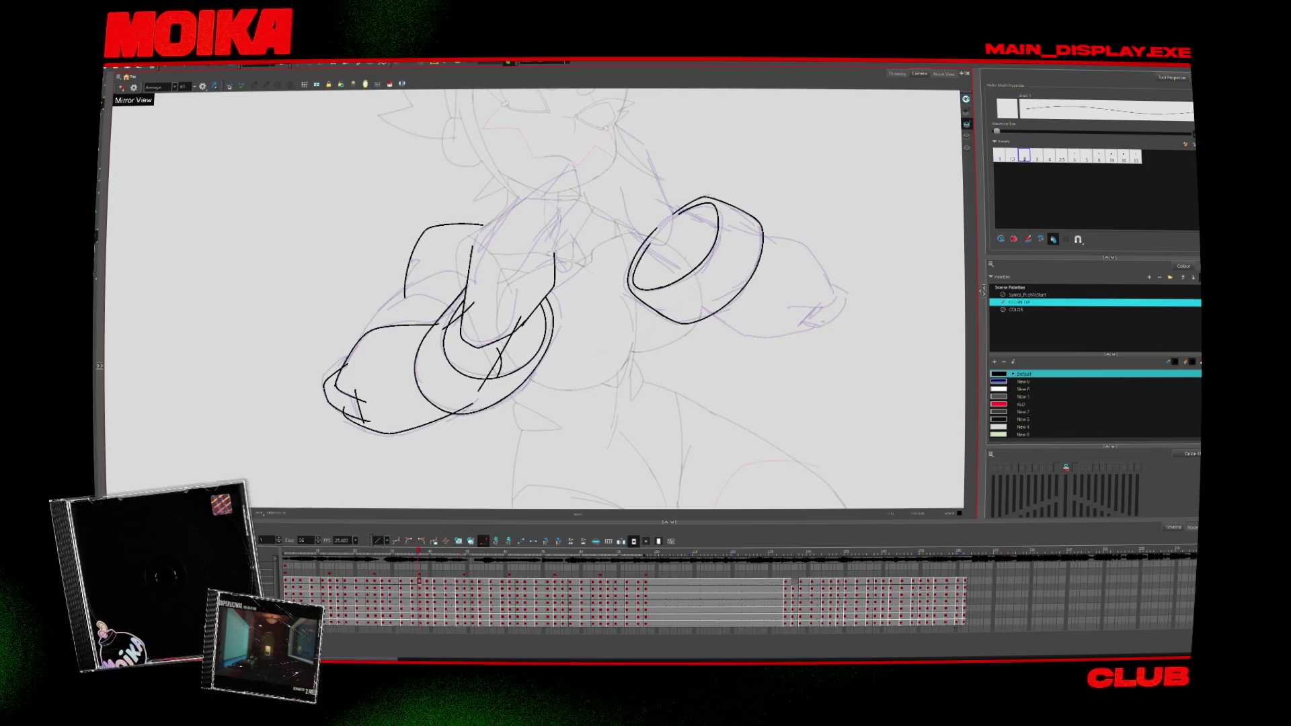
pyautogui.press('.')
pyautogui.press('.')
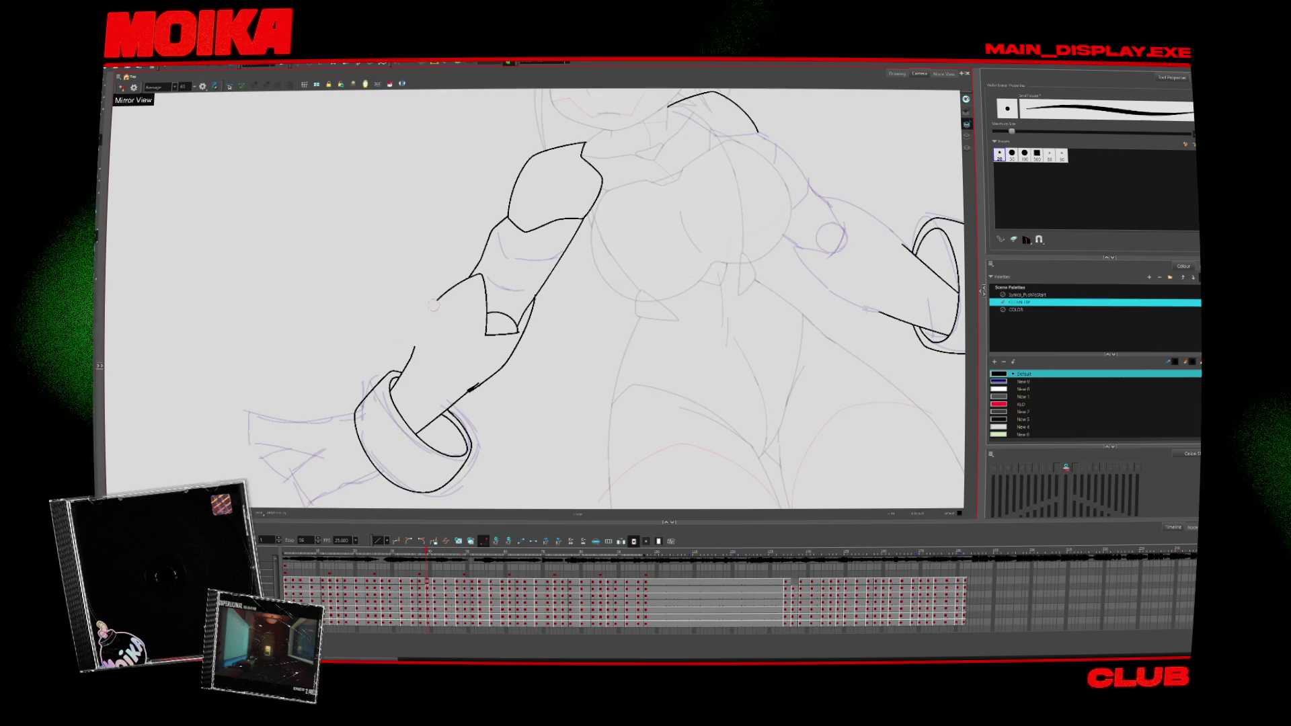
# Step: Redraw the arm's lower contour down to the cuff, undoing the first attempt
pyautogui.hotkey('alt', '/')
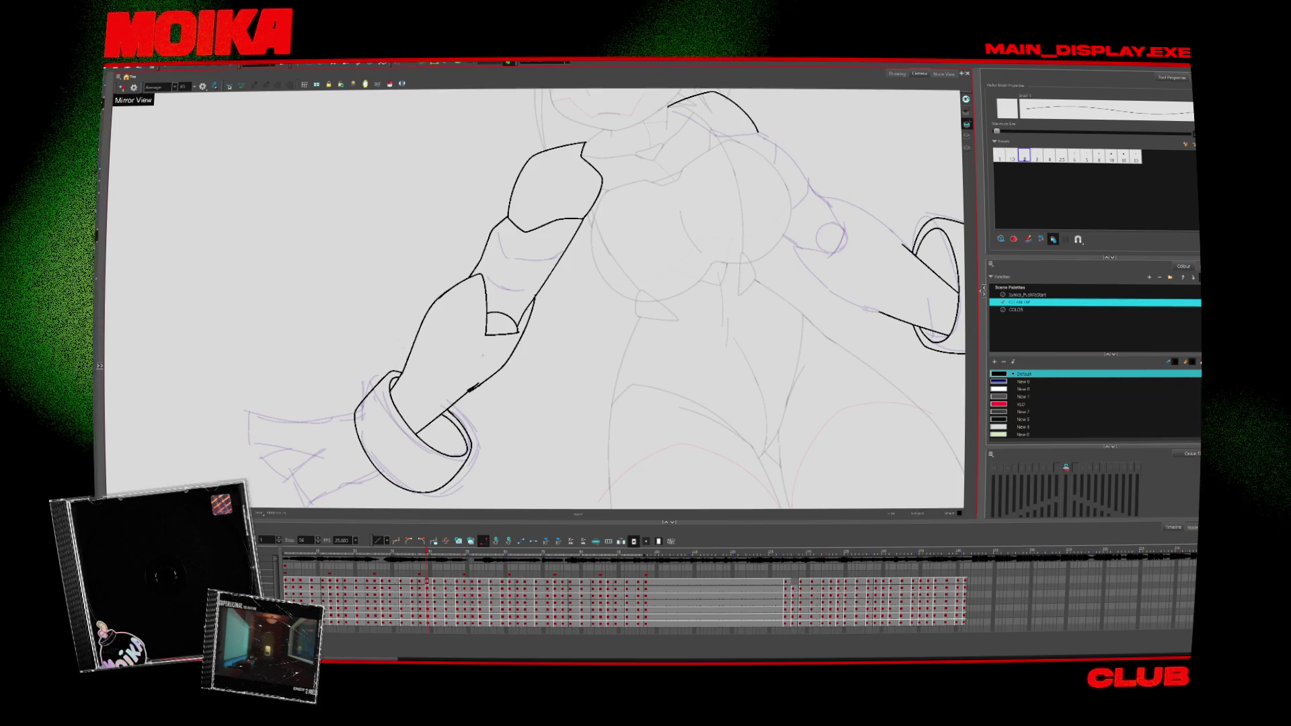
pyautogui.moveTo(487, 378); pyautogui.dragTo(449, 407)
pyautogui.hotkey('ctrl', 'z')
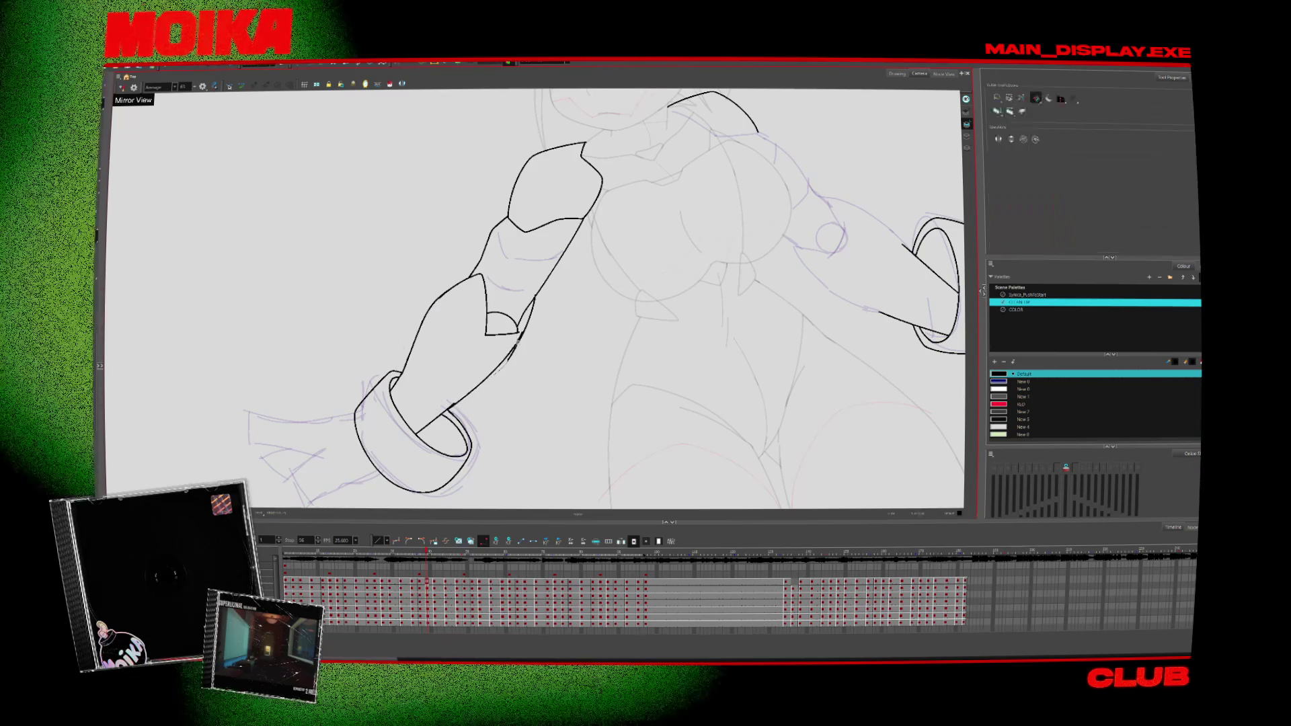
pyautogui.moveTo(531, 315); pyautogui.dragTo(447, 408)
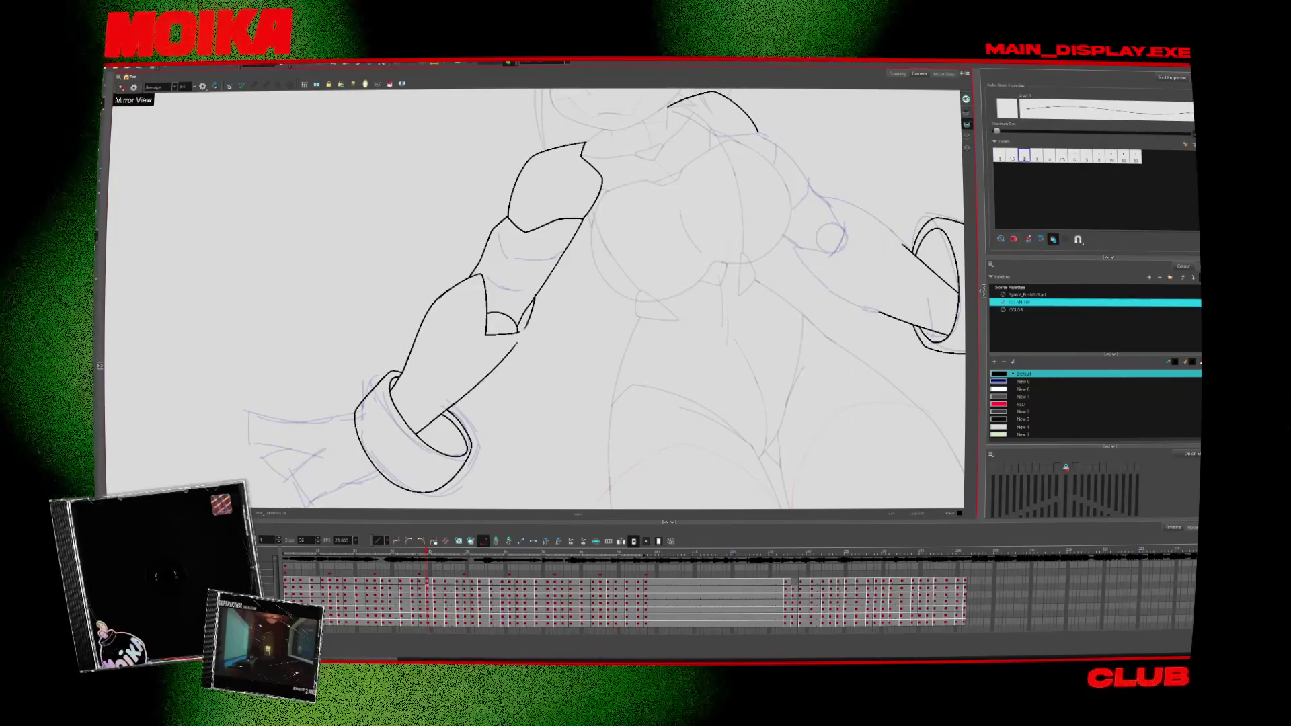
pyautogui.press('.')
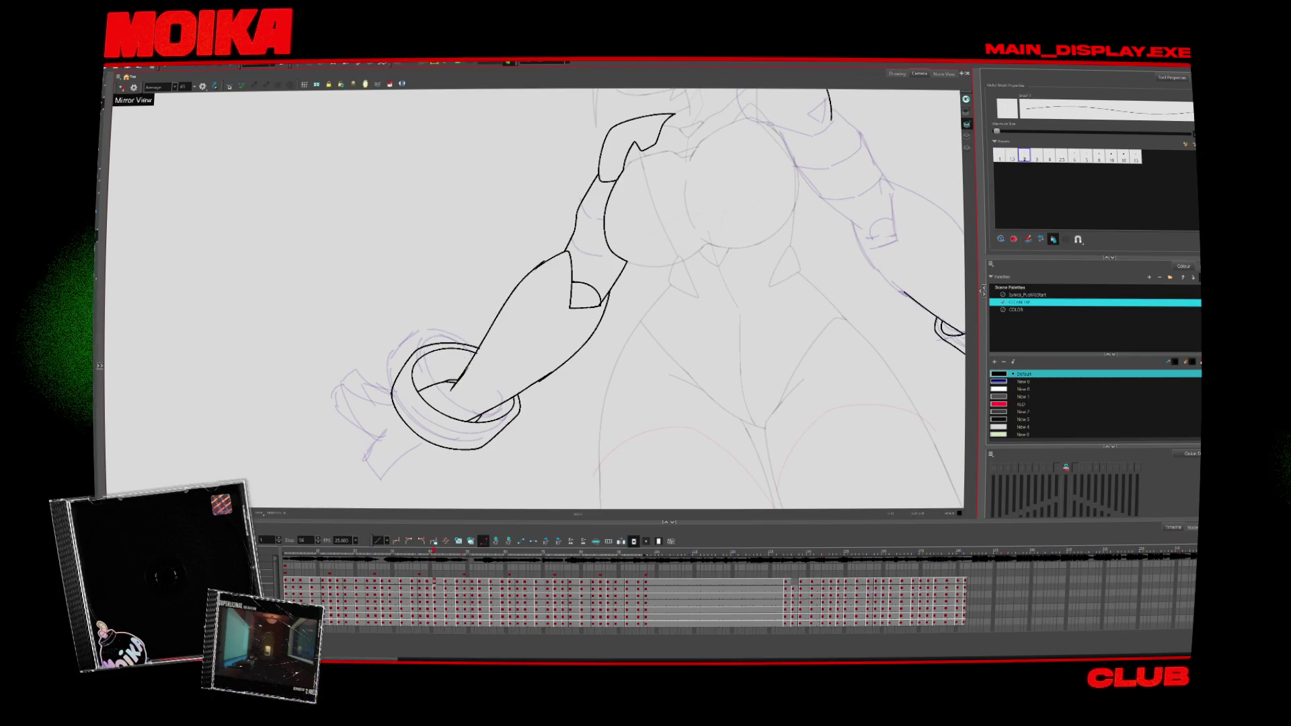
pyautogui.press(',')
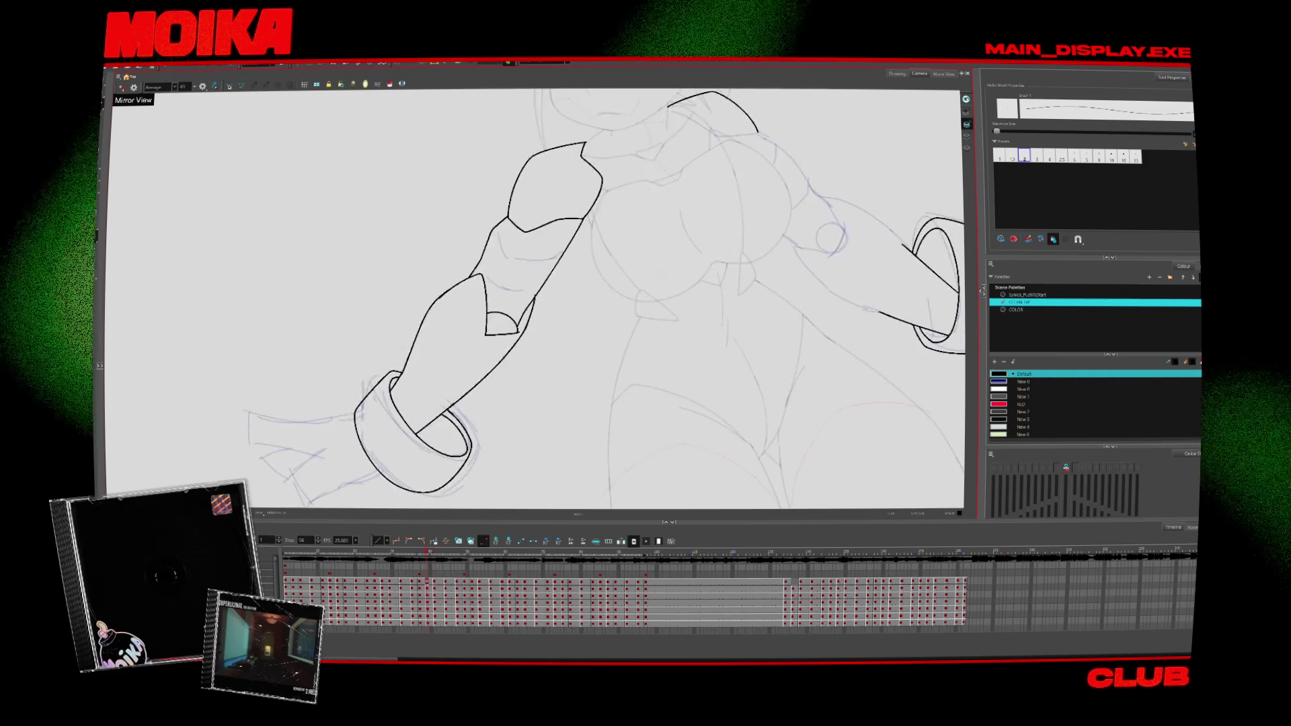
pyautogui.press('.')
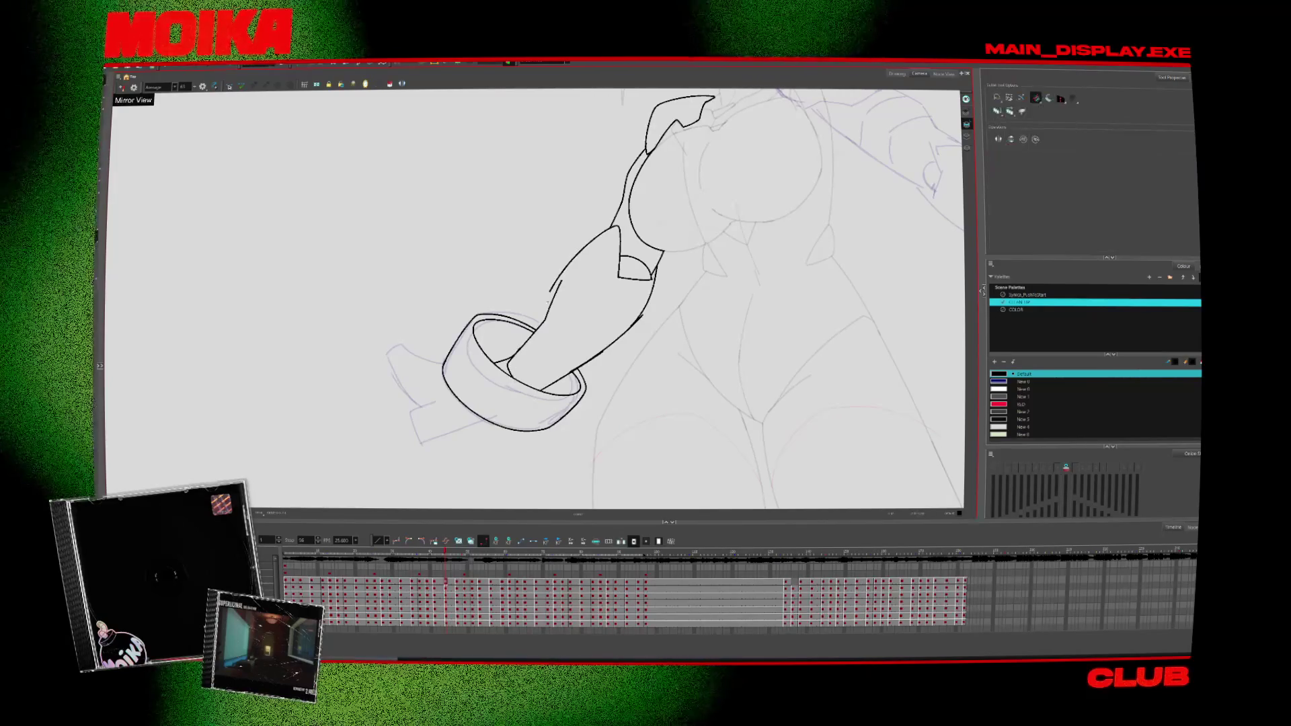
# Step: Pick the forearm outline stroke and step ahead to the next arm drawing
pyautogui.hotkey('alt', 'b')
pyautogui.hotkey('alt', '/')
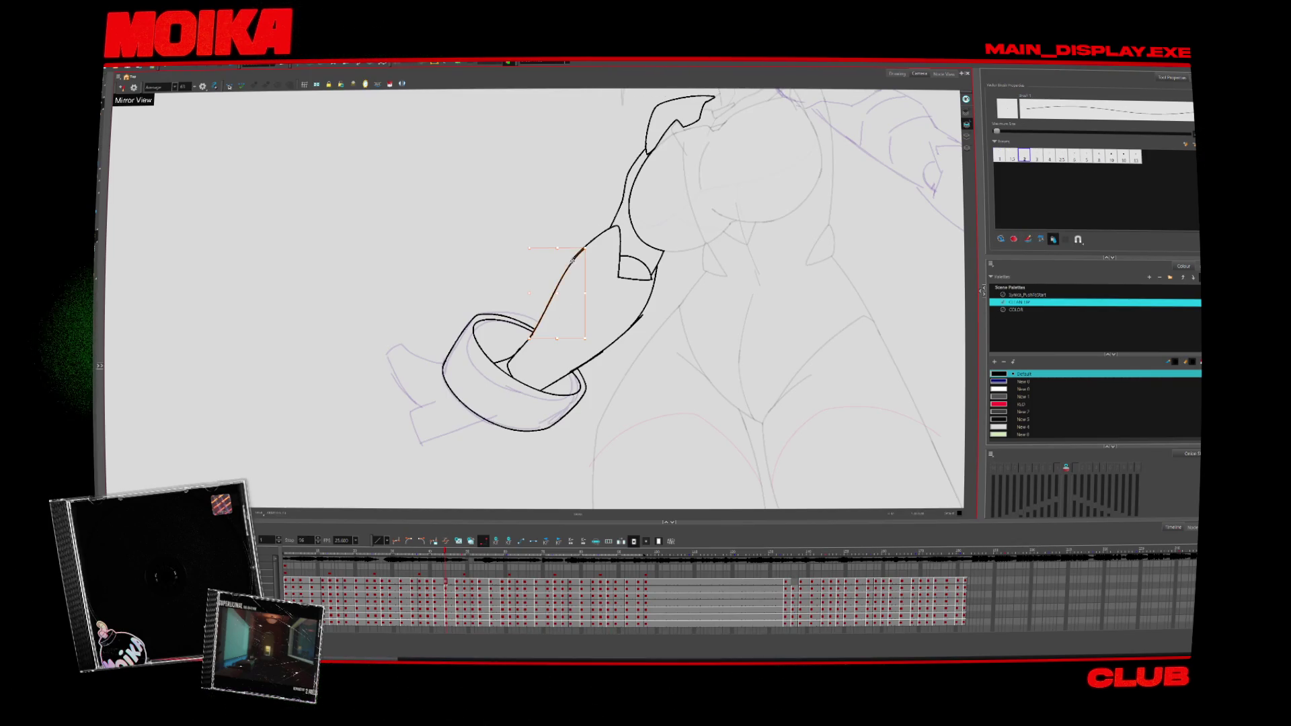
pyautogui.hotkey('alt', 't')
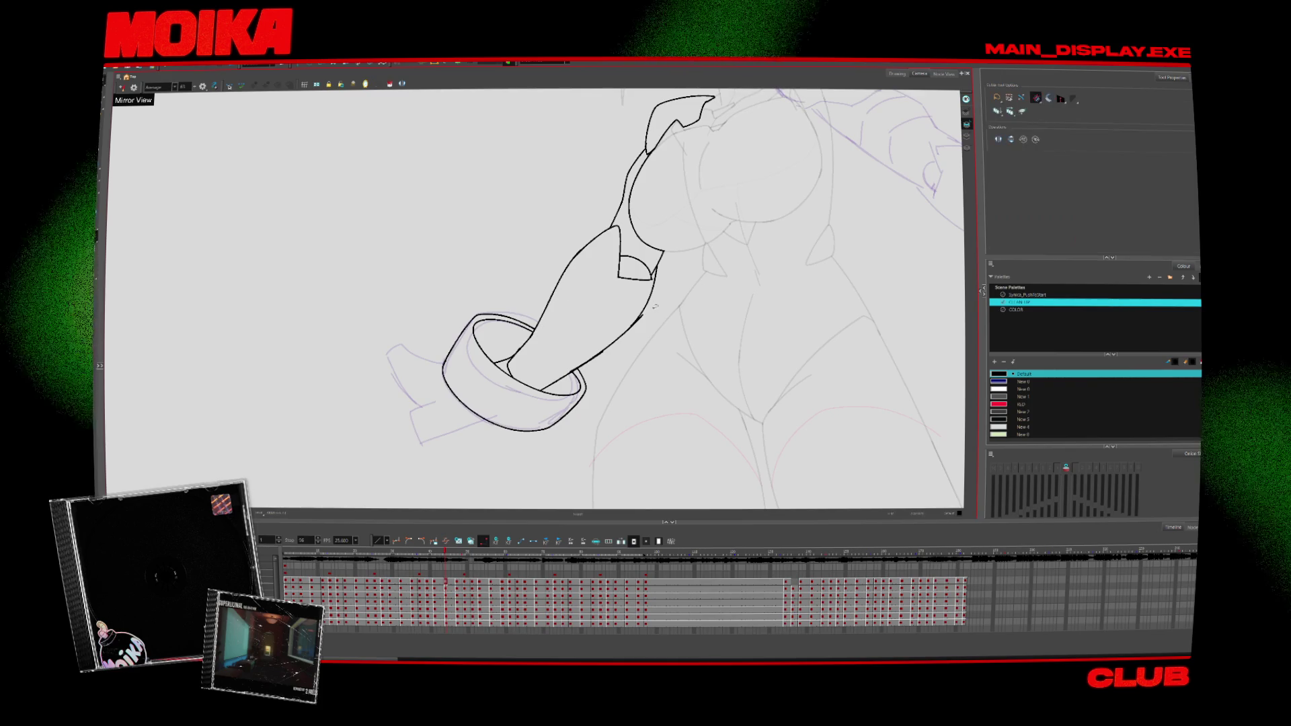
pyautogui.hotkey('alt', 'b')
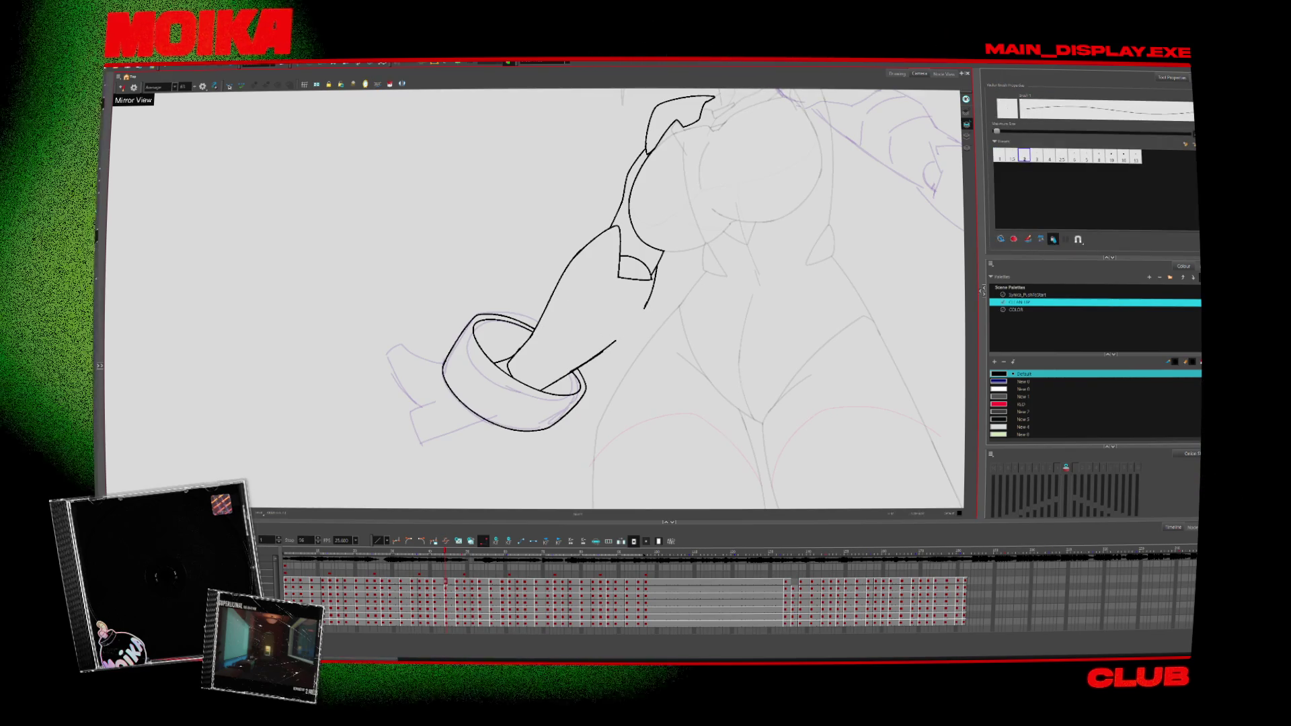
pyautogui.click(638, 312)
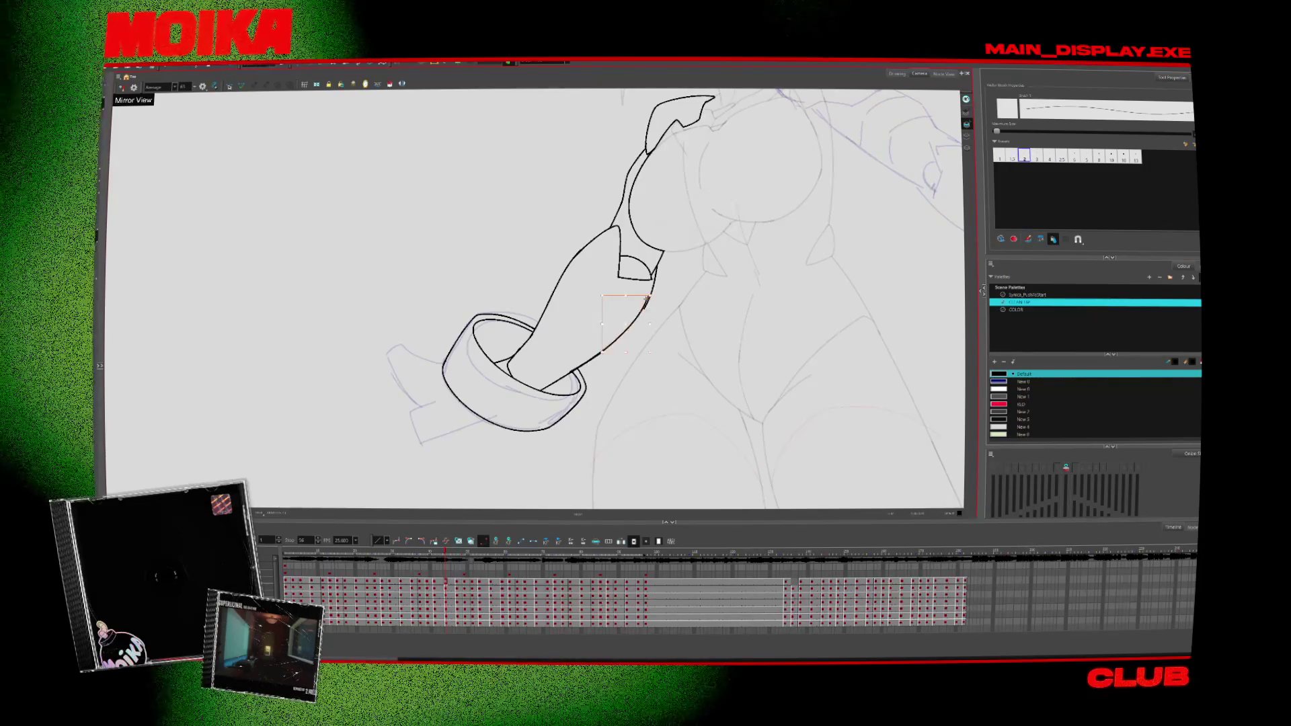
pyautogui.press('.')
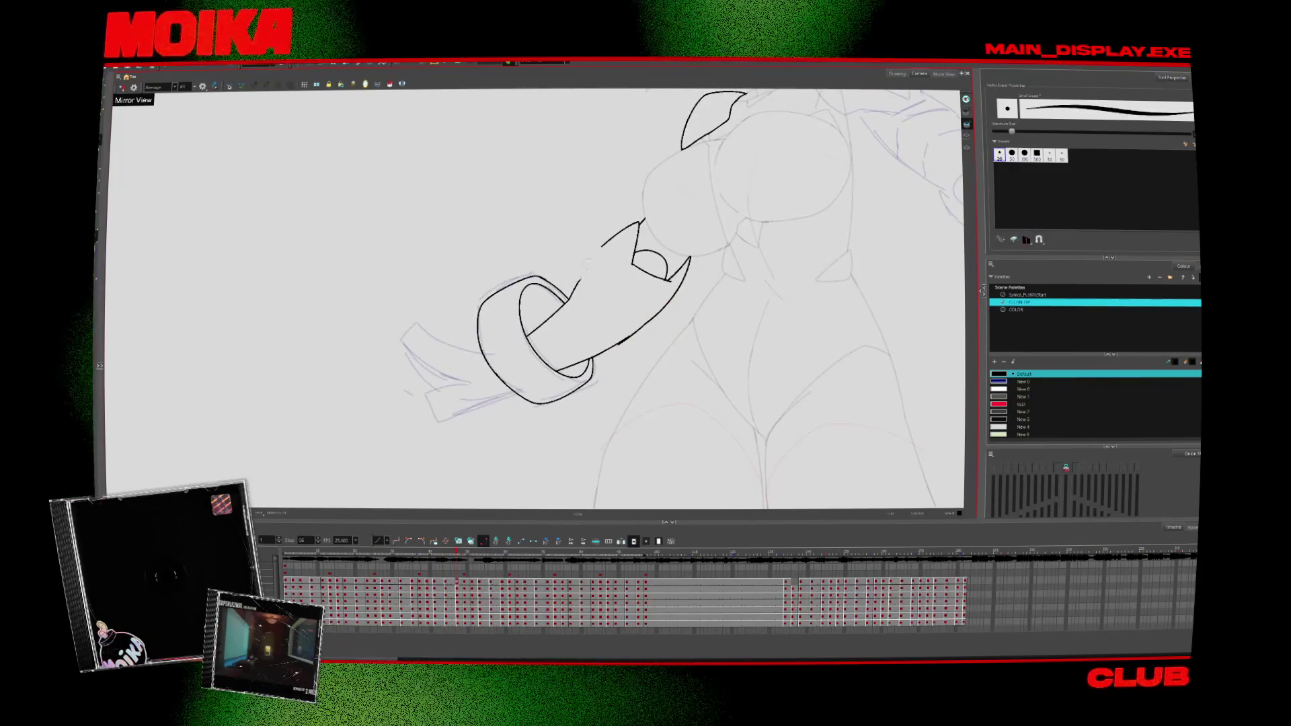
pyautogui.press('.')
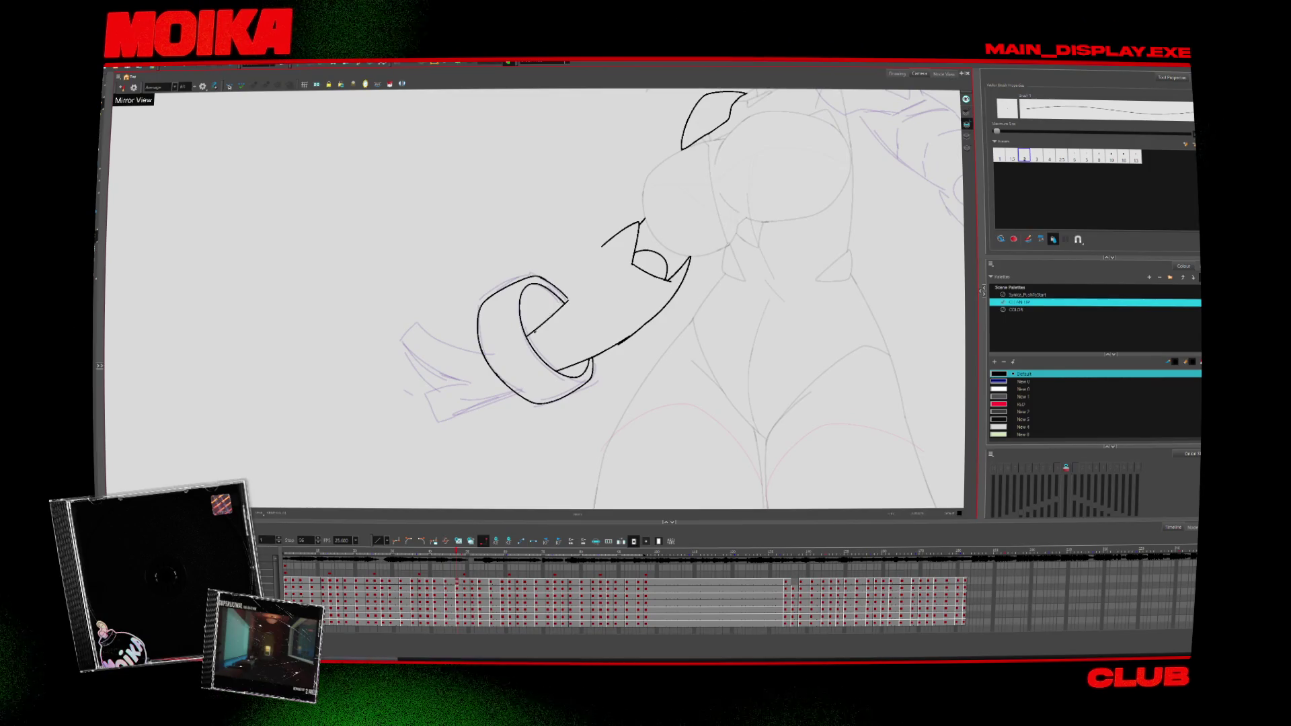
# Step: Trim the middle of the lower contour with the Cutter and check the motion across drawings
pyautogui.hotkey('alt', 't')
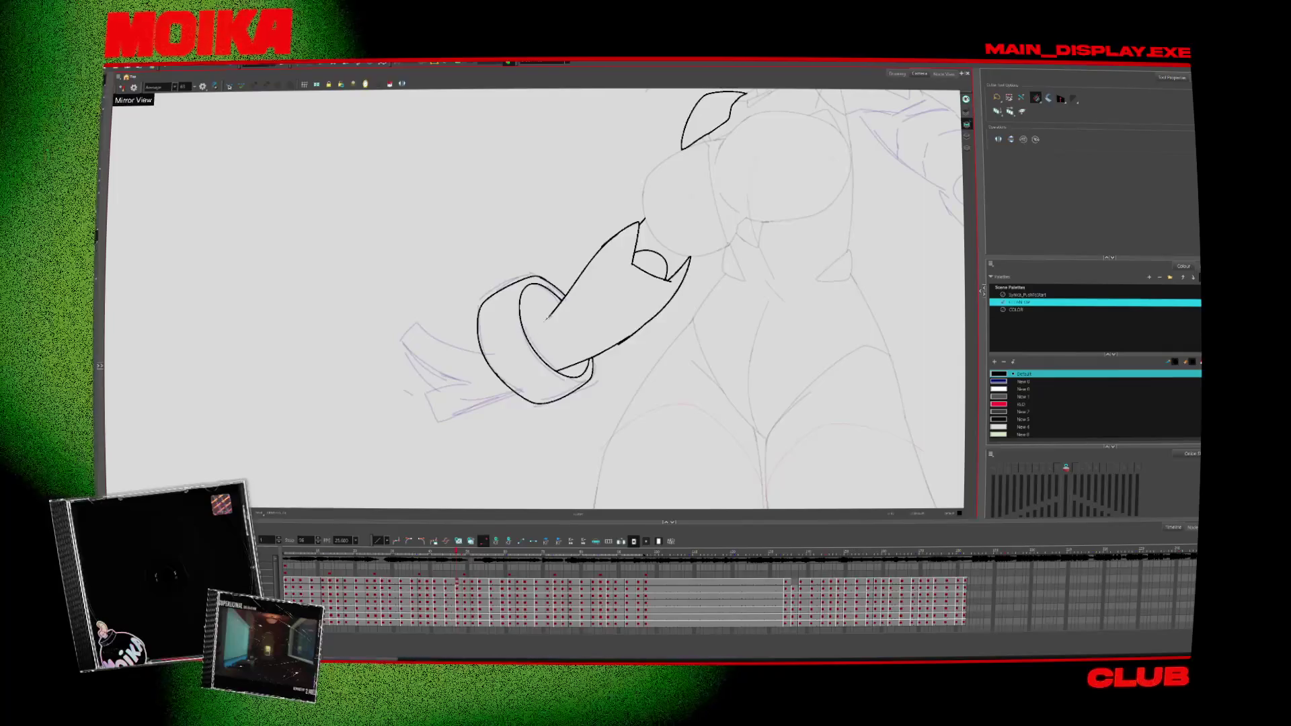
pyautogui.hotkey('alt', 'b')
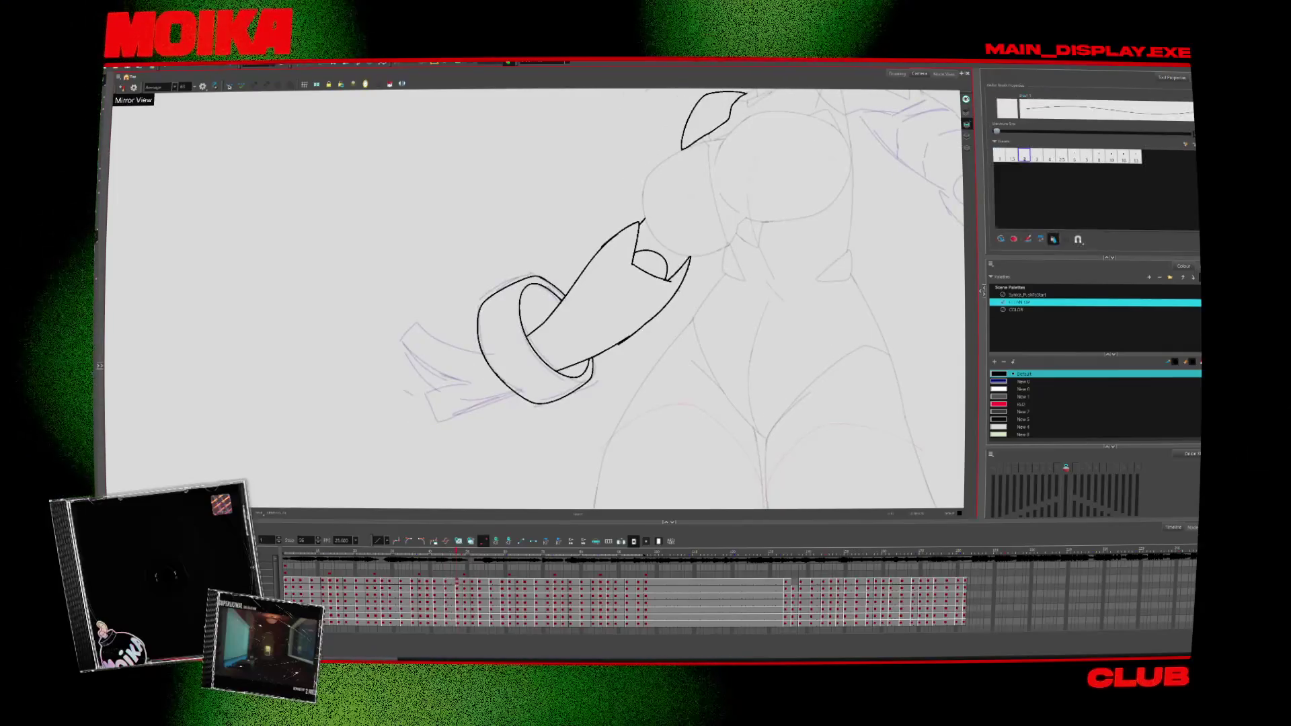
pyautogui.hotkey('ctrl', 'z')
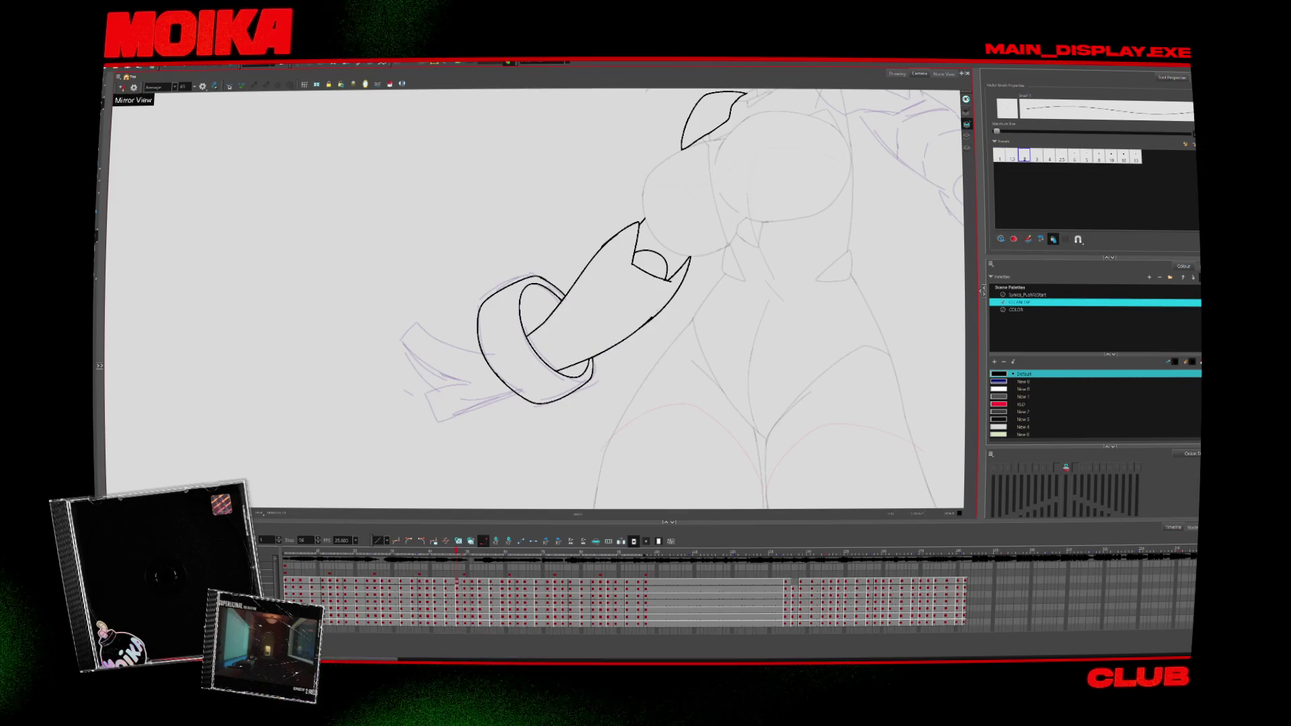
pyautogui.press('Return')
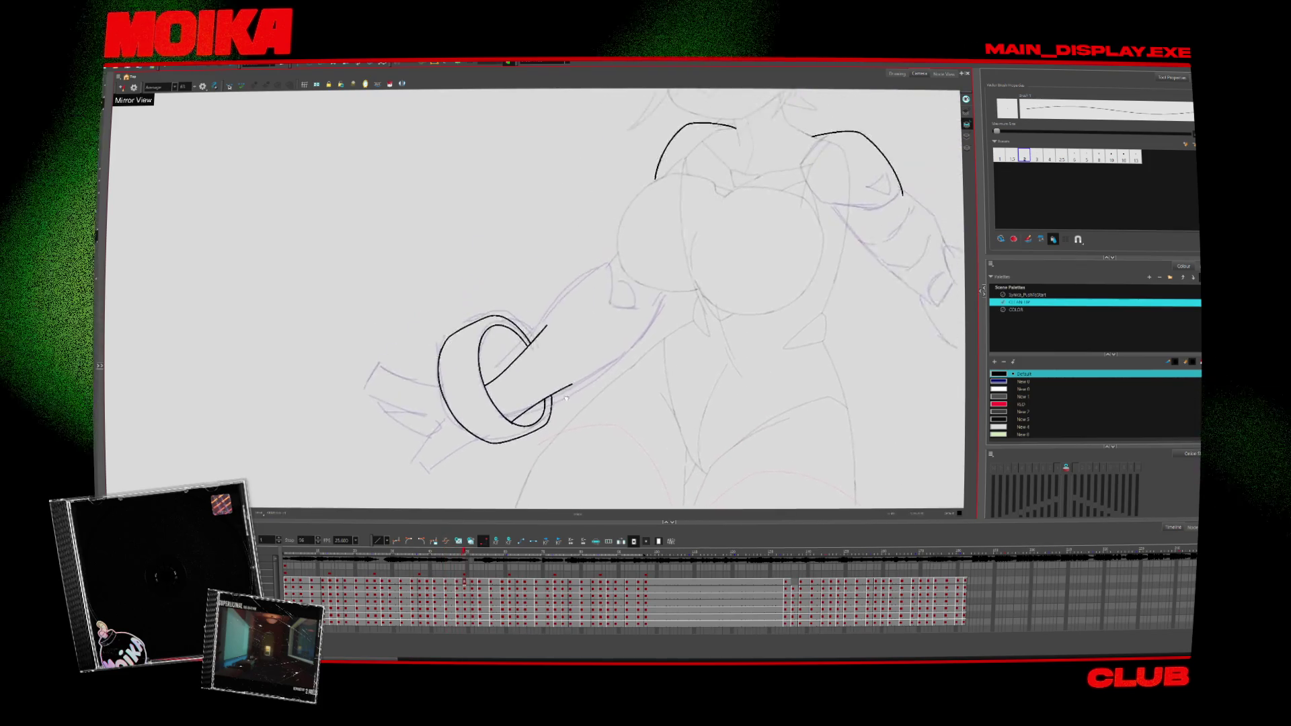
pyautogui.hotkey('alt', 'b')
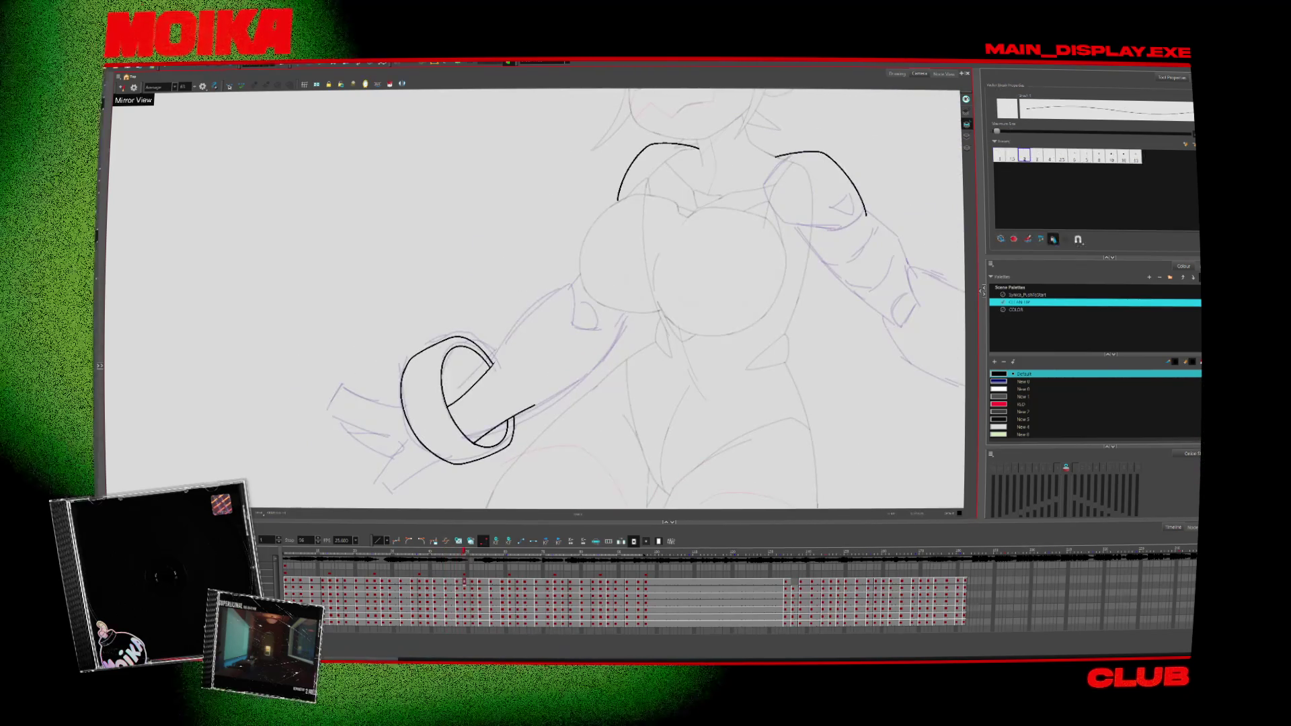
pyautogui.hotkey('alt', '/')
pyautogui.press('.')
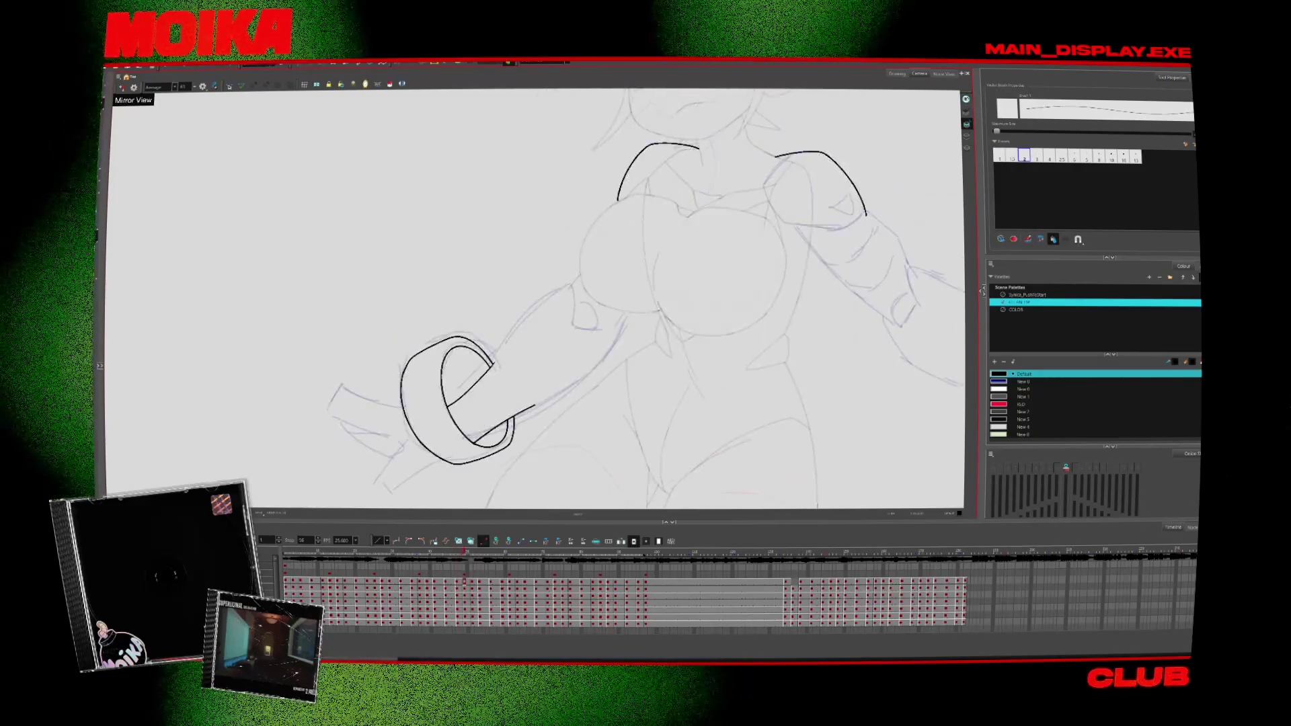
# Step: Ink both forearm contours from the cuff and trim the crossing strokes into a clean D shape
pyautogui.moveTo(550, 298); pyautogui.dragTo(471, 385)
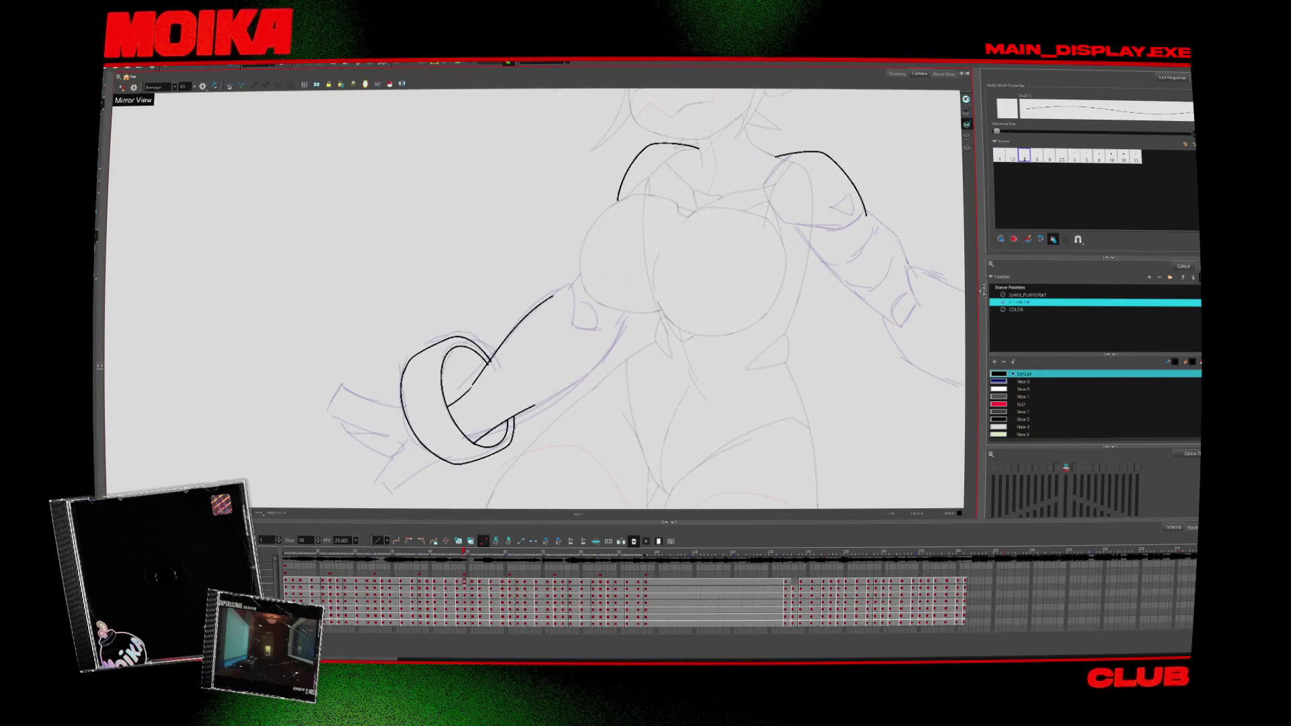
pyautogui.moveTo(579, 290); pyautogui.dragTo(575, 340)
pyautogui.press('.')
pyautogui.press(',')
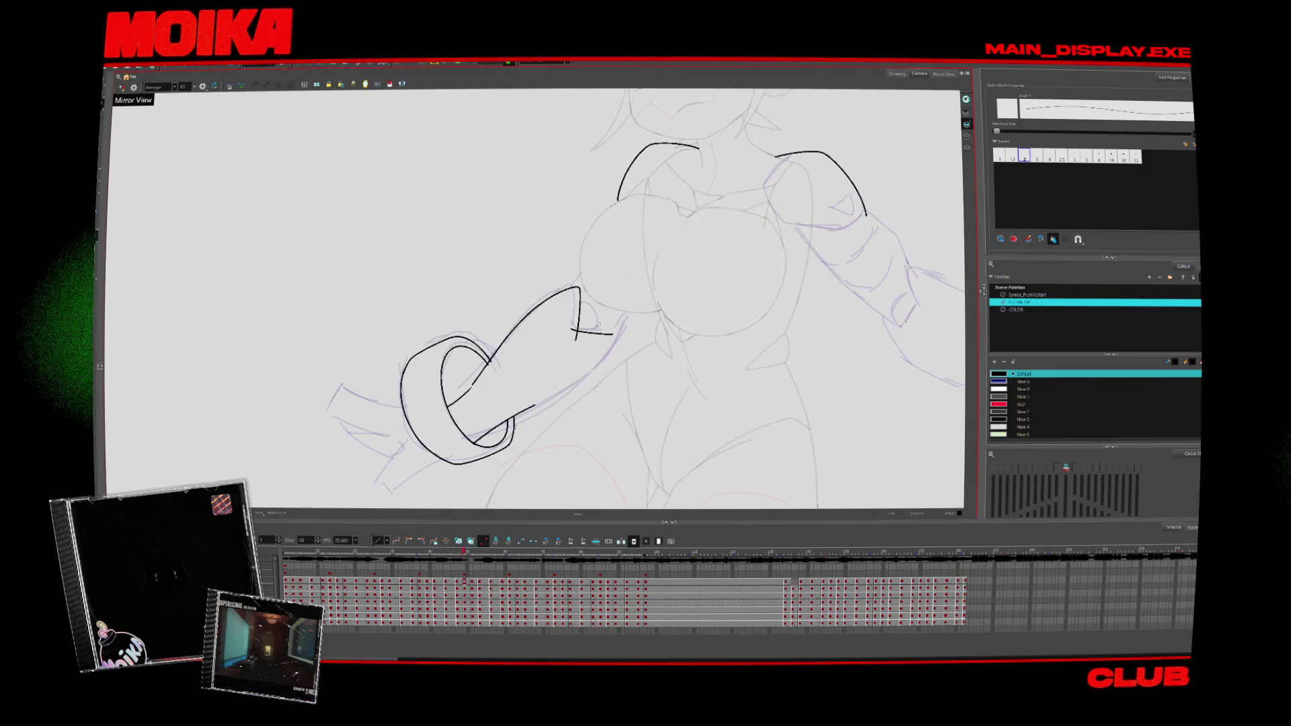
pyautogui.moveTo(574, 311)
pyautogui.mouseDown()
pyautogui.moveTo(592, 310)
pyautogui.moveTo(579, 308)
pyautogui.mouseUp()
pyautogui.hotkey('alt', 't')
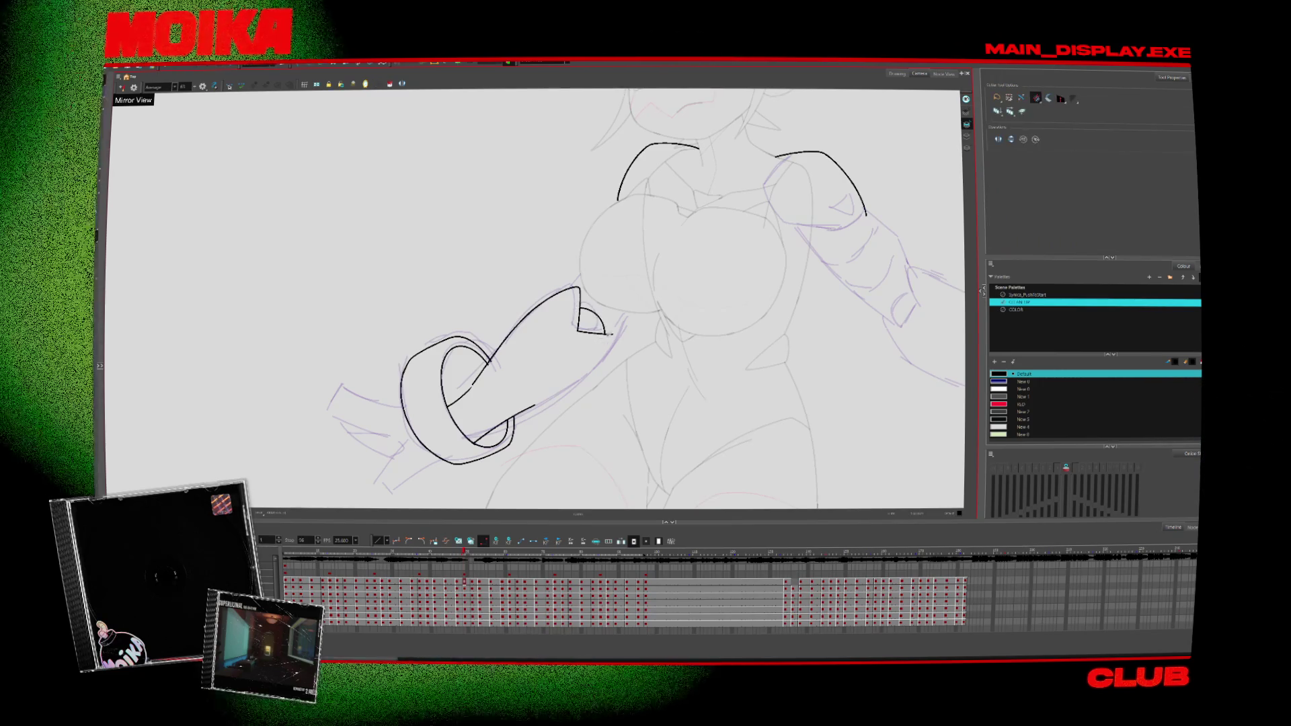
pyautogui.hotkey('alt', 'b')
# Step: Trim the remaining stray line ends on the forearm with the Cutter tool
pyautogui.moveTo(479, 471); pyautogui.dragTo(467, 468)
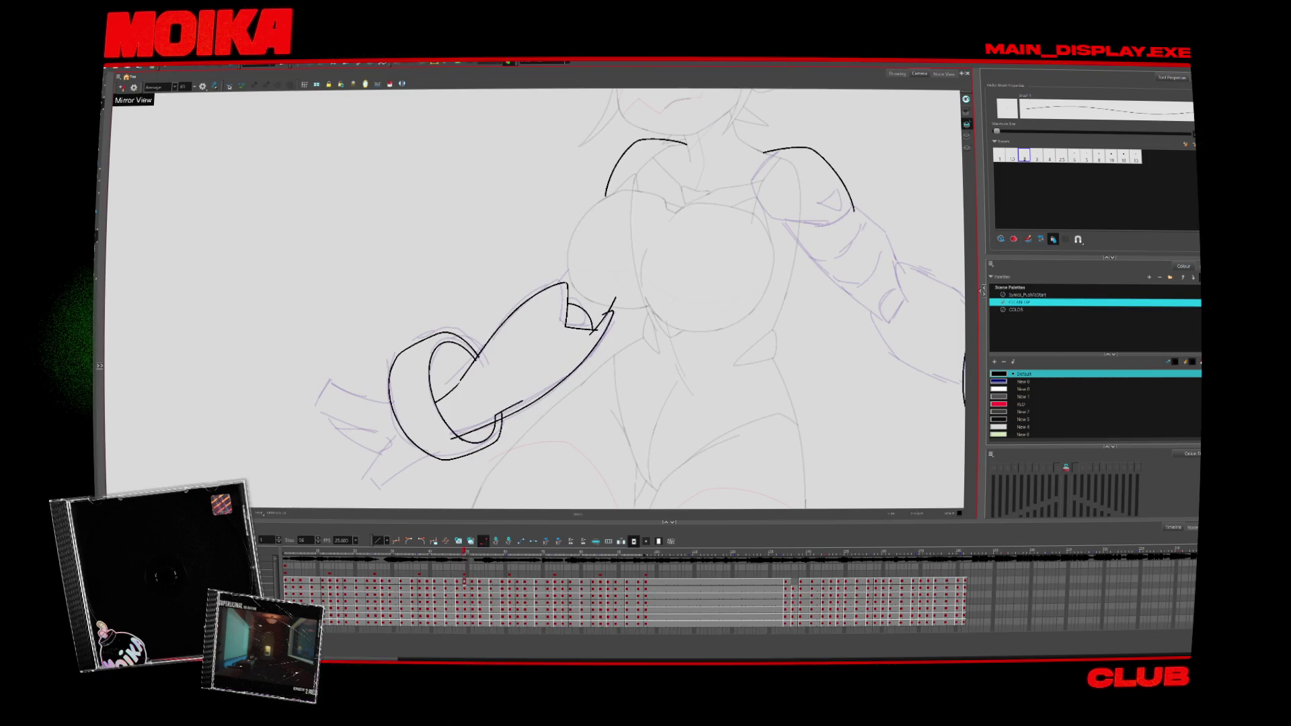
pyautogui.hotkey('alt', 't')
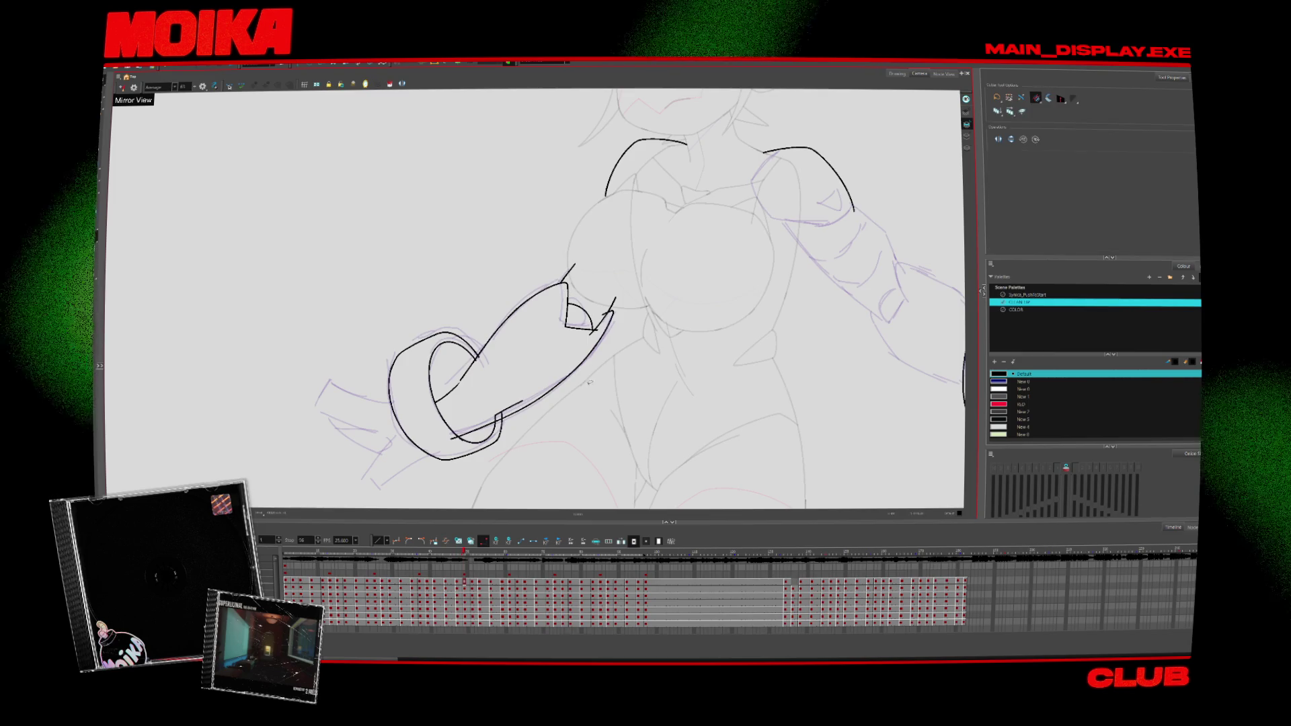
pyautogui.moveTo(589, 382); pyautogui.dragTo(593, 392)
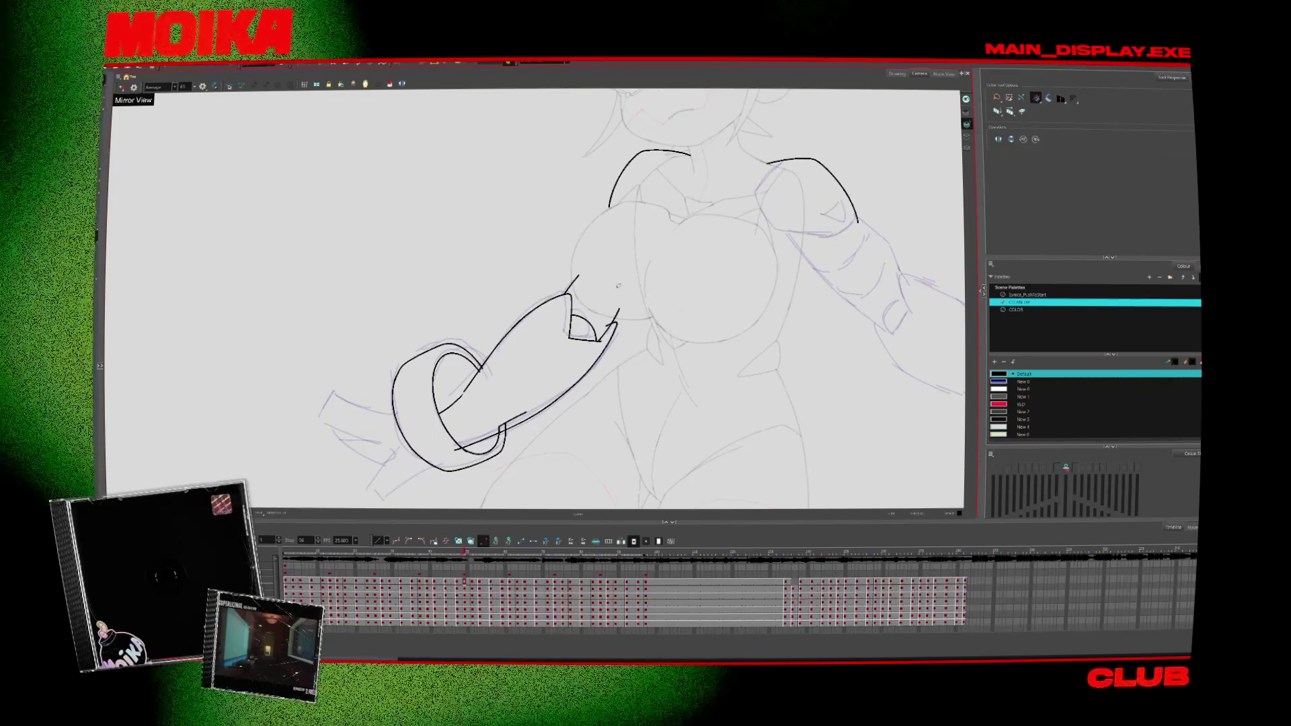
pyautogui.hotkey('alt', 'b')
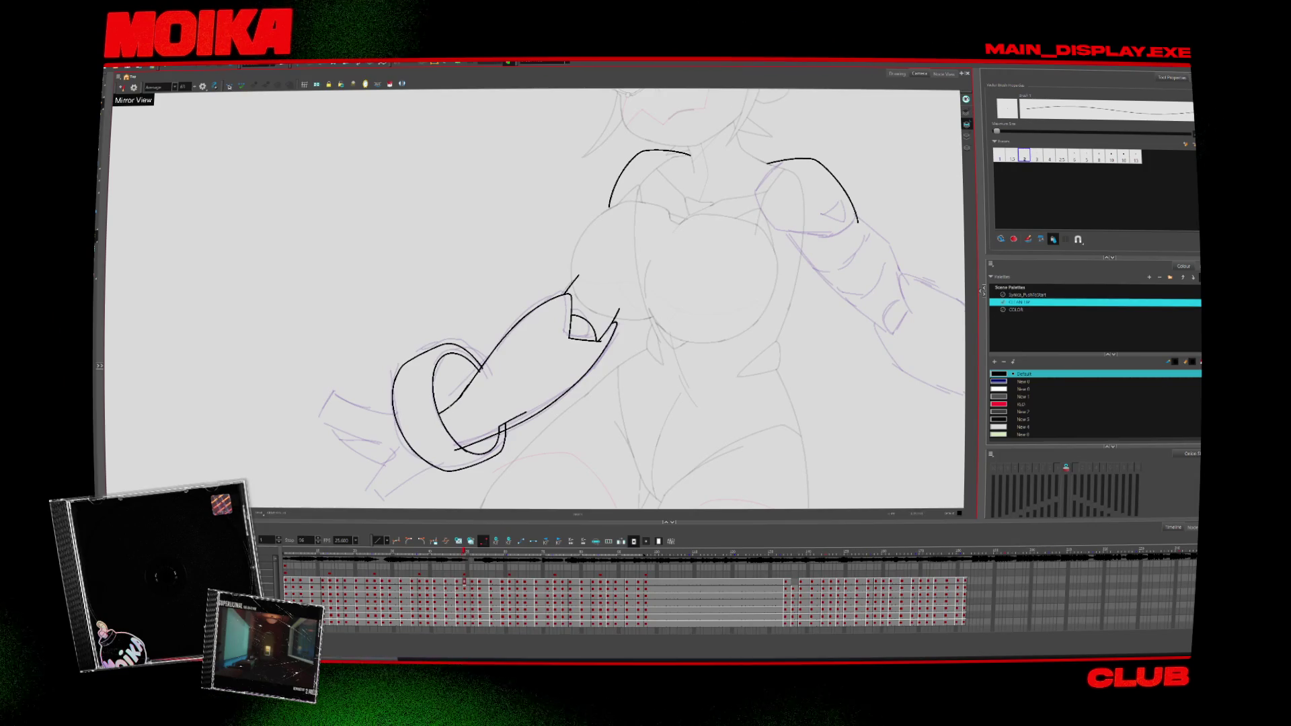
pyautogui.hotkey('alt', 't')
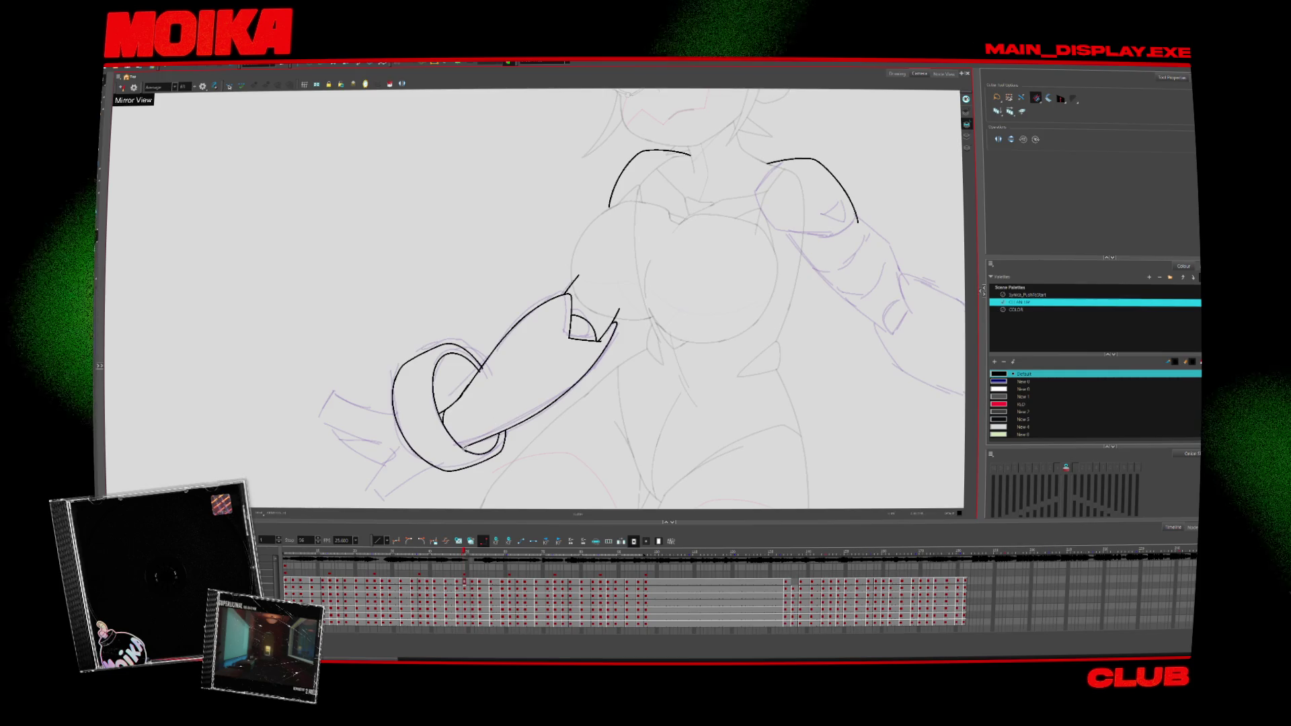
pyautogui.press('.')
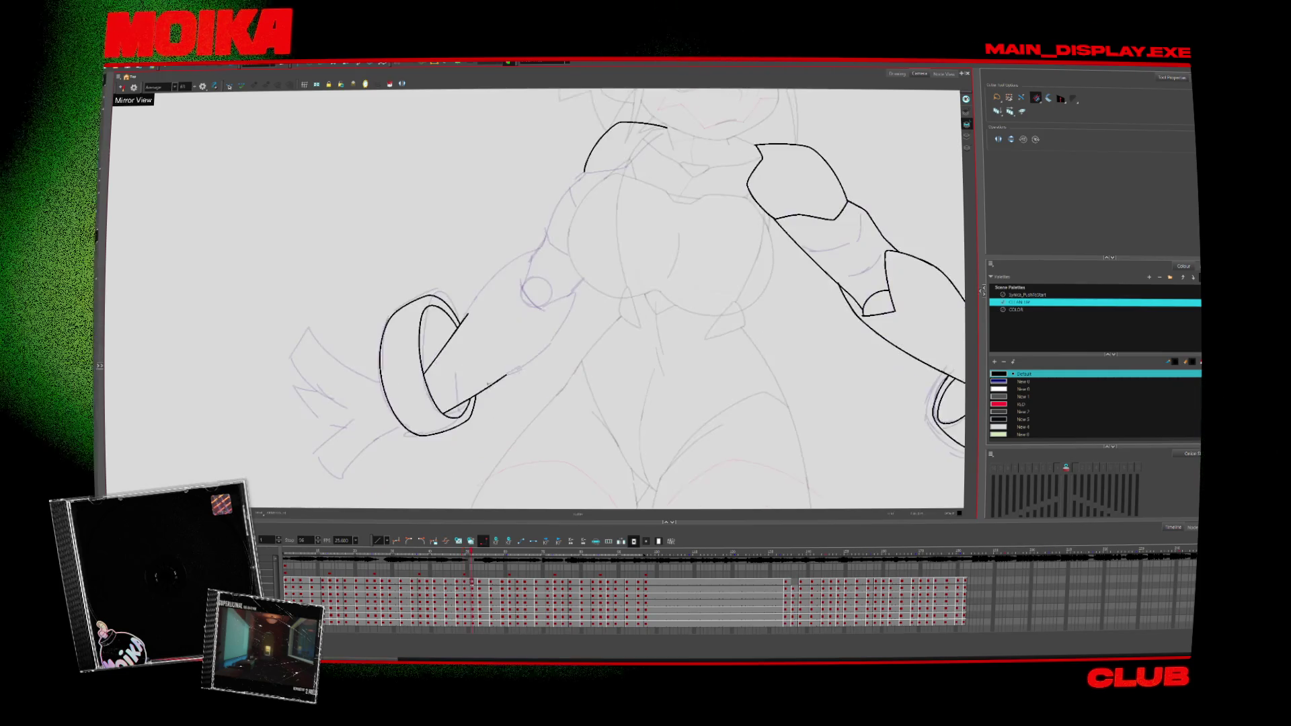
# Step: Erase the upper arm line on this drawing, then restore it with undo
pyautogui.press('.')
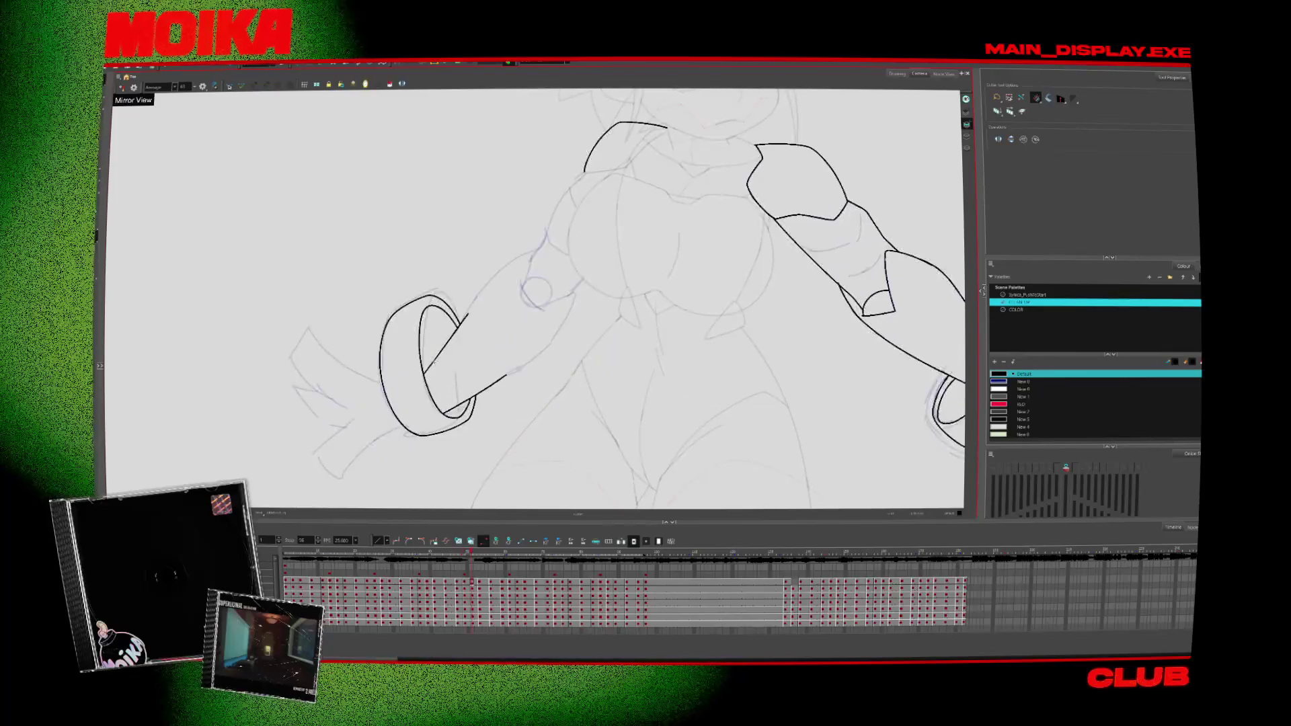
pyautogui.press(',')
pyautogui.hotkey('alt', 'b')
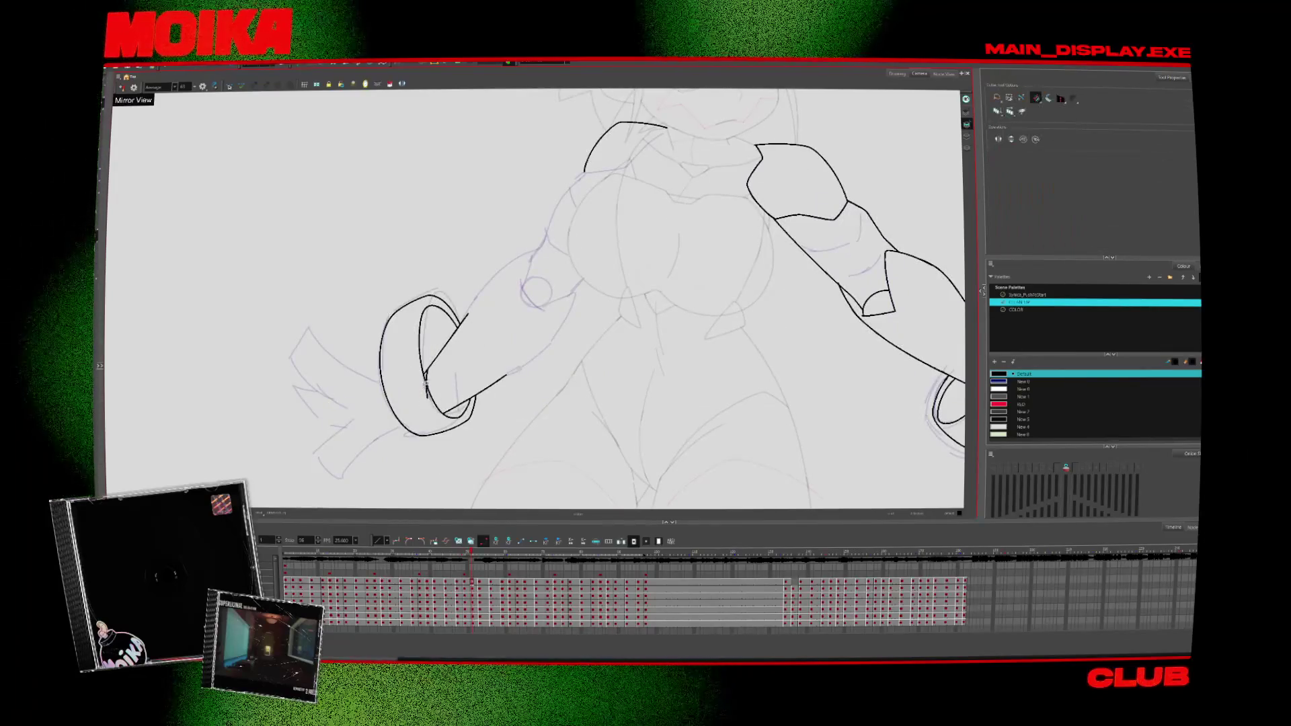
pyautogui.hotkey('alt', 'e')
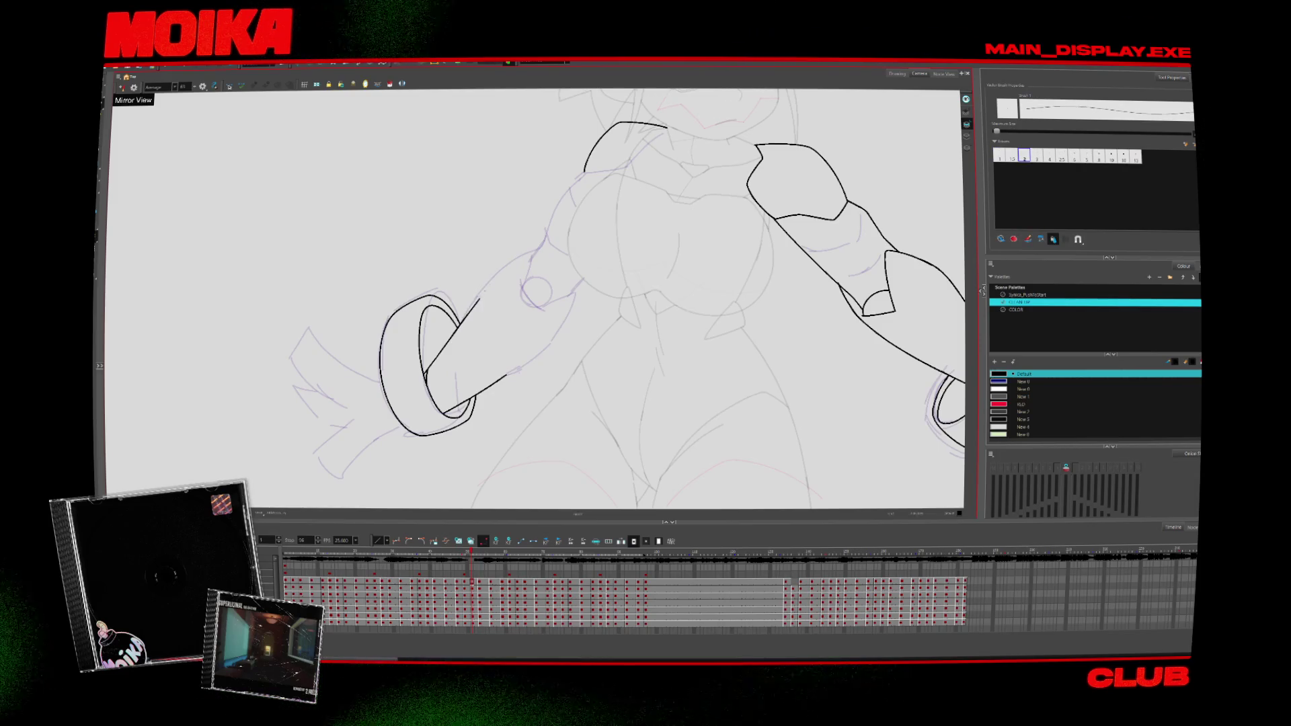
pyautogui.press('.')
pyautogui.press(',')
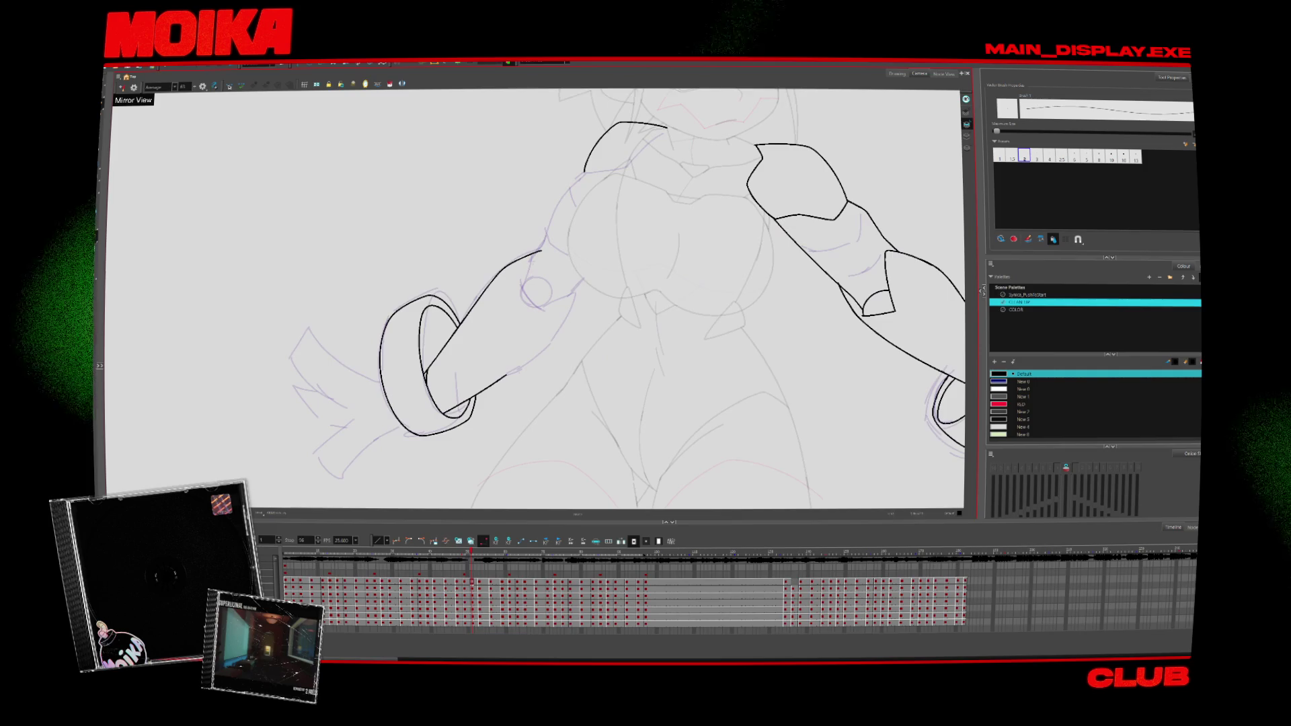
pyautogui.hotkey('ctrl', 'z')
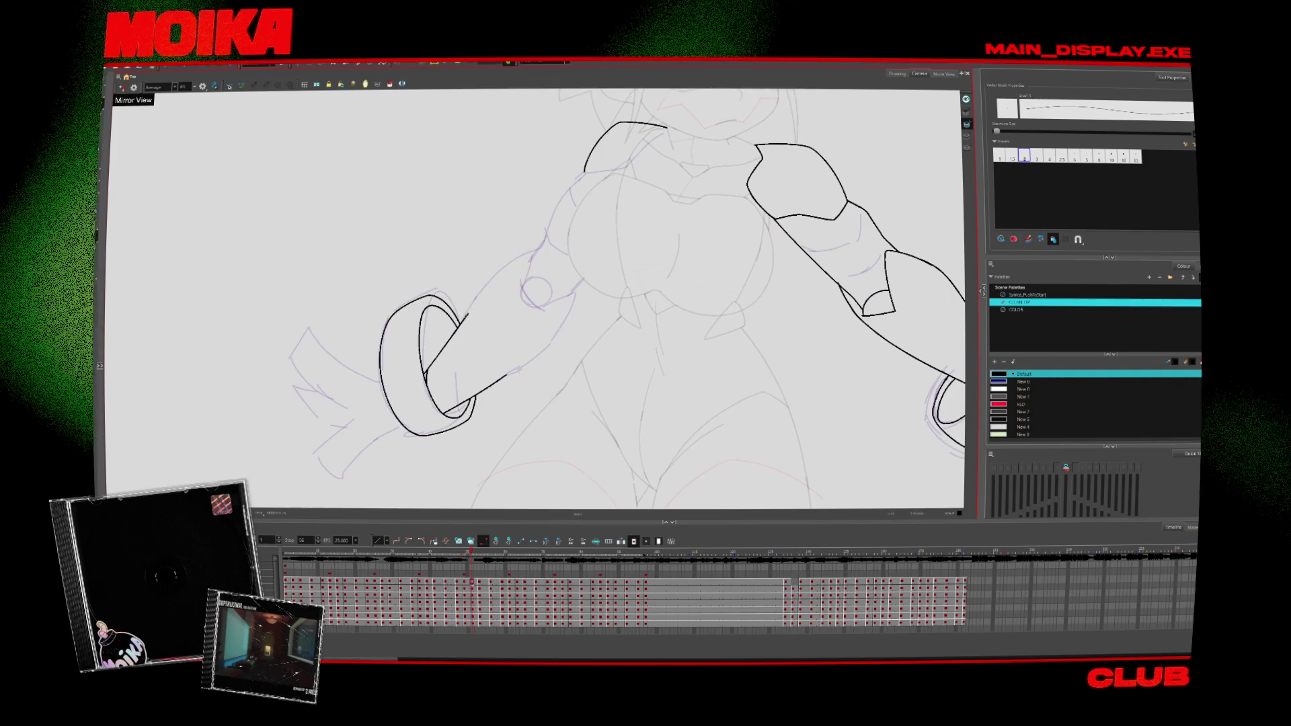
# Step: Flip between neighbouring drawings to check the arm motion
pyautogui.press(',')
pyautogui.press('.')
pyautogui.press(',')
pyautogui.press('.')
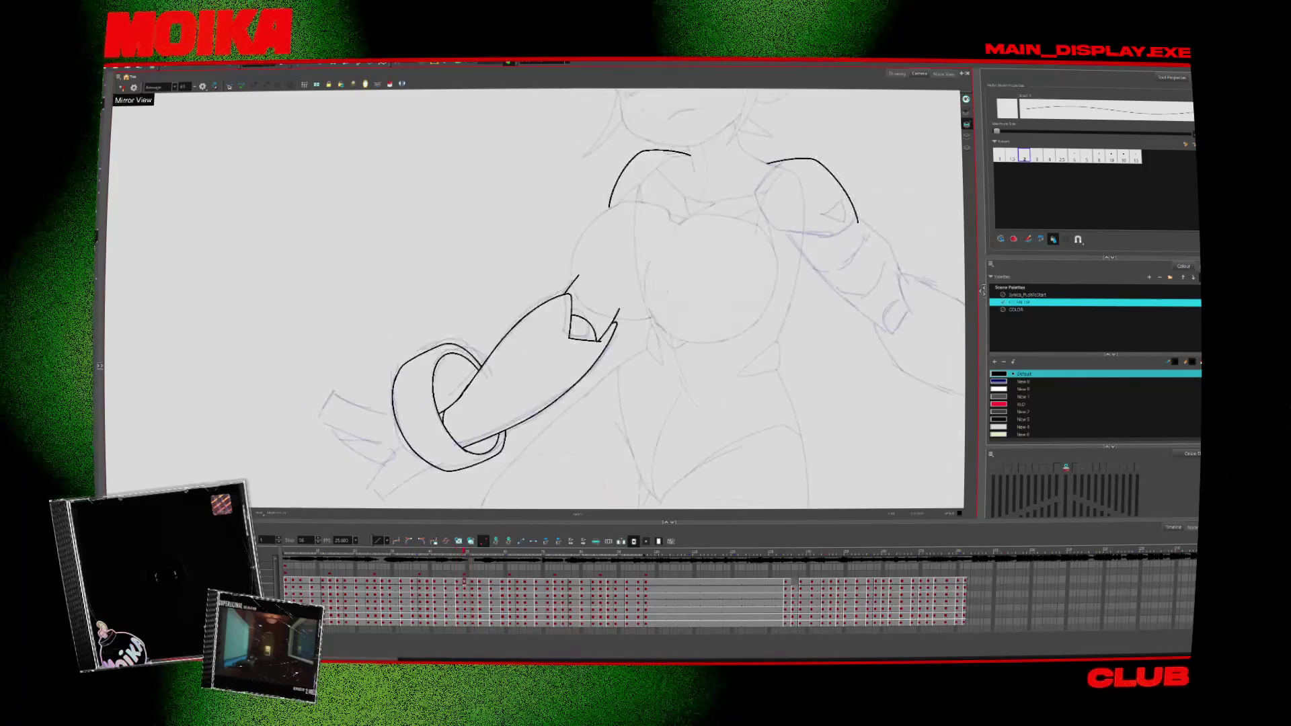
pyautogui.press(',')
pyautogui.press('.')
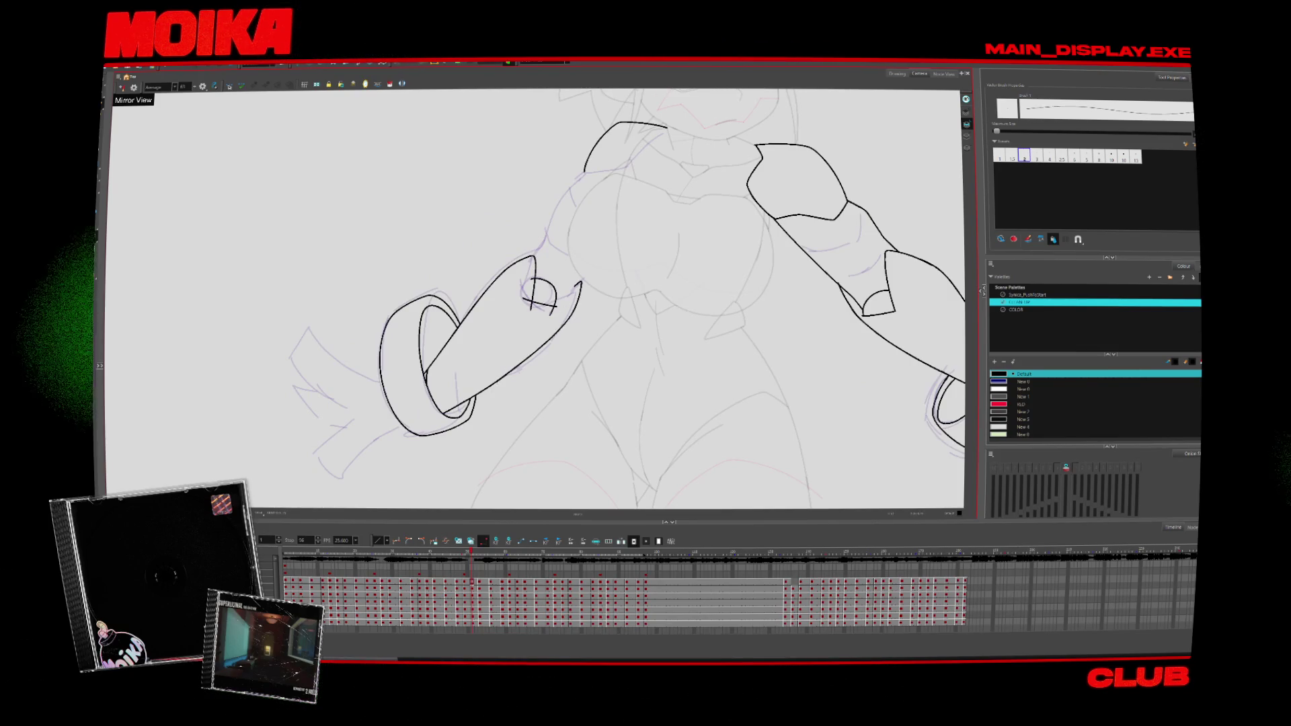
pyautogui.hotkey('alt', 's')
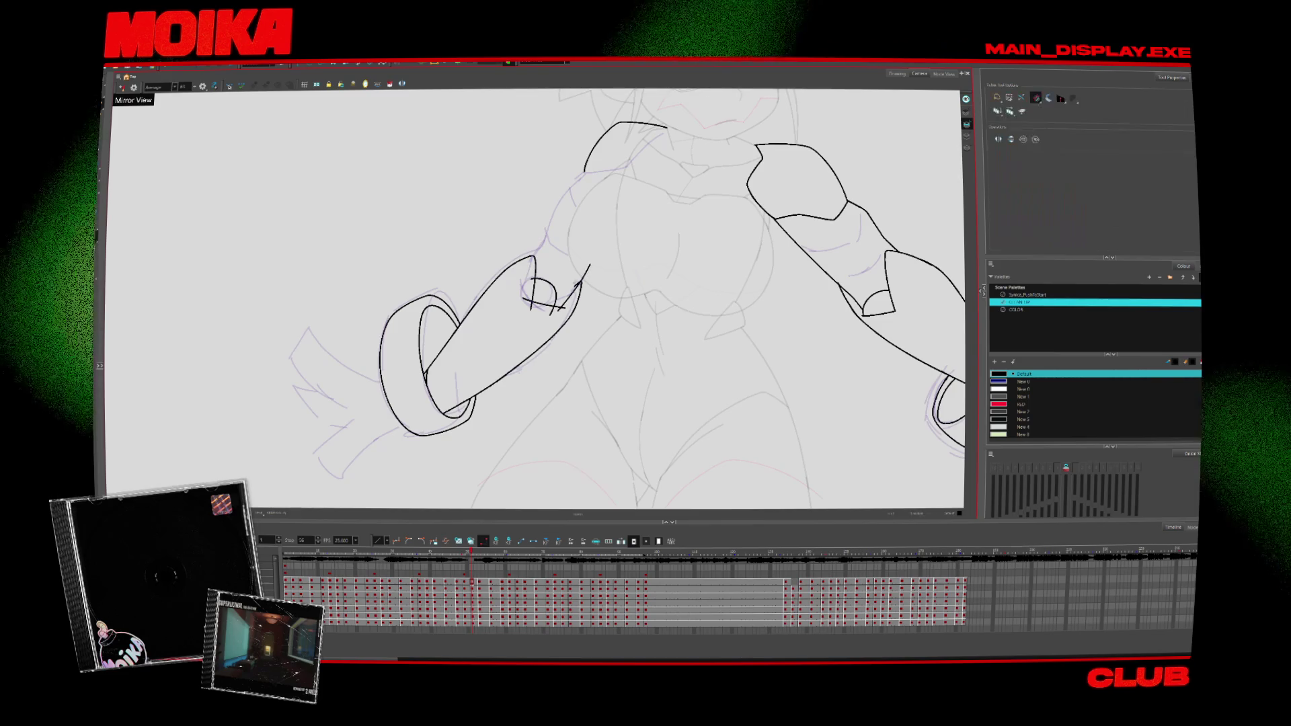
pyautogui.hotkey('alt', 'b')
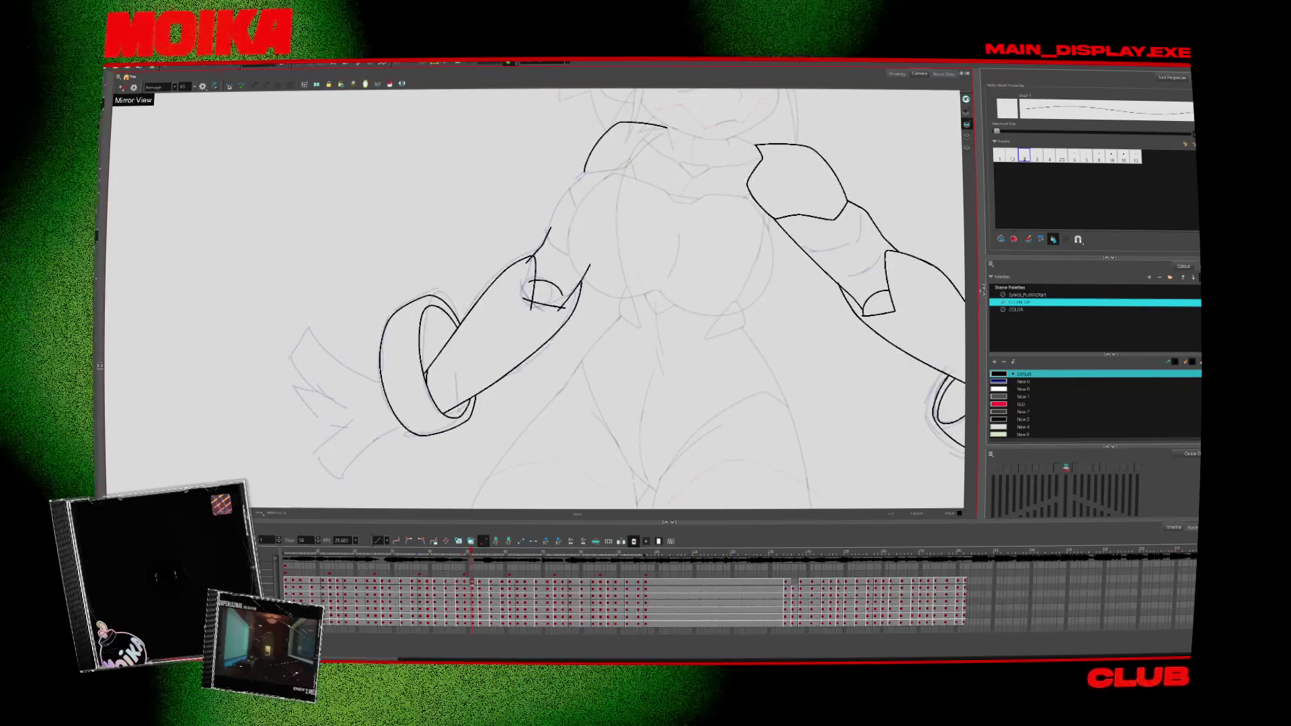
# Step: Ink a small curve for the fist's knuckles and trim its stray line ends
pyautogui.moveTo(533, 282); pyautogui.dragTo(558, 304)
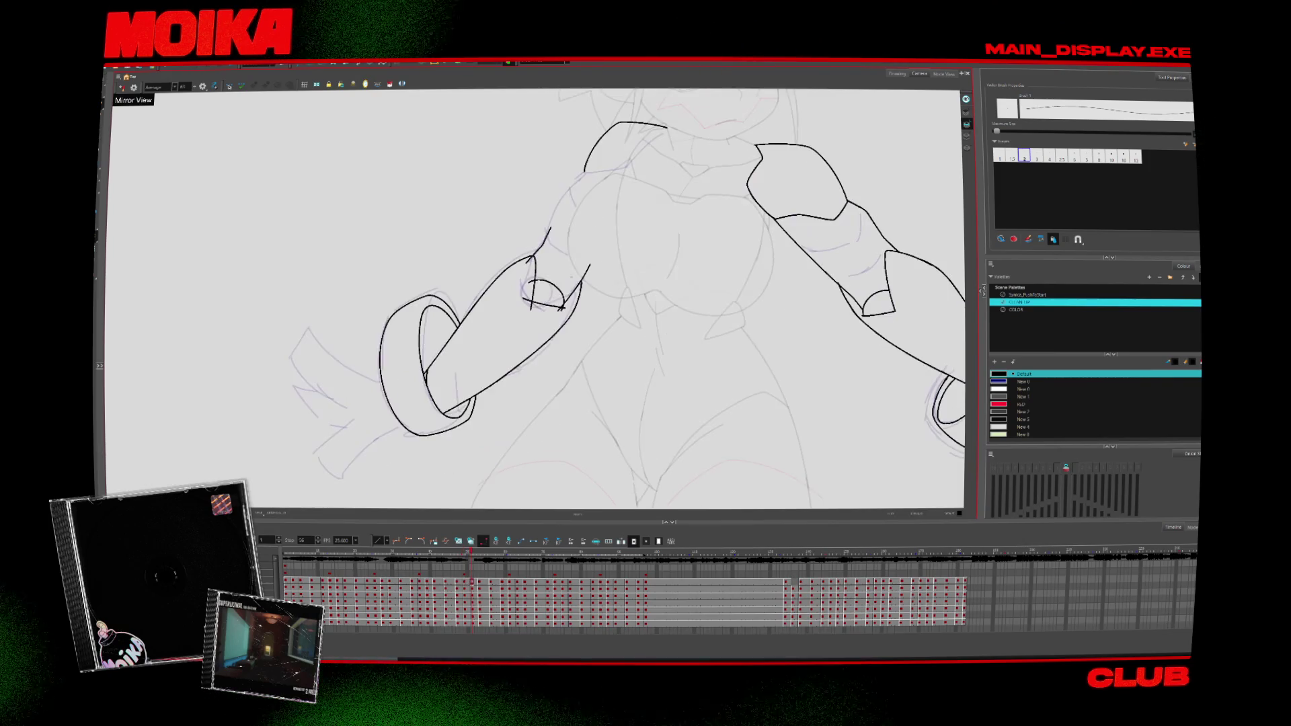
pyautogui.hotkey('alt', 't')
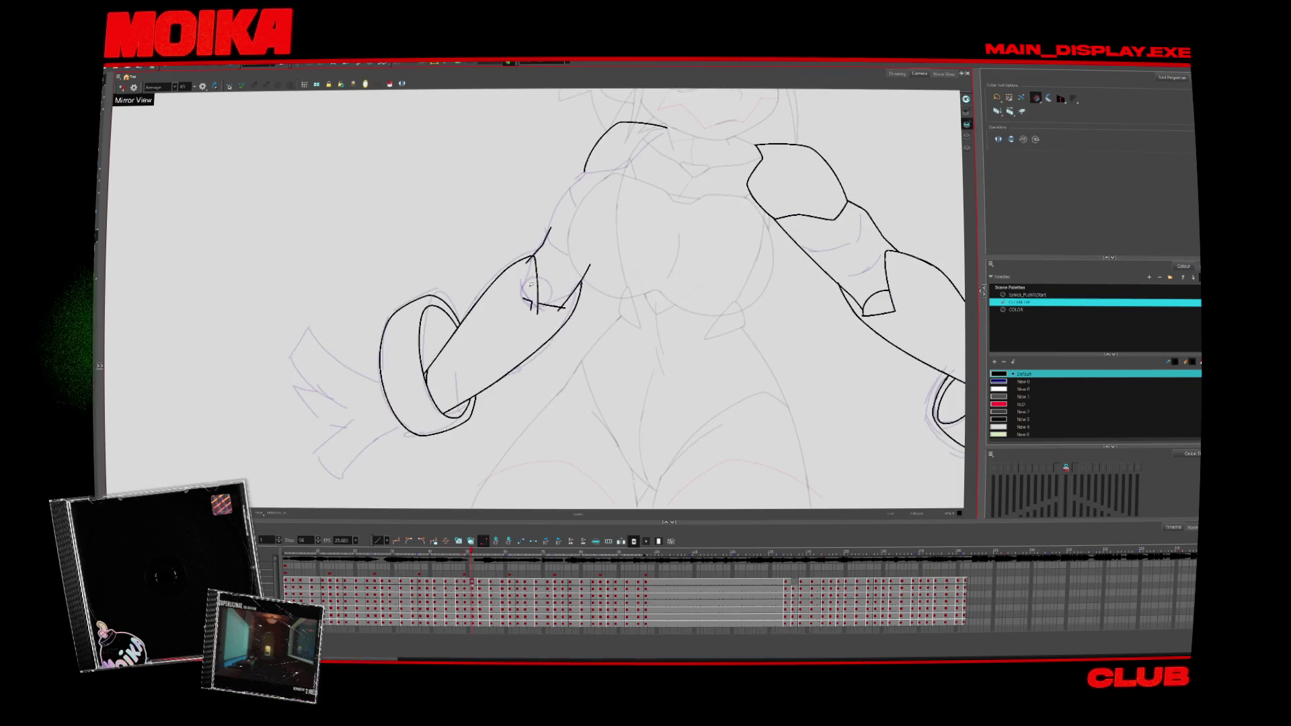
pyautogui.hotkey('alt', 'b')
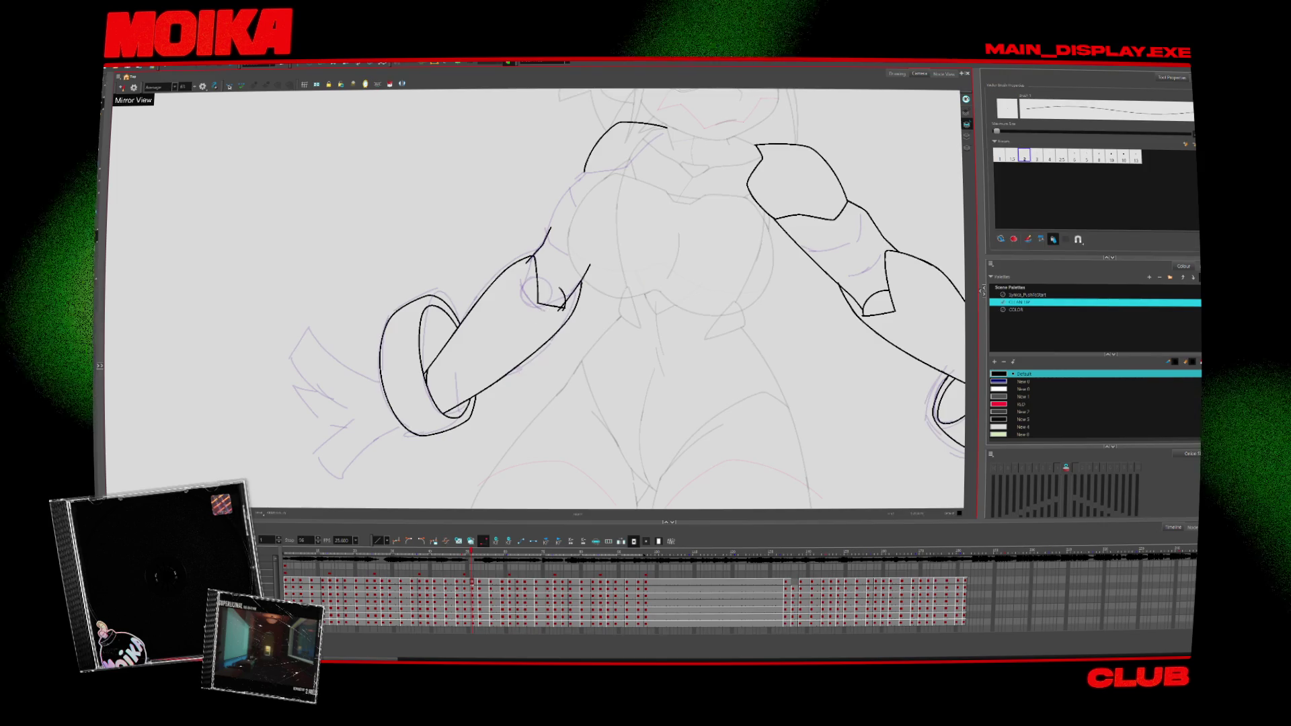
pyautogui.press('.')
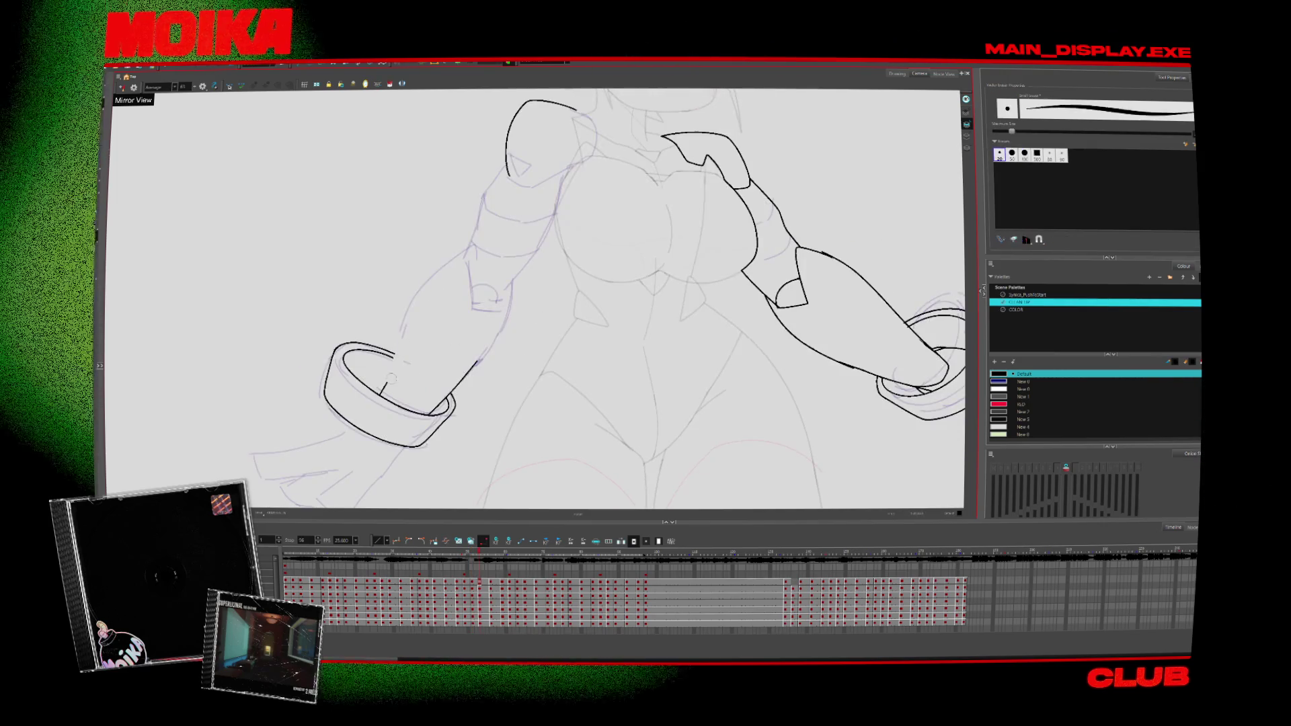
pyautogui.press(',')
pyautogui.press('.')
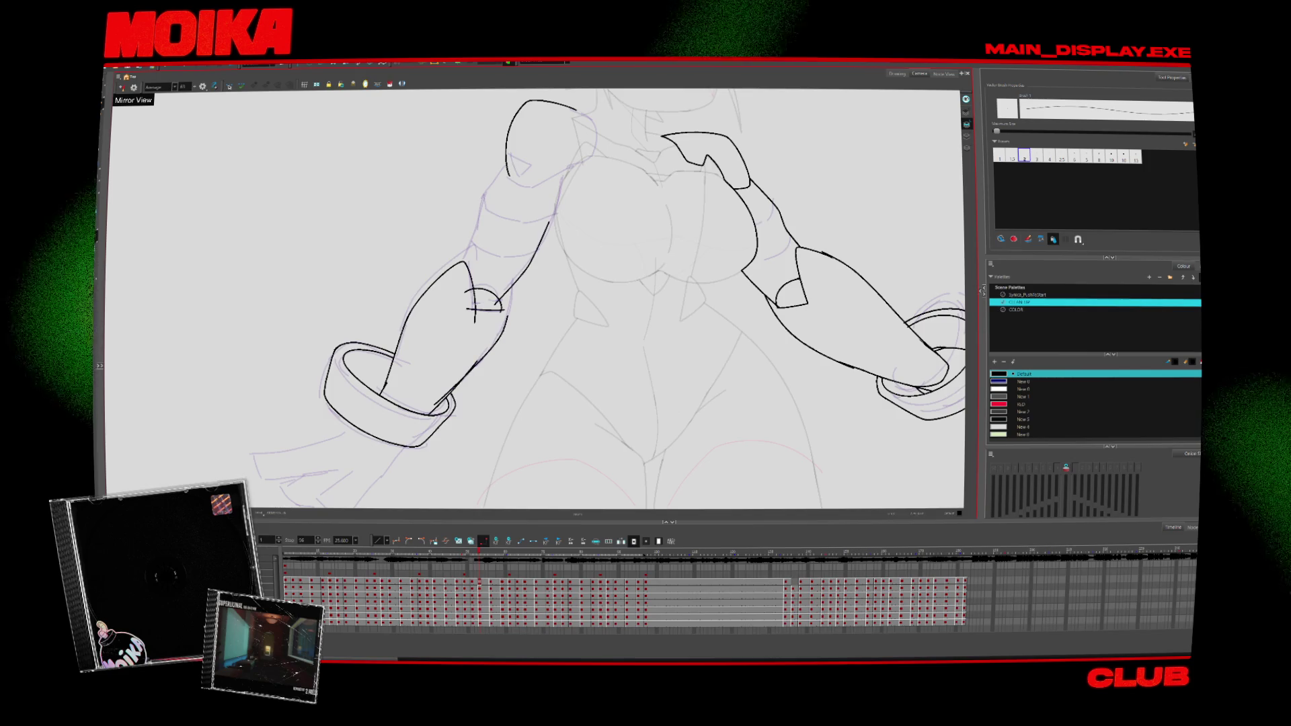
# Step: Move to the drawing where only the two wrist cuffs are inked, ready to brush
pyautogui.hotkey('alt', 's')
pyautogui.press('.')
pyautogui.hotkey('alt', 'b')
pyautogui.press(',')
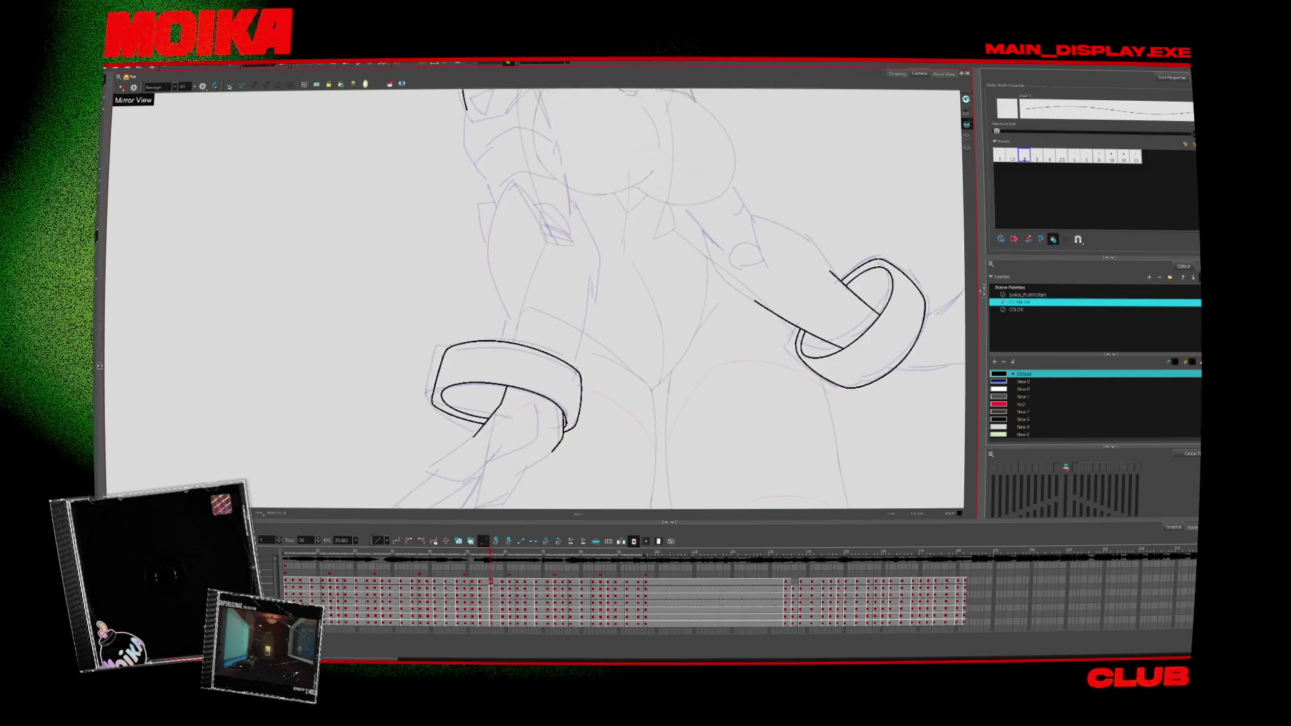
# Step: Ink the knuckle arc above the left cuff and the forearm's right edge down into the cuff
pyautogui.moveTo(526, 203)
pyautogui.mouseDown()
pyautogui.moveTo(582, 232)
pyautogui.moveTo(572, 210)
pyautogui.mouseUp()
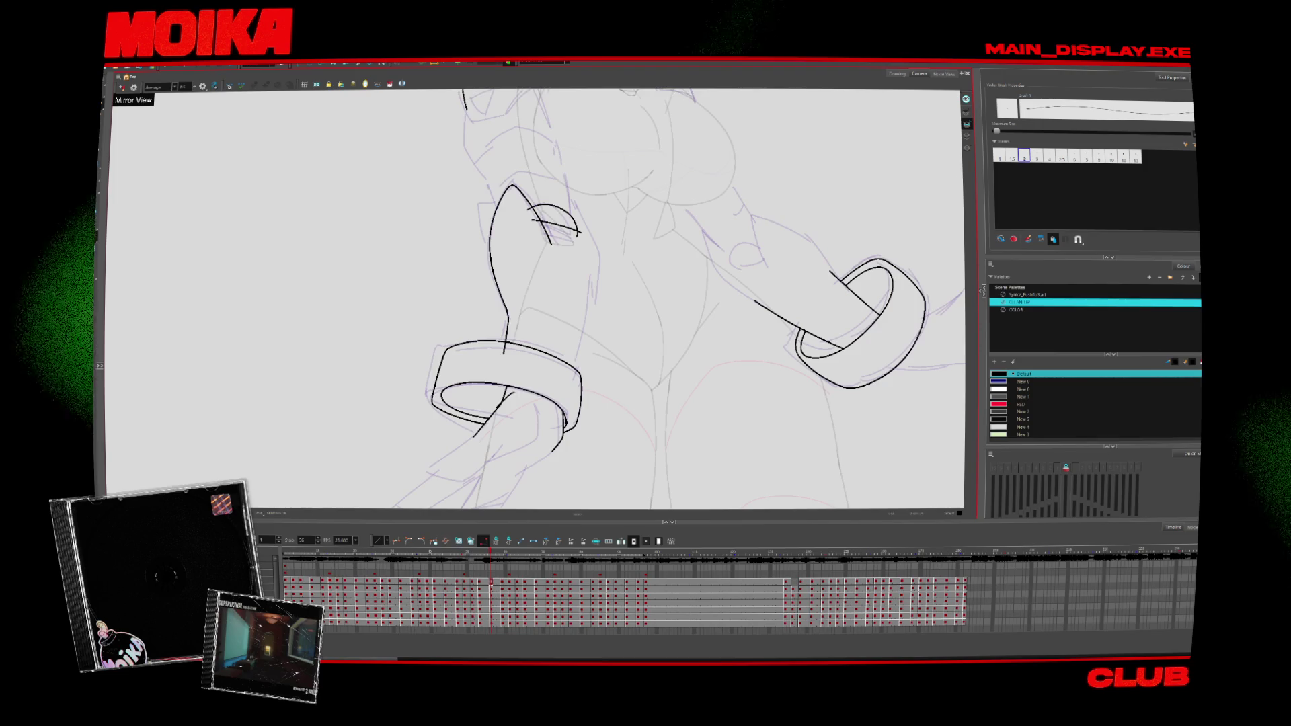
pyautogui.moveTo(571, 202); pyautogui.dragTo(573, 377)
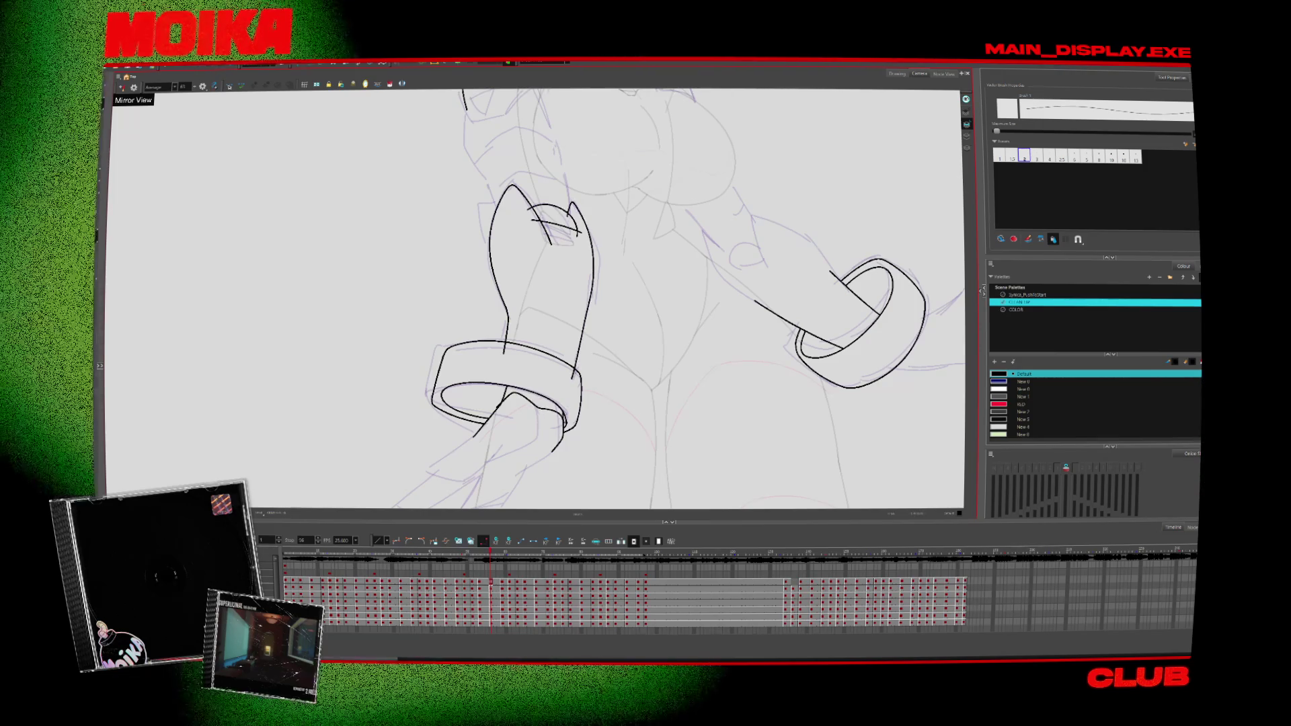
pyautogui.scroll(3, 534, 300)
# Step: Step back one frame to the previous drawing and return to the inking tools
pyautogui.hotkey('alt', 's')
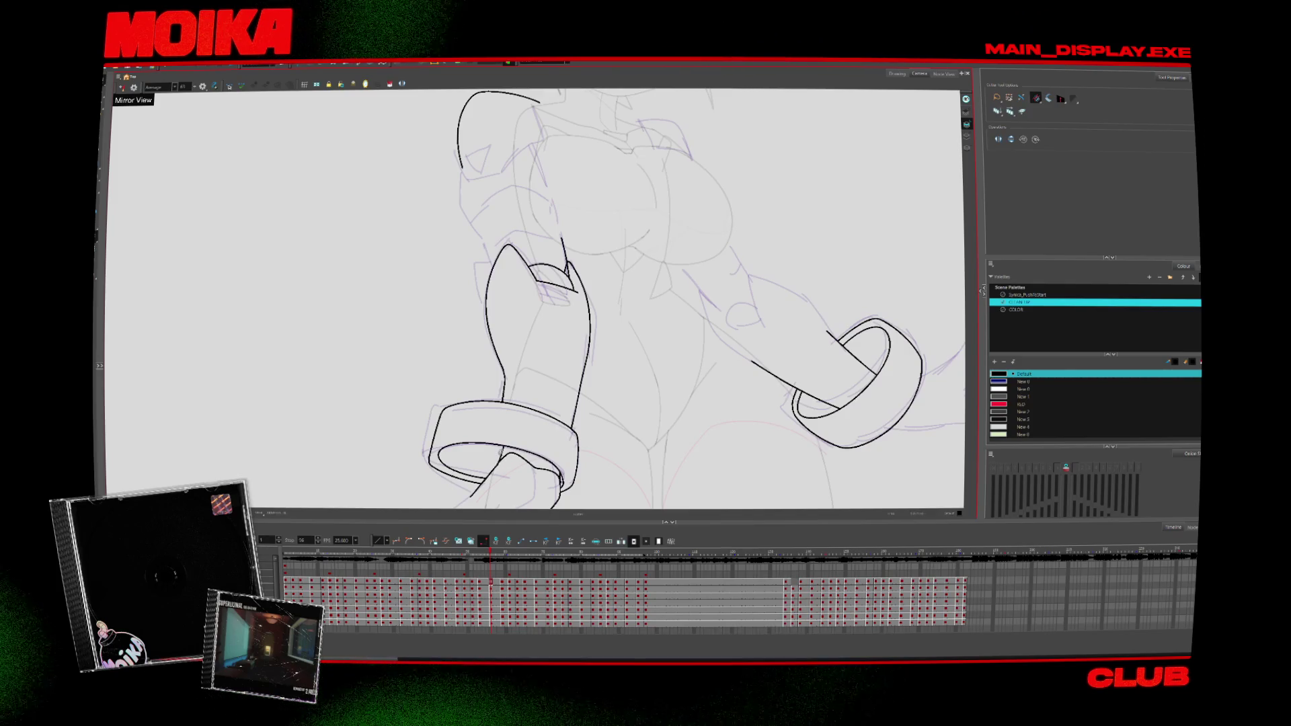
pyautogui.press(',')
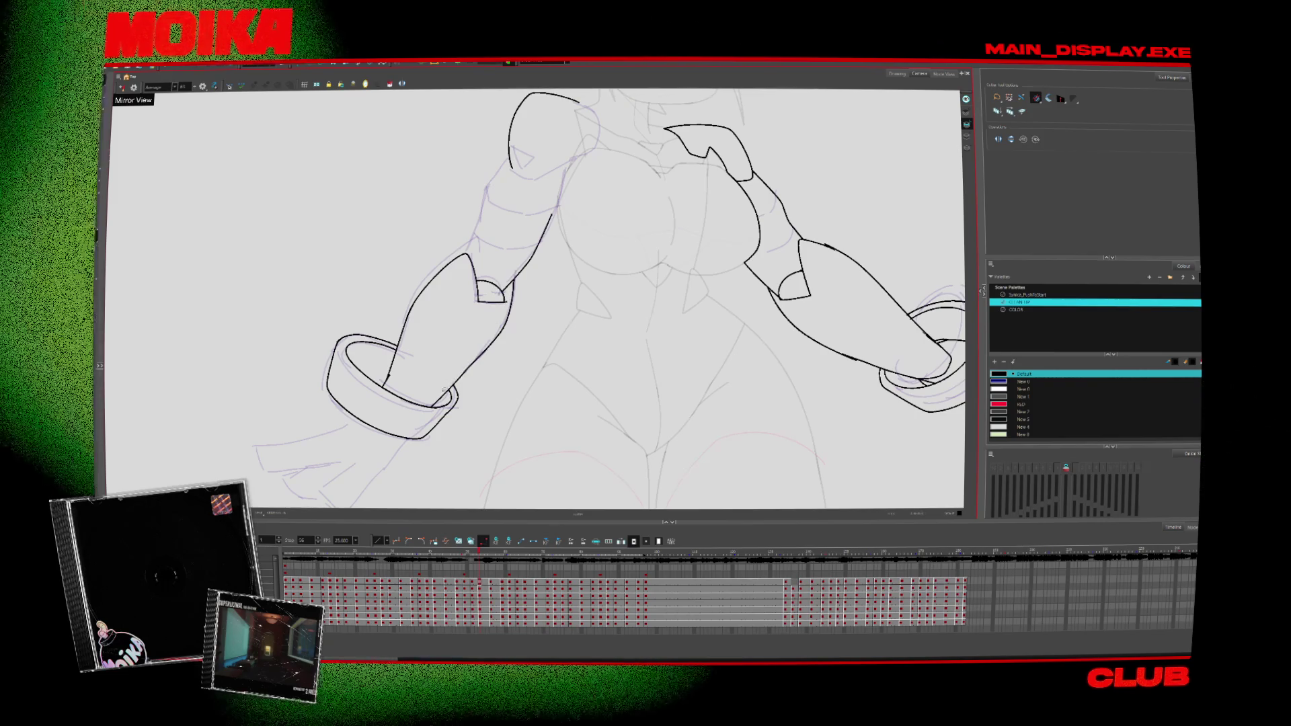
pyautogui.hotkey('alt', 'b')
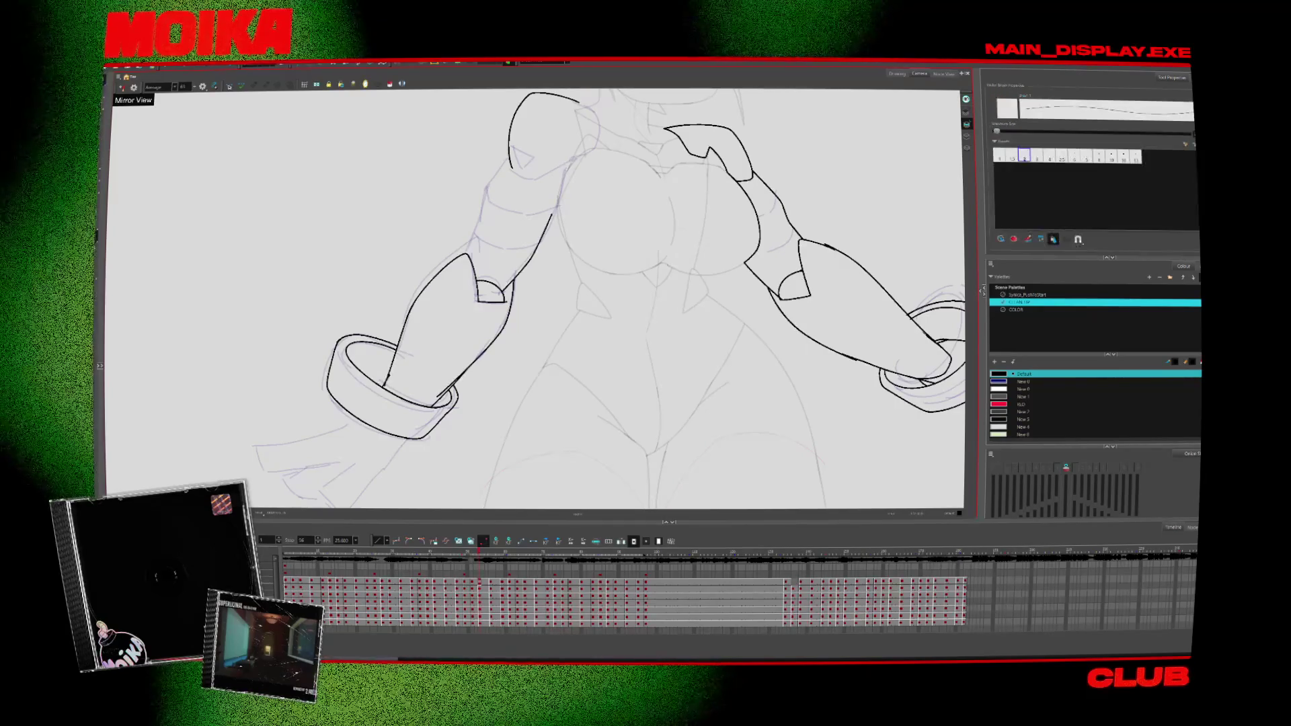
pyautogui.hotkey('alt', 'i')
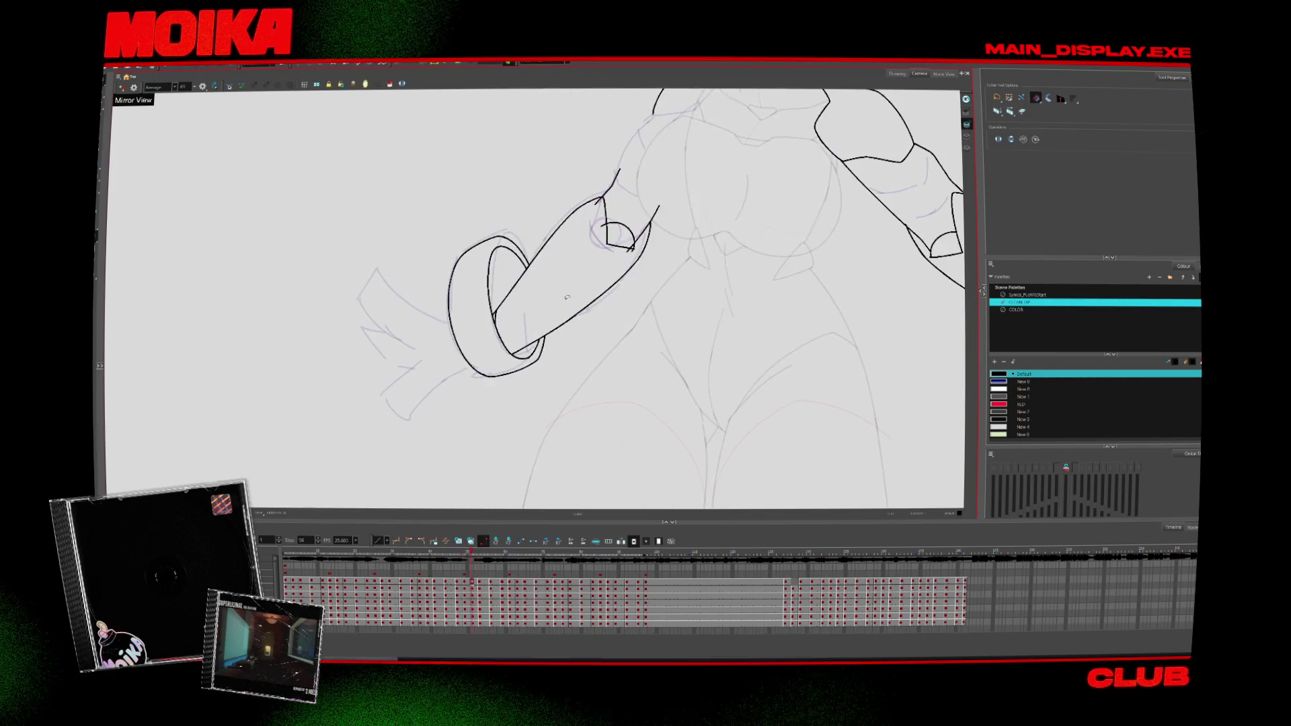
# Step: Switch among Brush, Paint and Cutter tools to tidy stray line ends near the cuff
pyautogui.scroll(-3, 535, 299)
pyautogui.hotkey('alt', 'b')
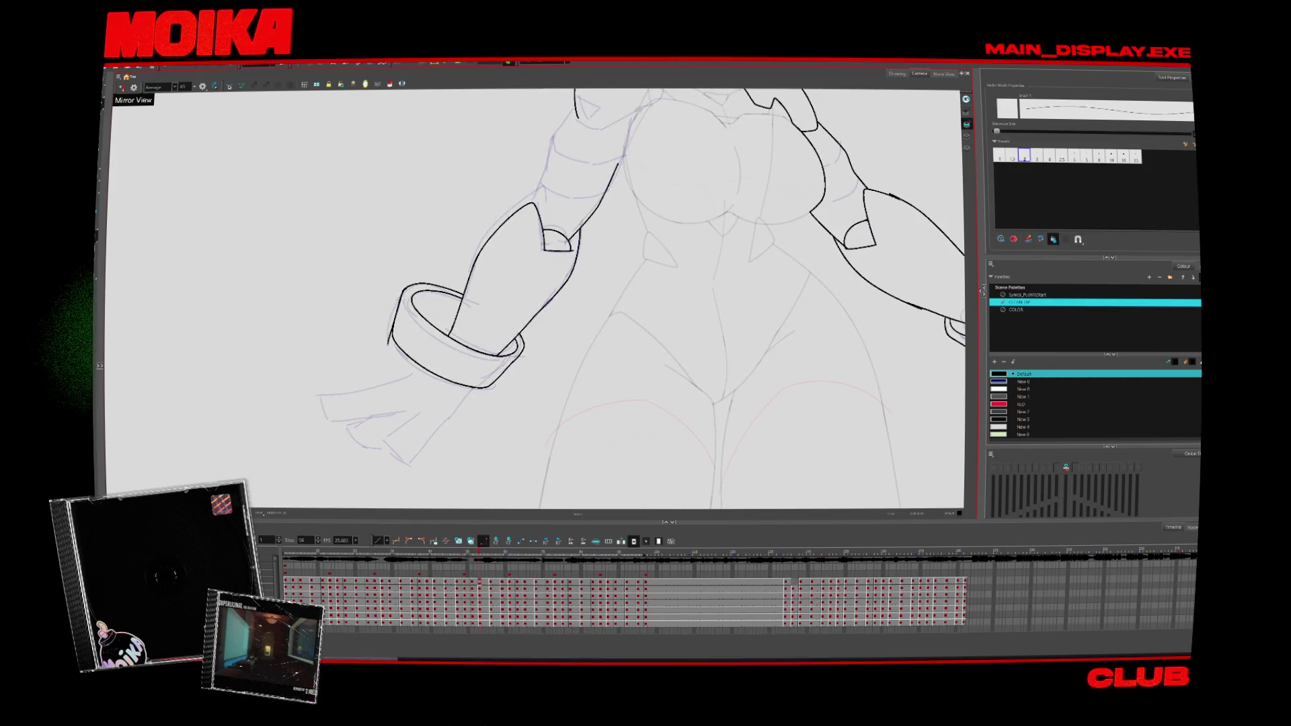
pyautogui.hotkey('alt', 'i')
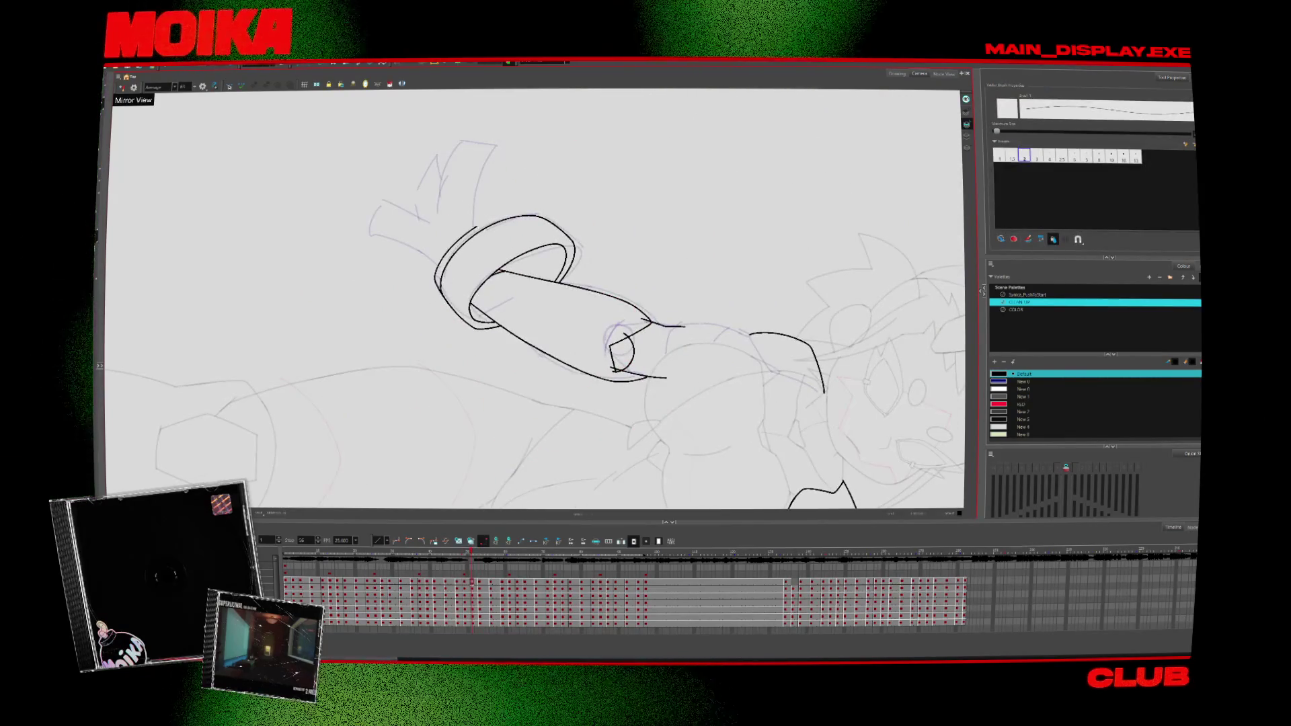
pyautogui.hotkey('alt', 't')
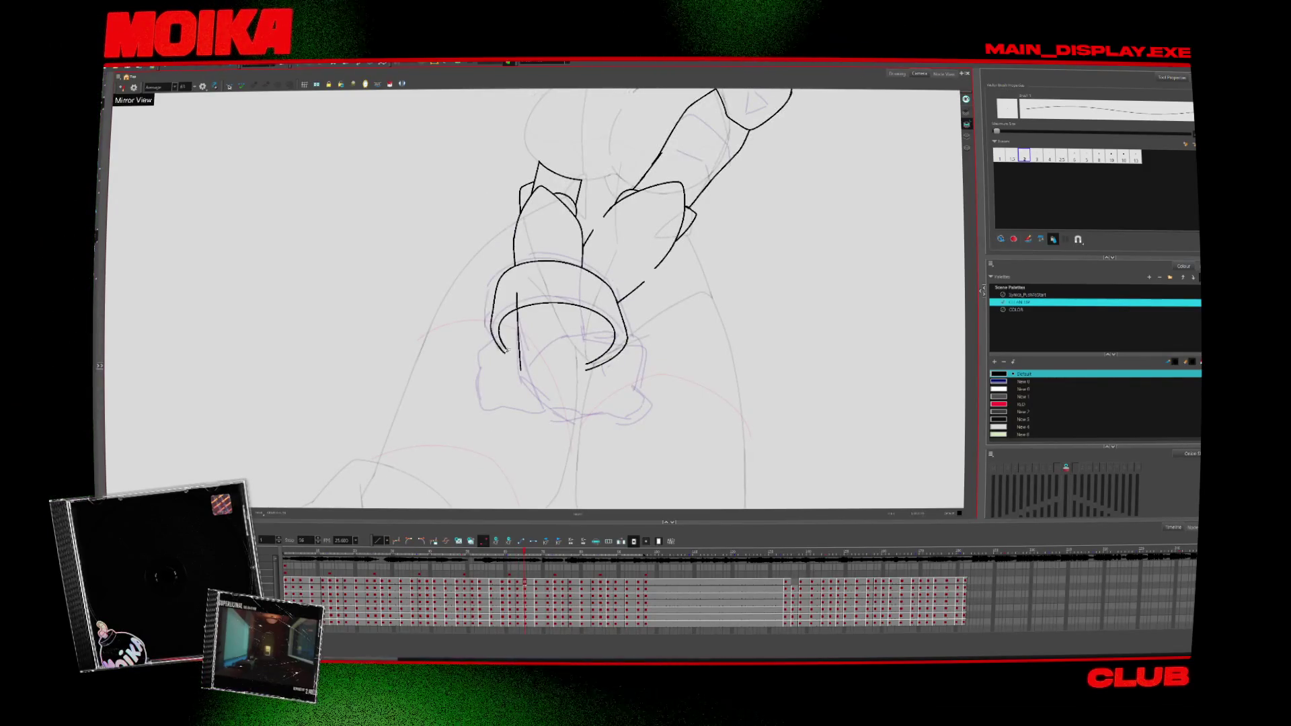
pyautogui.hotkey('alt', 't')
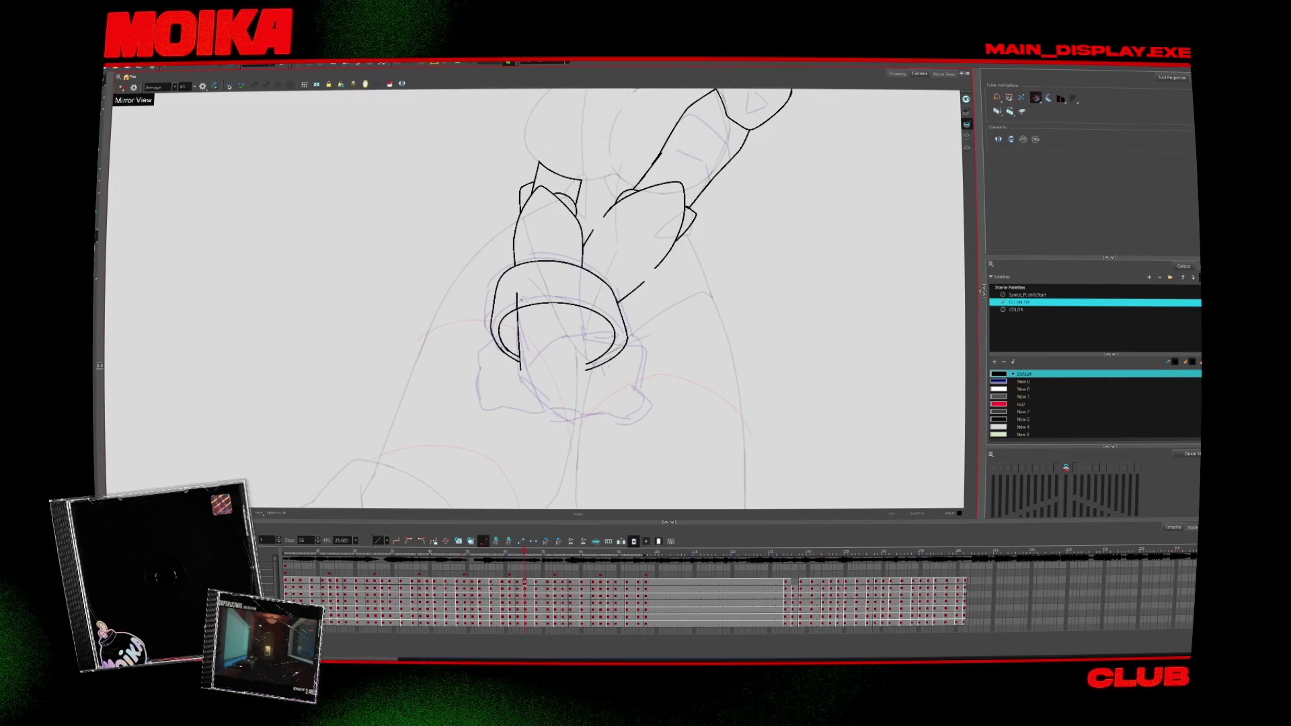
pyautogui.hotkey('alt', 'b')
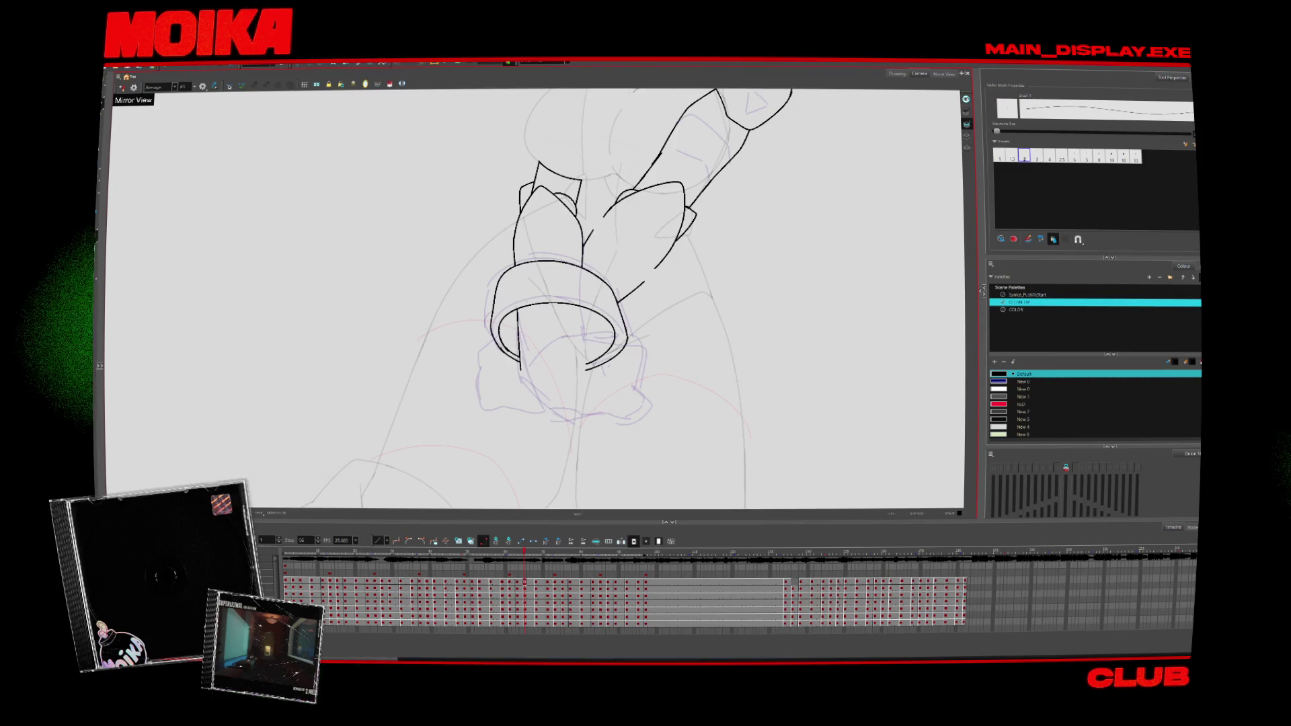
# Step: Undo the broken stroke beside the cuff, redraw it continuously, and ink the fist's edge inside the cuff
pyautogui.hotkey('ctrl', 'z')
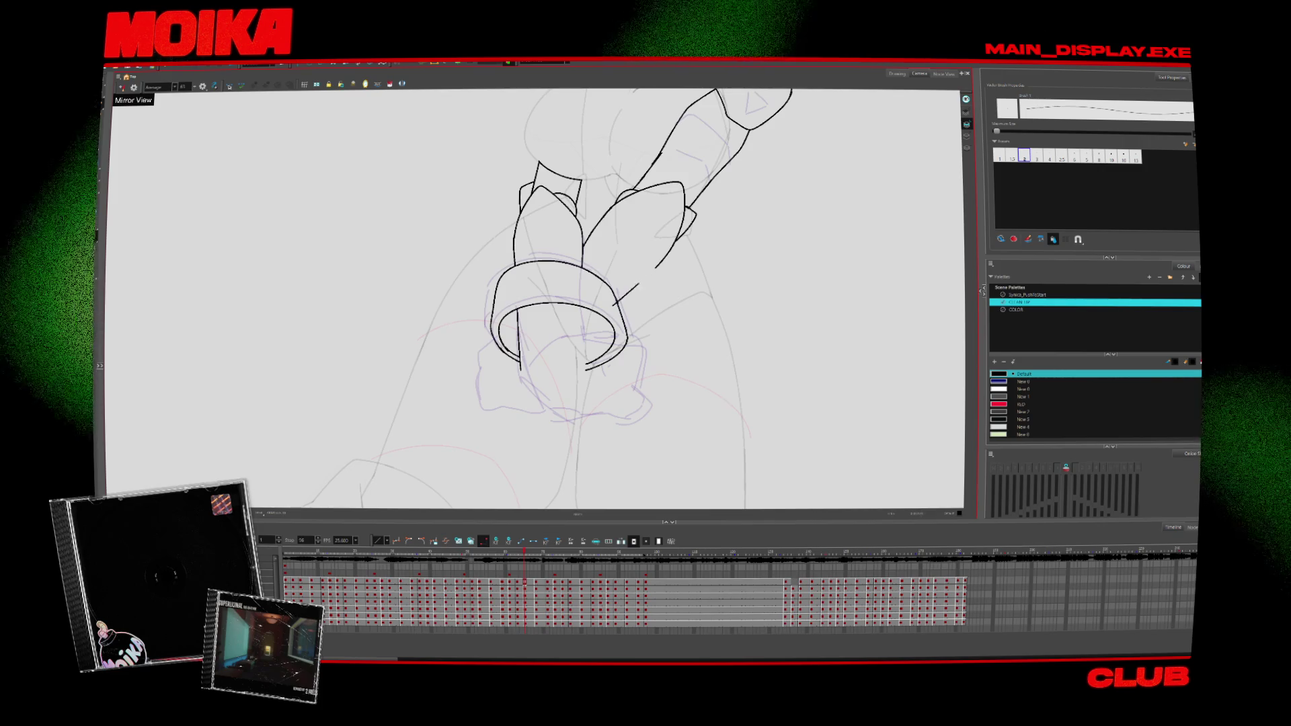
pyautogui.moveTo(656, 268); pyautogui.dragTo(617, 299)
pyautogui.moveTo(521, 366)
pyautogui.mouseDown()
pyautogui.moveTo(622, 329)
pyautogui.moveTo(637, 391)
pyautogui.mouseUp()
pyautogui.hotkey('alt', 't')
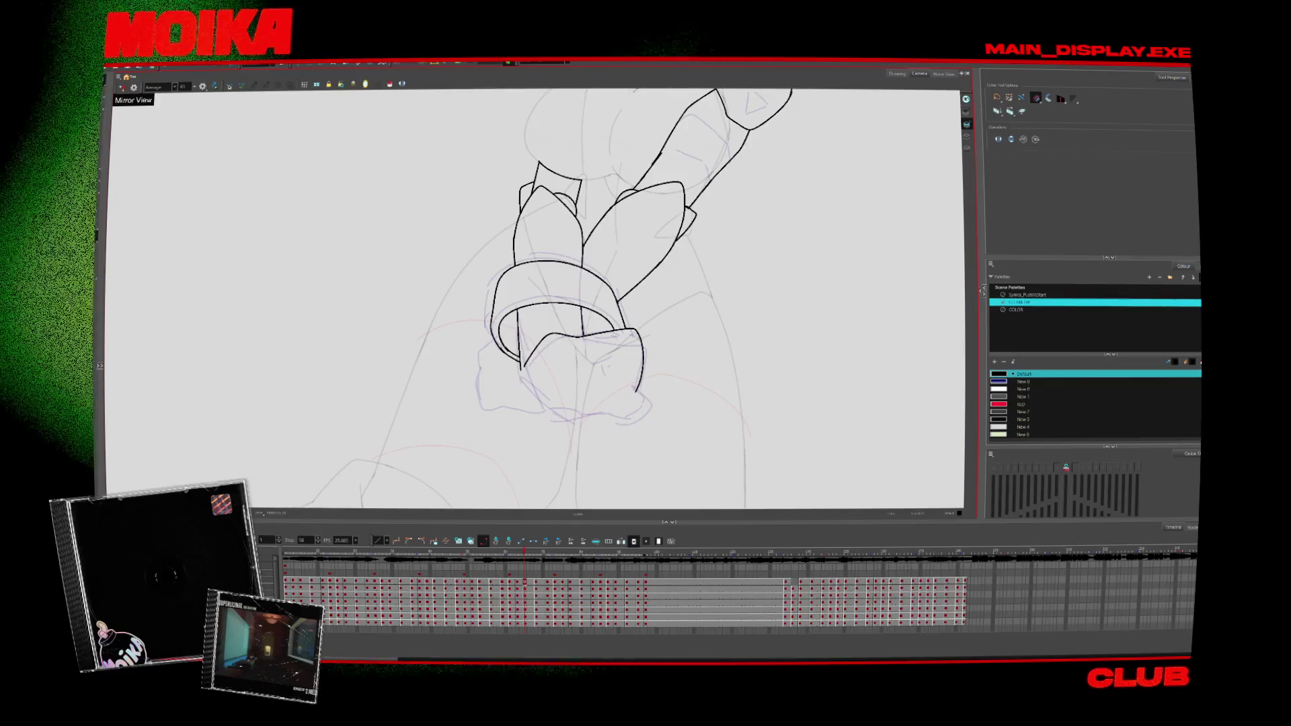
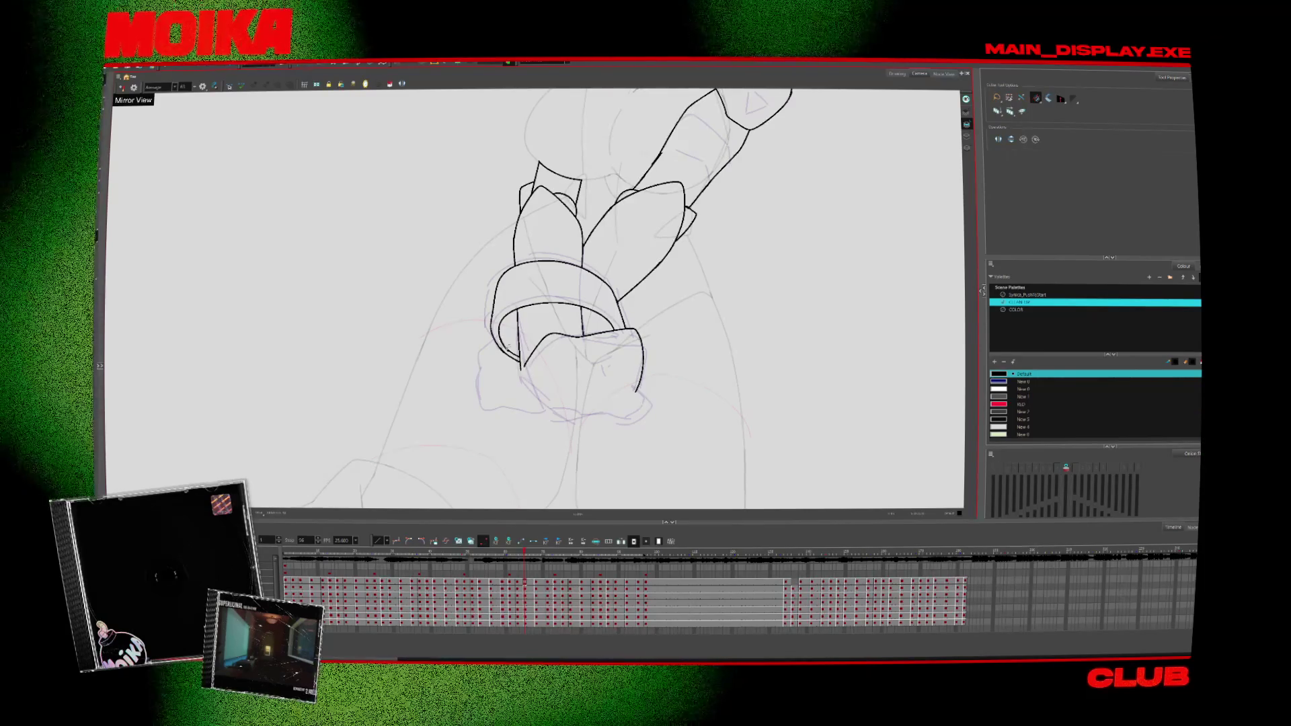
# Step: On the next hand-pose drawing, ink the cuff edge and a longer line down its right side
pyautogui.press('g')
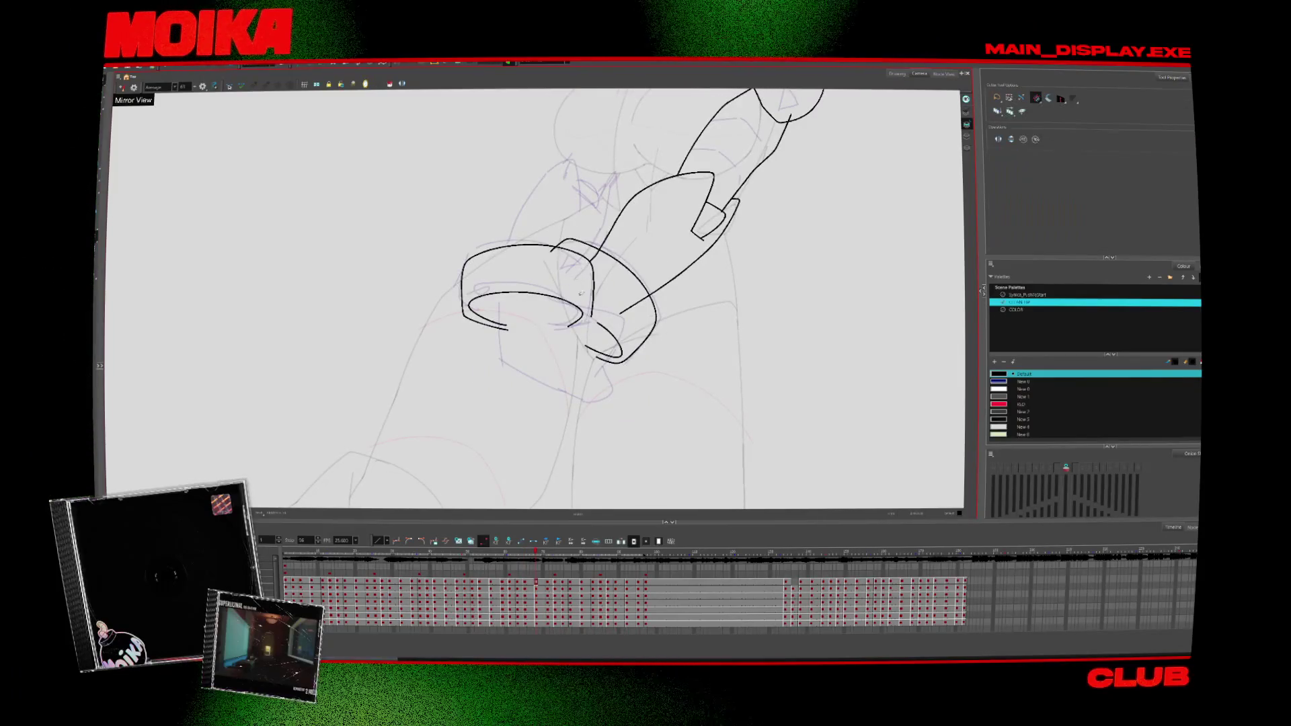
pyautogui.hotkey('alt', 'b')
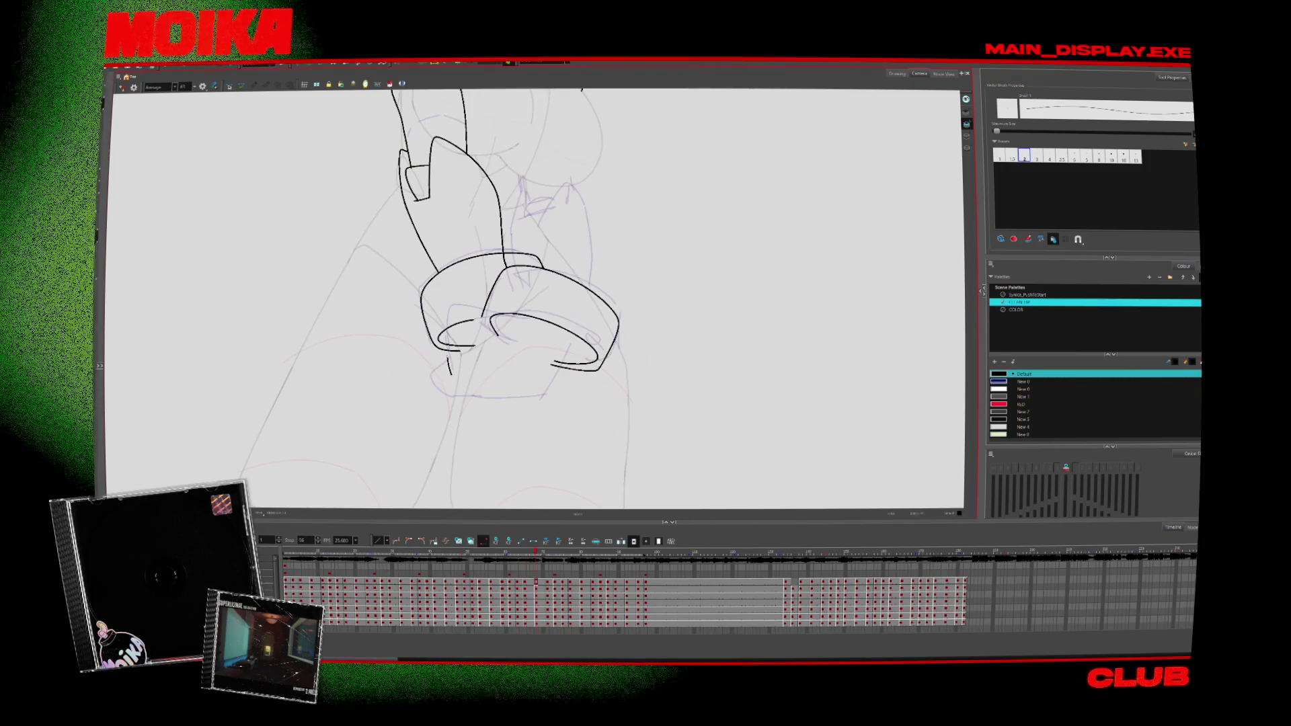
pyautogui.hotkey('alt', 's')
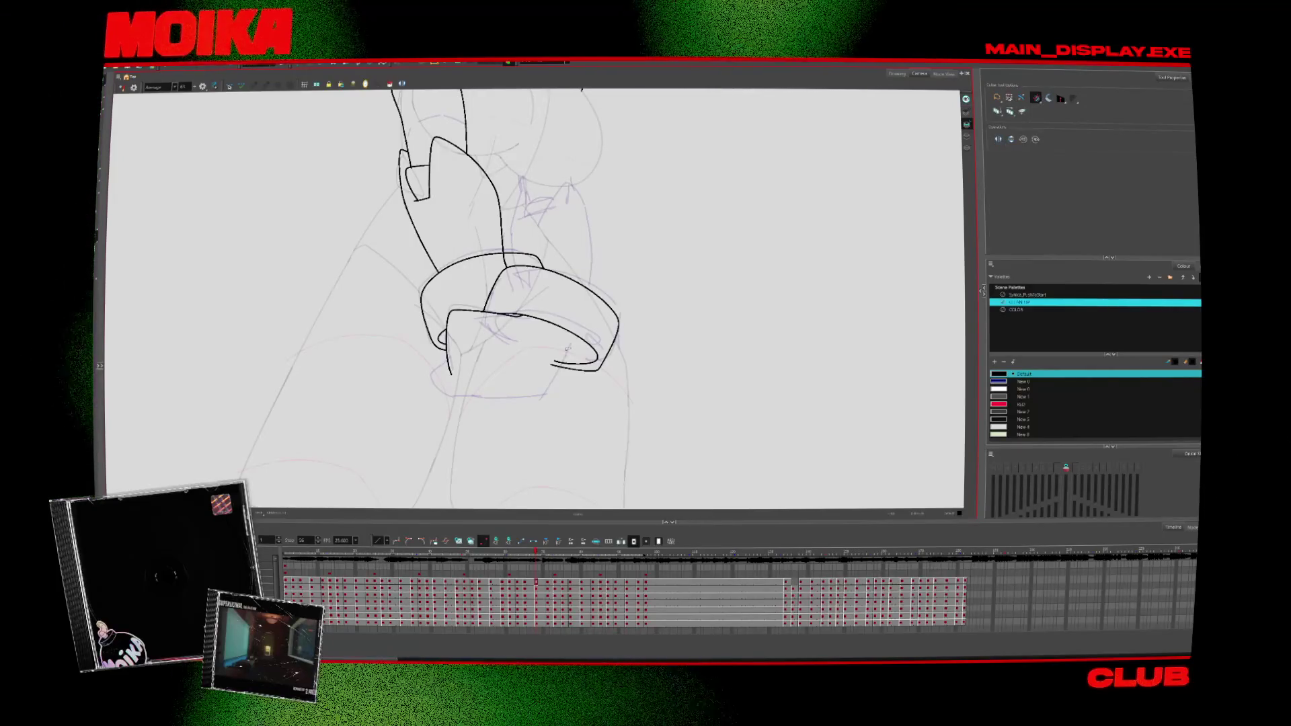
pyautogui.hotkey('alt', 'b')
pyautogui.moveTo(579, 330); pyautogui.dragTo(552, 378)
pyautogui.moveTo(580, 327); pyautogui.dragTo(542, 396)
# Step: Trim the overlapping line ends, centre the cuffs and advance to the next drawing
pyautogui.hotkey('alt', 't')
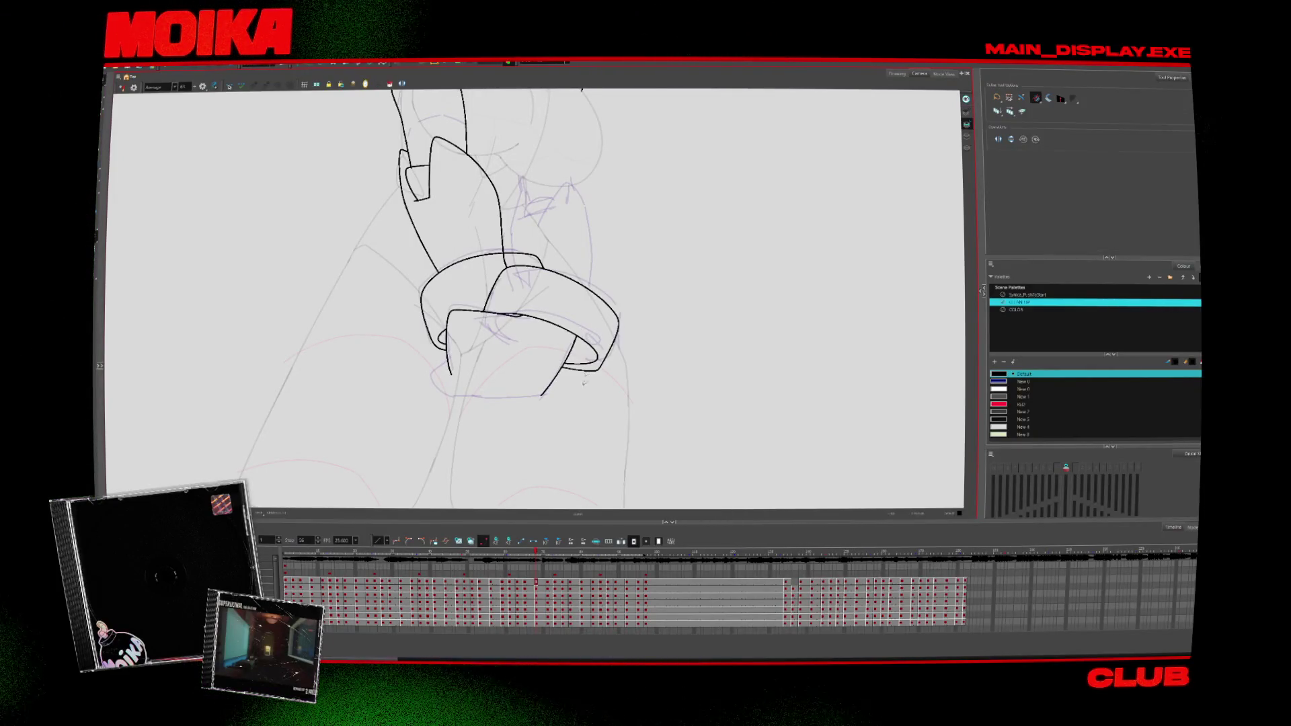
pyautogui.moveTo(585, 457); pyautogui.dragTo(599, 492)
pyautogui.hotkey('alt', 'b')
pyautogui.press('.')
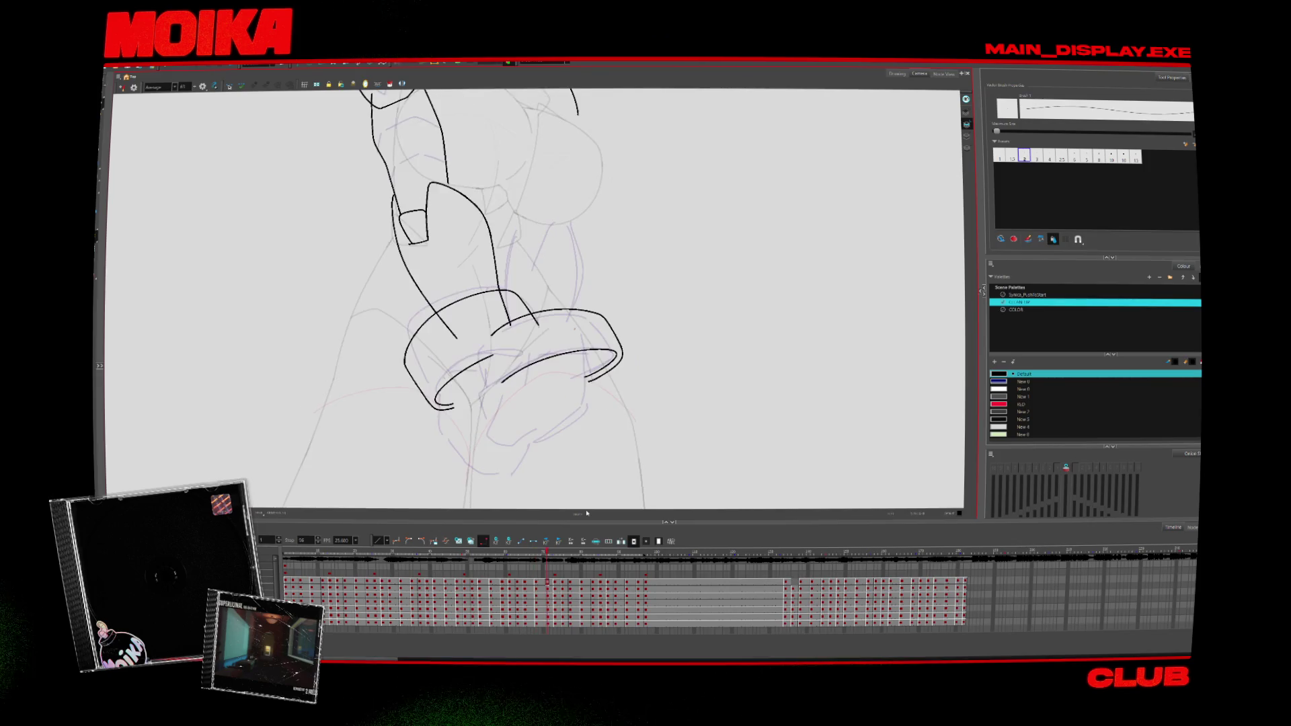
pyautogui.hotkey('alt', 't')
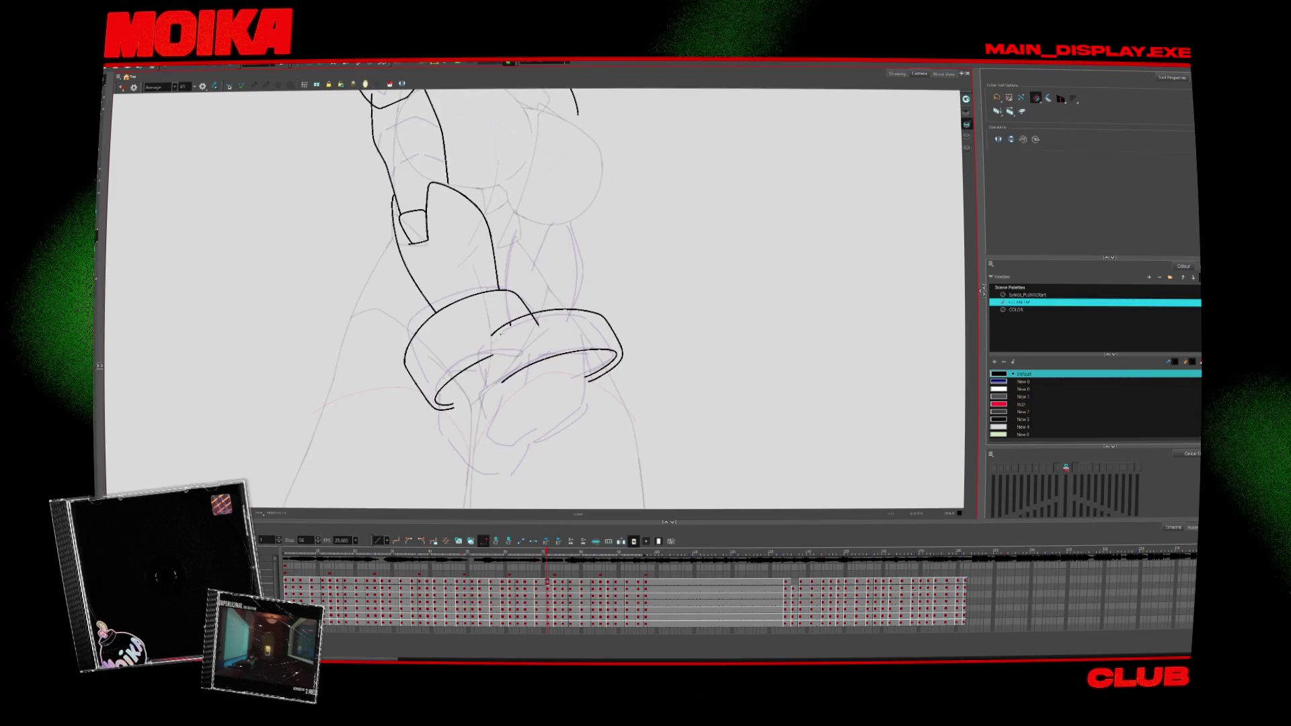
pyautogui.hotkey('alt', 'b')
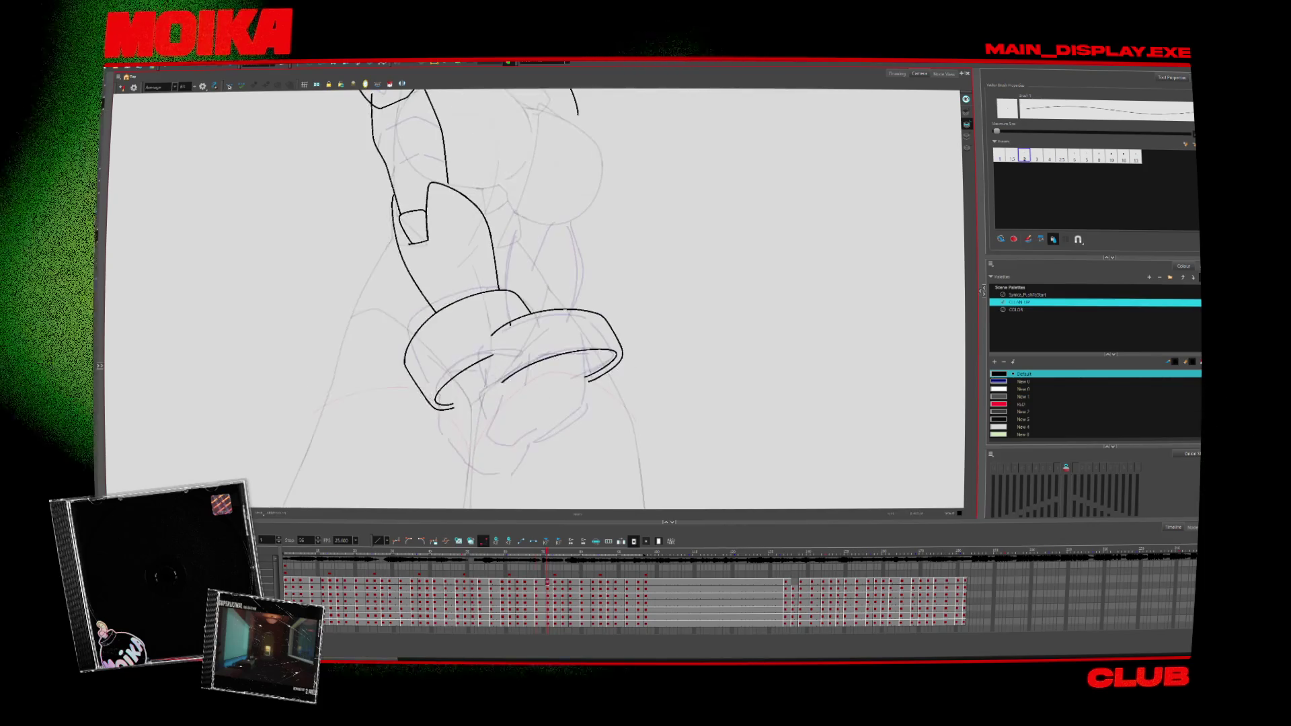
# Step: Ink the front cuff's inner edge, trim its ends, then undo the short vertical cuff stroke
pyautogui.hotkey('alt', 's')
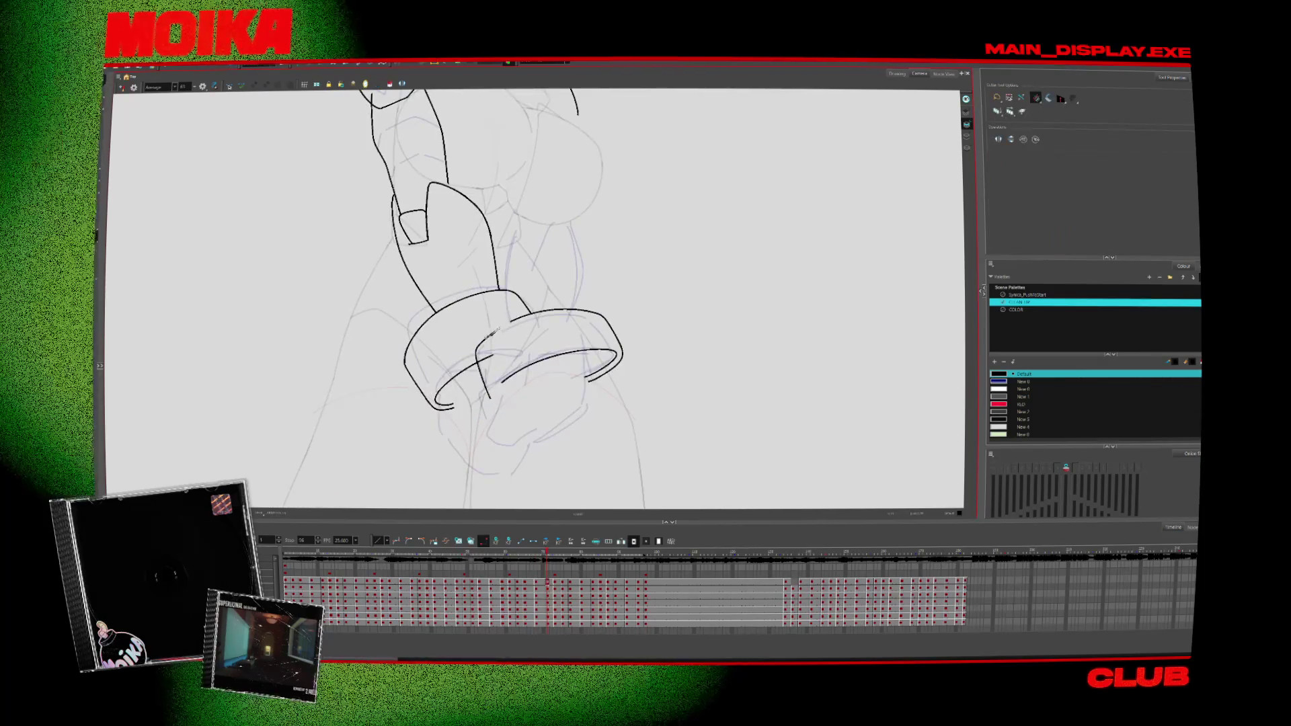
pyautogui.hotkey('alt', 'b')
pyautogui.moveTo(503, 325); pyautogui.dragTo(496, 403)
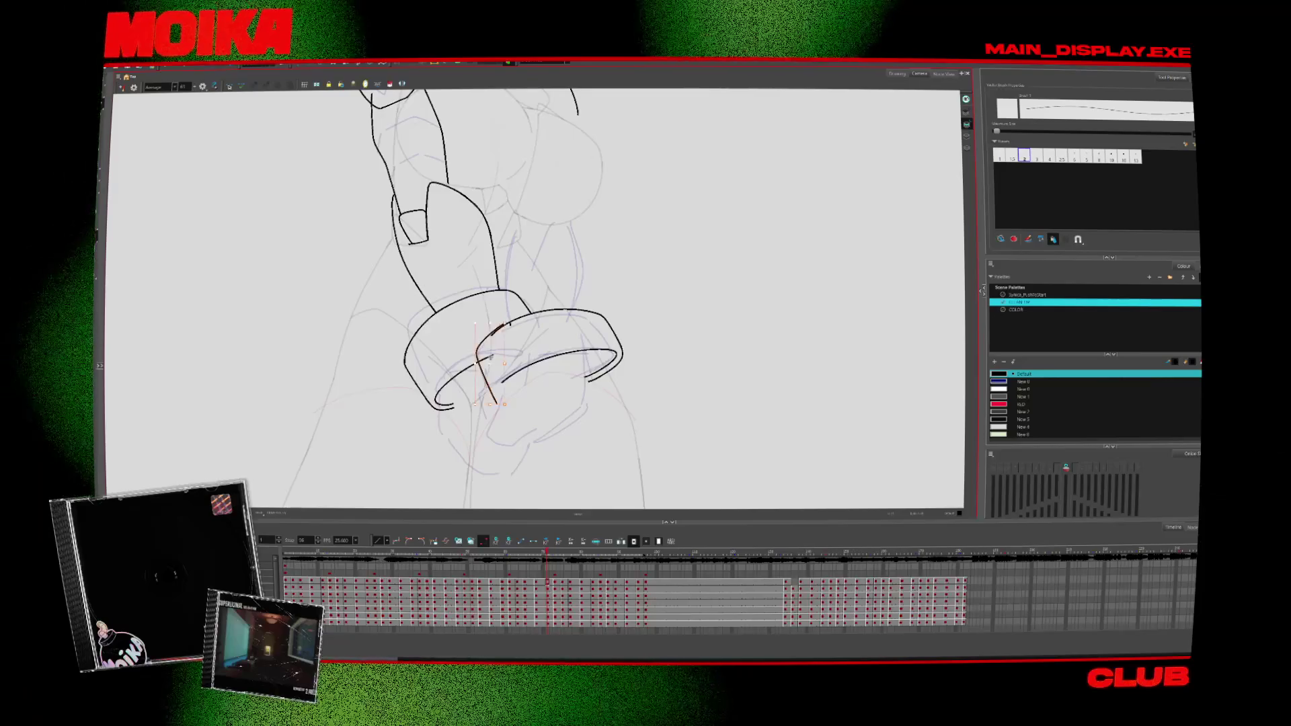
pyautogui.hotkey('alt', 't')
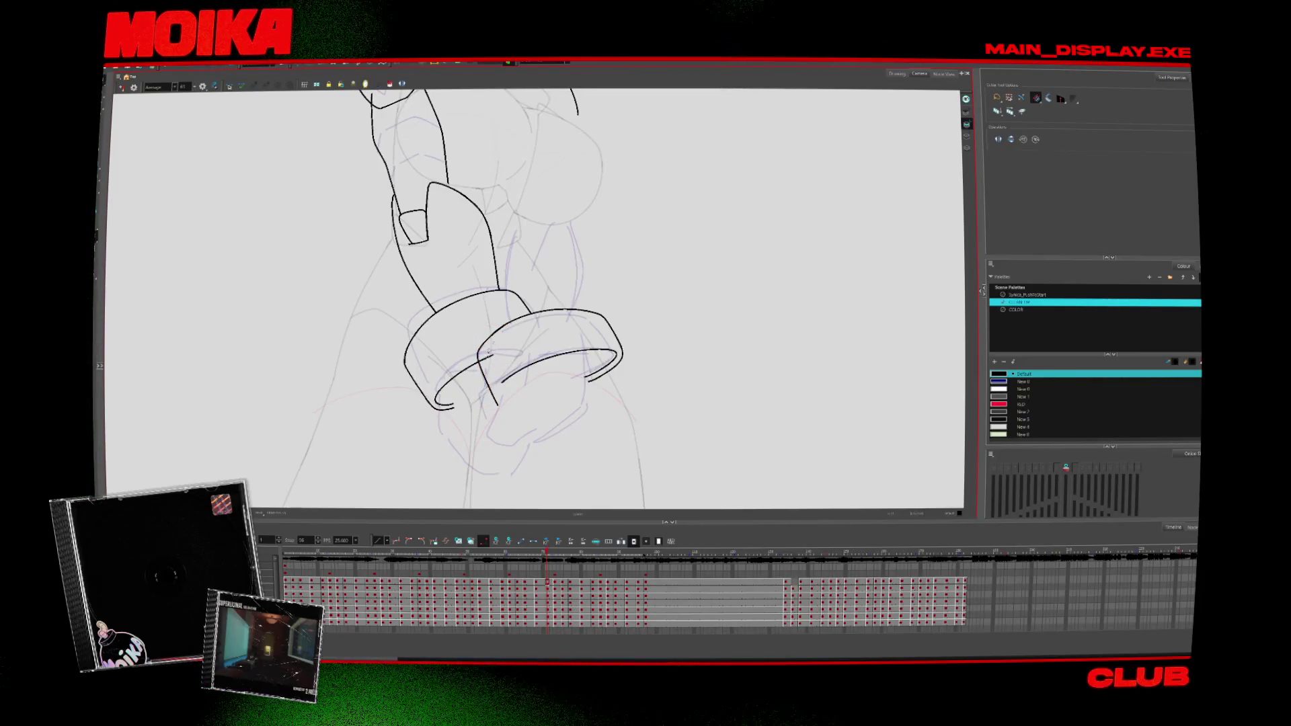
pyautogui.hotkey('alt', 'b')
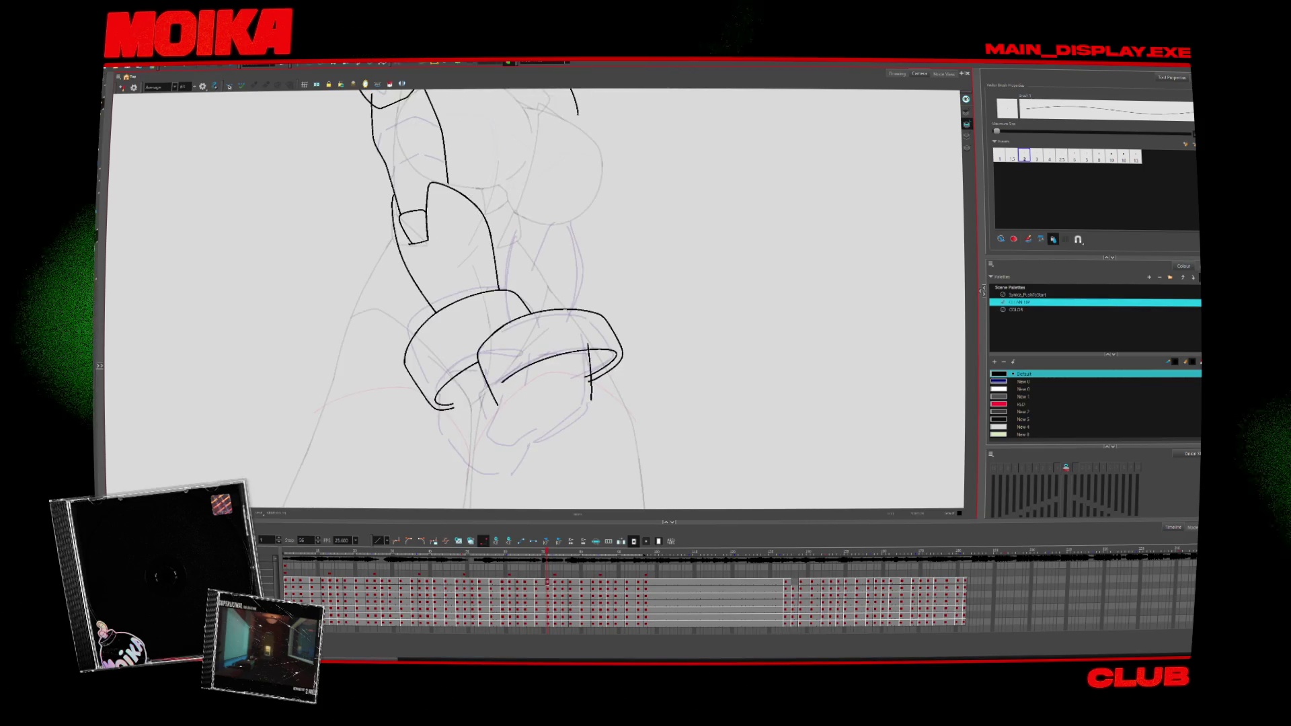
pyautogui.hotkey('ctrl', 'z')
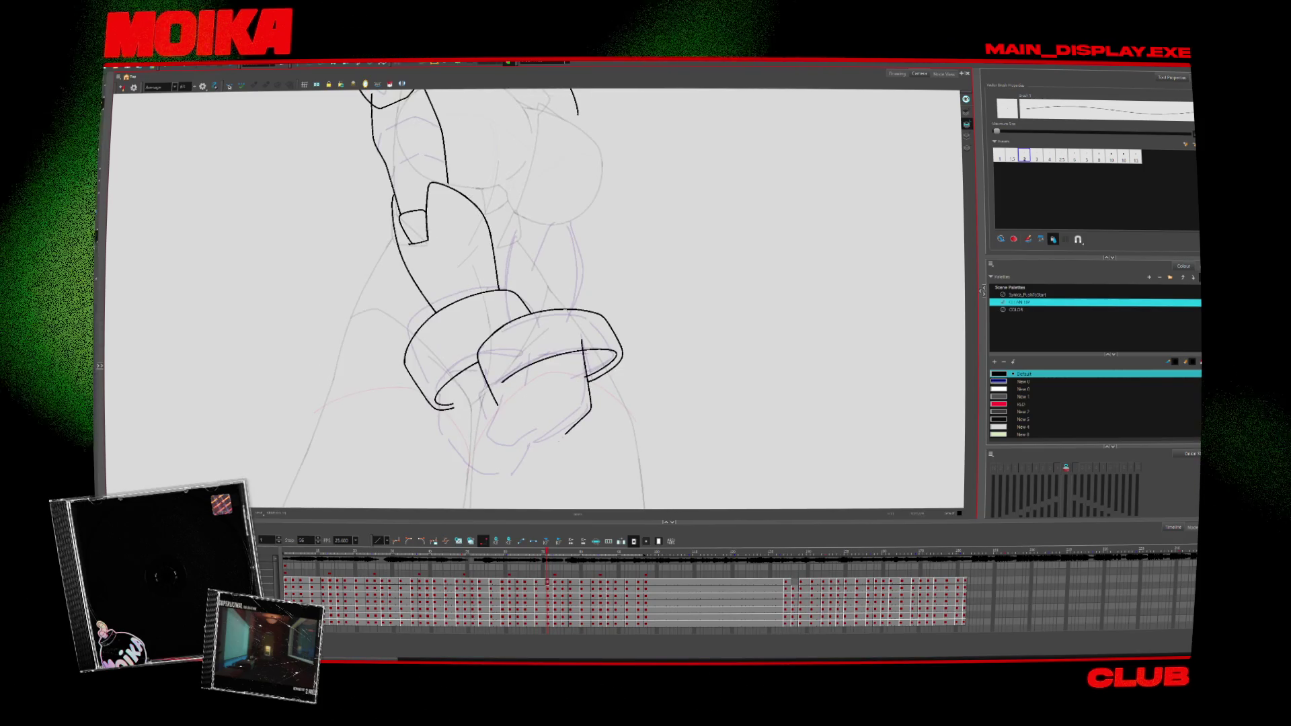
# Step: Redraw the right cuff line with a downward hook and trim the stray line ends
pyautogui.moveTo(597, 393); pyautogui.dragTo(572, 417)
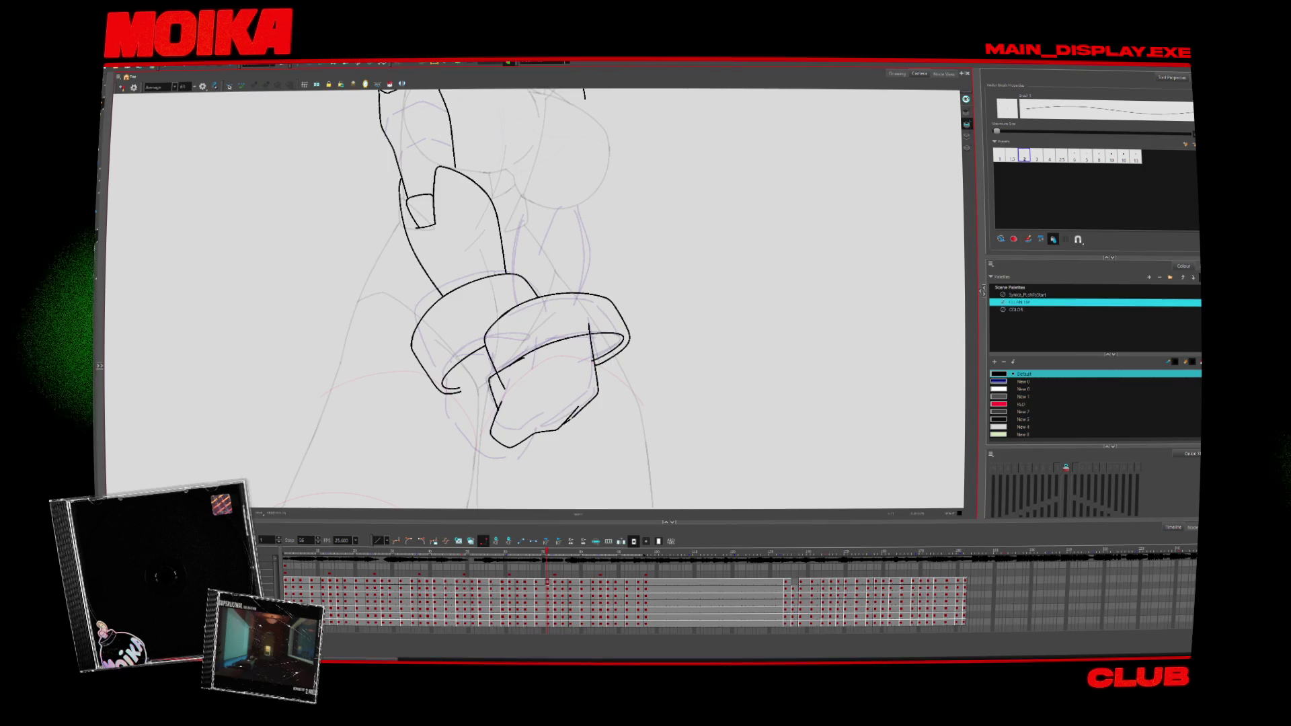
pyautogui.hotkey('alt', 't')
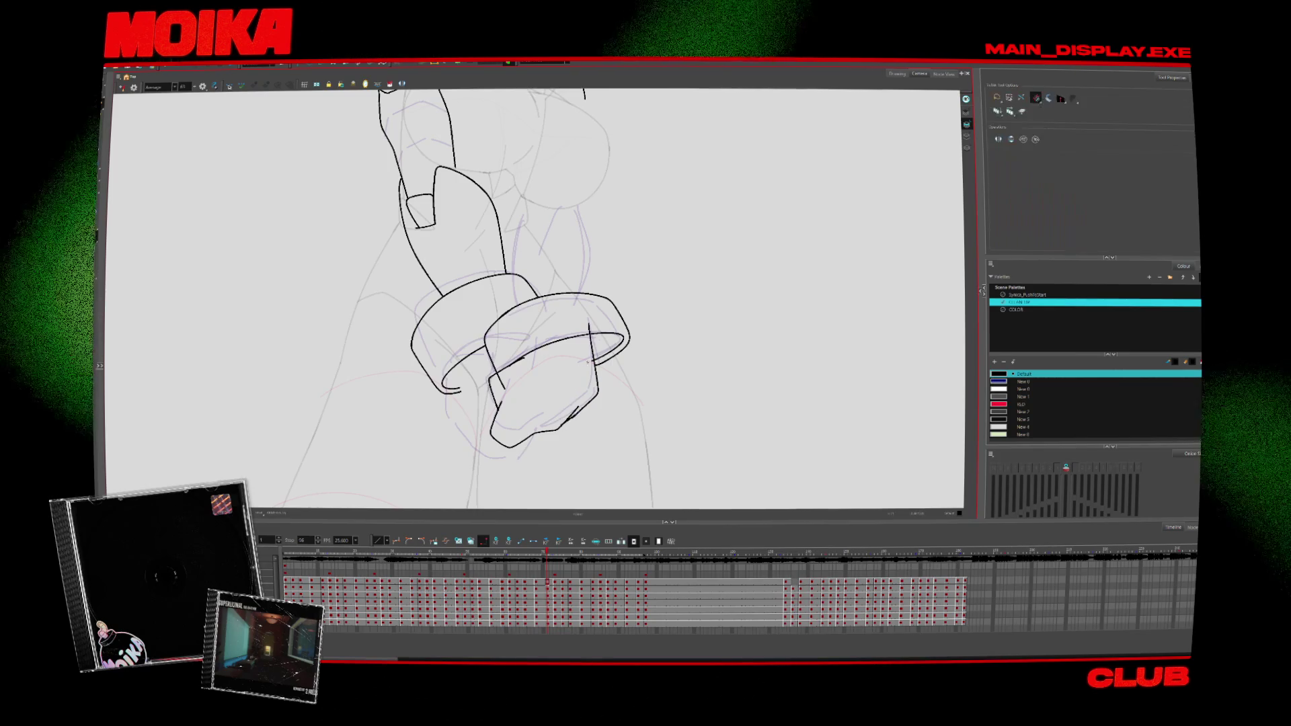
pyautogui.hotkey('alt', 'b')
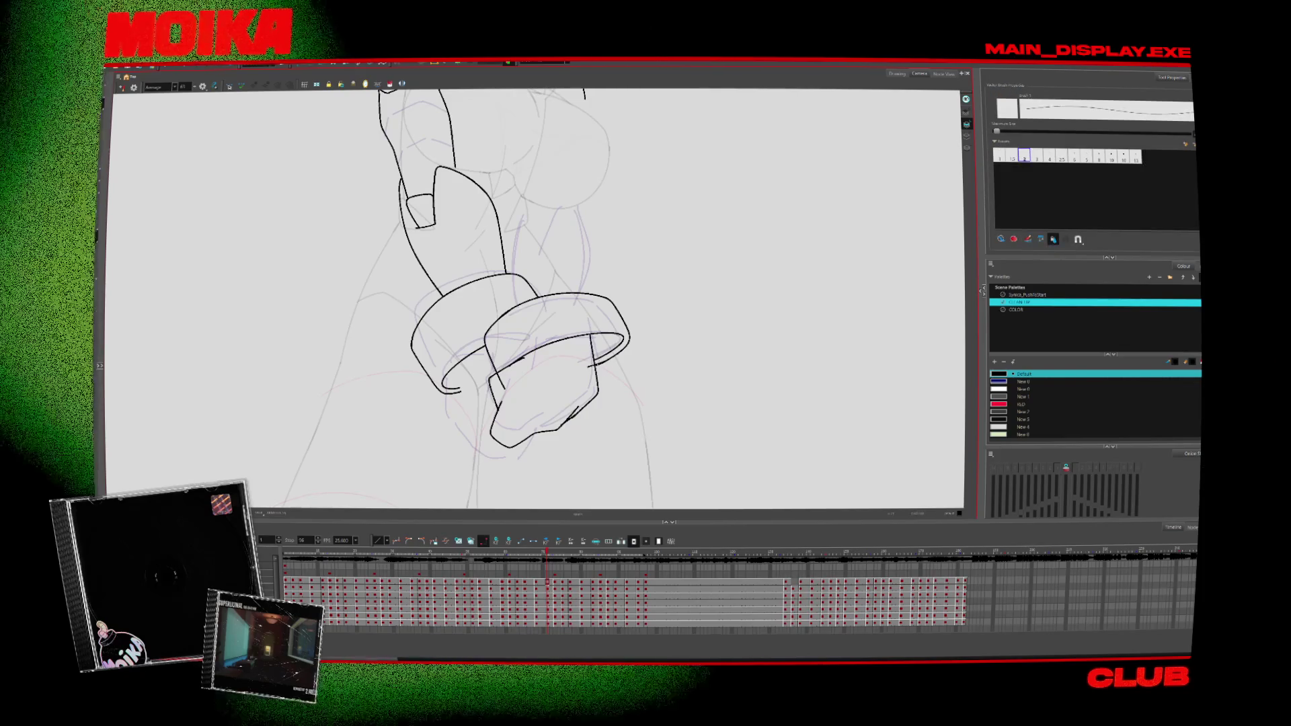
pyautogui.hotkey('alt', 't')
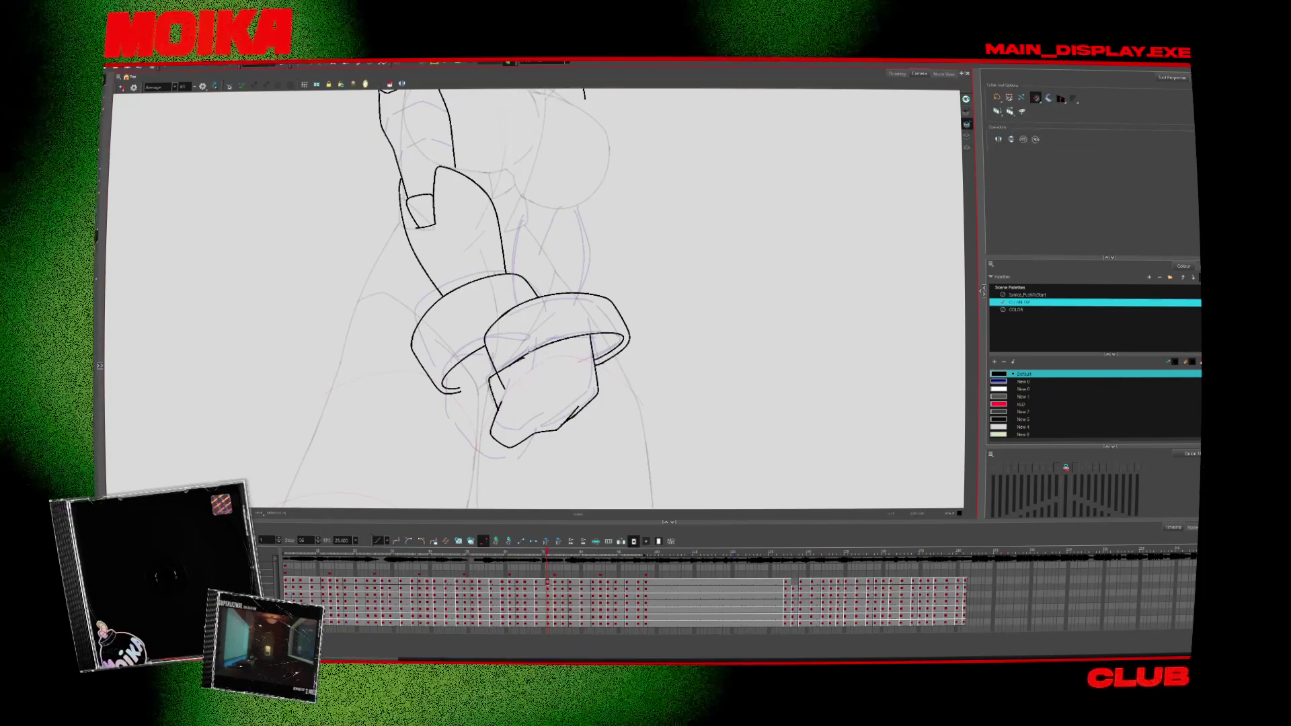
pyautogui.hotkey('alt', 'b')
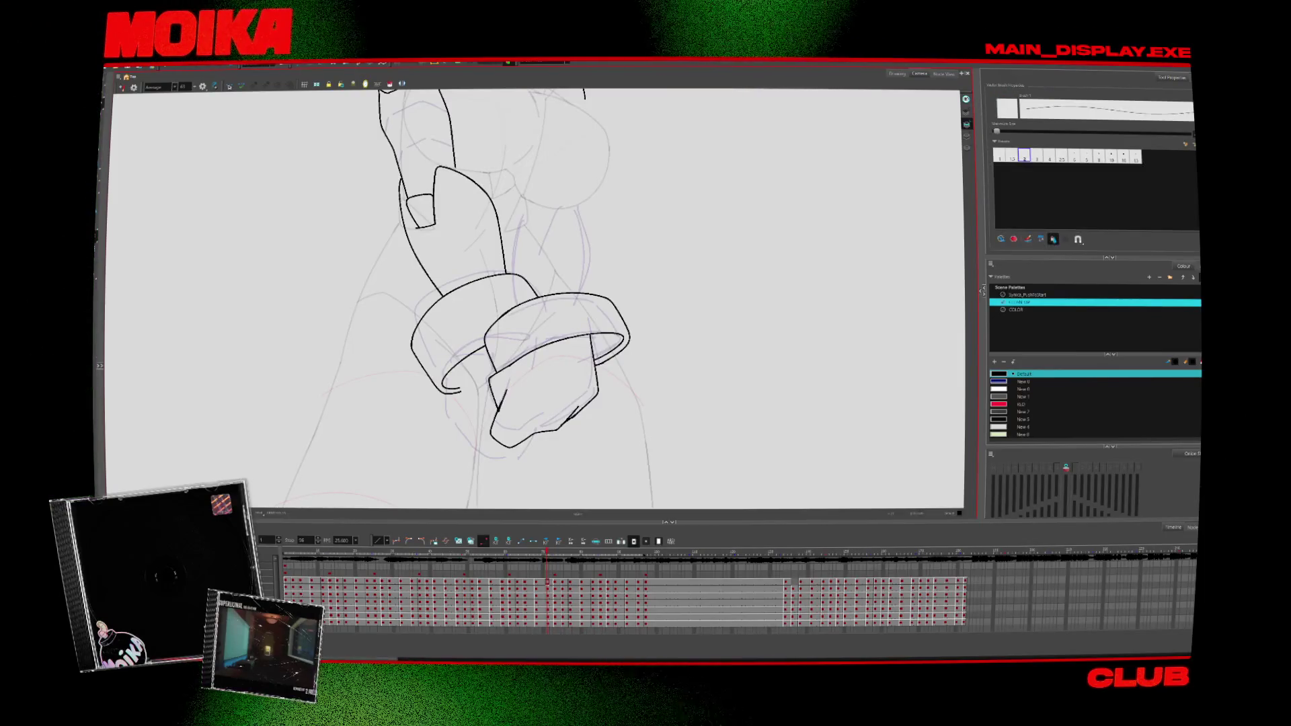
pyautogui.hotkey('alt', 't')
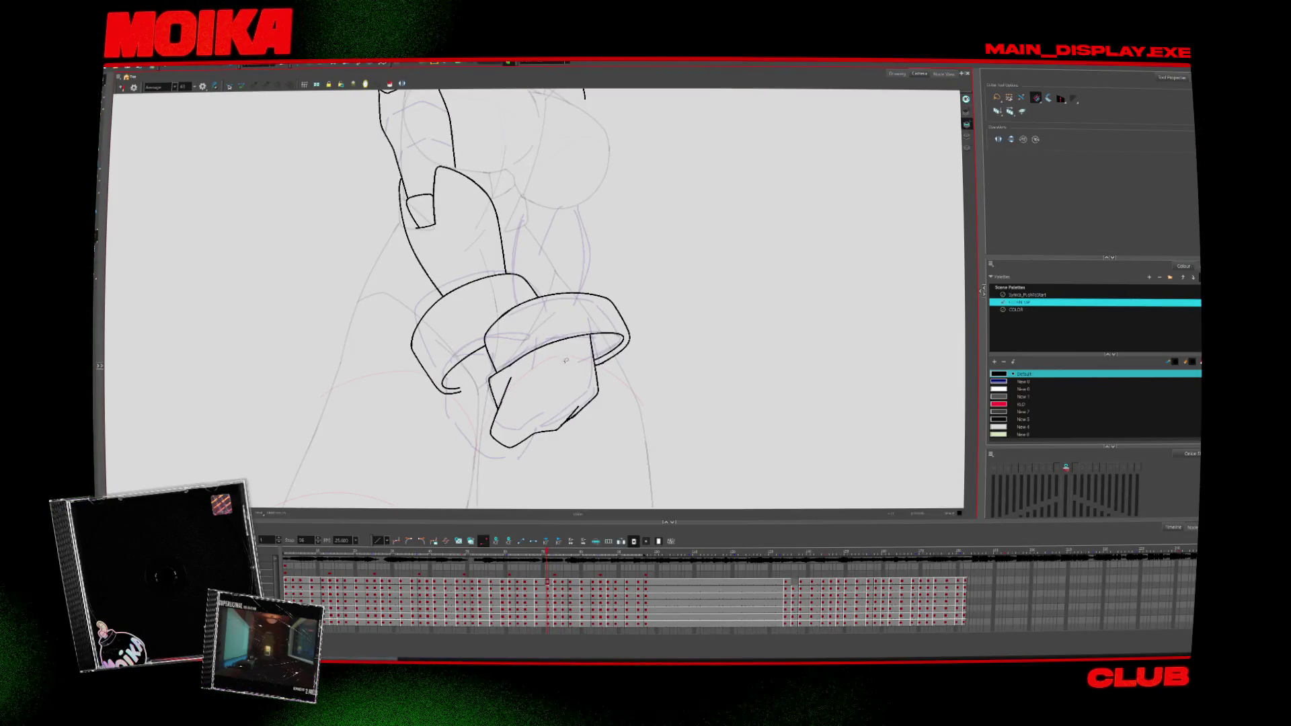
# Step: Flip back and forth between neighbouring arm drawings to compare the inking
pyautogui.hotkey('alt', 'b')
pyautogui.press('f')
pyautogui.press('g')
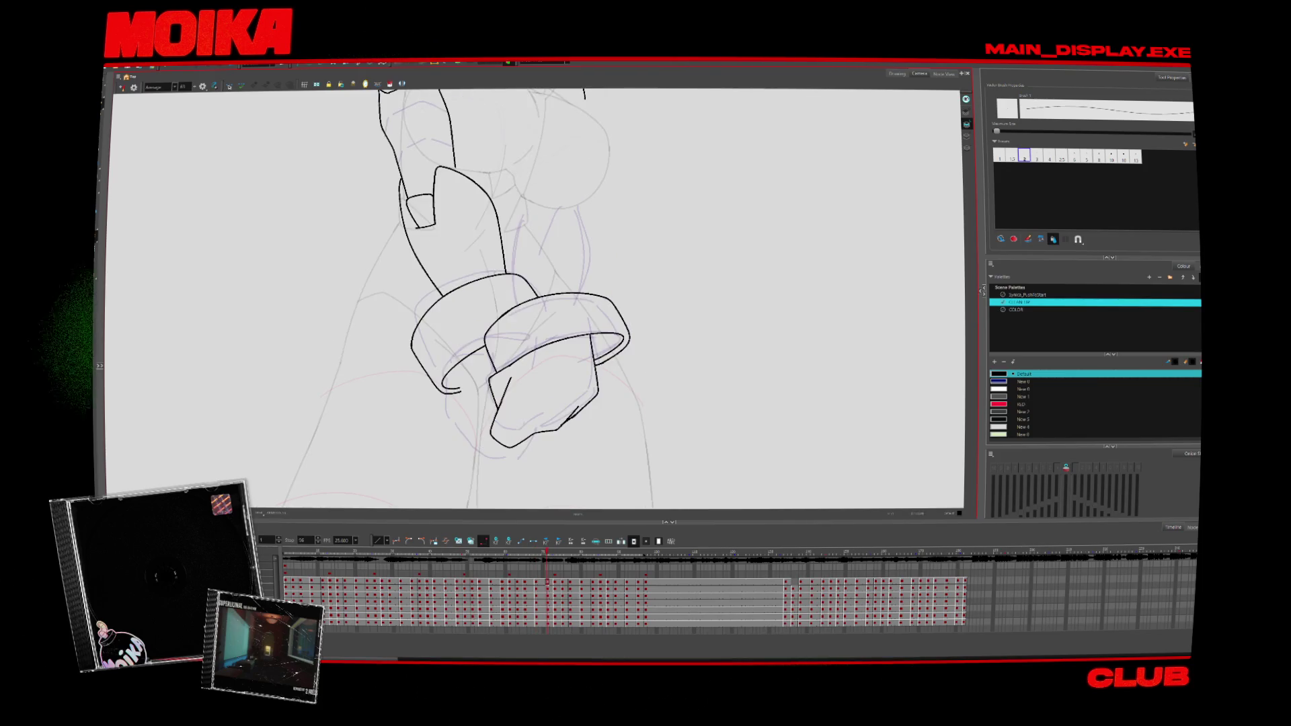
pyautogui.press('g')
pyautogui.press('g')
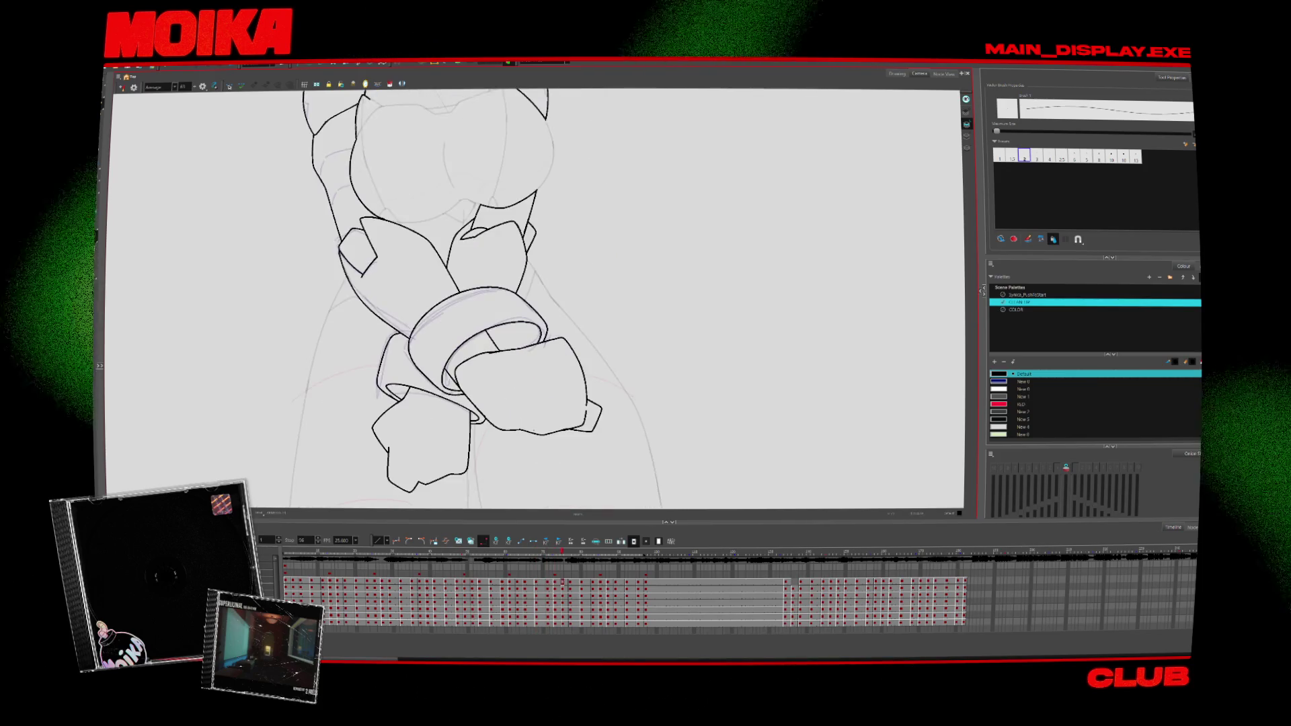
pyautogui.press('f')
pyautogui.press('f')
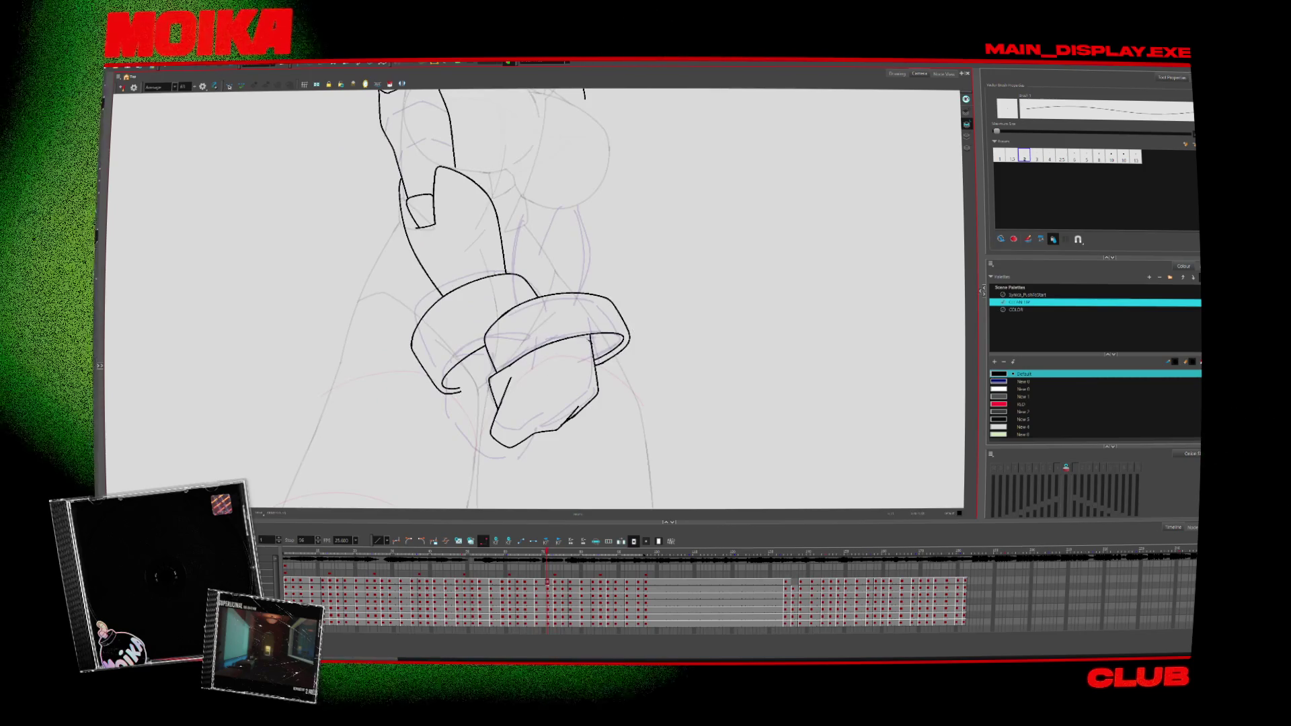
pyautogui.hotkey('alt', 'z')
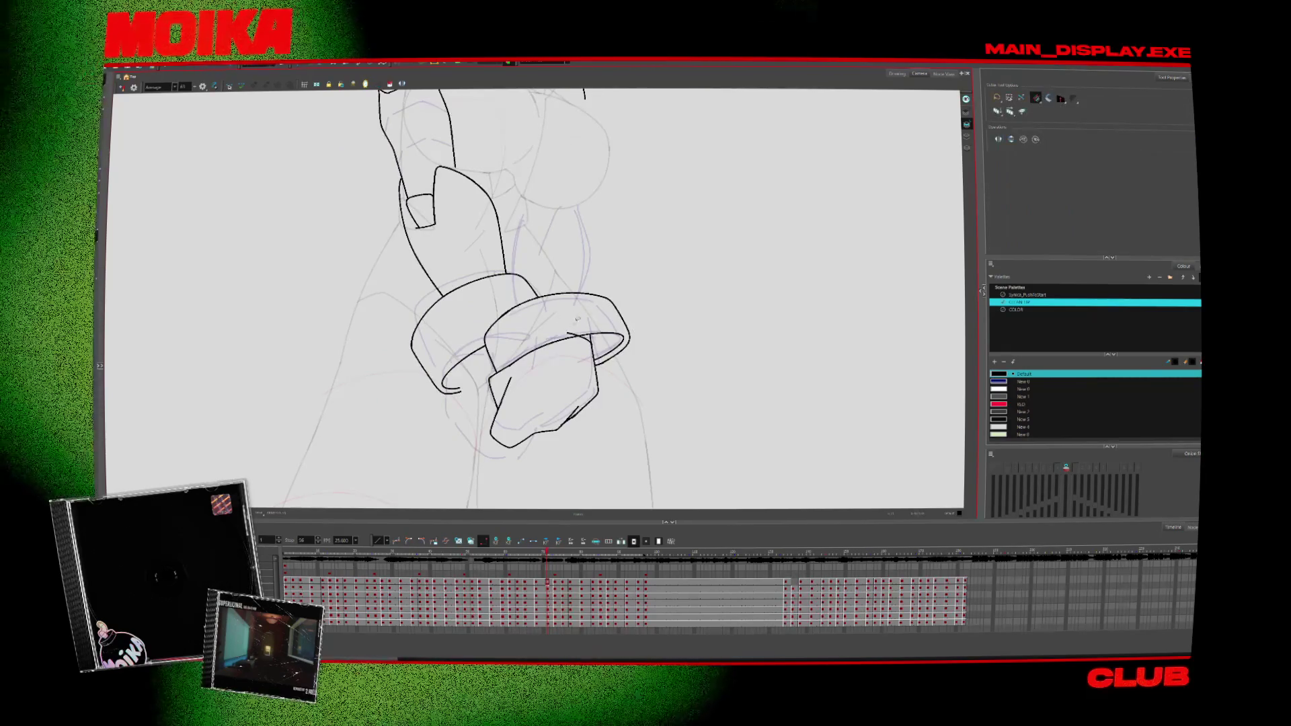
pyautogui.scroll(-4, 584, 328)
# Step: Zoom out and jump ahead to the drawing with the arm raised
pyautogui.scroll(3, 482, 195)
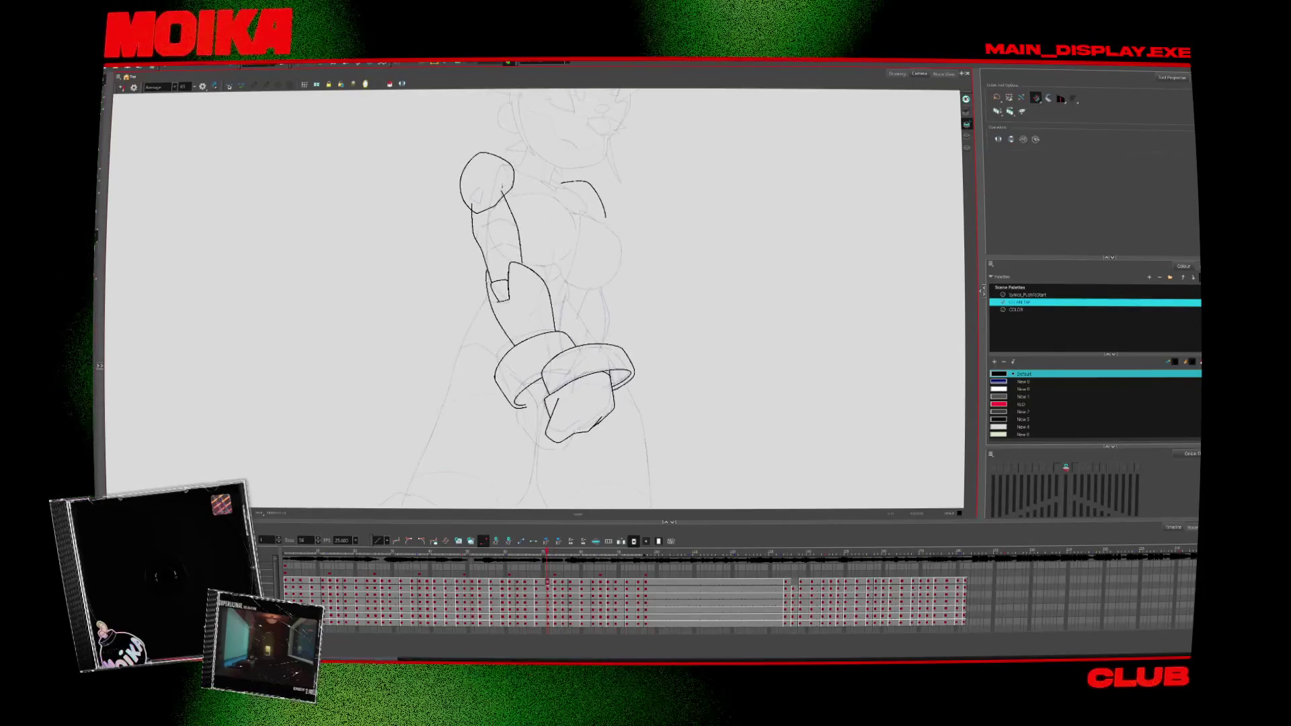
pyautogui.hotkey('alt', 's')
pyautogui.press('g')
pyautogui.press('g')
pyautogui.press('g')
pyautogui.press('g')
pyautogui.press('g')
pyautogui.press('g')
pyautogui.press('g')
pyautogui.press('g')
pyautogui.press('g')
pyautogui.press('g')
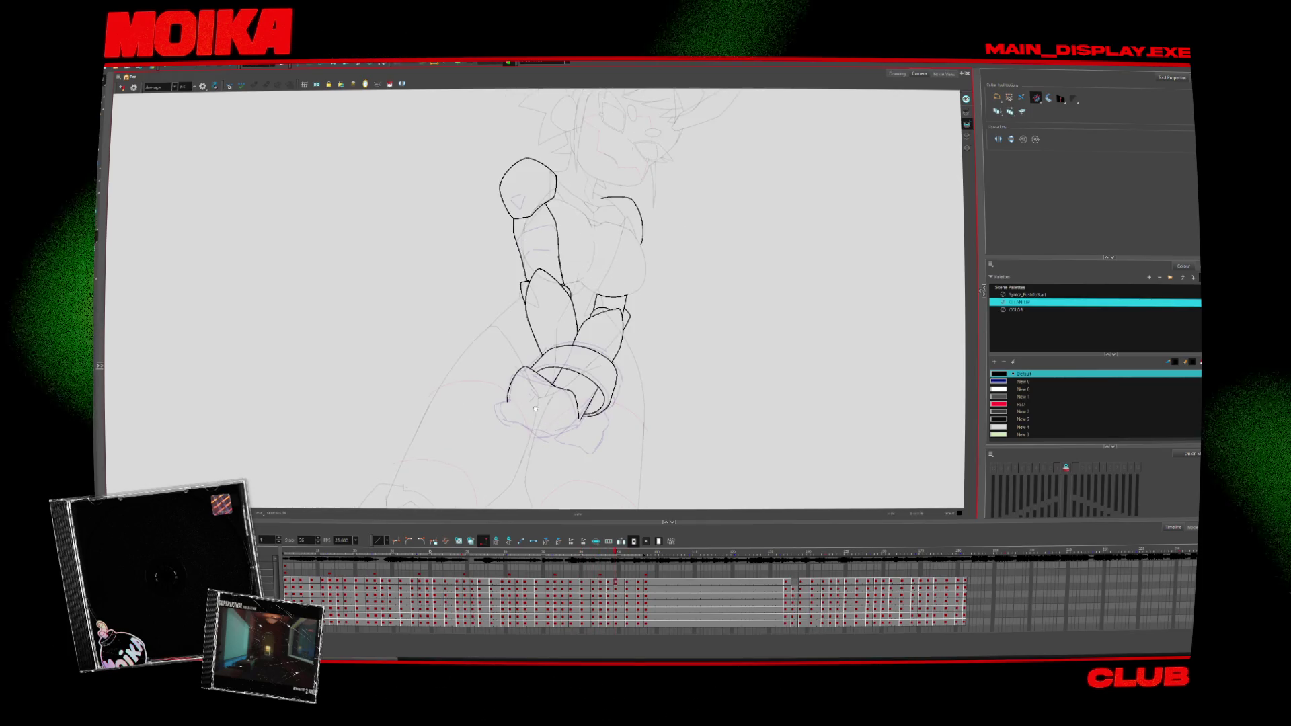
pyautogui.scroll(1, 531, 403)
pyautogui.scroll(2, 517, 389)
# Step: Outline the lower-left side of the fist, trim the line ends and advance a drawing
pyautogui.hotkey('alt', 'b')
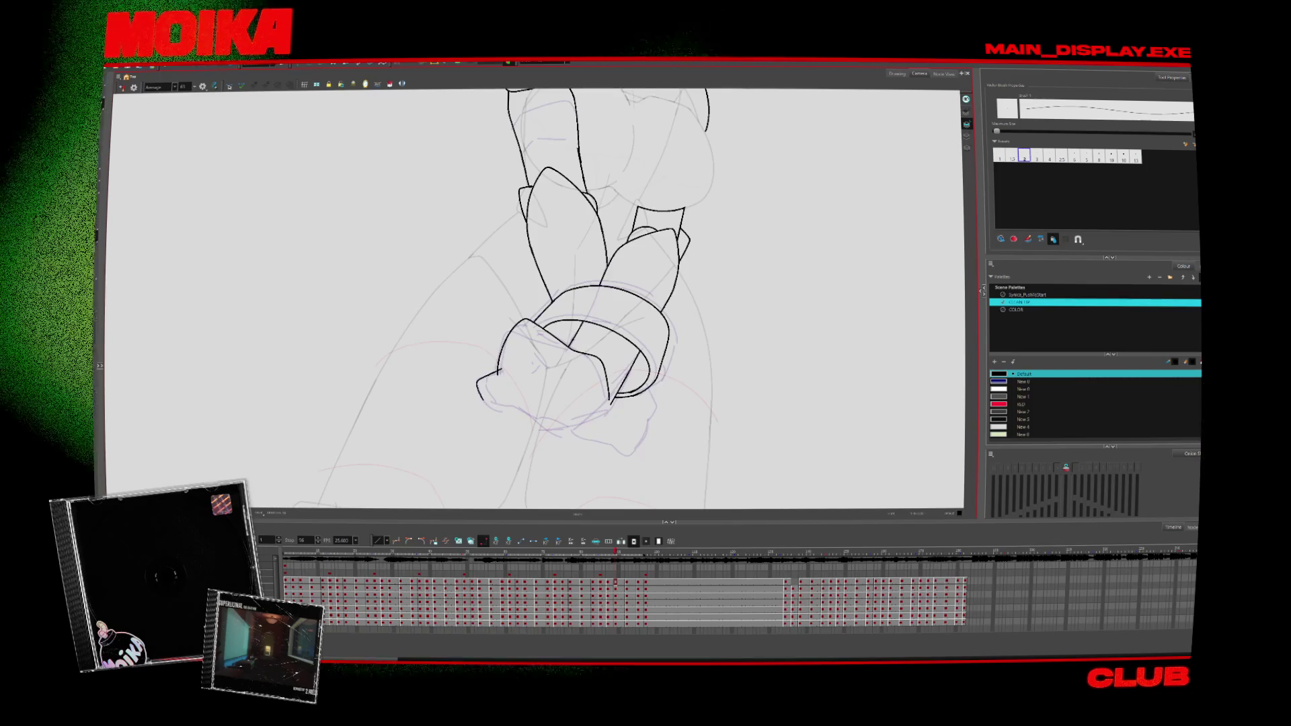
pyautogui.moveTo(497, 368)
pyautogui.mouseDown()
pyautogui.moveTo(554, 430)
pyautogui.moveTo(609, 407)
pyautogui.mouseUp()
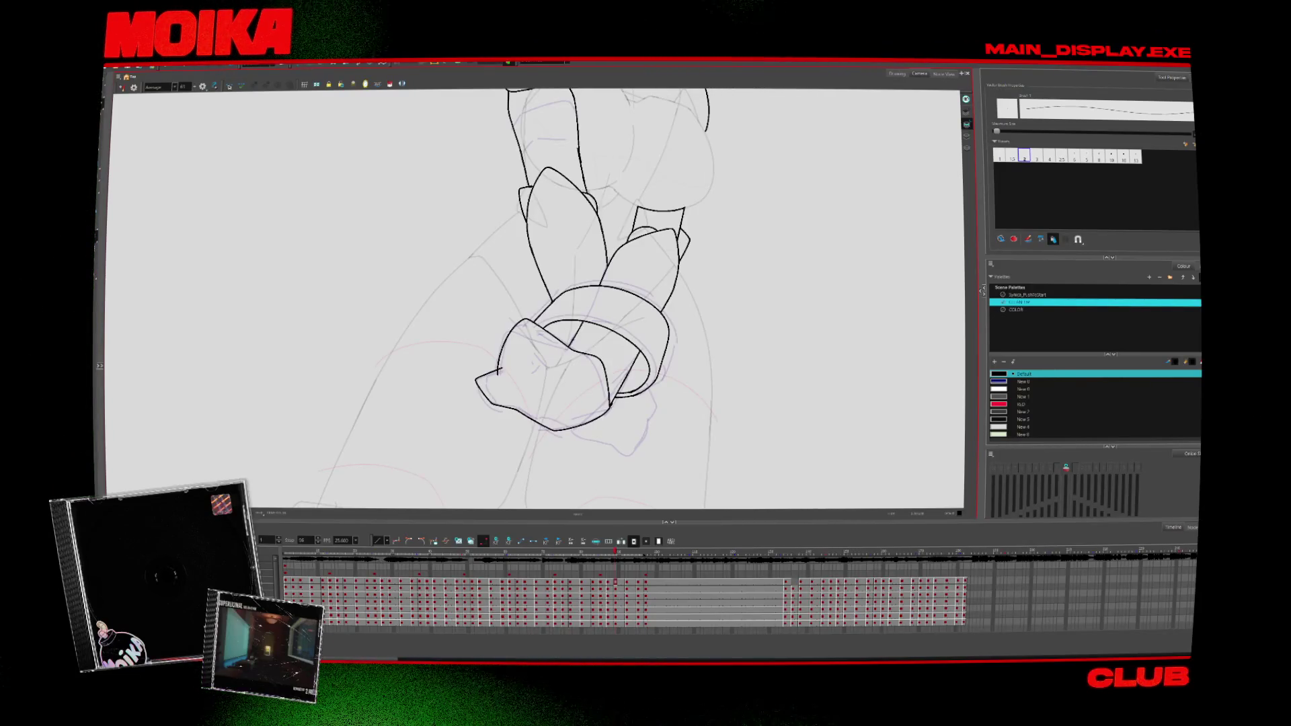
pyautogui.hotkey('alt', 't')
pyautogui.press('.')
pyautogui.hotkey('alt', 'b')
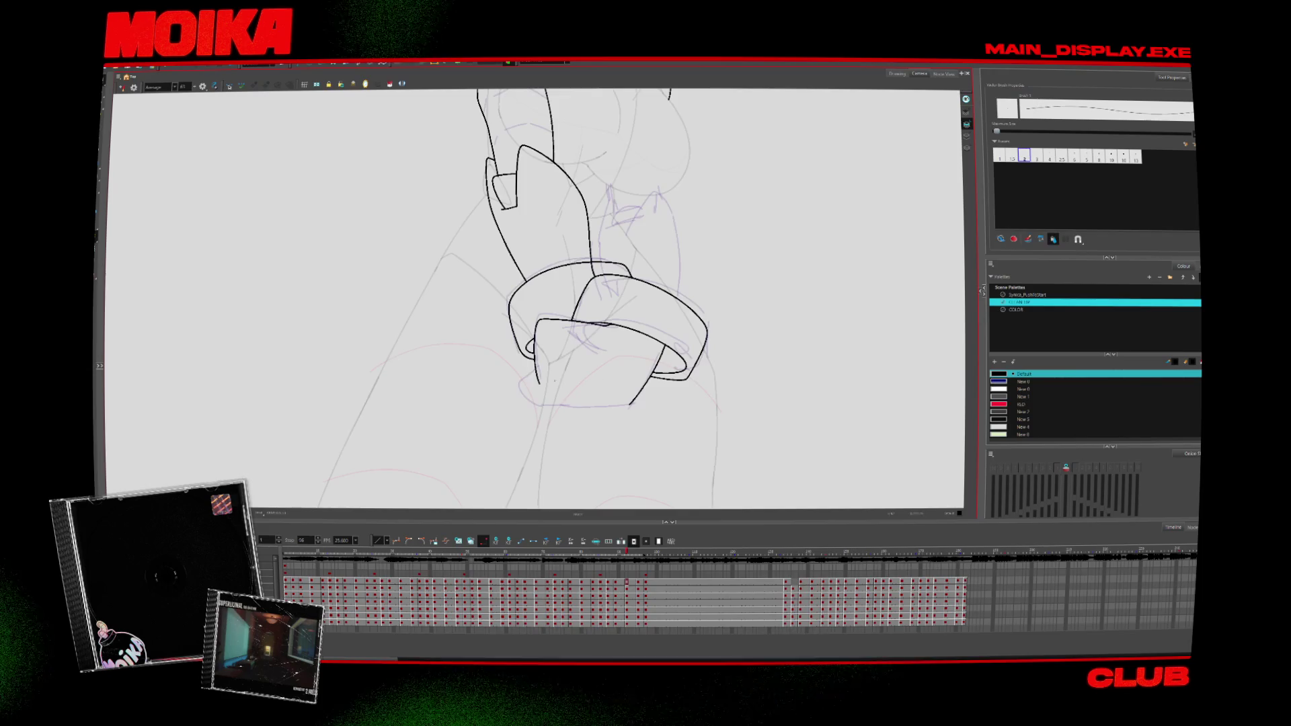
# Step: Join a short stroke to the hand's bottom outline, then flip neighbouring drawings to check motion
pyautogui.moveTo(598, 410); pyautogui.dragTo(632, 402)
pyautogui.hotkey('alt', 't')
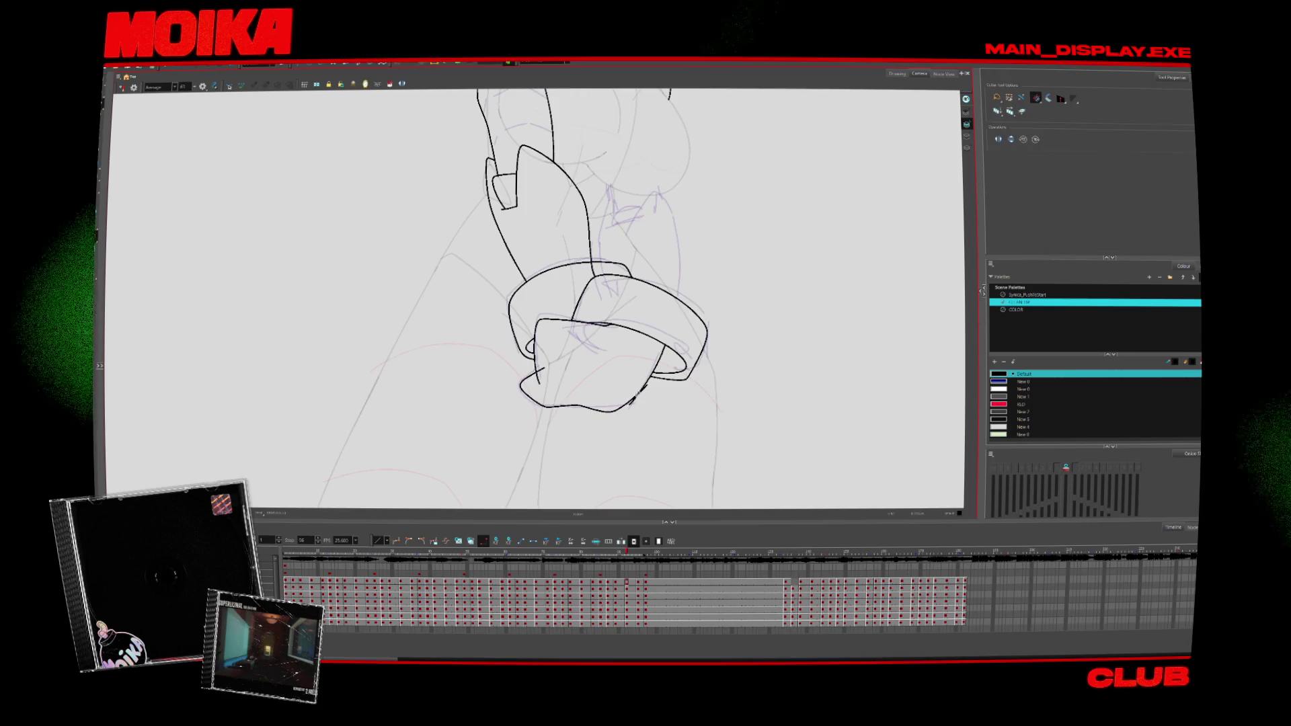
pyautogui.press(',')
pyautogui.press(',')
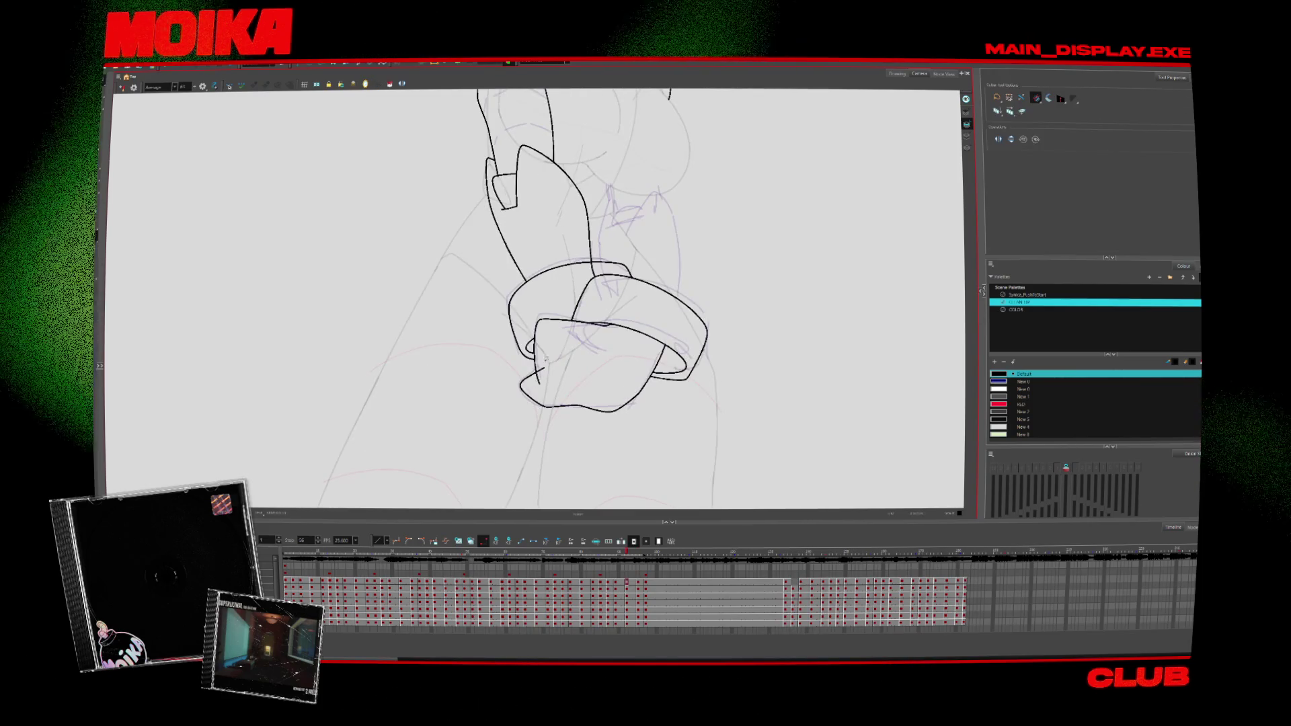
pyautogui.press('.')
pyautogui.press('.')
pyautogui.press(',')
pyautogui.press(',')
pyautogui.press('.')
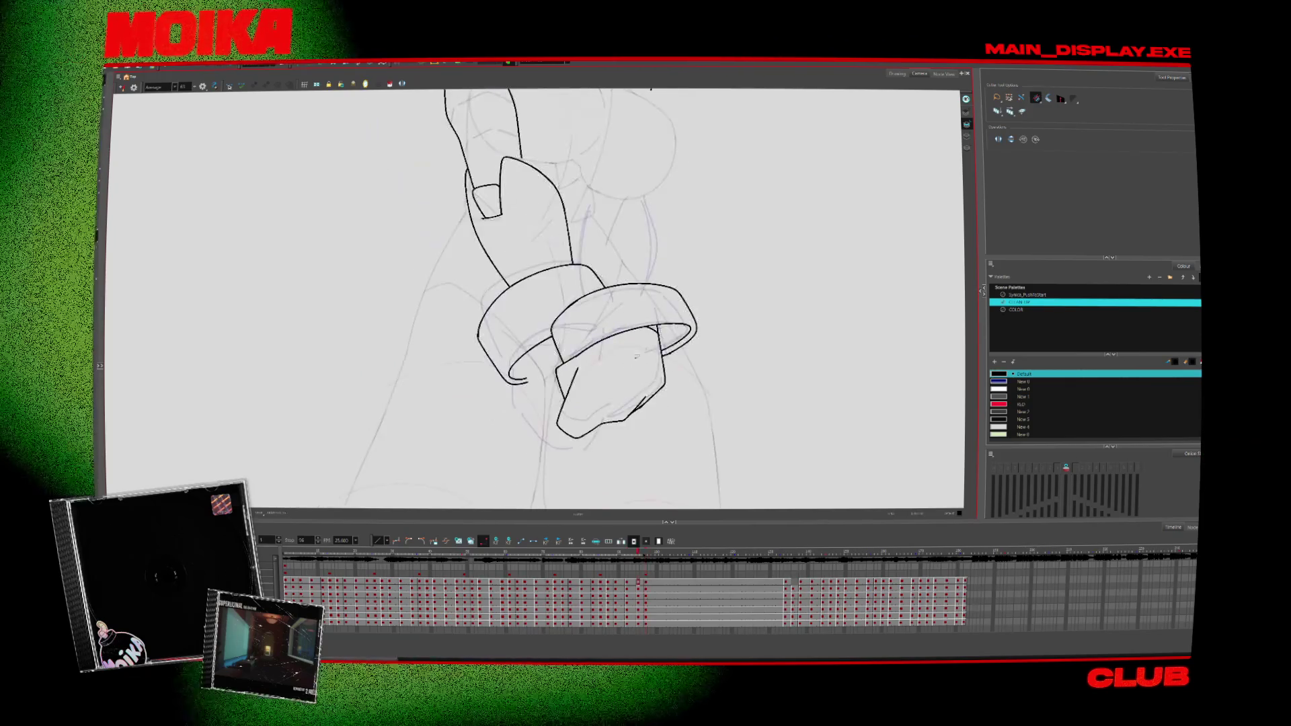
pyautogui.press('.')
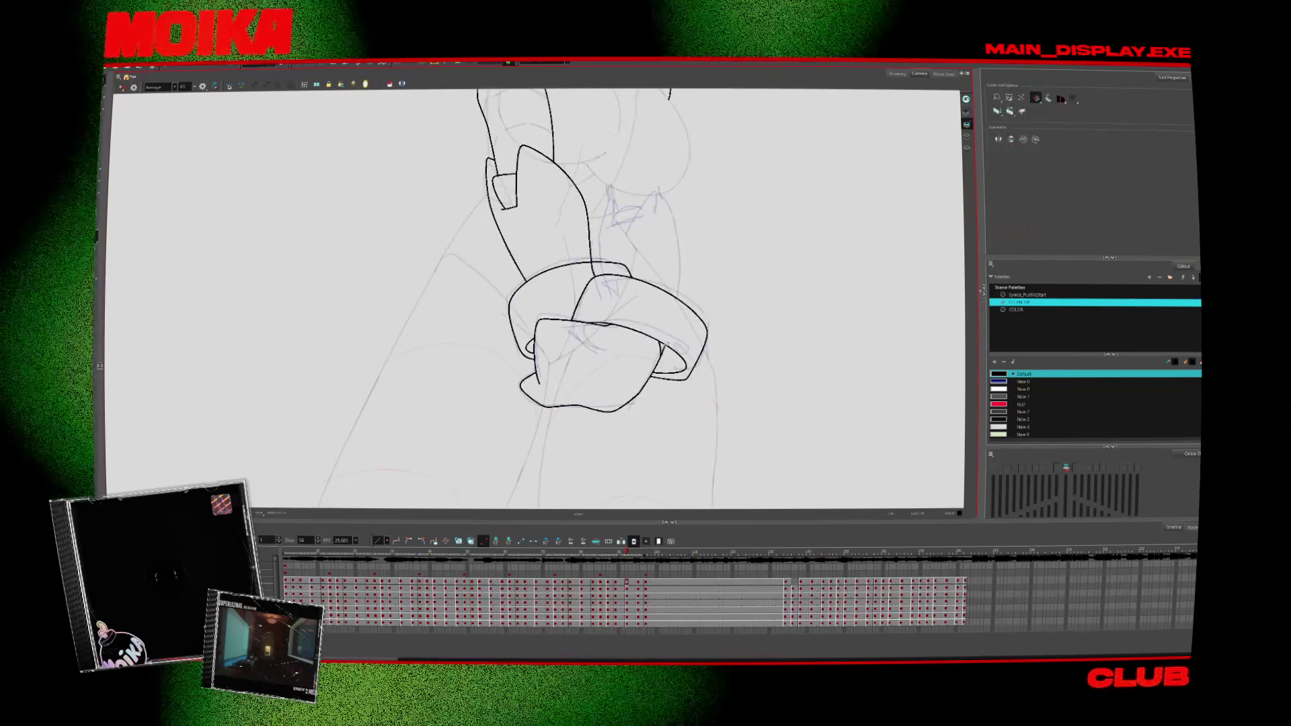
pyautogui.press(',')
pyautogui.press(',')
pyautogui.press(',')
pyautogui.press(',')
pyautogui.press('.')
pyautogui.press('.')
pyautogui.press('.')
# Step: On a later hand drawing, draw the missing curved line beneath the fist
pyautogui.hotkey('alt', 'b')
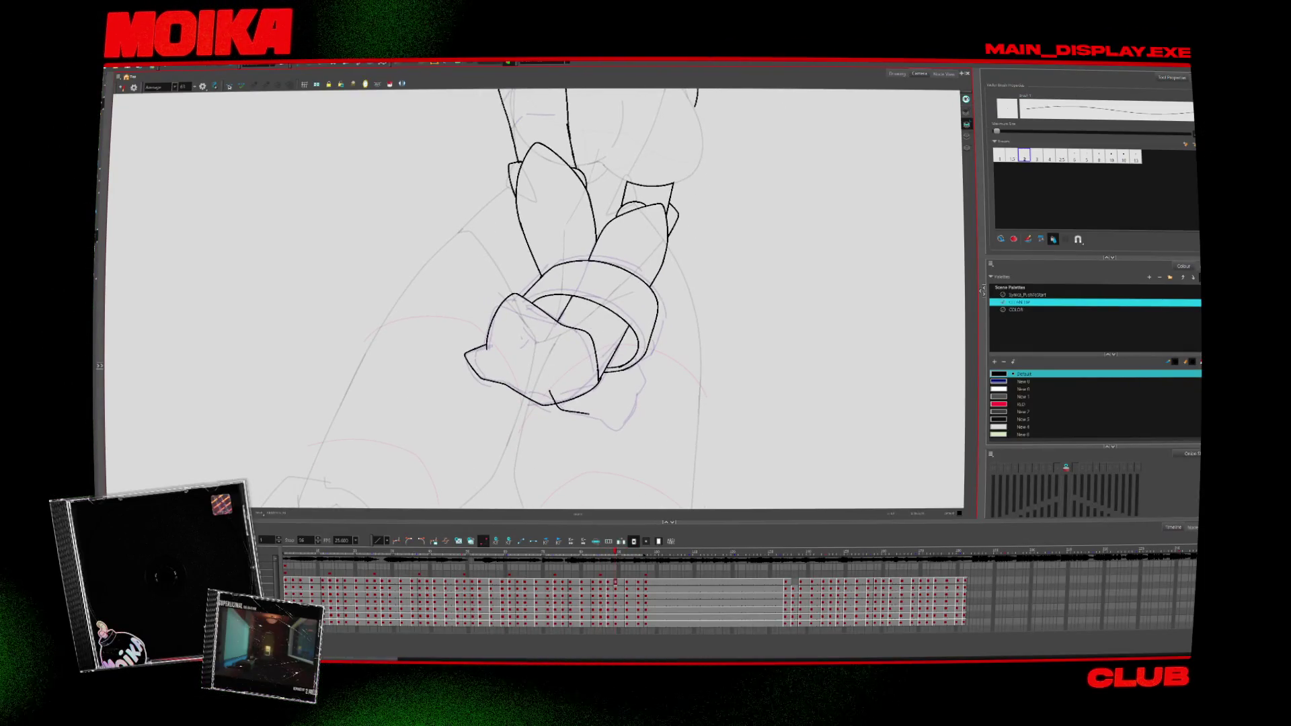
pyautogui.hotkey('alt', 't')
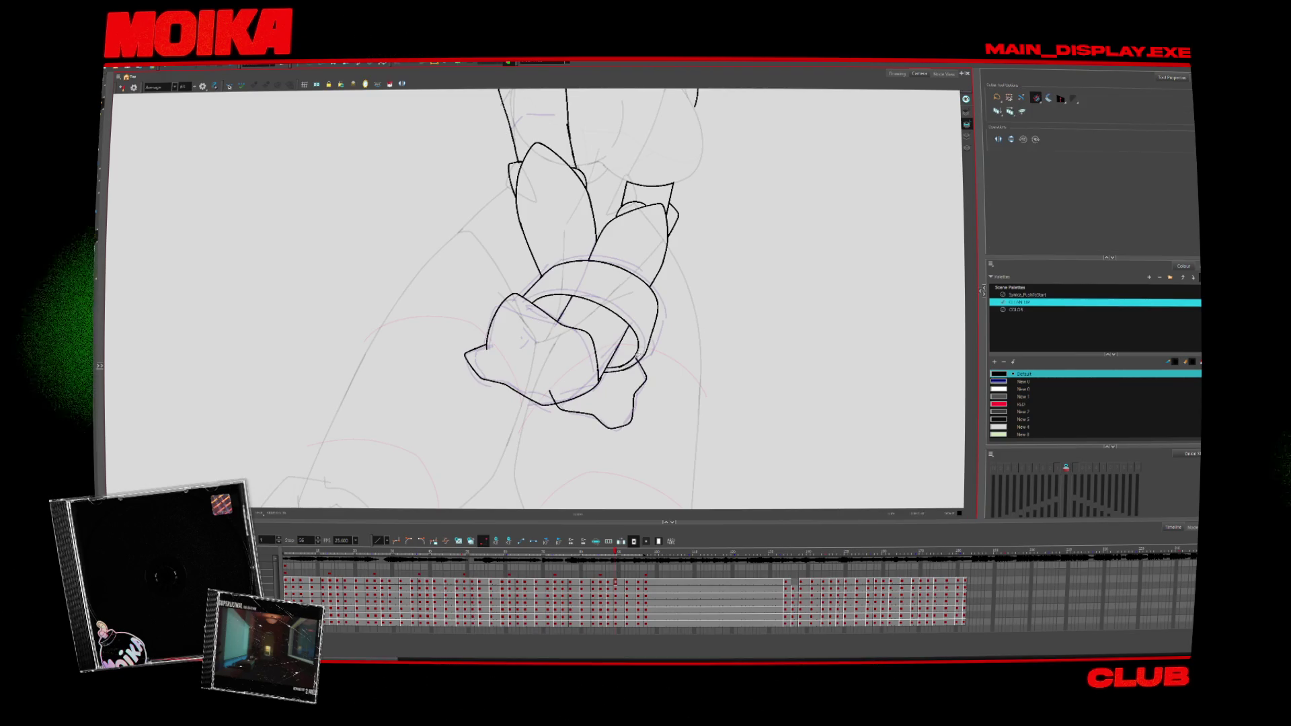
pyautogui.press('.')
pyautogui.hotkey('alt', 'b')
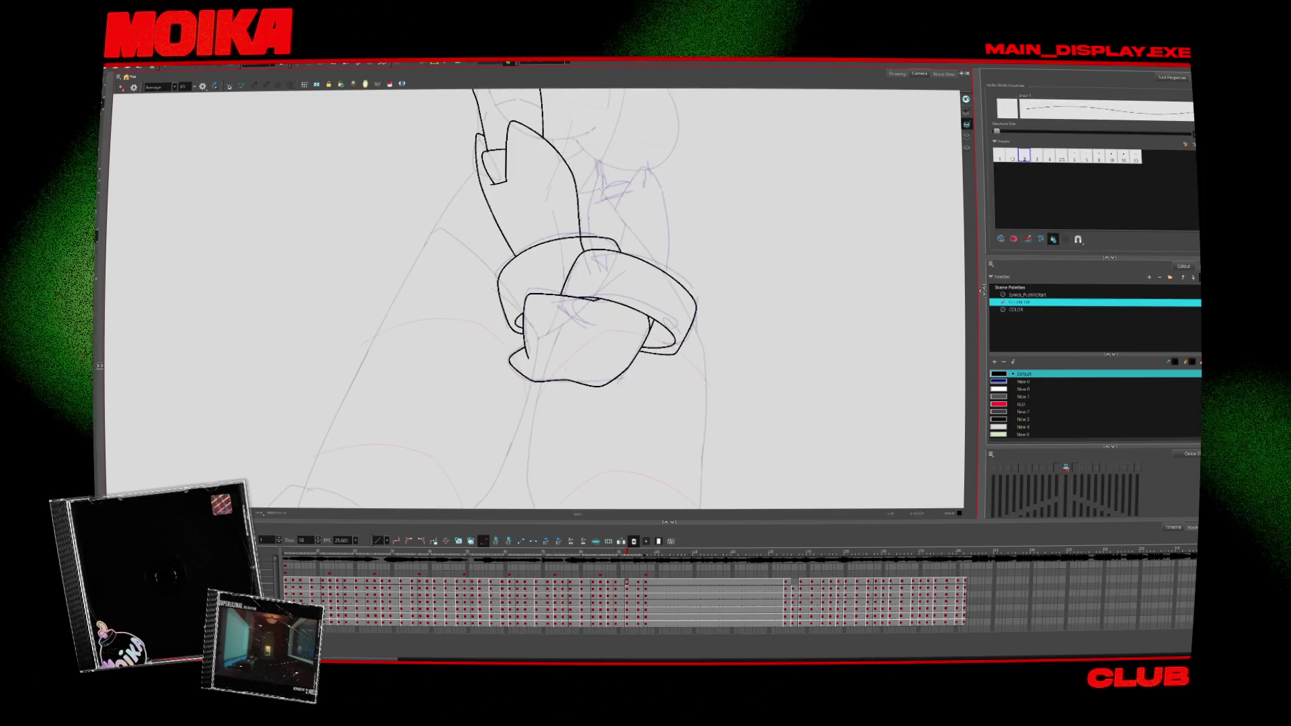
pyautogui.press('.')
pyautogui.press('.')
pyautogui.moveTo(541, 368); pyautogui.dragTo(629, 363)
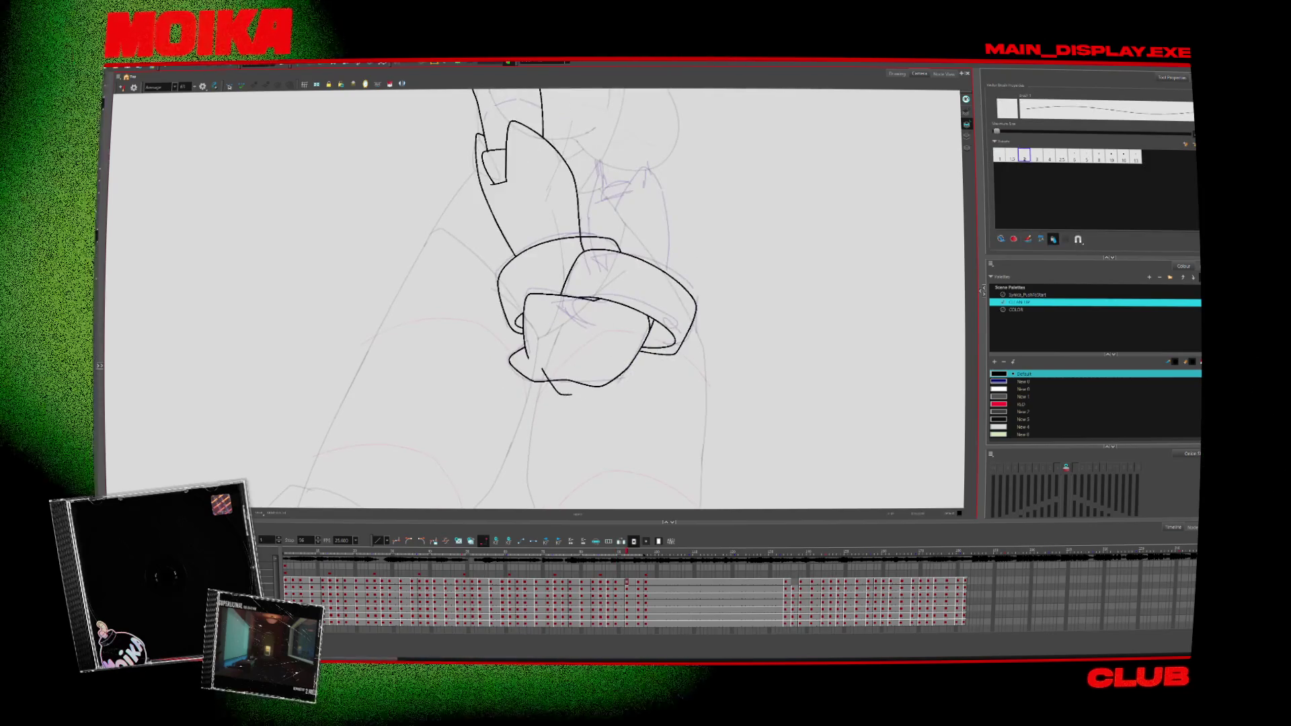
pyautogui.hotkey('alt', 't')
pyautogui.press('.')
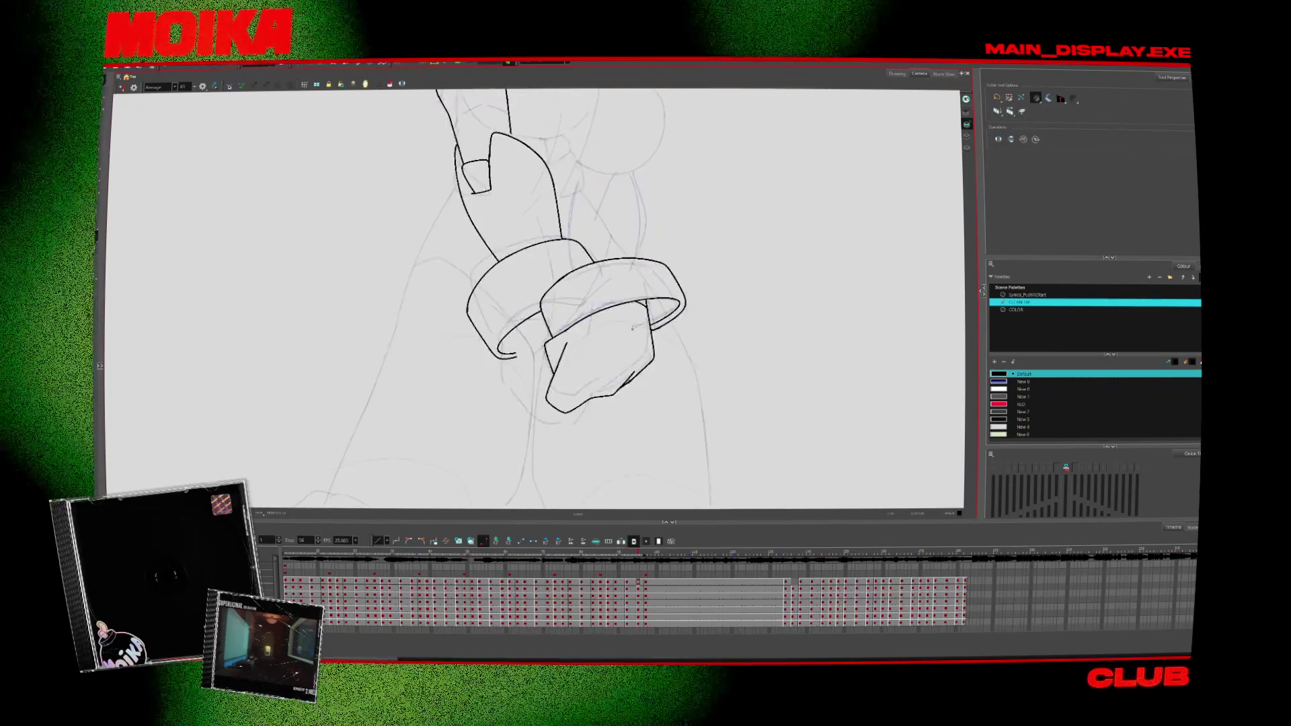
pyautogui.hotkey('alt', 'b')
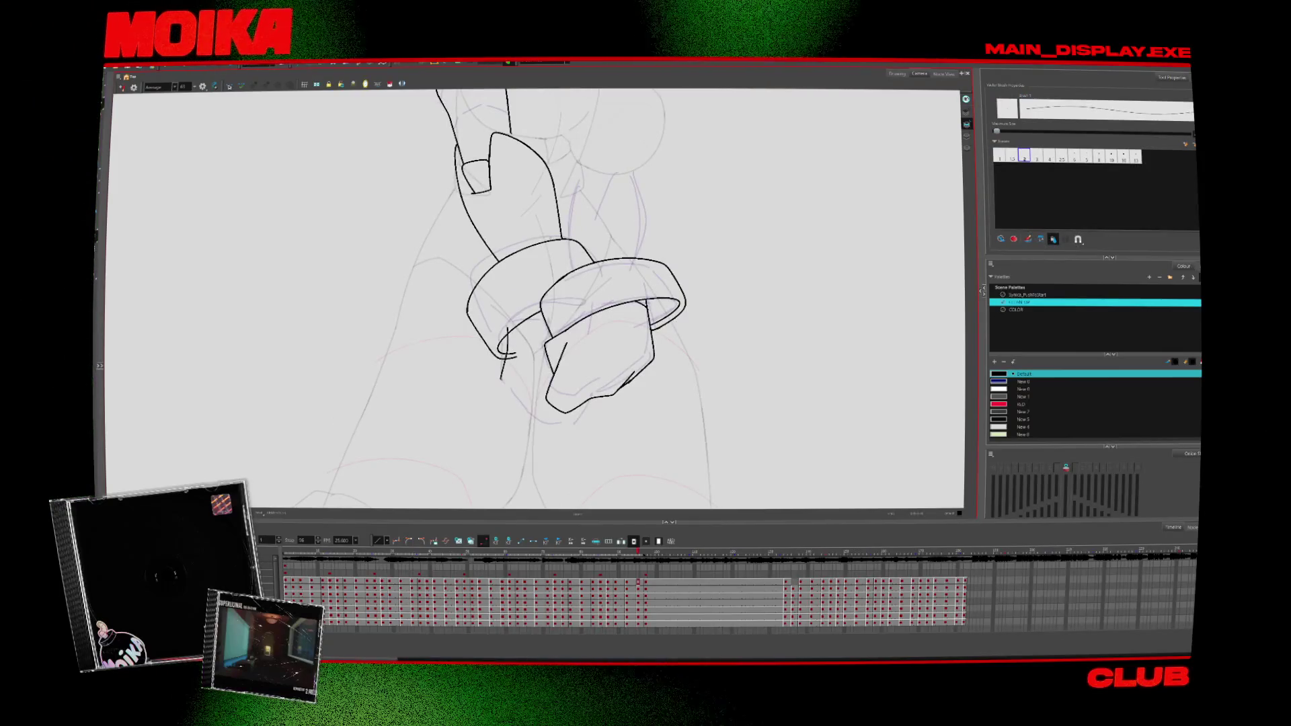
# Step: Trim stray line ends, step through the arm drawings and play back the animation
pyautogui.hotkey('alt', 't')
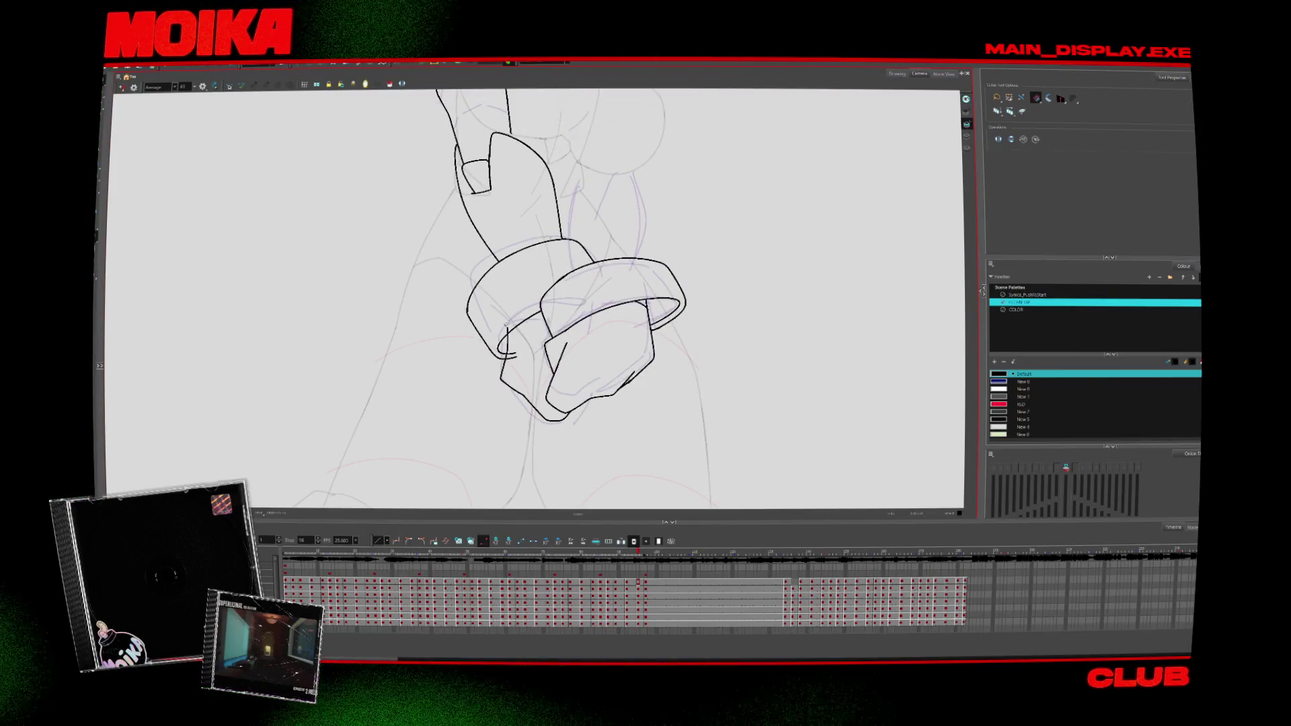
pyautogui.press('.')
pyautogui.hotkey('alt', 'b')
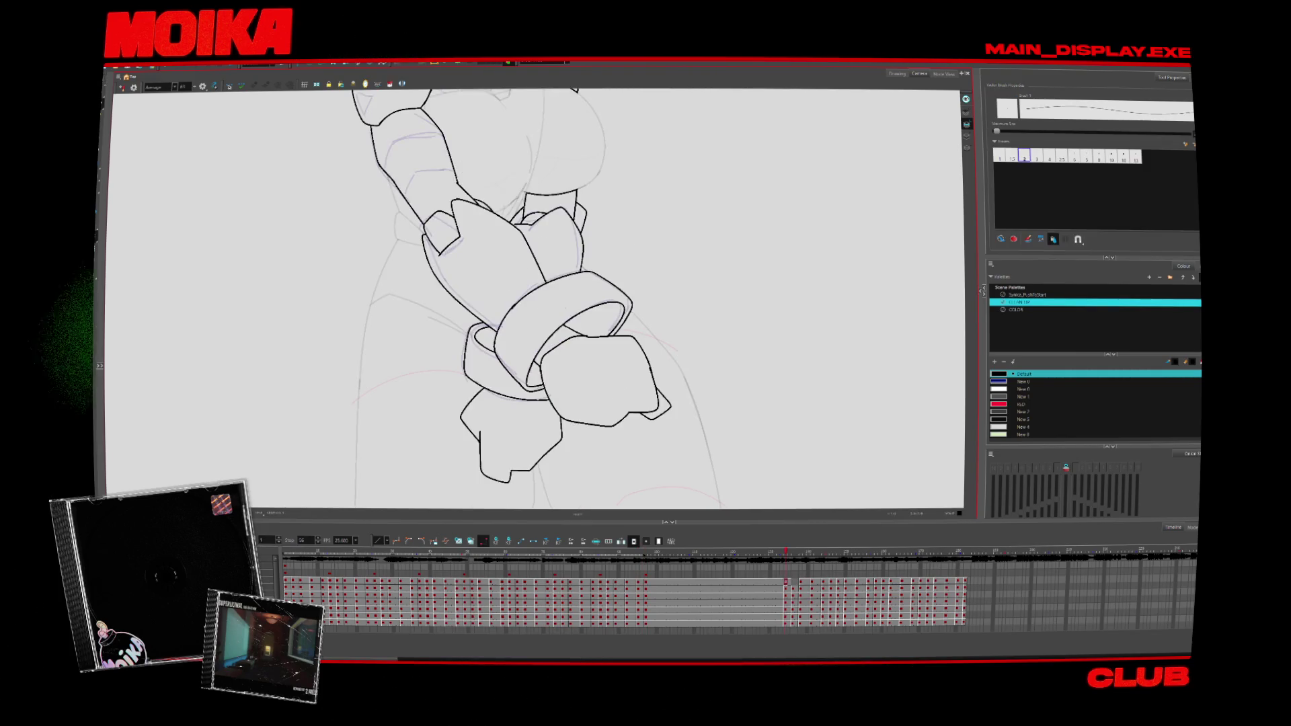
pyautogui.press('.')
pyautogui.press('.')
pyautogui.press('.')
pyautogui.press('.')
pyautogui.press('.')
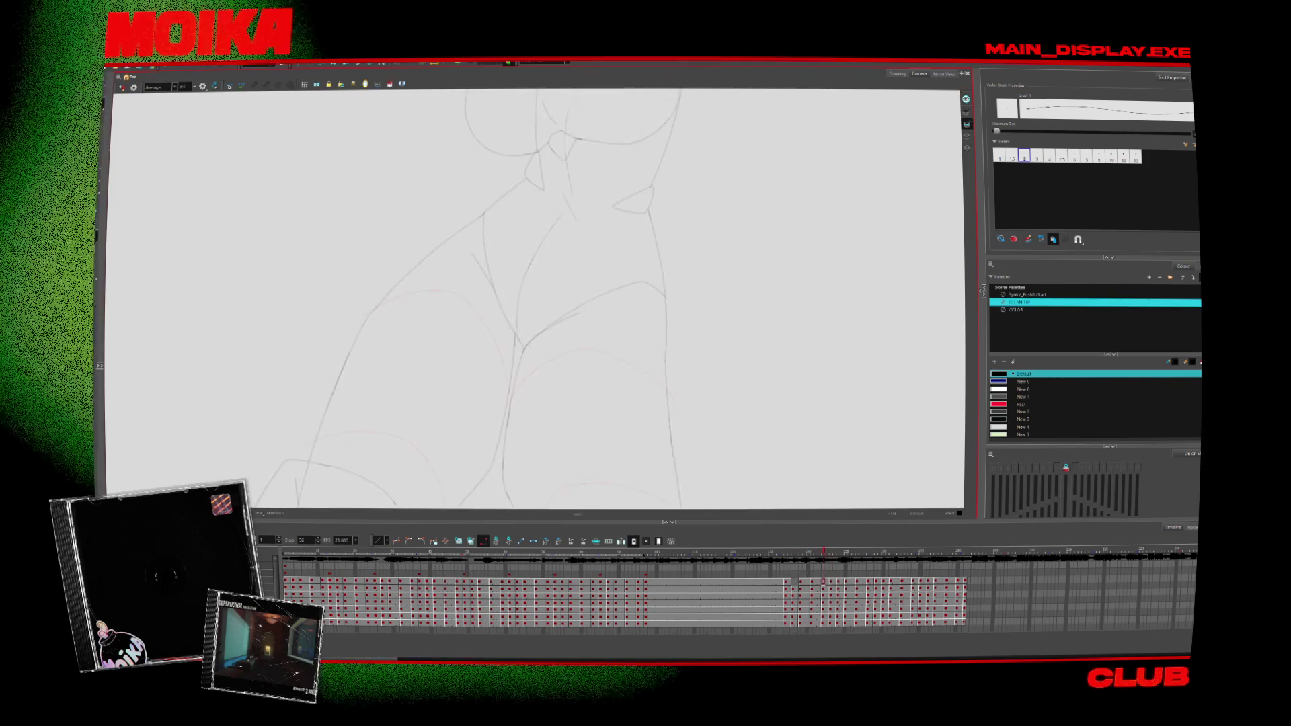
pyautogui.press('Return')
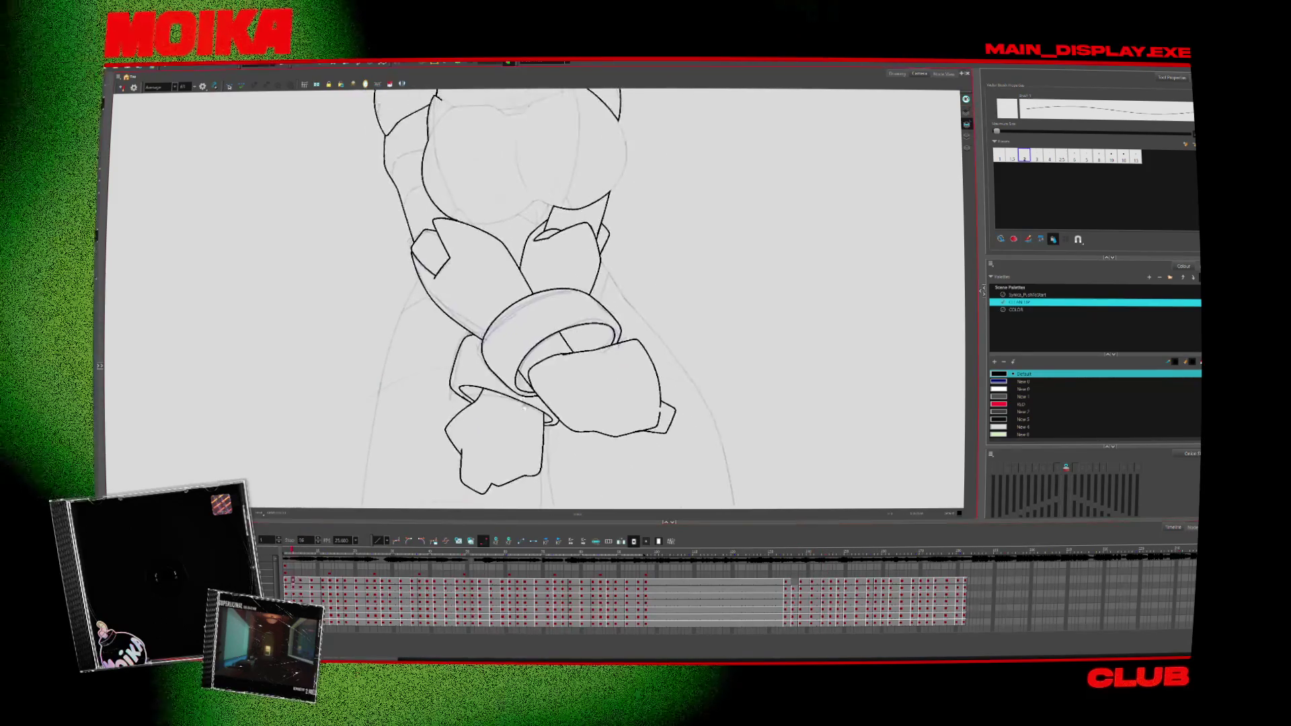
# Step: Draw the arm's curved outline, undoing the bad lower and outer-left segments
pyautogui.moveTo(456, 282); pyautogui.dragTo(454, 398)
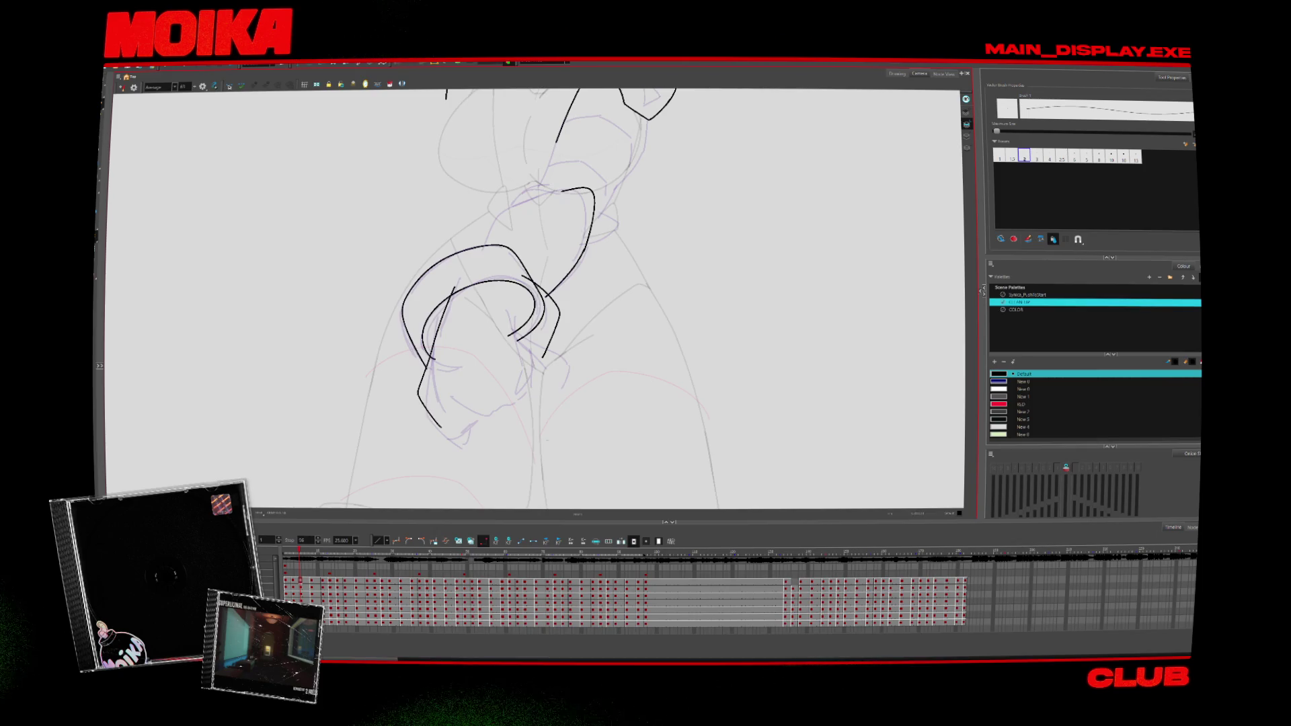
pyautogui.hotkey('ctrl', 'z')
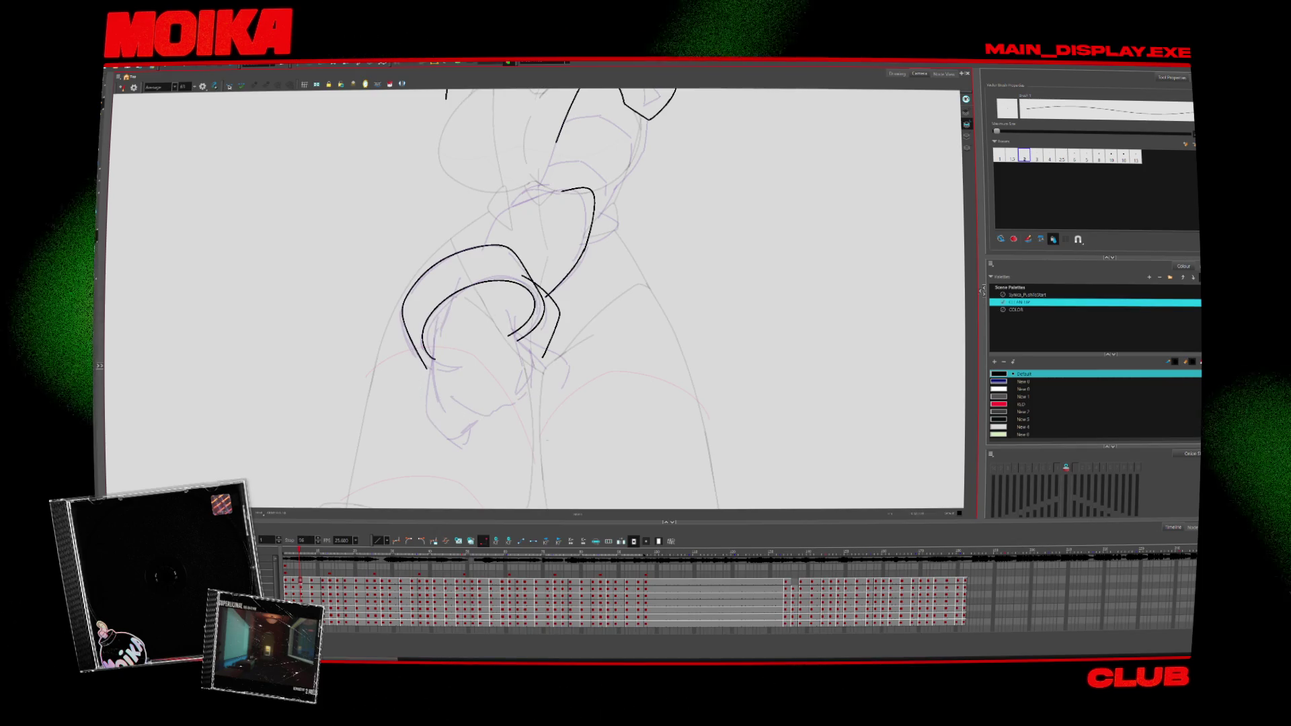
pyautogui.hotkey('ctrl', 'z')
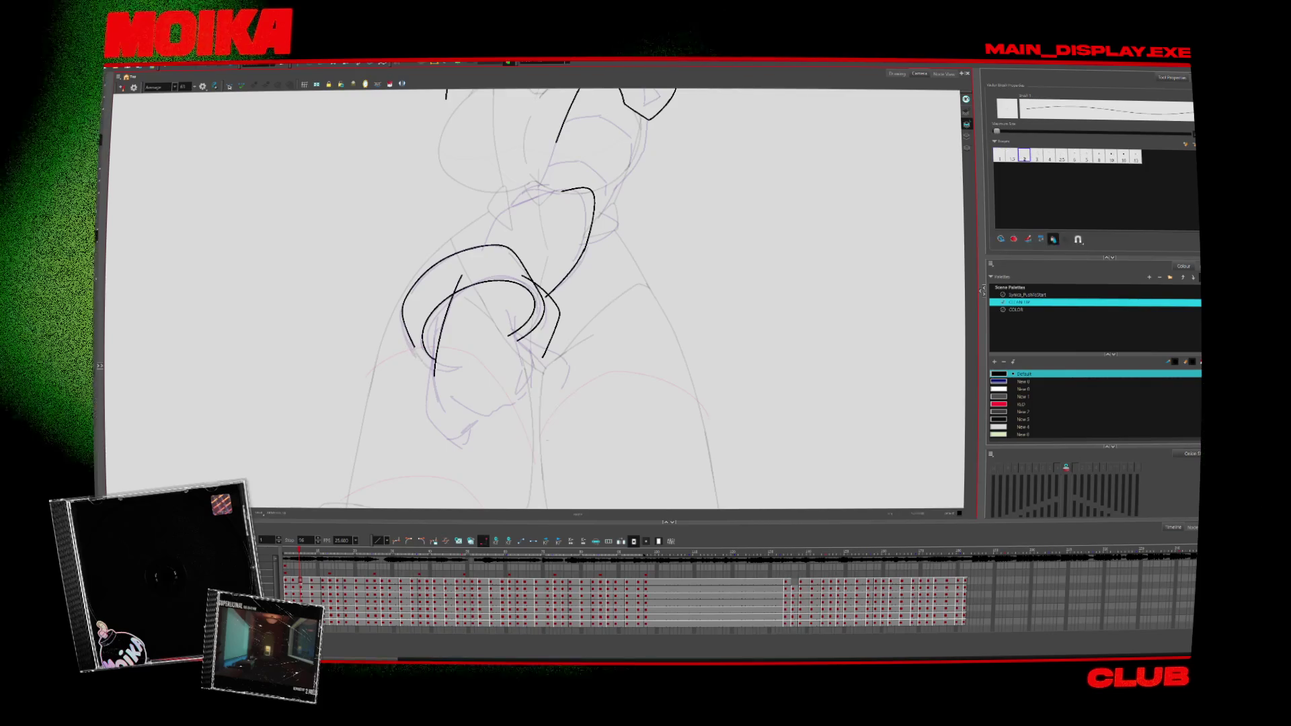
pyautogui.hotkey('alt', 's')
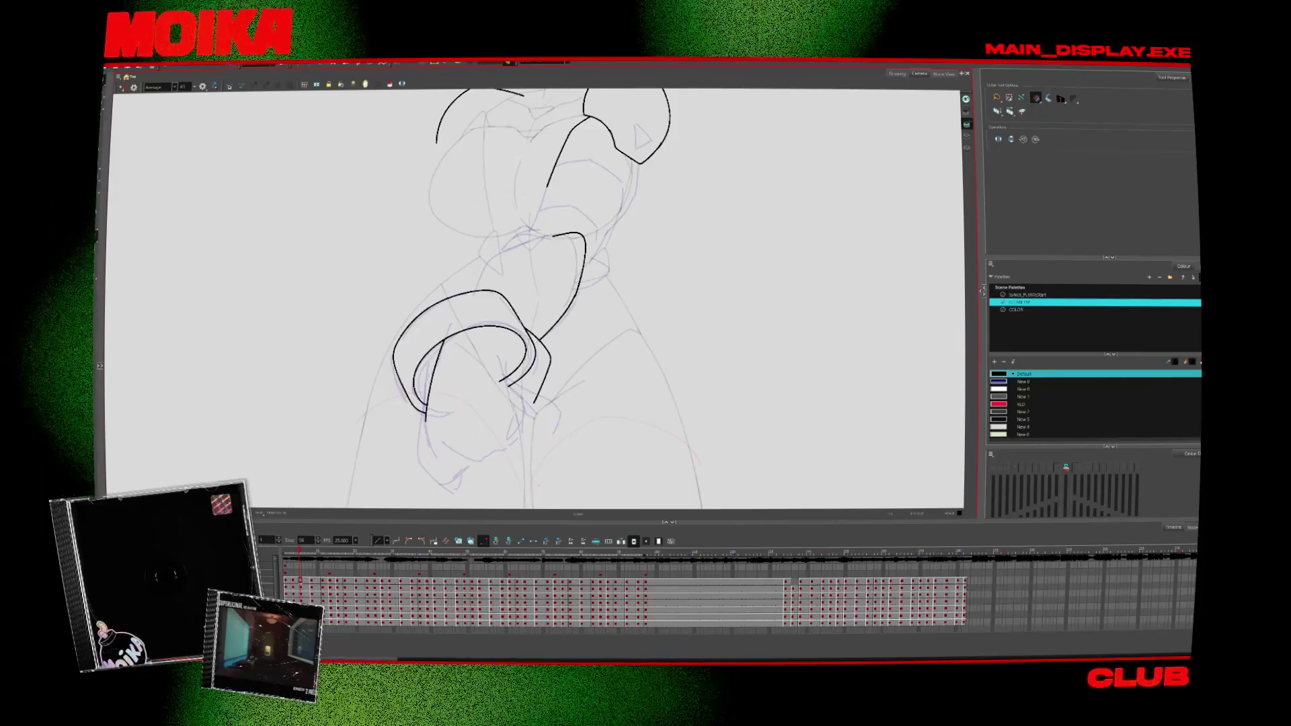
pyautogui.hotkey('alt', 'b')
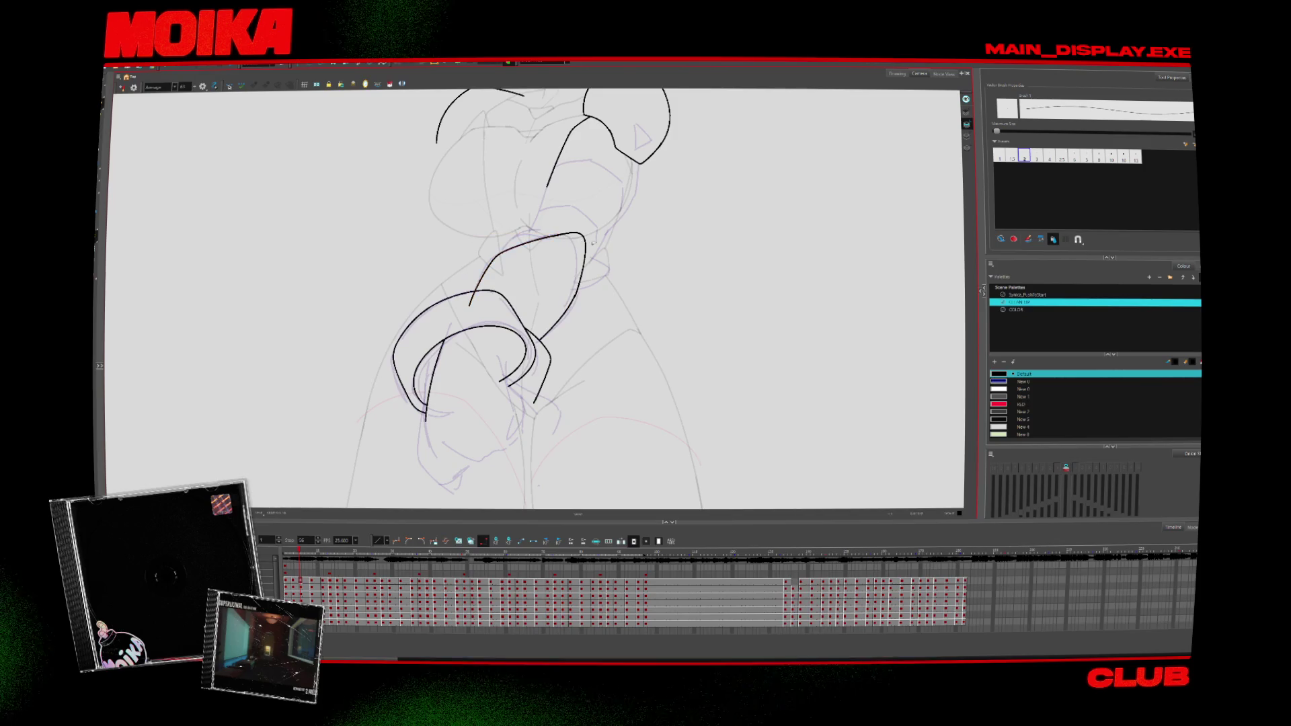
# Step: Add a short stroke at the arc's right end and a connecting stroke on the cuff
pyautogui.moveTo(575, 275); pyautogui.dragTo(640, 164)
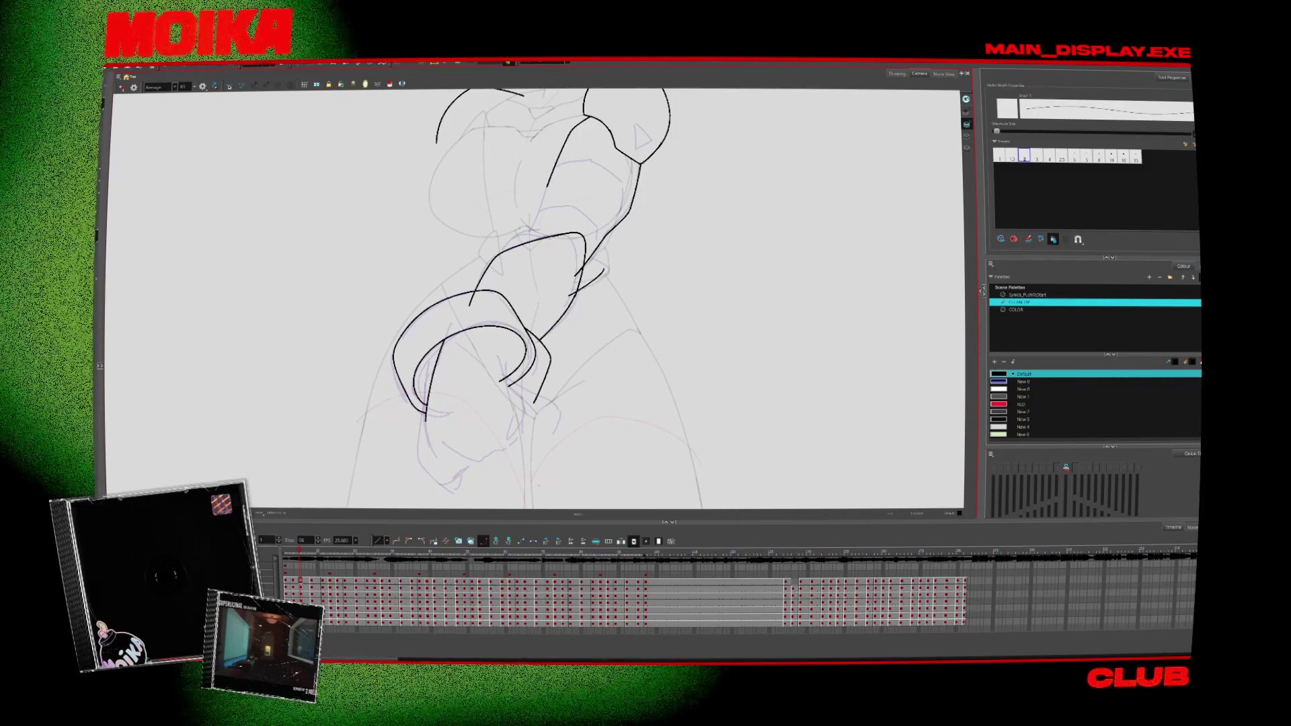
pyautogui.hotkey('alt', 's')
pyautogui.hotkey('alt', 'b')
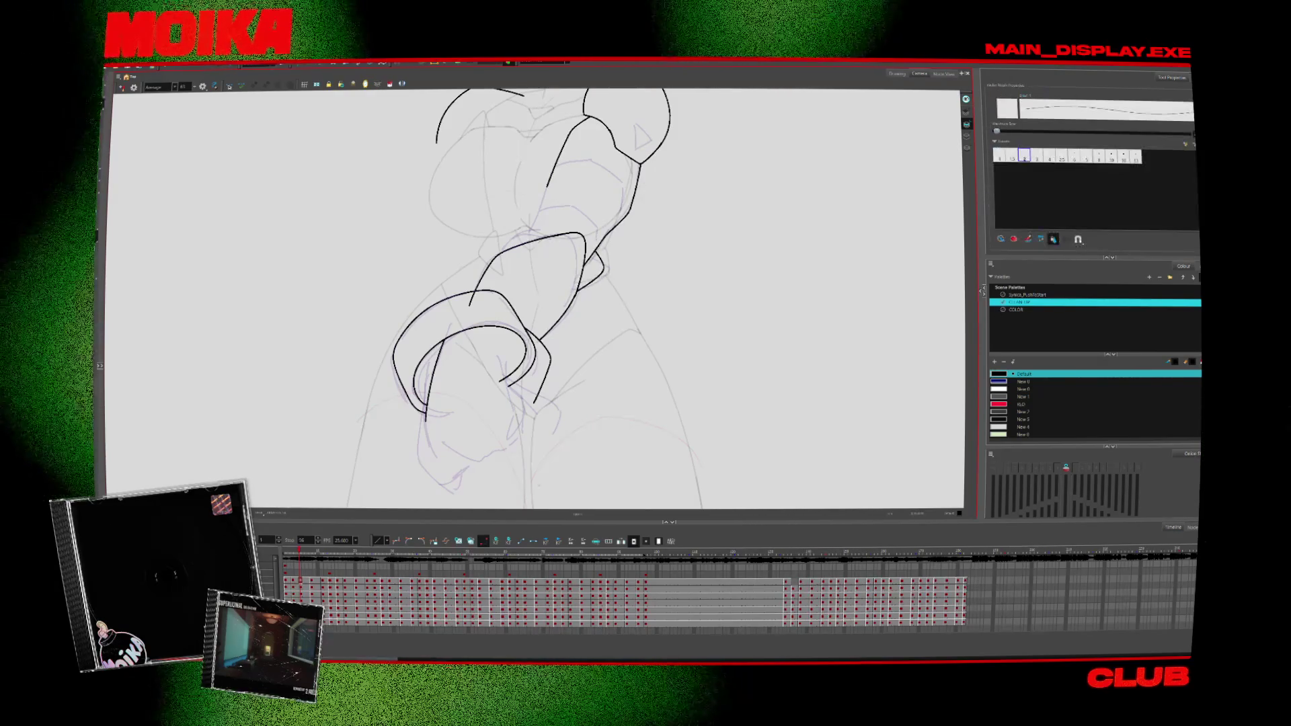
pyautogui.moveTo(503, 257); pyautogui.dragTo(521, 237)
pyautogui.hotkey('alt', 's')
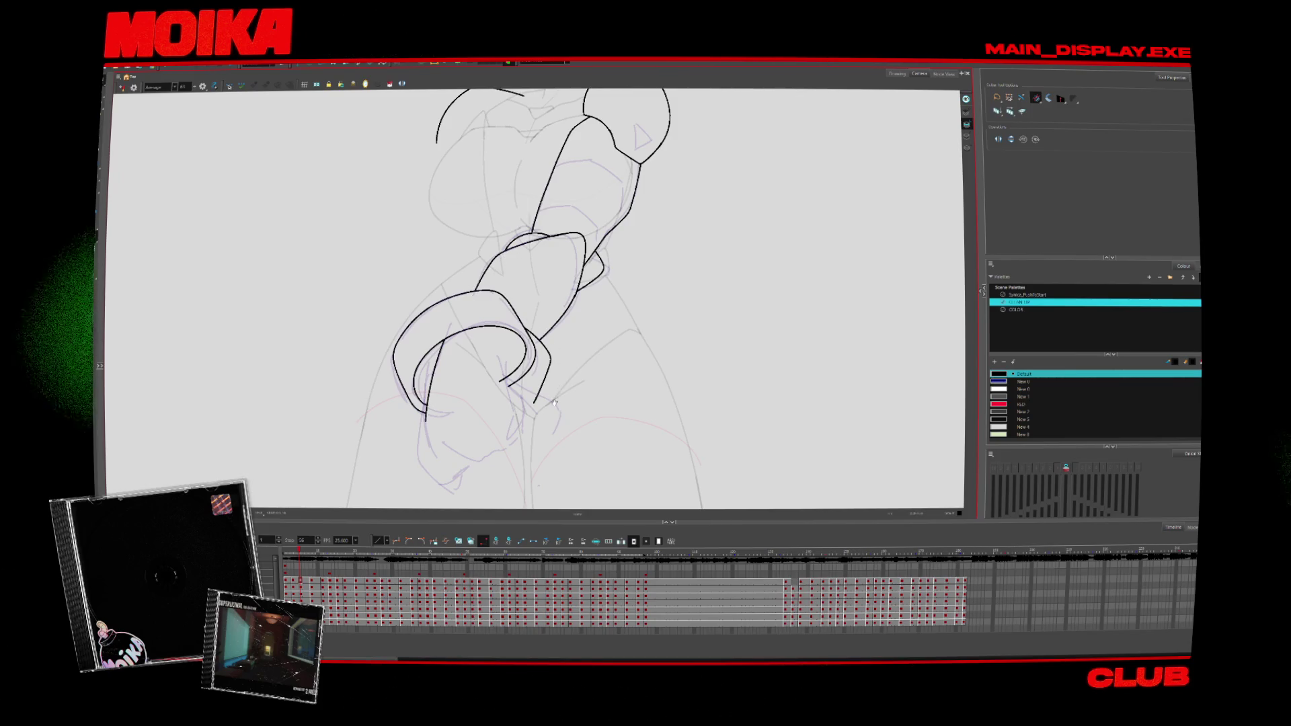
pyautogui.moveTo(553, 401); pyautogui.dragTo(569, 386)
# Step: On the next drawing, select the stroke below the right fist
pyautogui.press('g')
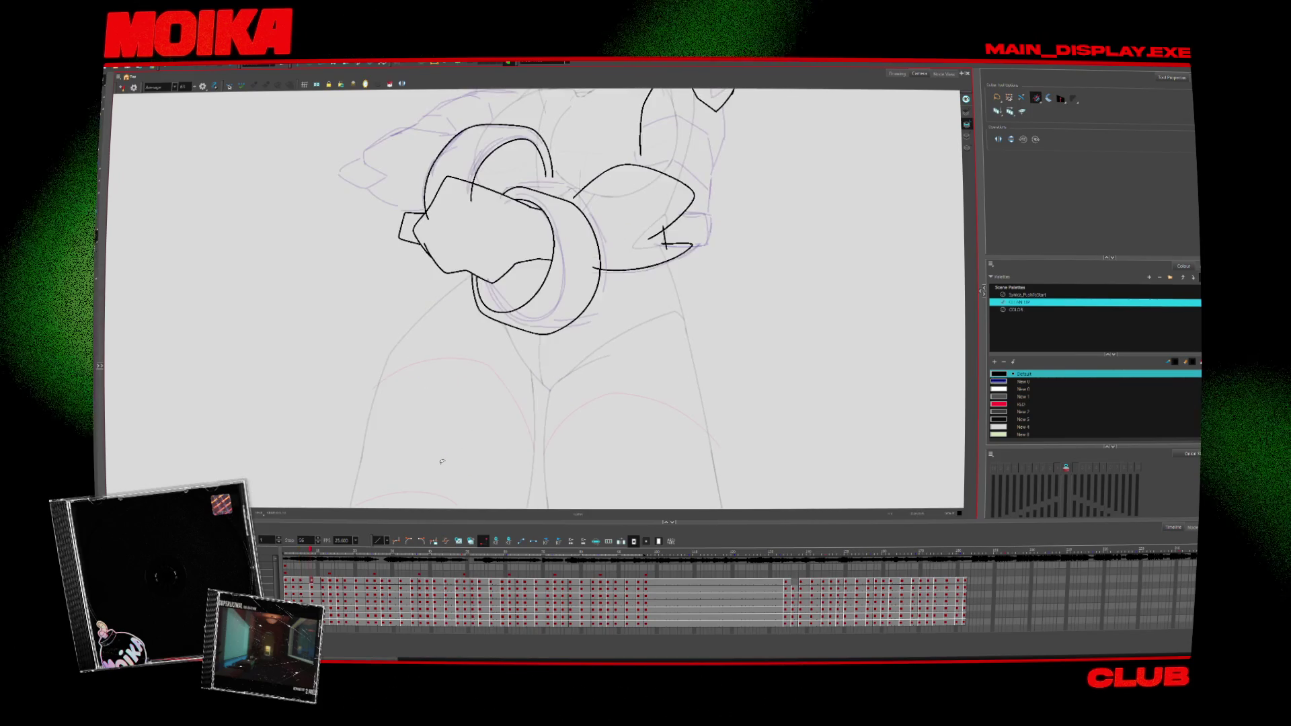
pyautogui.moveTo(441, 461); pyautogui.dragTo(401, 555)
pyautogui.hotkey('alt', 'b')
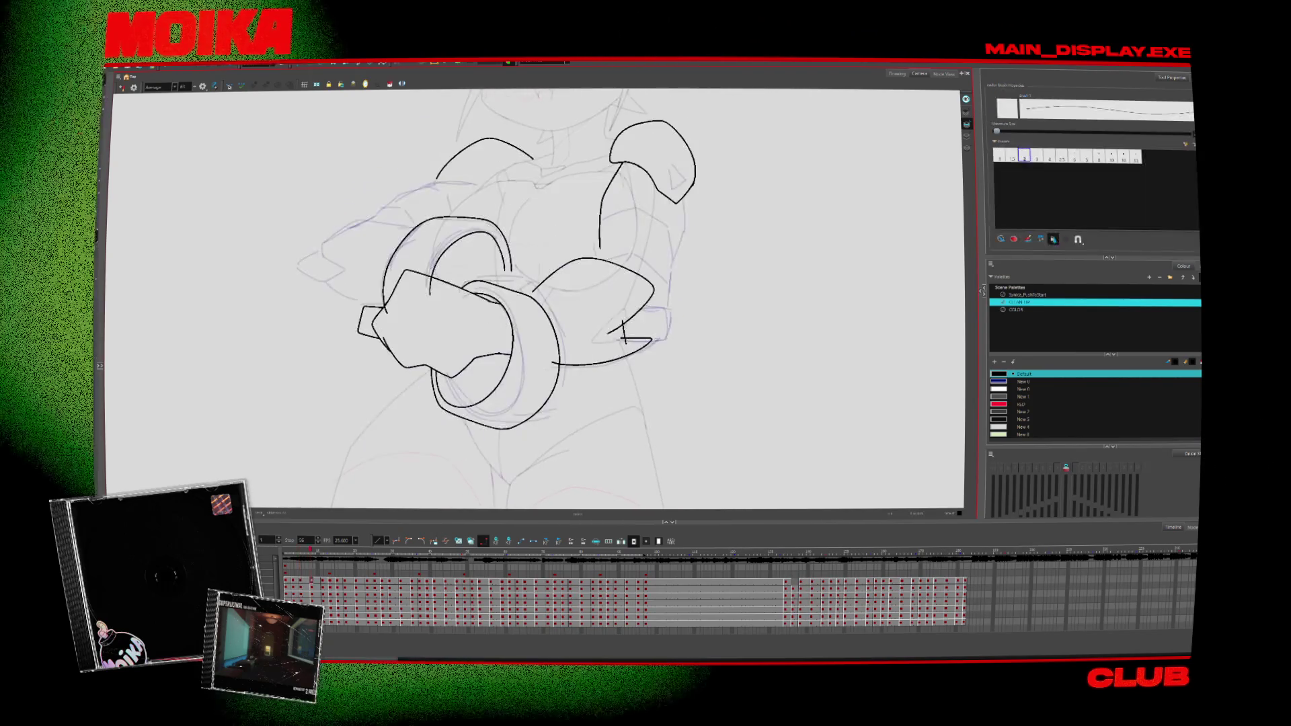
pyautogui.moveTo(546, 368); pyautogui.dragTo(651, 340)
pyautogui.hotkey('alt', 's')
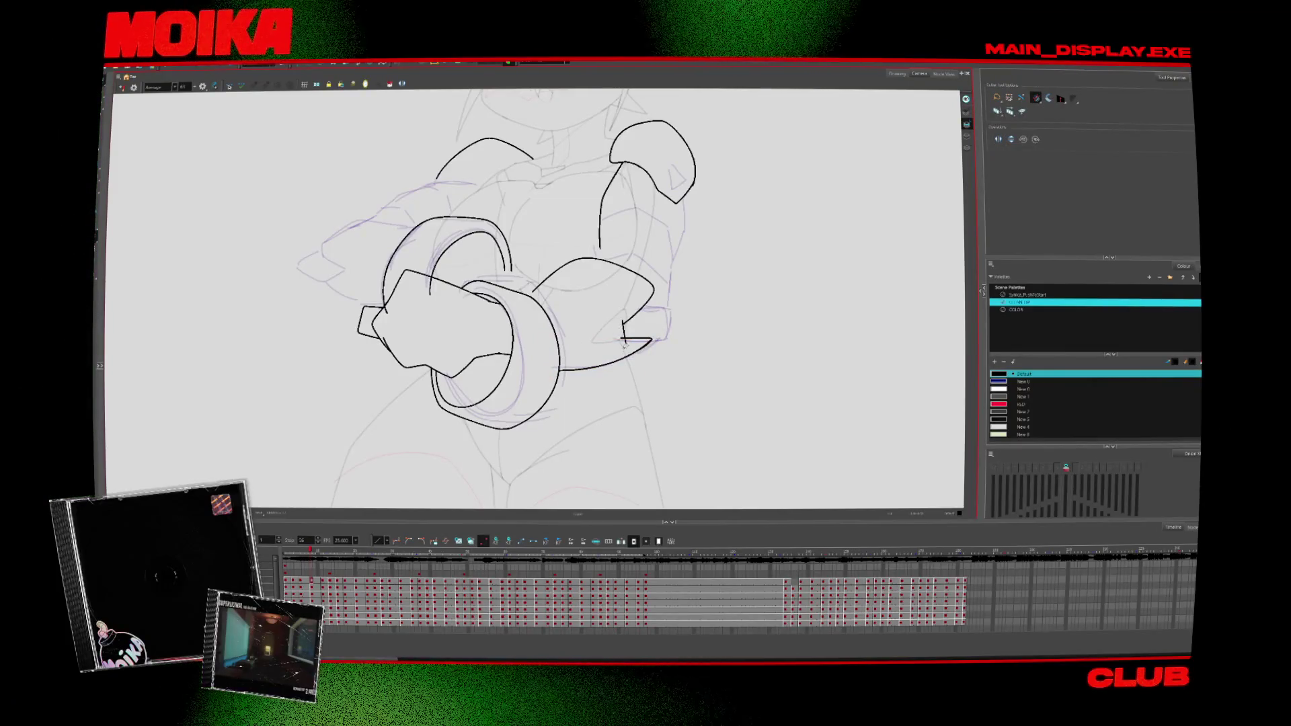
pyautogui.hotkey('alt', 'b')
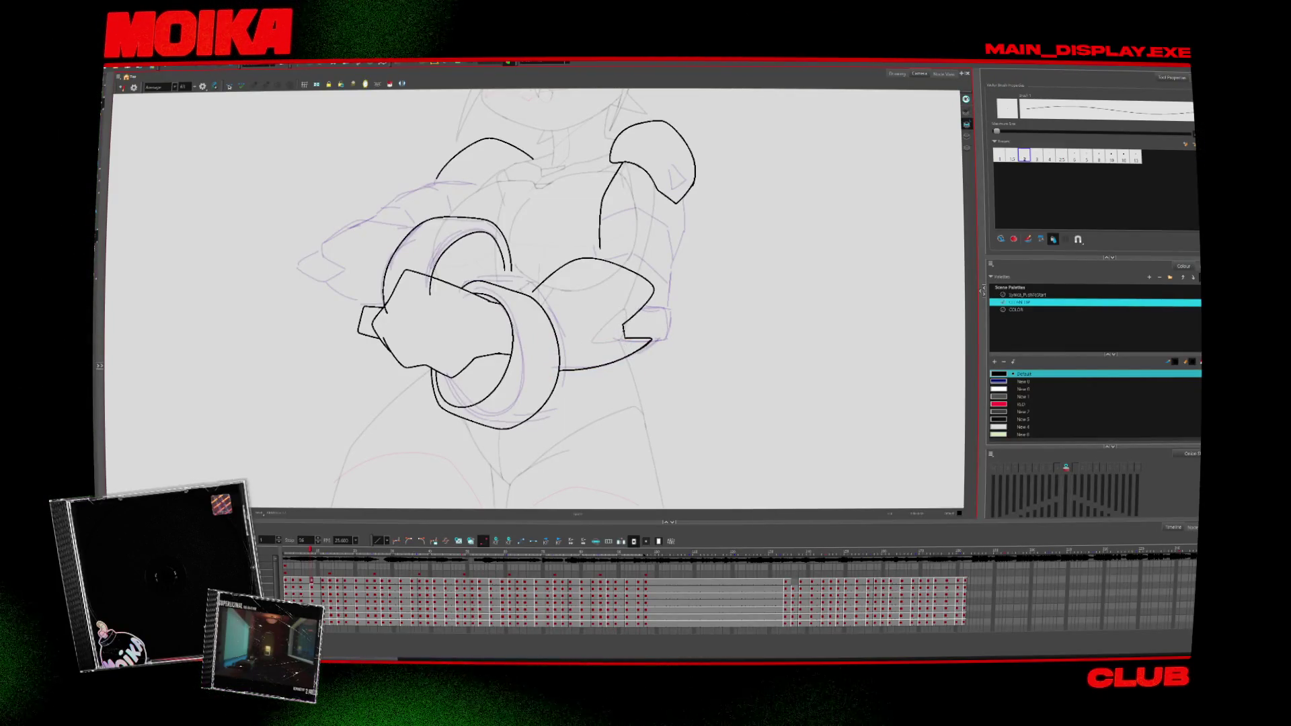
# Step: Add a short stroke joining the right fist to its cuff, then reposition the view
pyautogui.moveTo(625, 343)
pyautogui.mouseDown()
pyautogui.moveTo(660, 335)
pyautogui.moveTo(625, 342)
pyautogui.mouseUp()
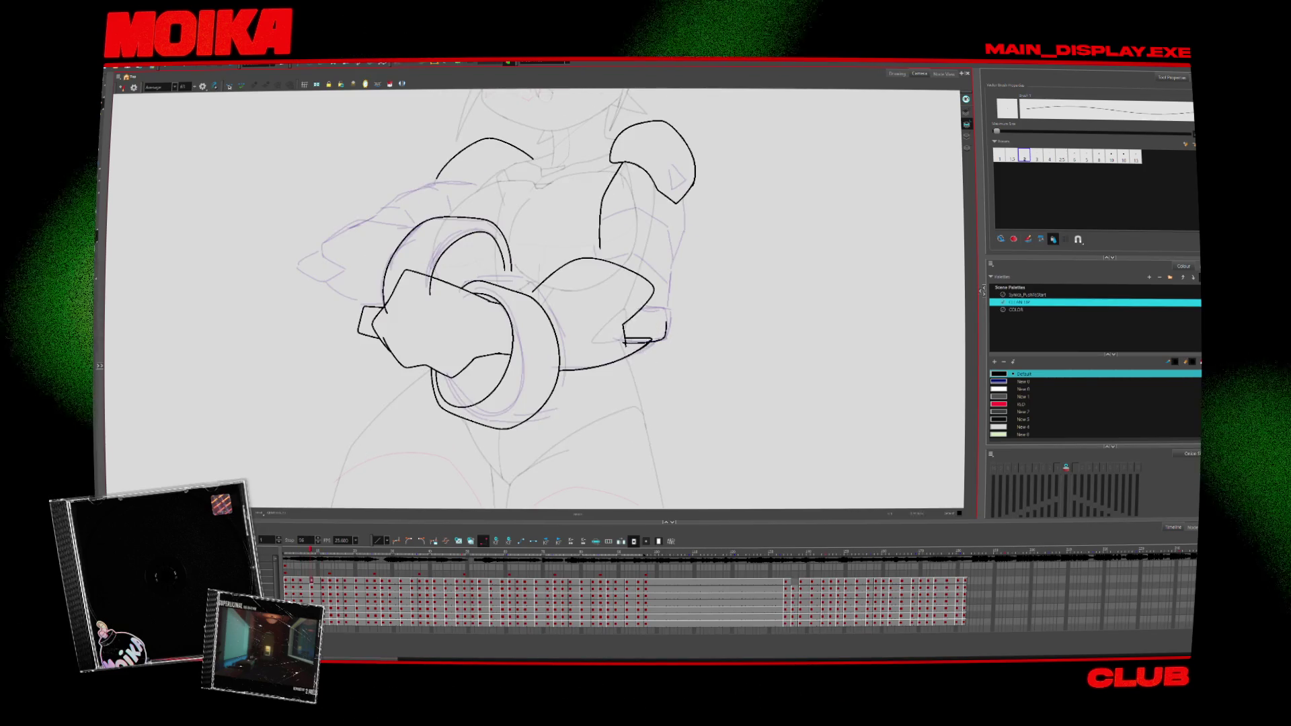
pyautogui.hotkey('alt', 's')
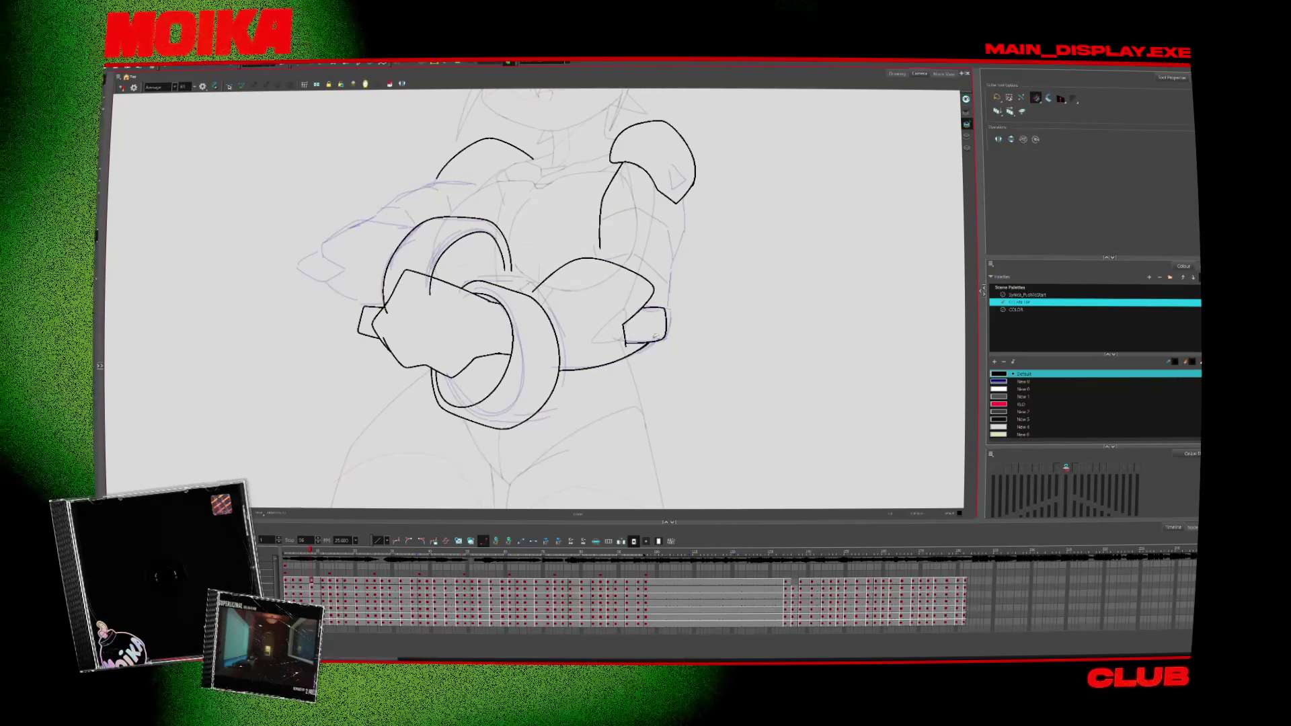
pyautogui.hotkey('alt', 'b')
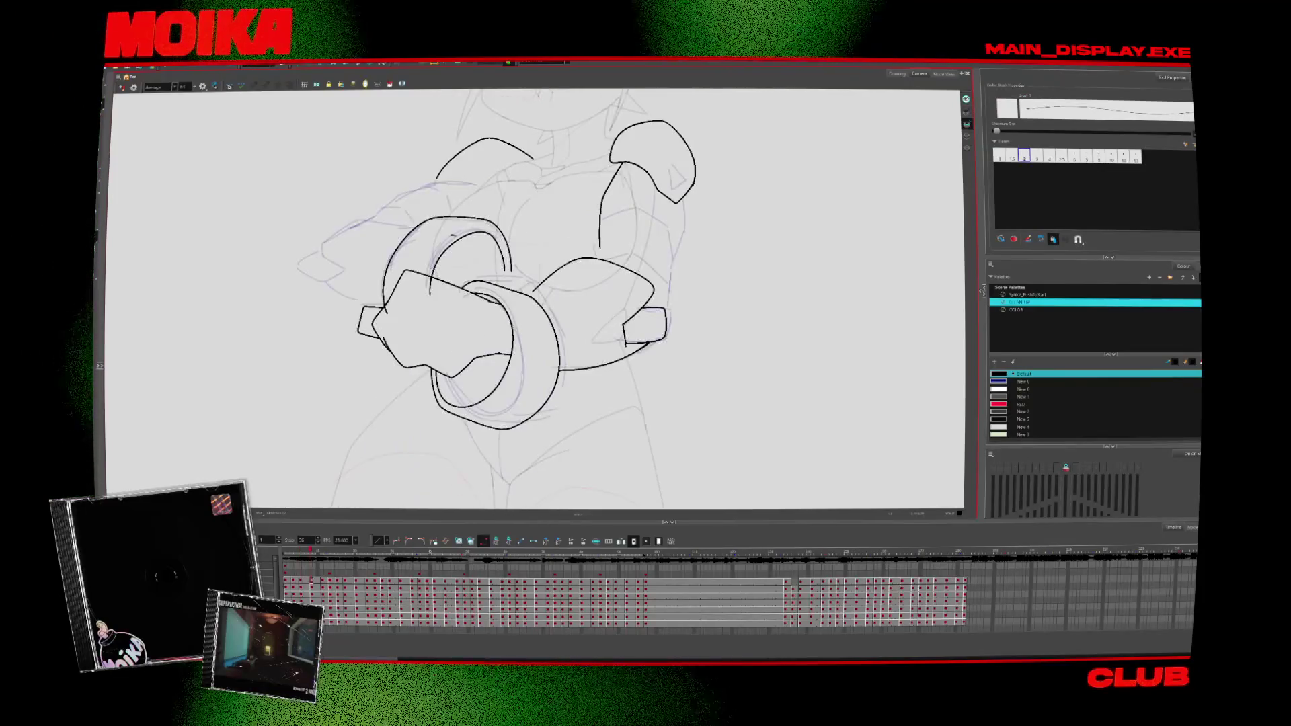
pyautogui.hotkey('alt', 's')
pyautogui.hotkey('alt', 'b')
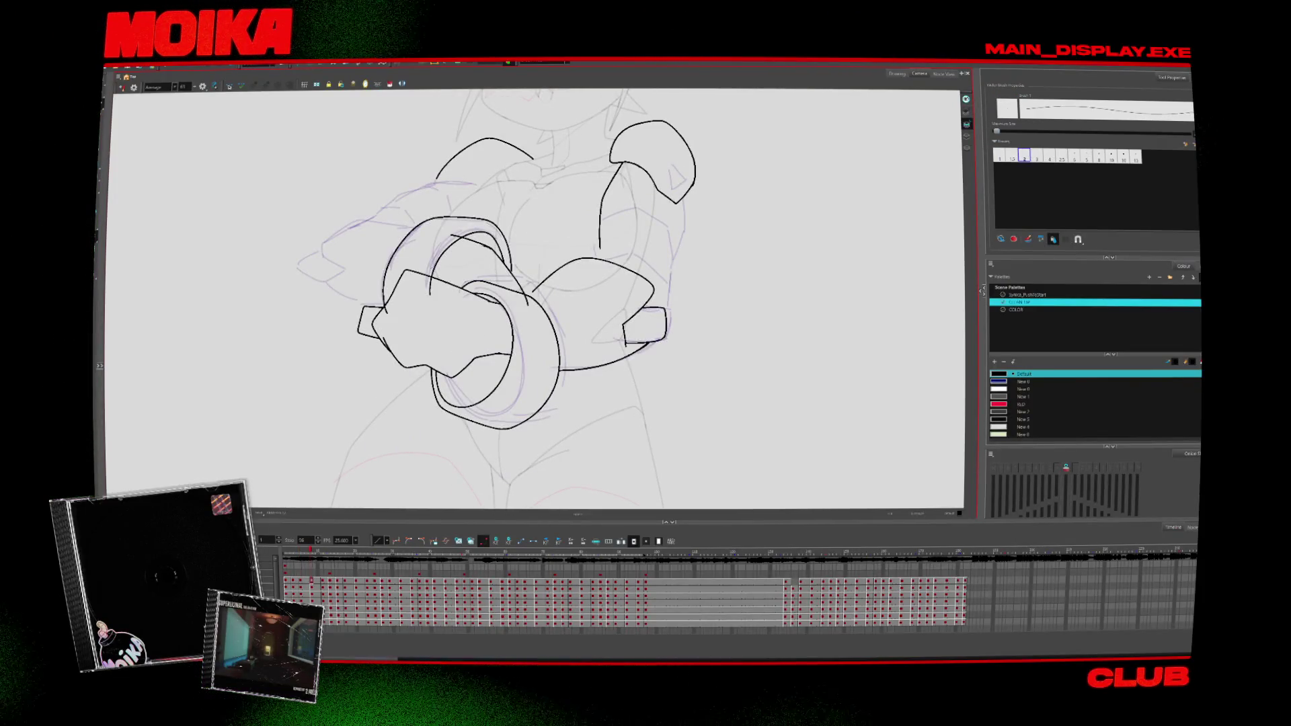
pyautogui.hotkey('alt', 's')
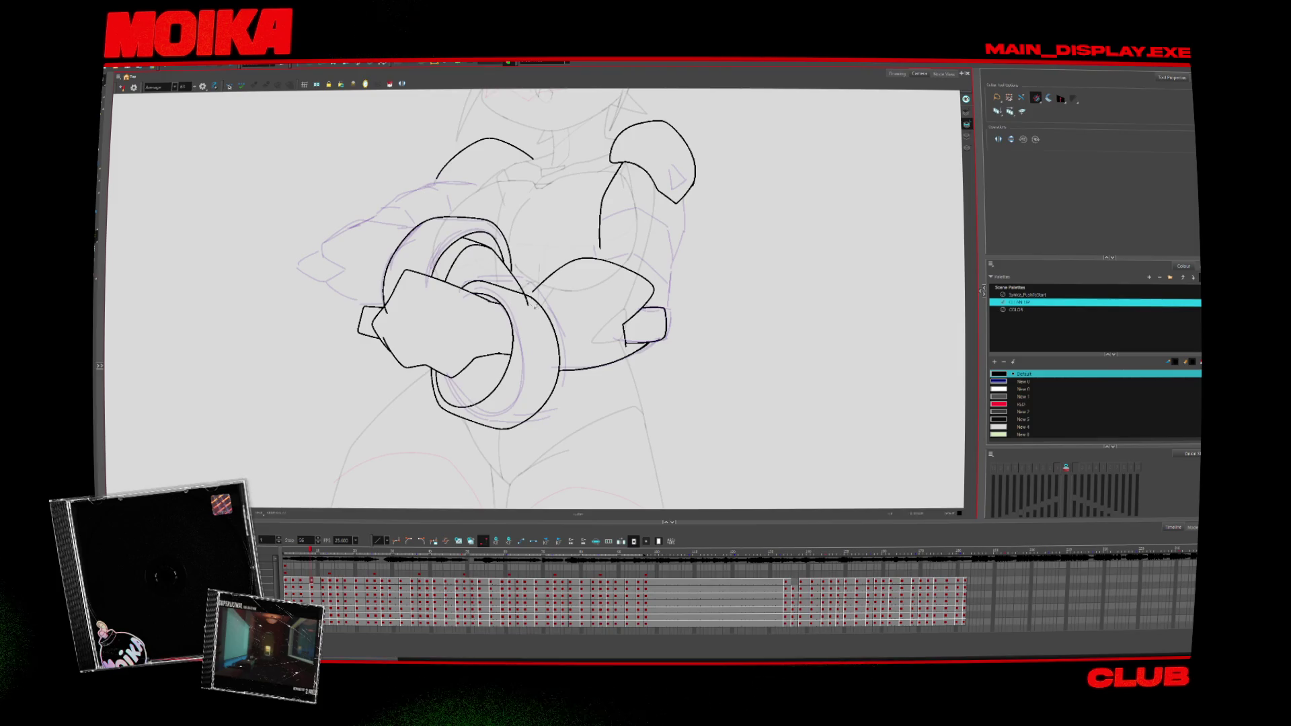
pyautogui.hotkey('alt', 'b')
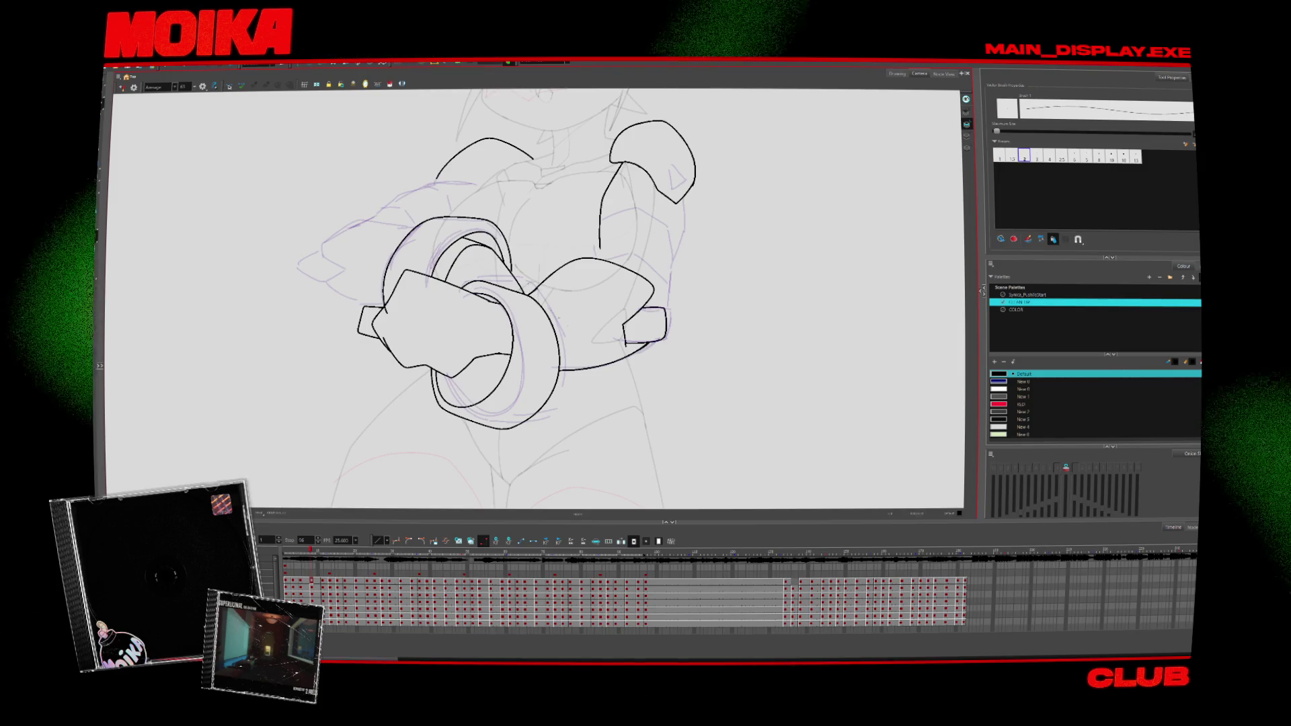
pyautogui.moveTo(538, 269); pyautogui.dragTo(523, 309)
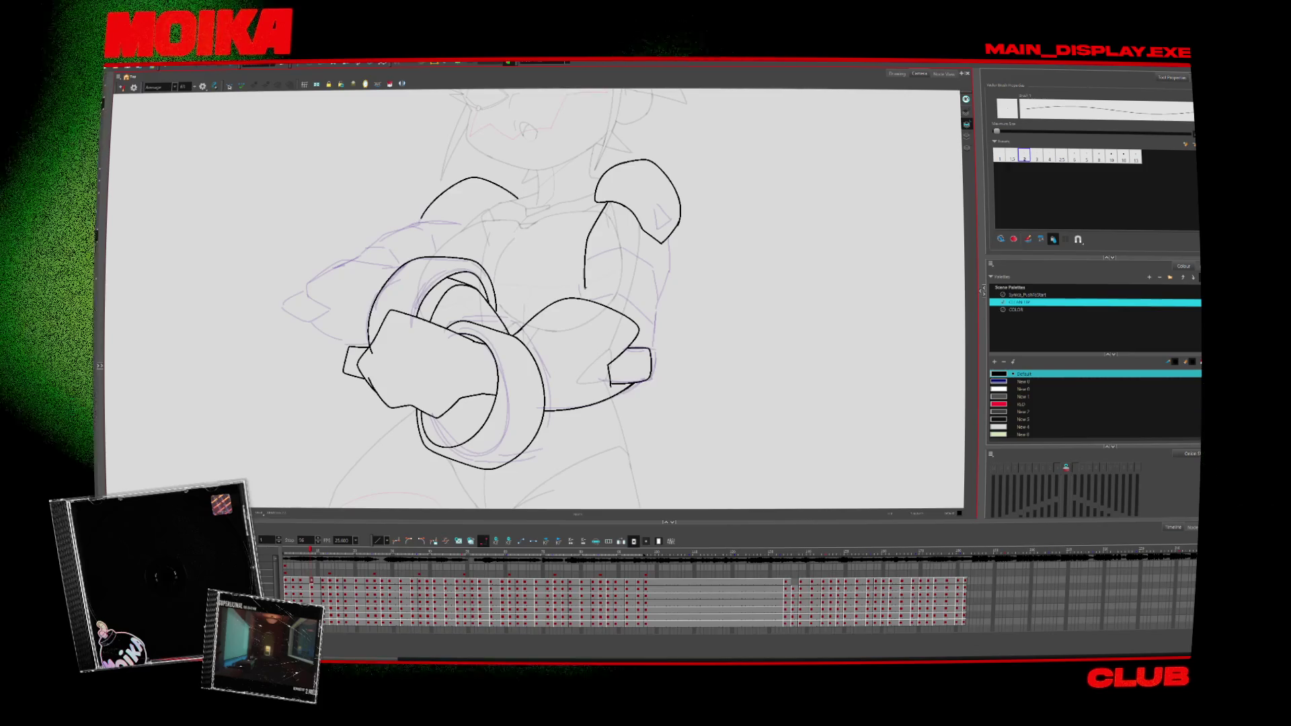
pyautogui.moveTo(587, 299); pyautogui.dragTo(583, 316)
# Step: Mirror the canvas horizontally to check proportions, then restore the normal view
pyautogui.press('4')
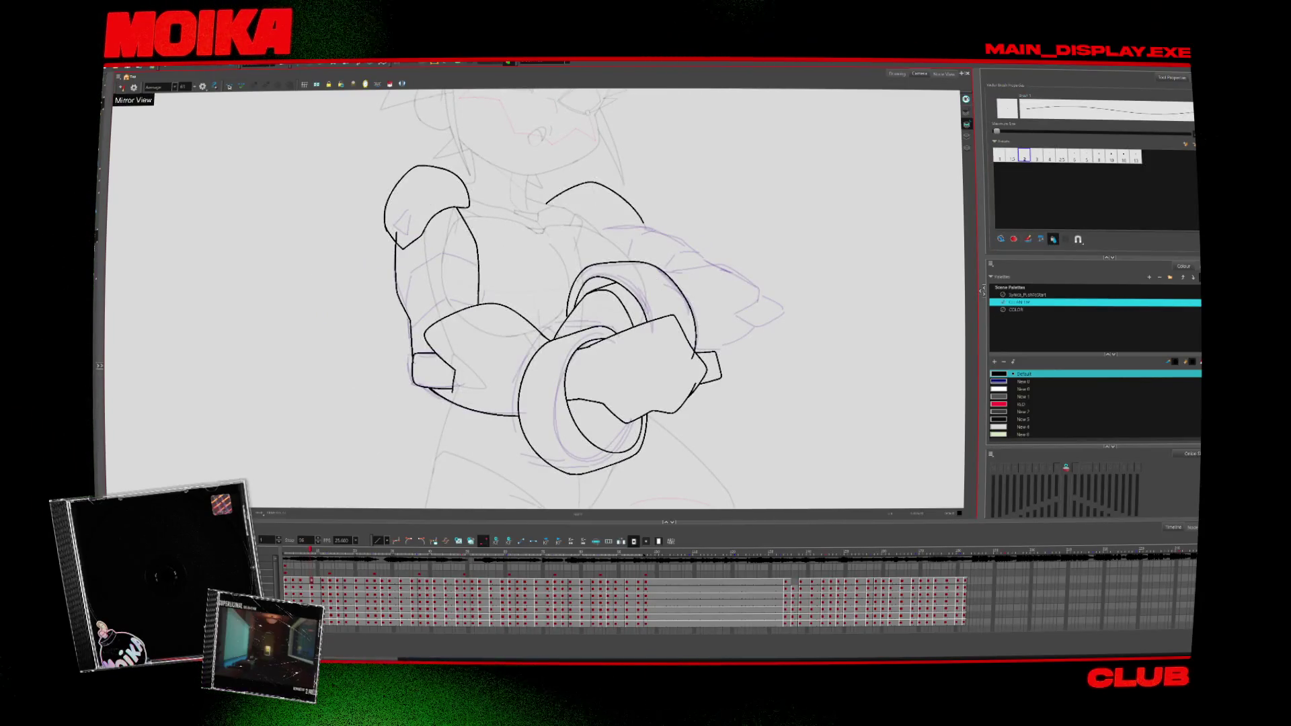
pyautogui.hotkey('alt', 's')
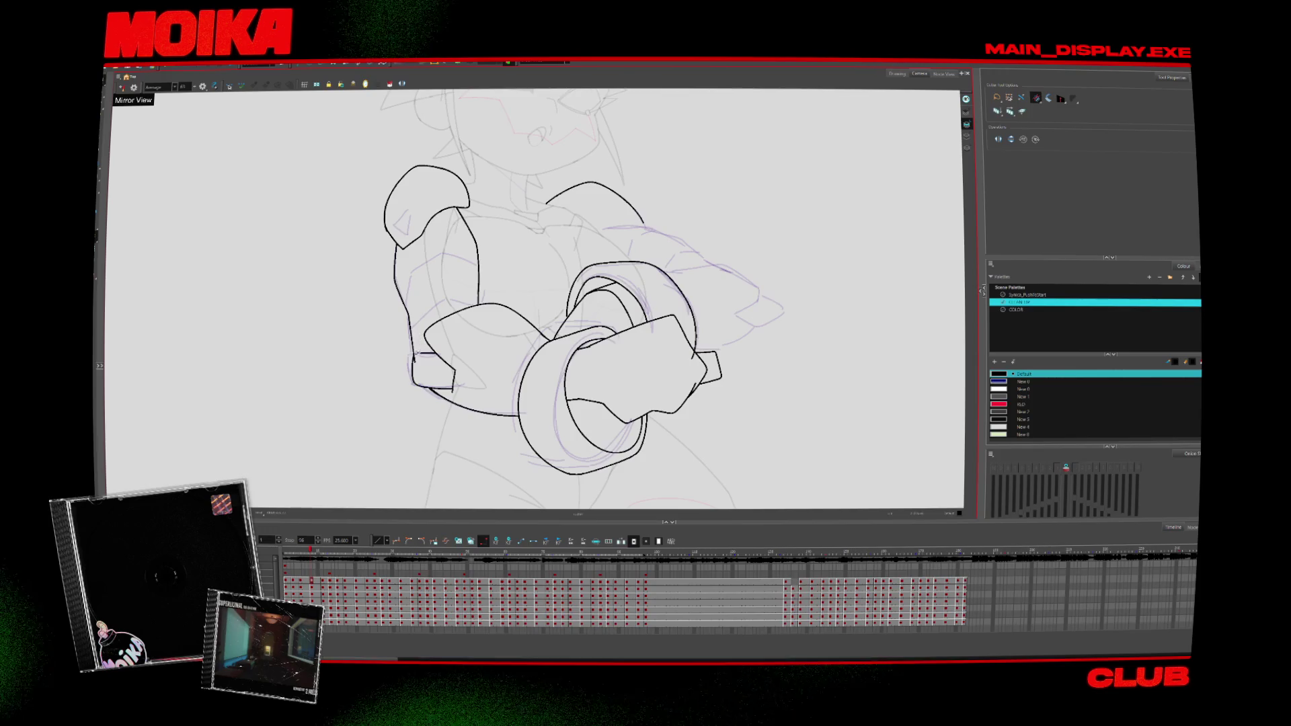
pyautogui.press('4')
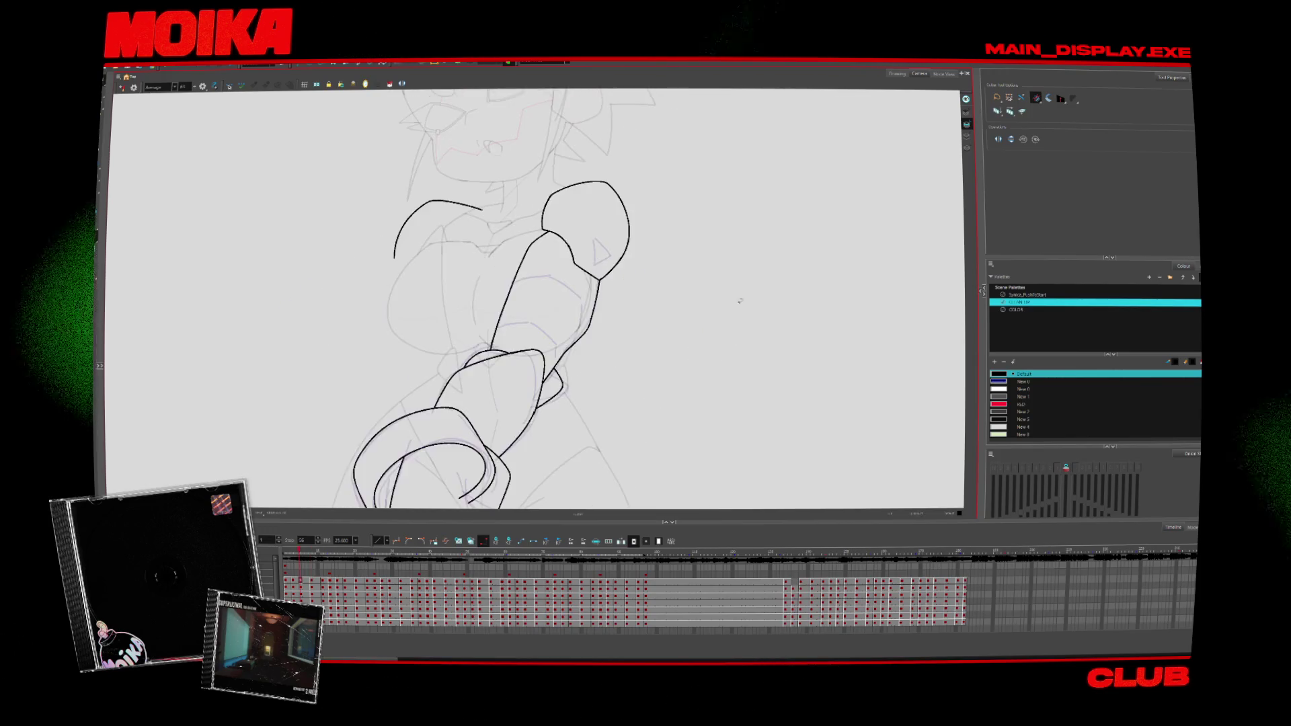
# Step: Step between drawings and redraw the hand's top edge to meet the diagonal
pyautogui.press('.')
pyautogui.press(',')
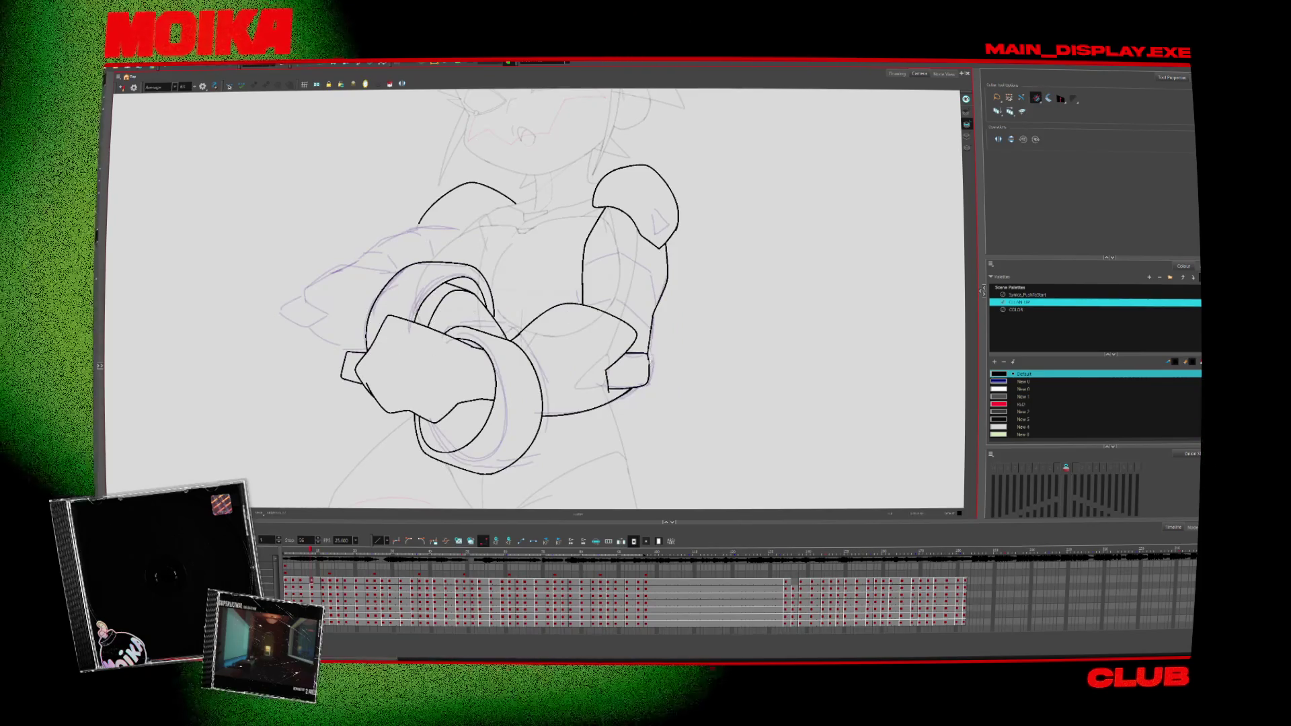
pyautogui.press('.')
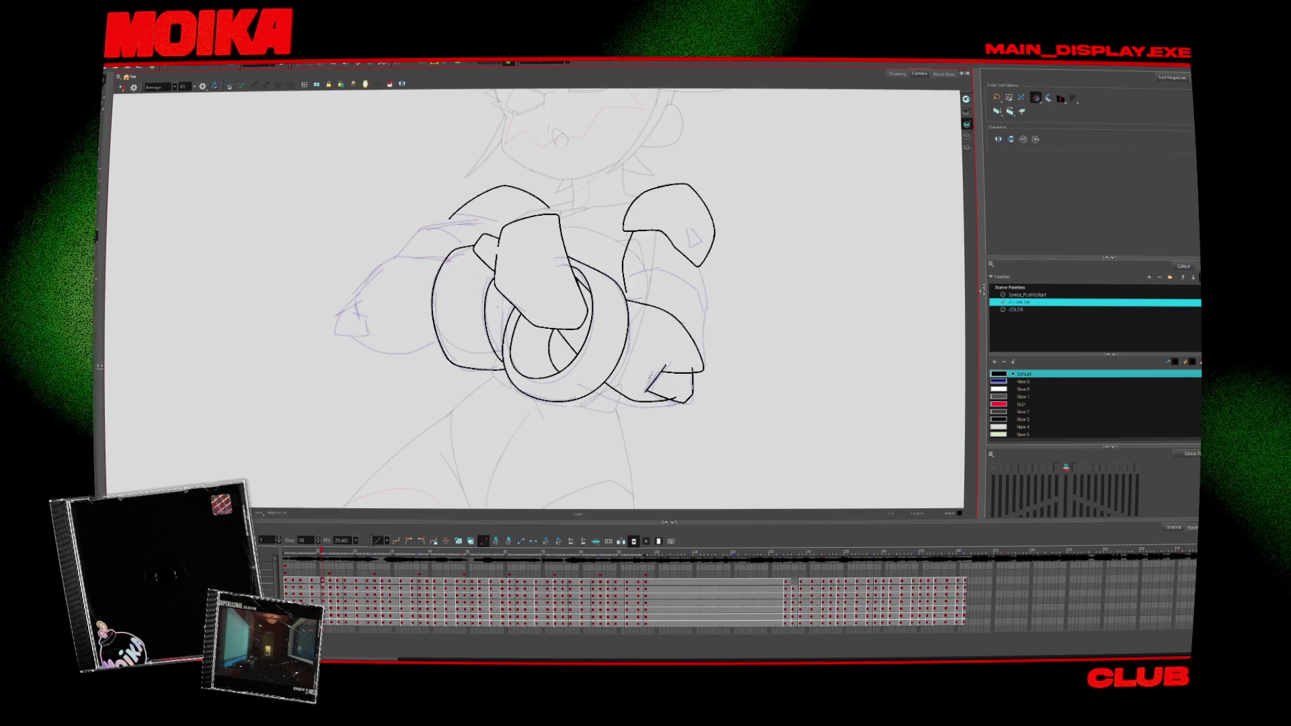
pyautogui.moveTo(650, 373); pyautogui.dragTo(692, 369)
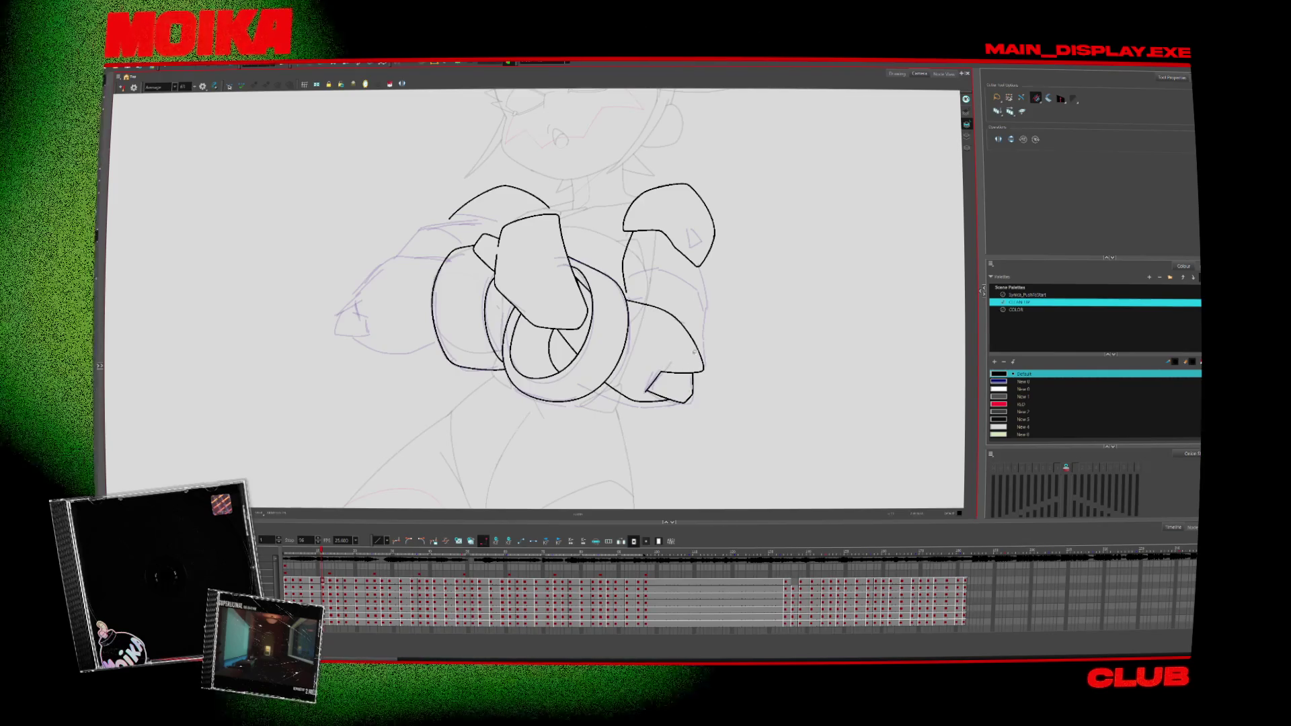
# Step: Move ahead to a later drawing and centre the arms in view
pyautogui.hotkey('alt', '/')
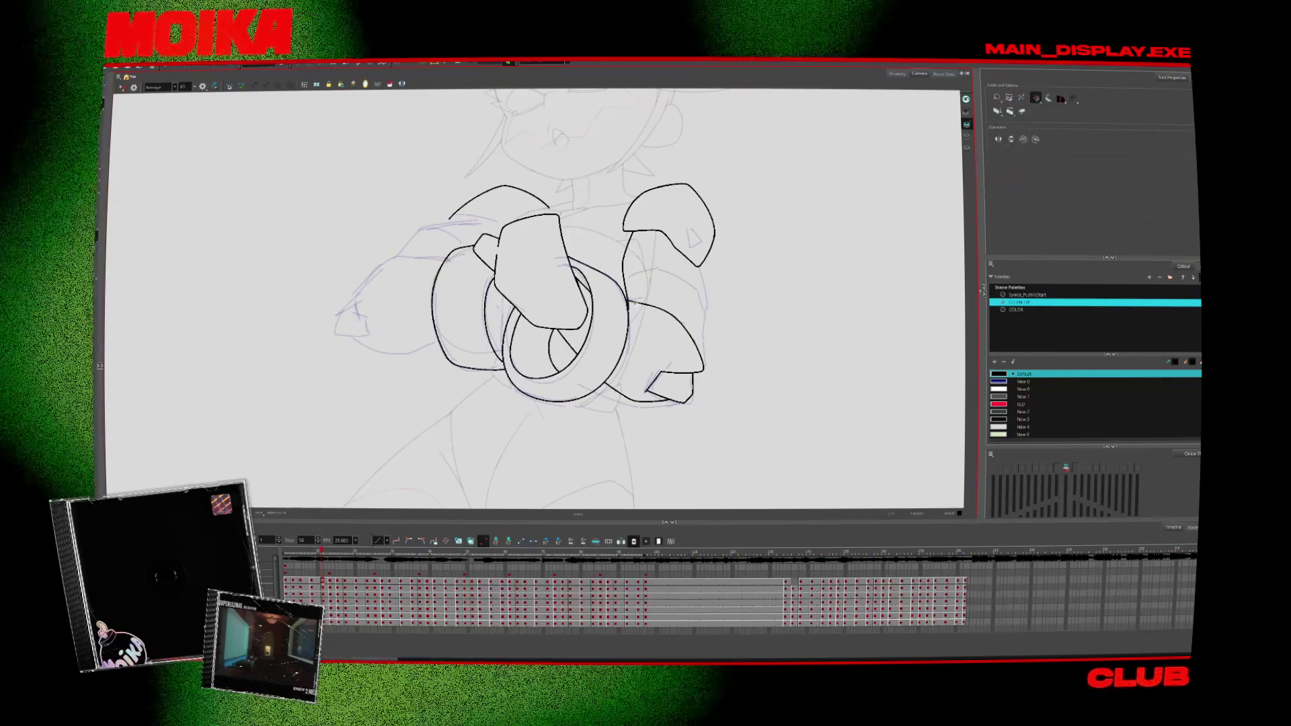
pyautogui.hotkey('alt', 's')
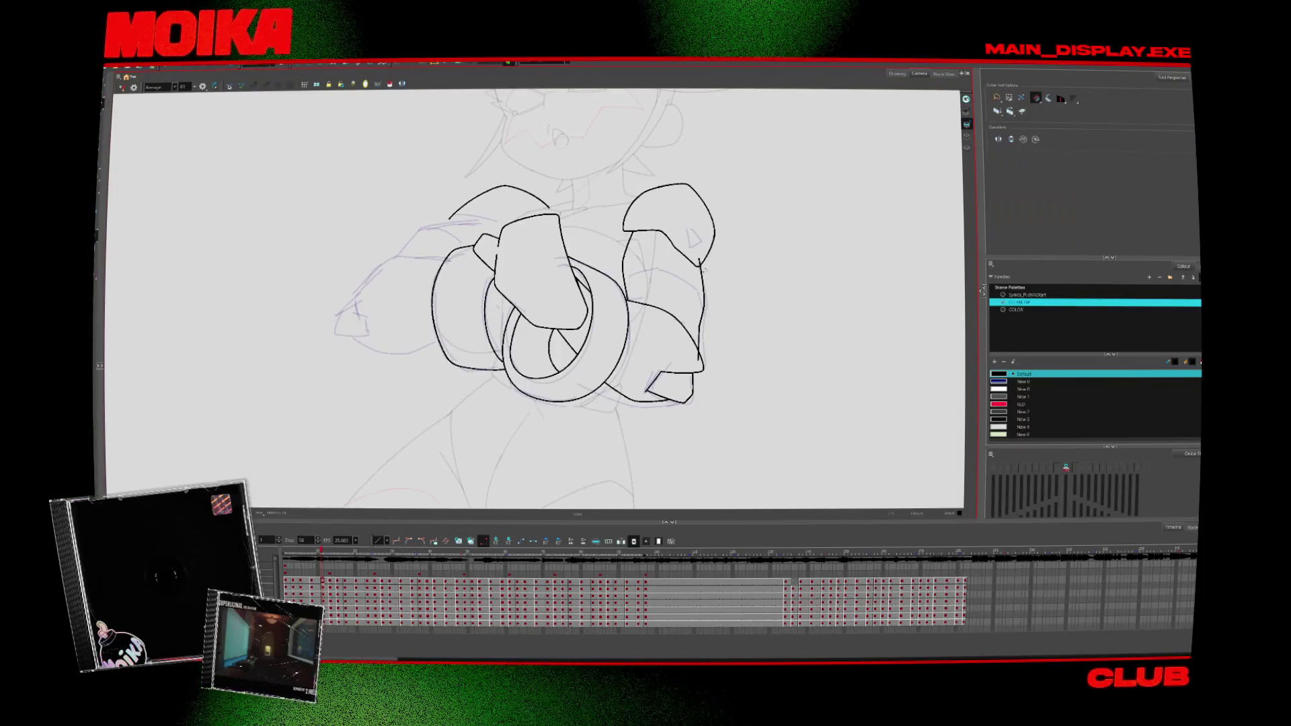
pyautogui.press('g')
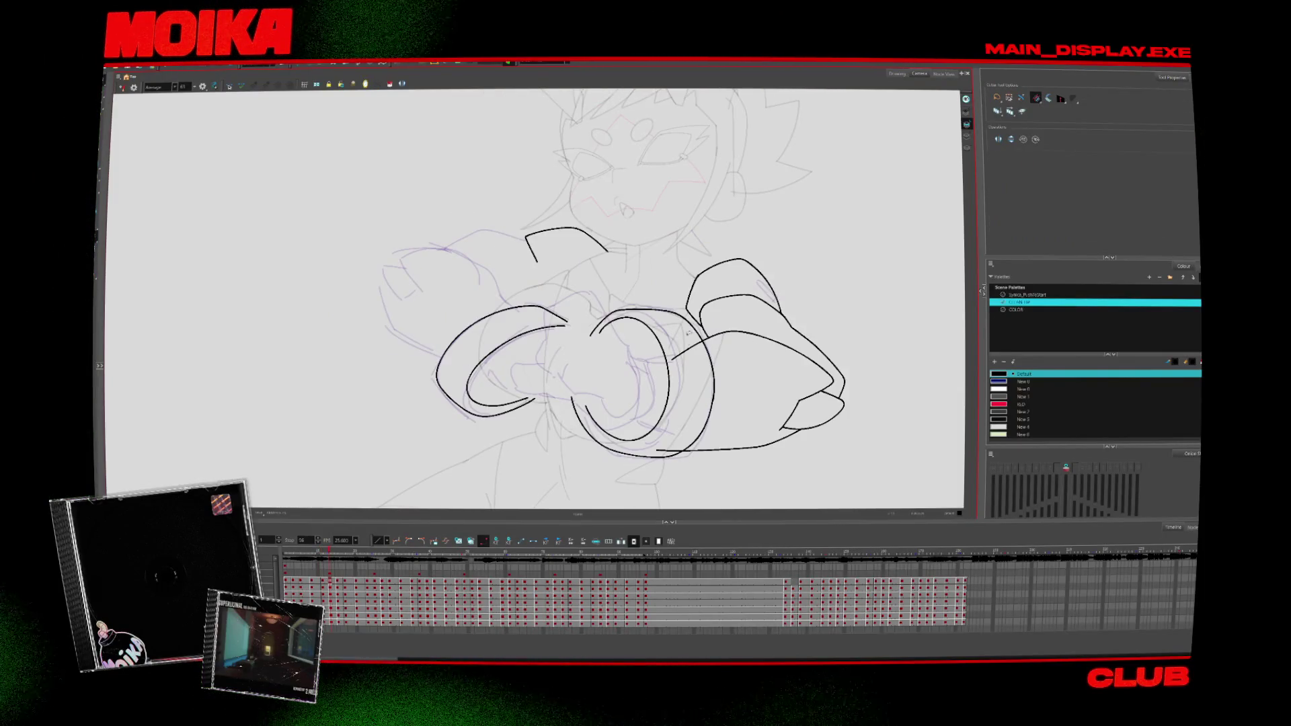
pyautogui.moveTo(812, 422); pyautogui.dragTo(642, 479)
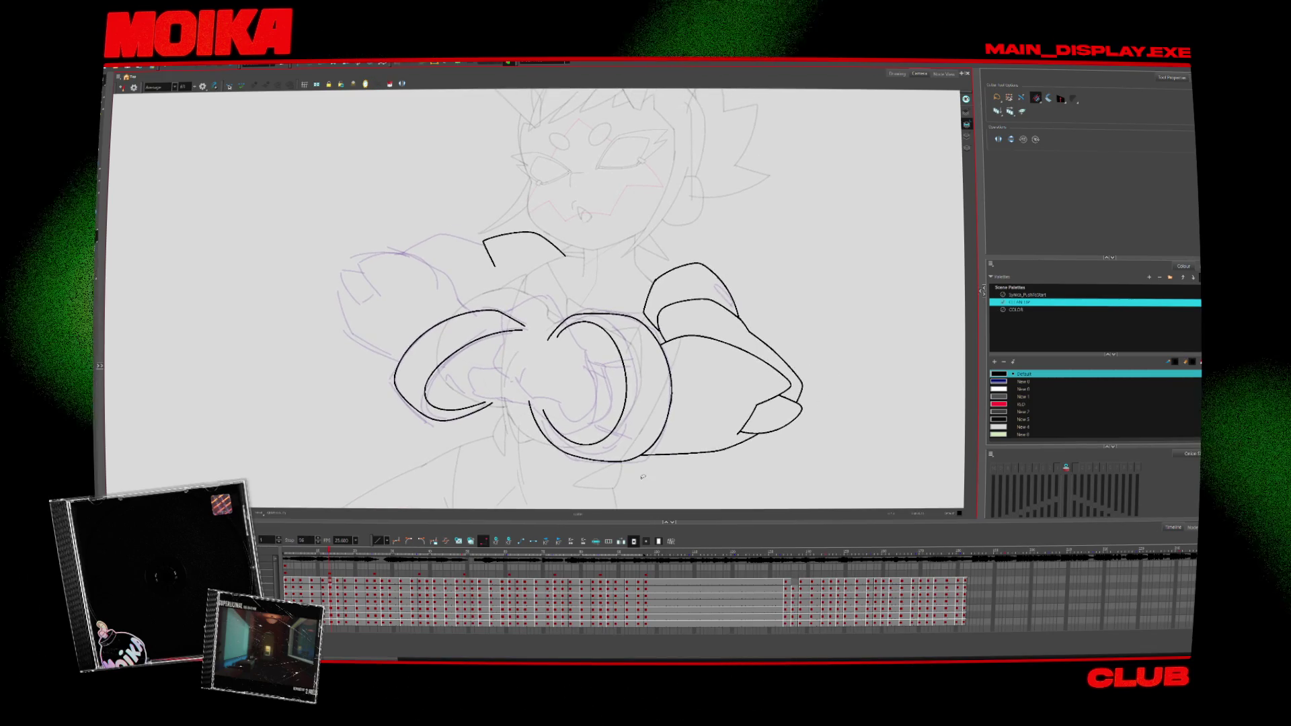
# Step: Draw the hand's cup-shaped outline extending downward, mirror-check it and trim overlaps
pyautogui.hotkey('alt', 'b')
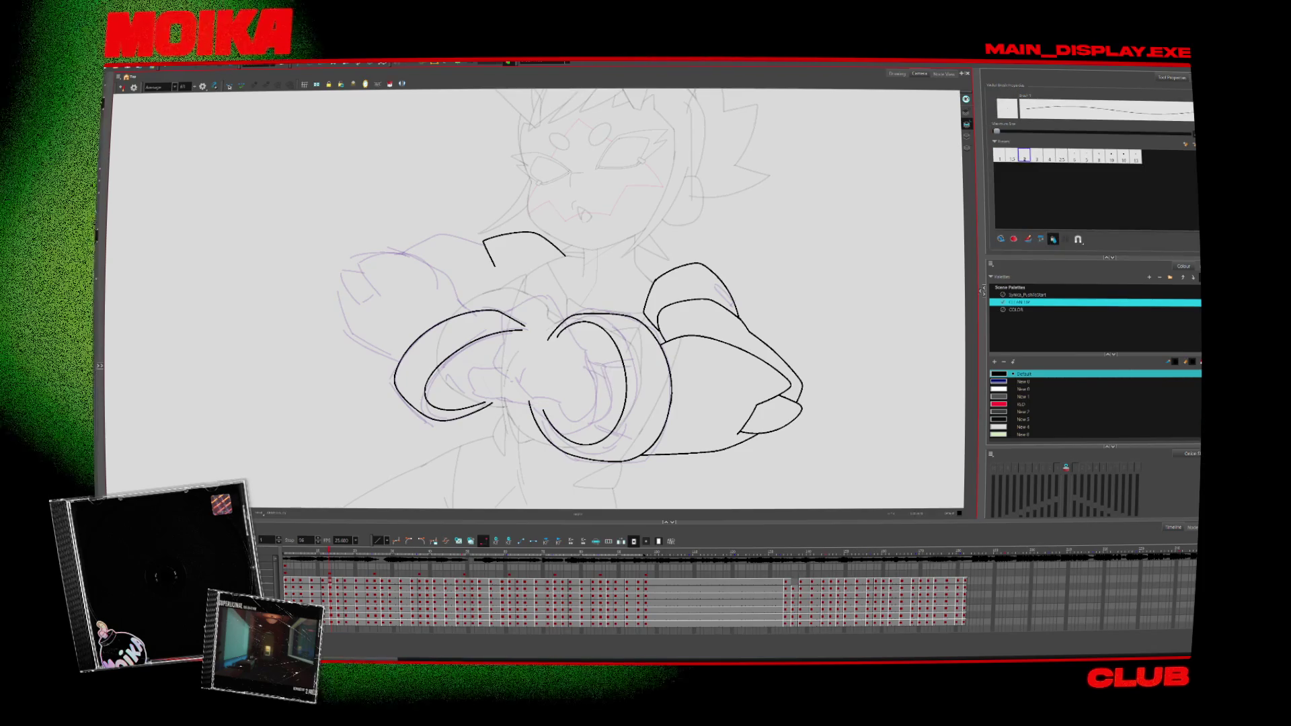
pyautogui.moveTo(515, 373); pyautogui.dragTo(577, 343)
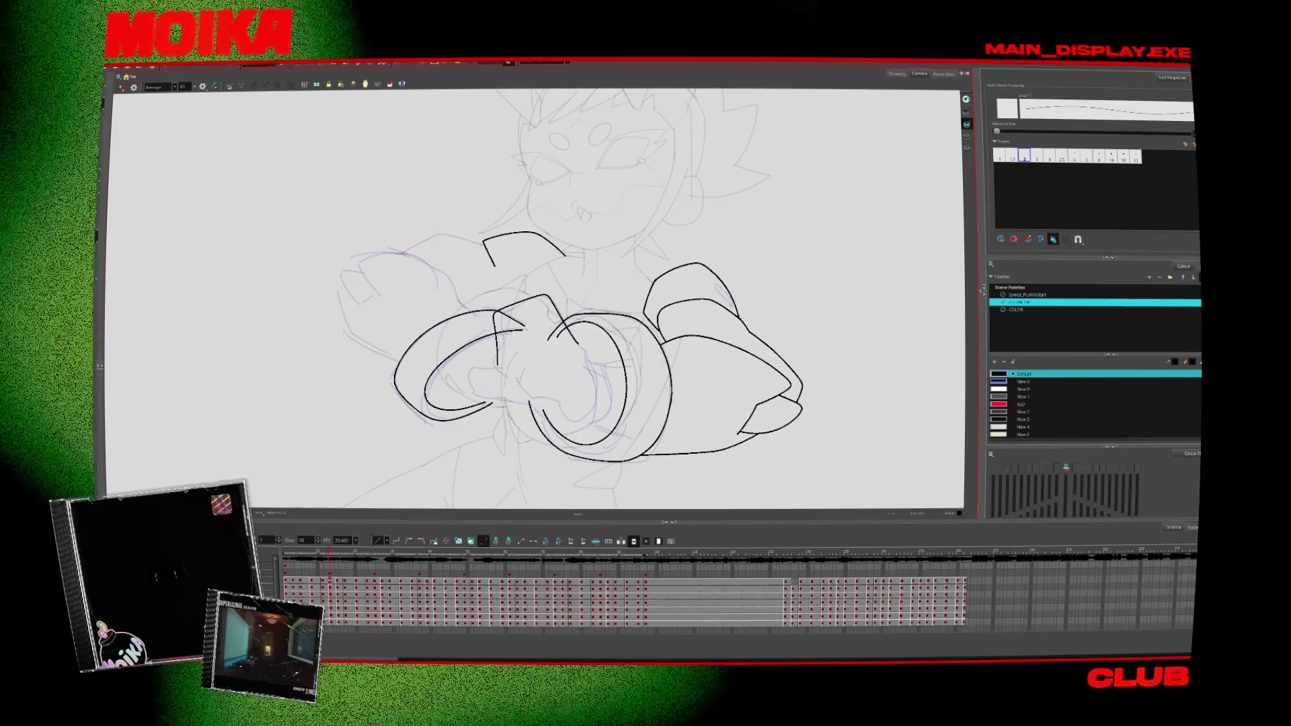
pyautogui.moveTo(516, 375); pyautogui.dragTo(558, 404)
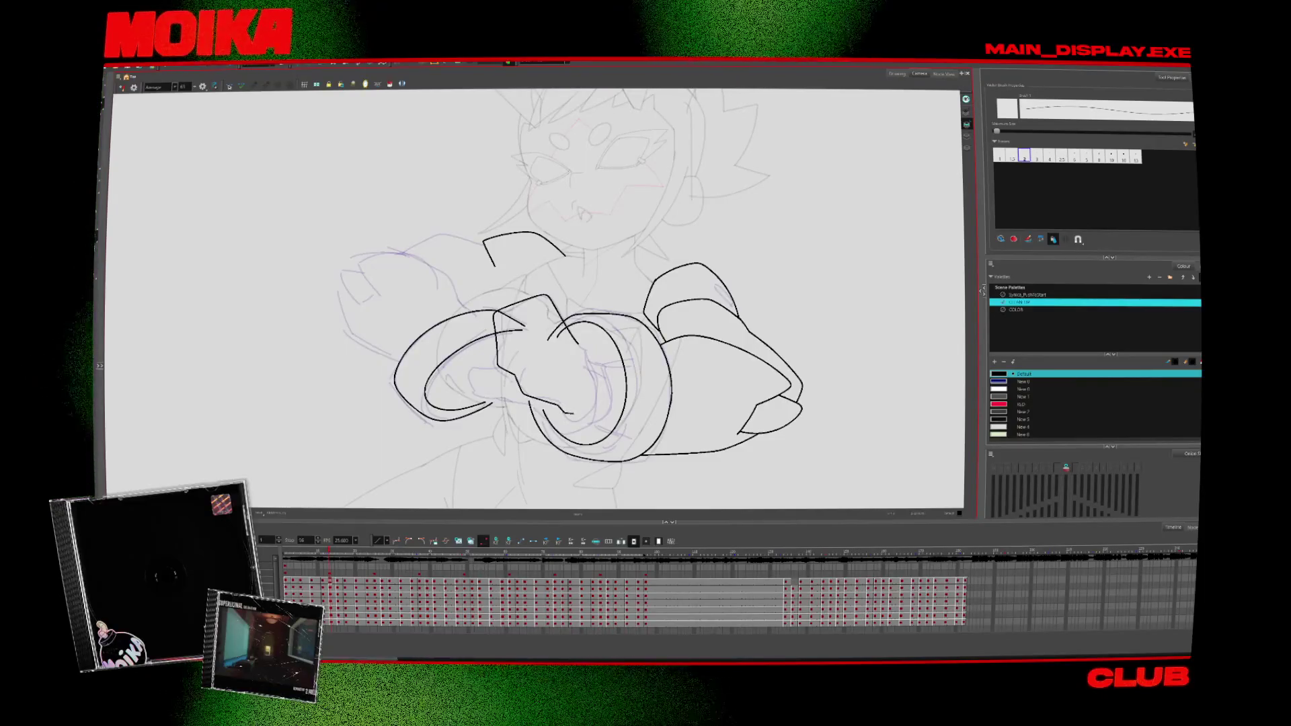
pyautogui.press('4')
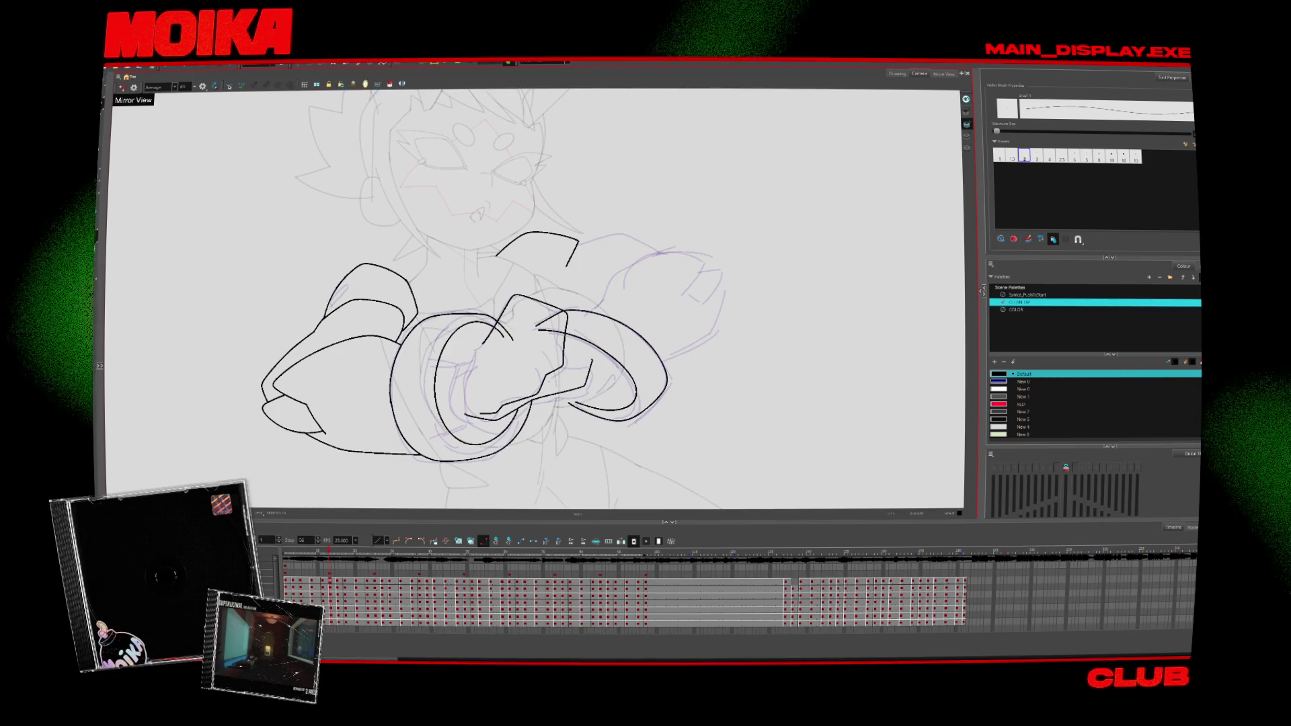
pyautogui.hotkey('alt', 't')
pyautogui.hotkey('alt', 'b')
# Step: Extend the hand outline, add a short stroke across the hand, and choose a thinner line preset
pyautogui.moveTo(514, 299); pyautogui.dragTo(481, 413)
pyautogui.press('4')
pyautogui.hotkey('alt', 't')
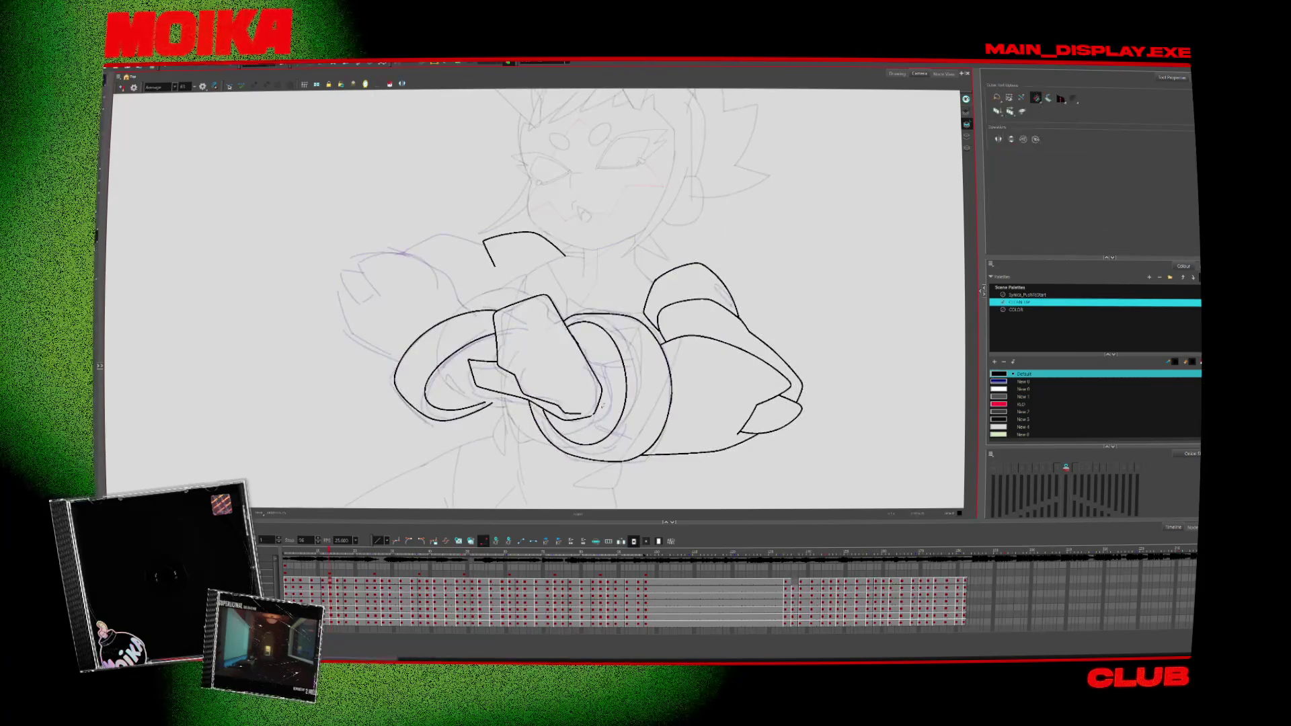
pyautogui.hotkey('alt', 'b')
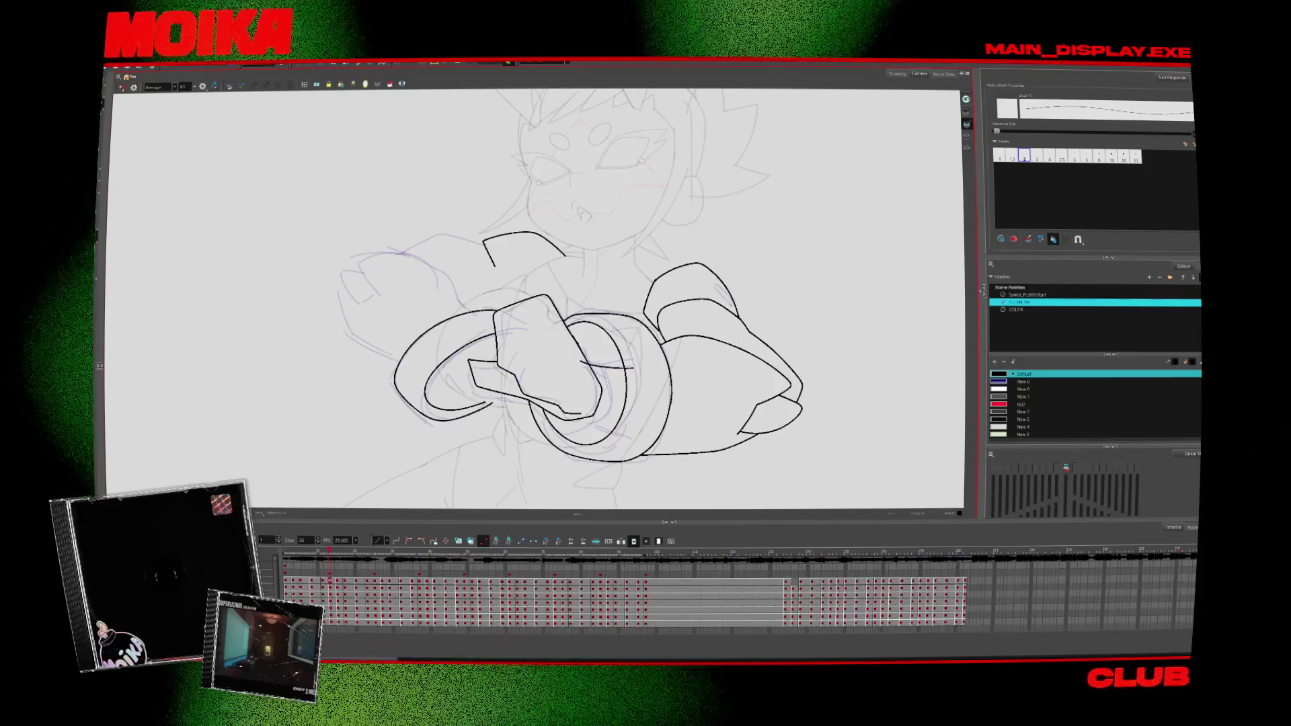
pyautogui.moveTo(579, 361); pyautogui.dragTo(632, 368)
pyautogui.hotkey('alt', 'x')
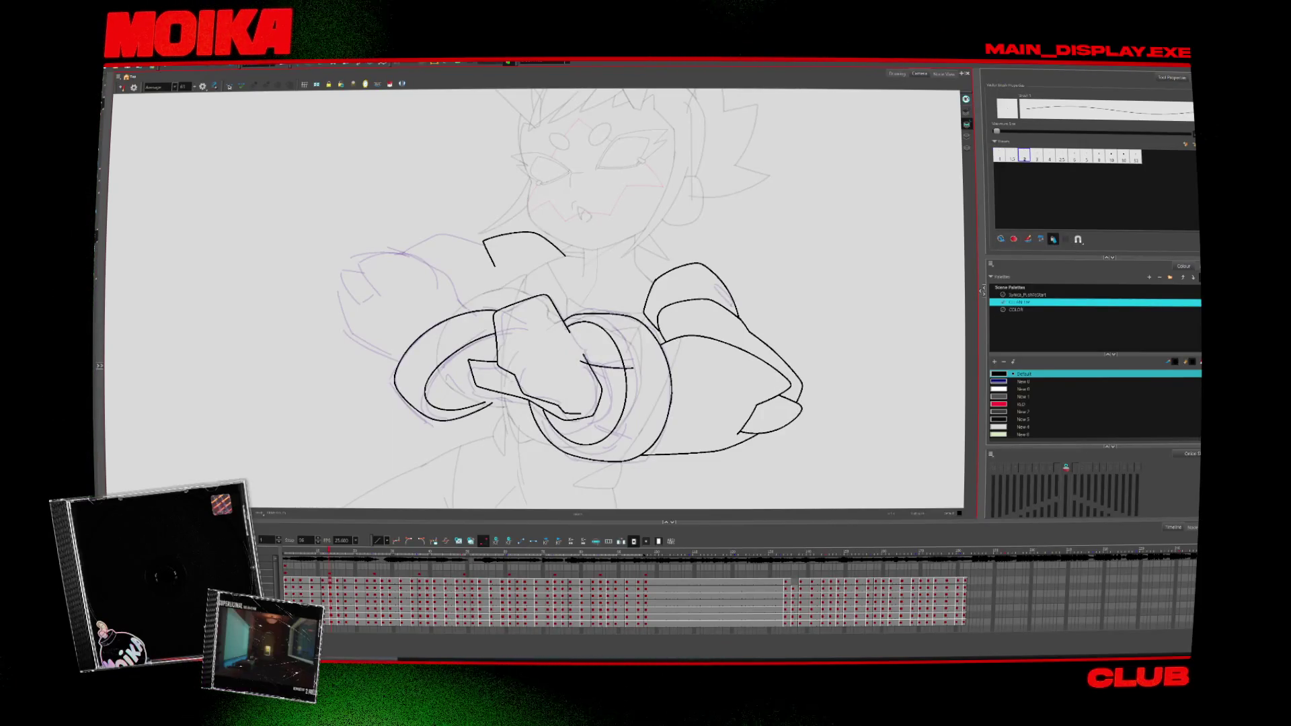
pyautogui.press('4')
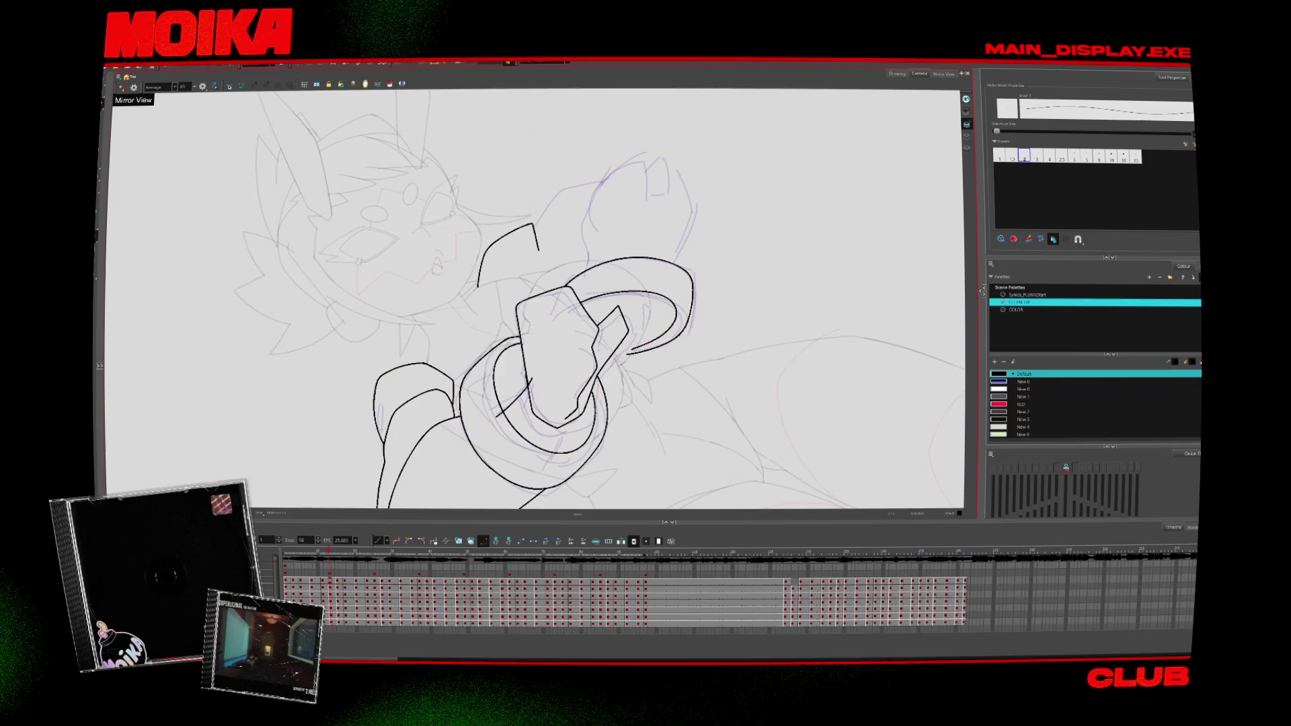
# Step: Connect the arm's bottom lines and delete the stray diagonal stroke through the ring
pyautogui.moveTo(564, 449); pyautogui.dragTo(629, 379)
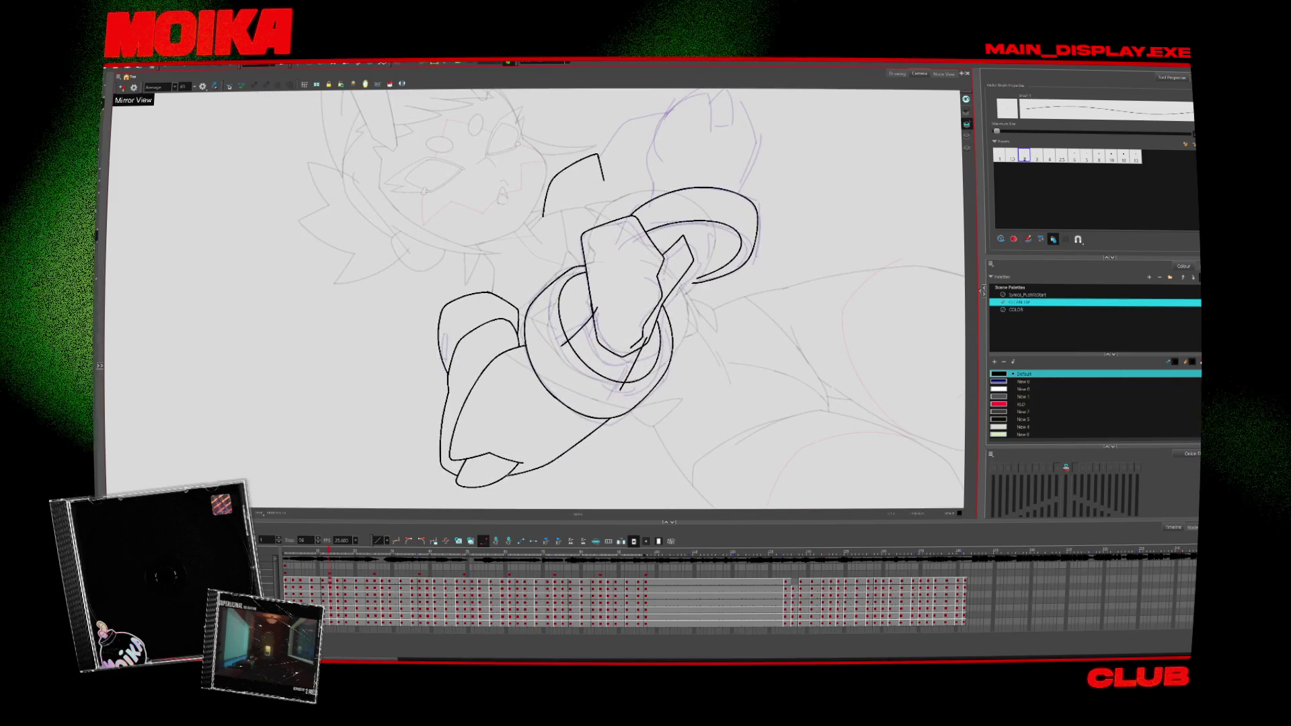
pyautogui.moveTo(492, 481); pyautogui.dragTo(531, 469)
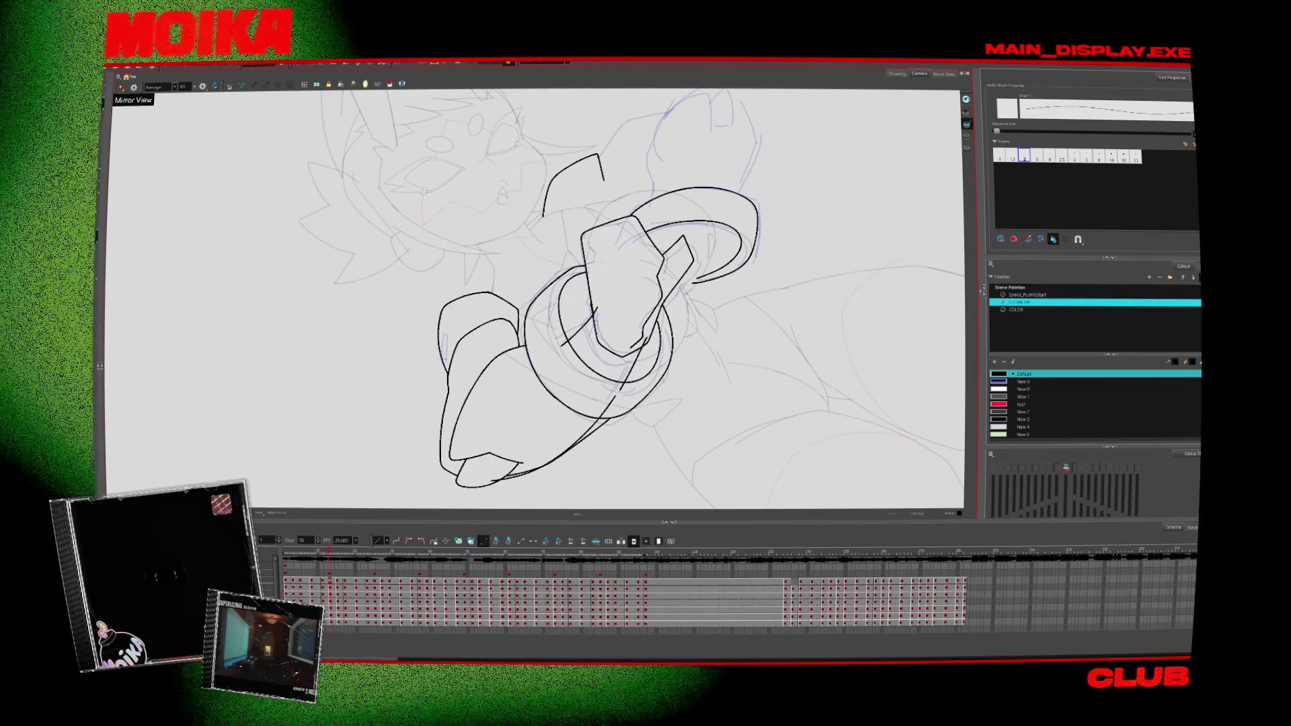
pyautogui.hotkey('alt', 's')
pyautogui.click(610, 365)
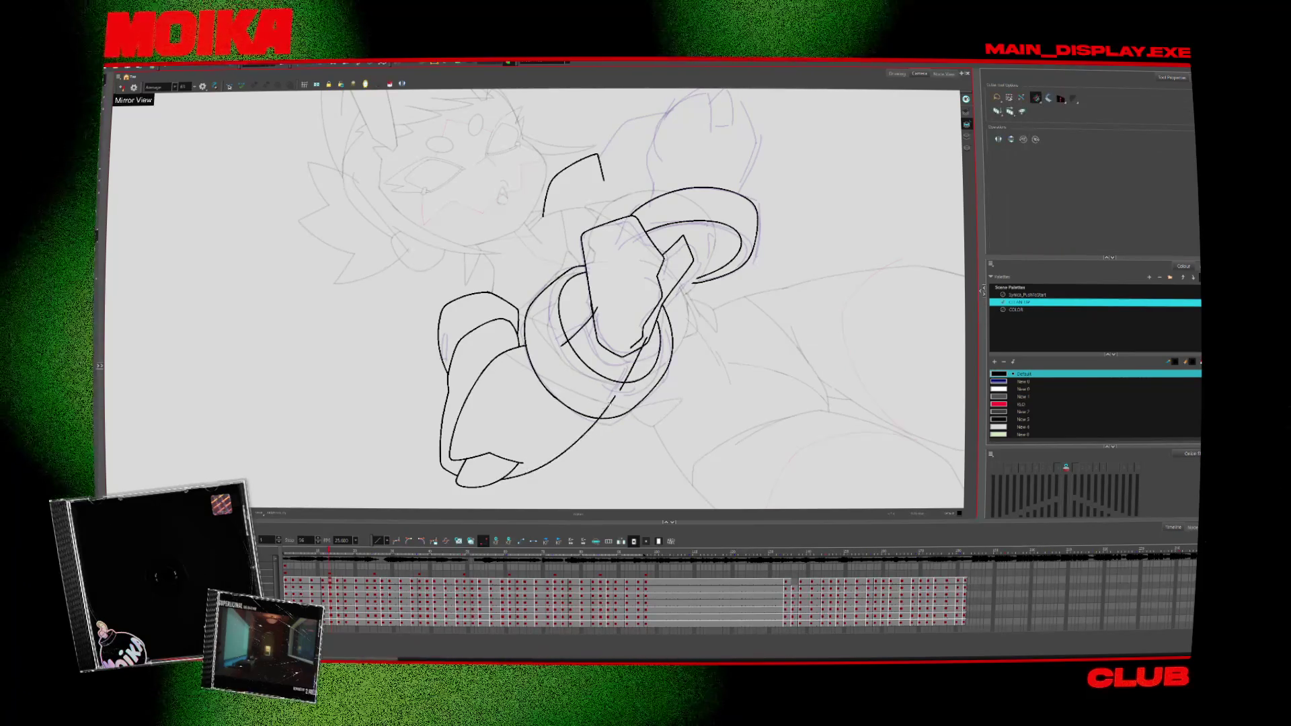
pyautogui.press('Delete')
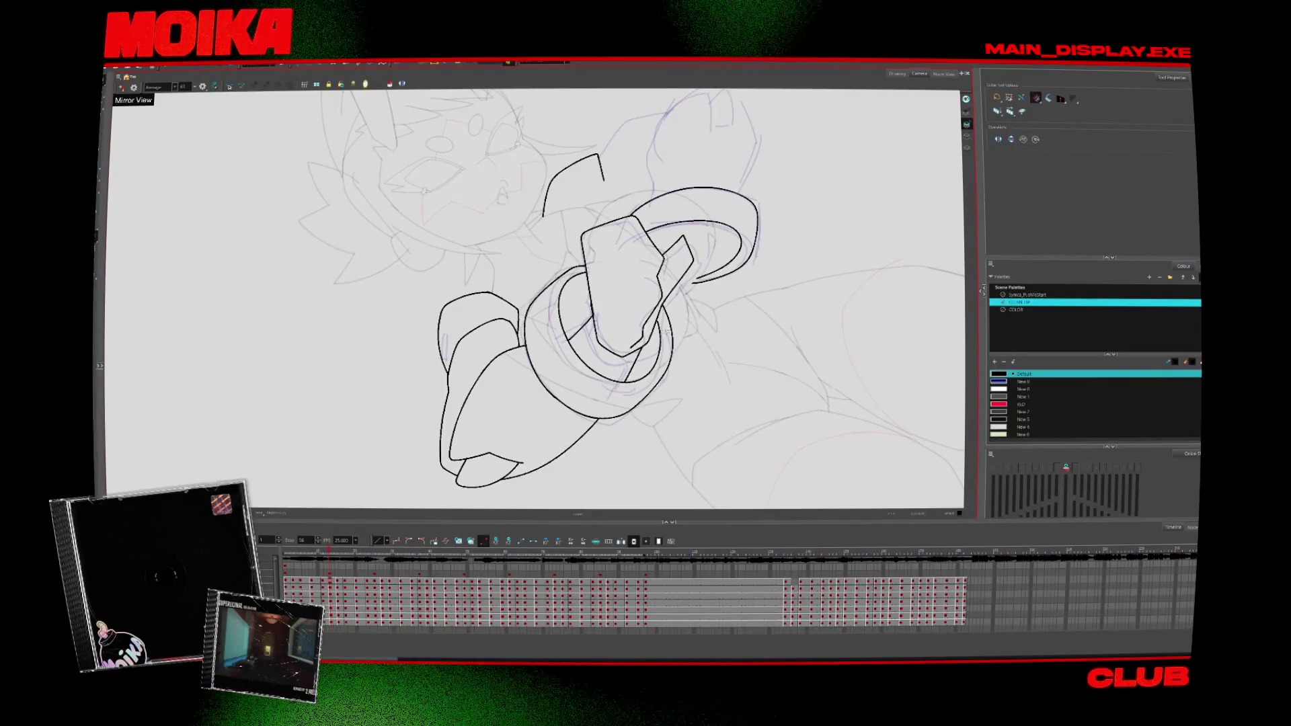
# Step: Flip through drawings to the raised-fists pose and restore the unmirrored view
pyautogui.press('.')
pyautogui.press('.')
pyautogui.press(',')
pyautogui.press(',')
pyautogui.press('.')
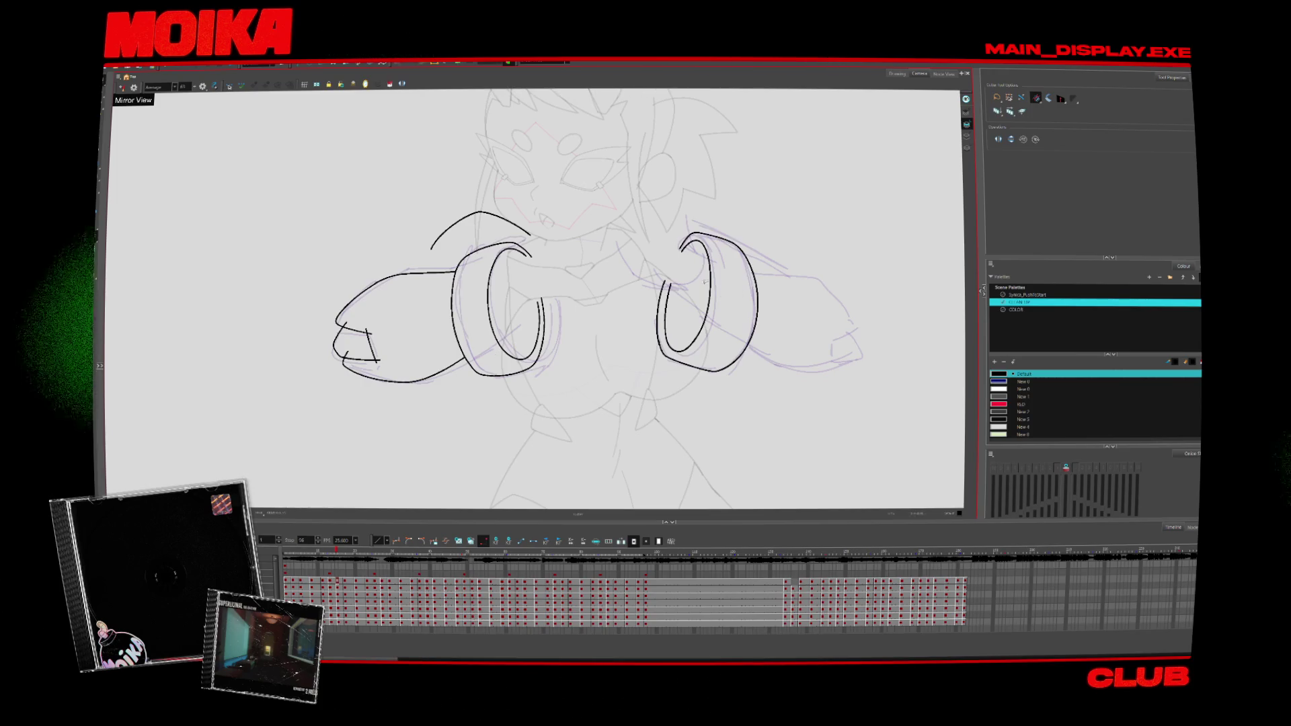
pyautogui.press('4')
pyautogui.hotkey('alt', 'b')
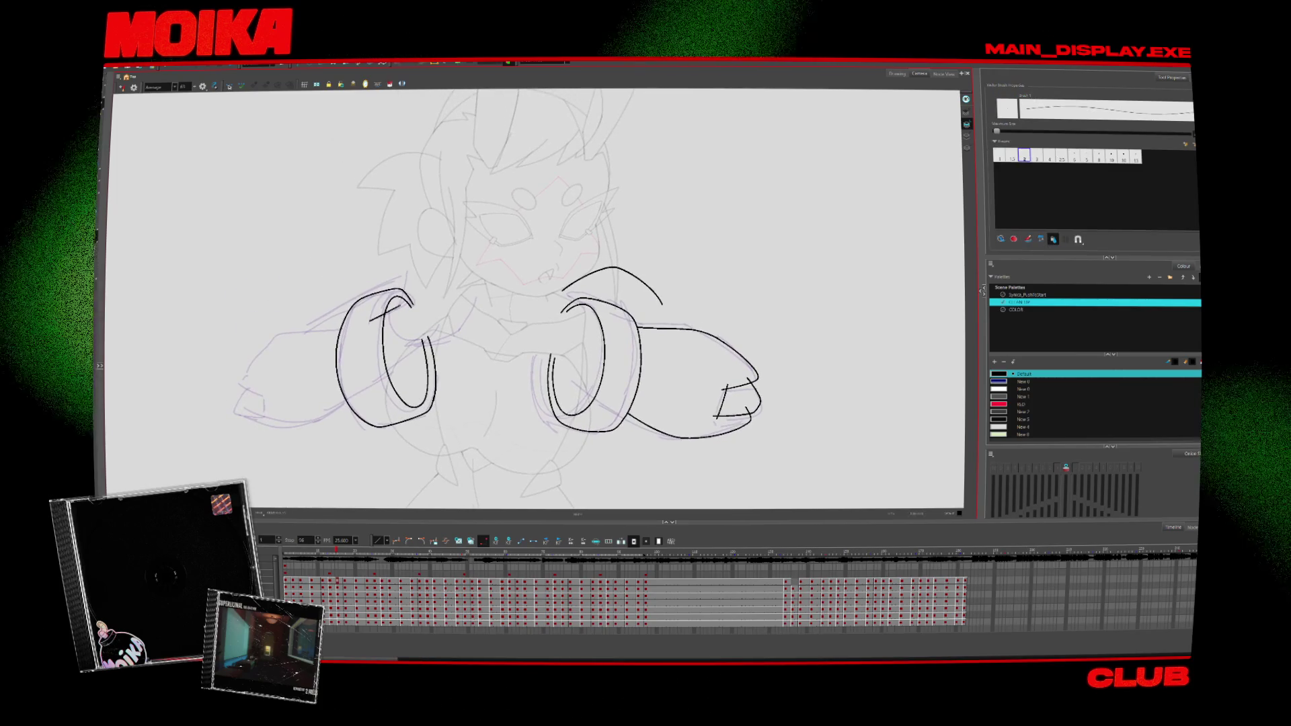
# Step: Ink the left ring's top edge and inner curves, mirror-checking the rings
pyautogui.moveTo(402, 304)
pyautogui.mouseDown()
pyautogui.moveTo(418, 295)
pyautogui.moveTo(444, 331)
pyautogui.mouseUp()
pyautogui.moveTo(379, 377); pyautogui.dragTo(431, 338)
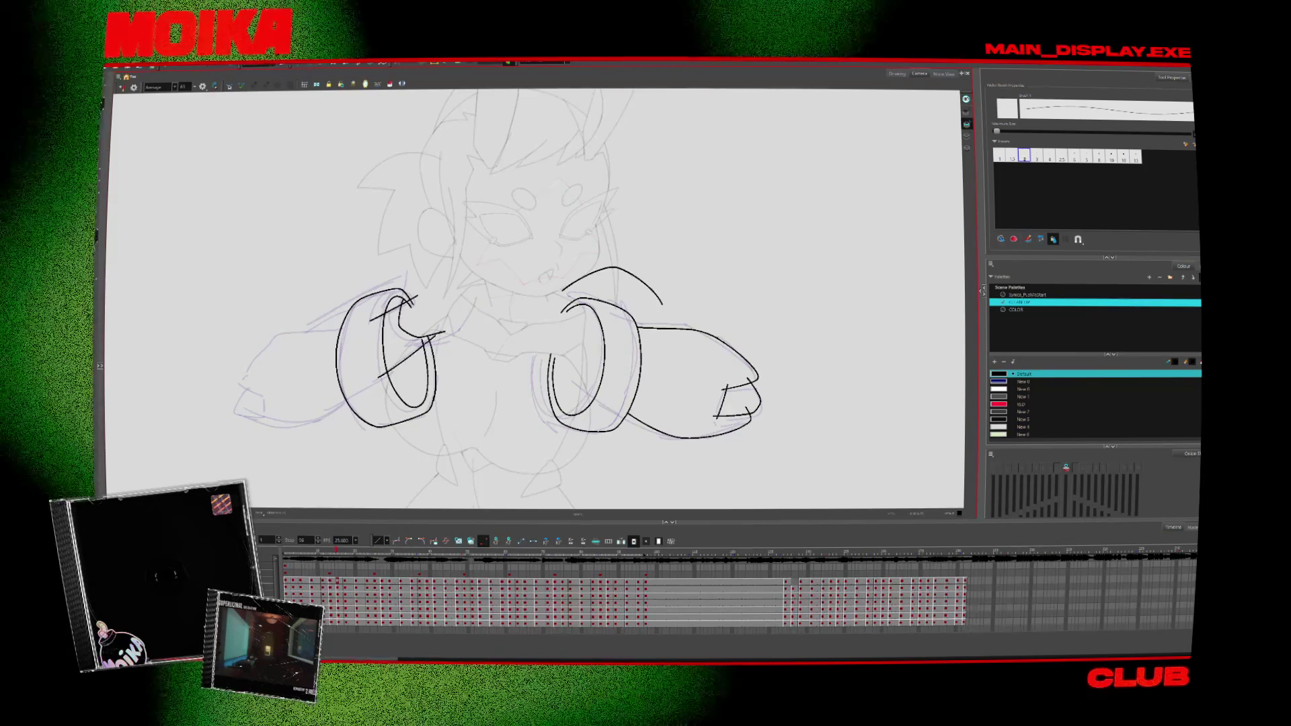
pyautogui.hotkey('alt', 's')
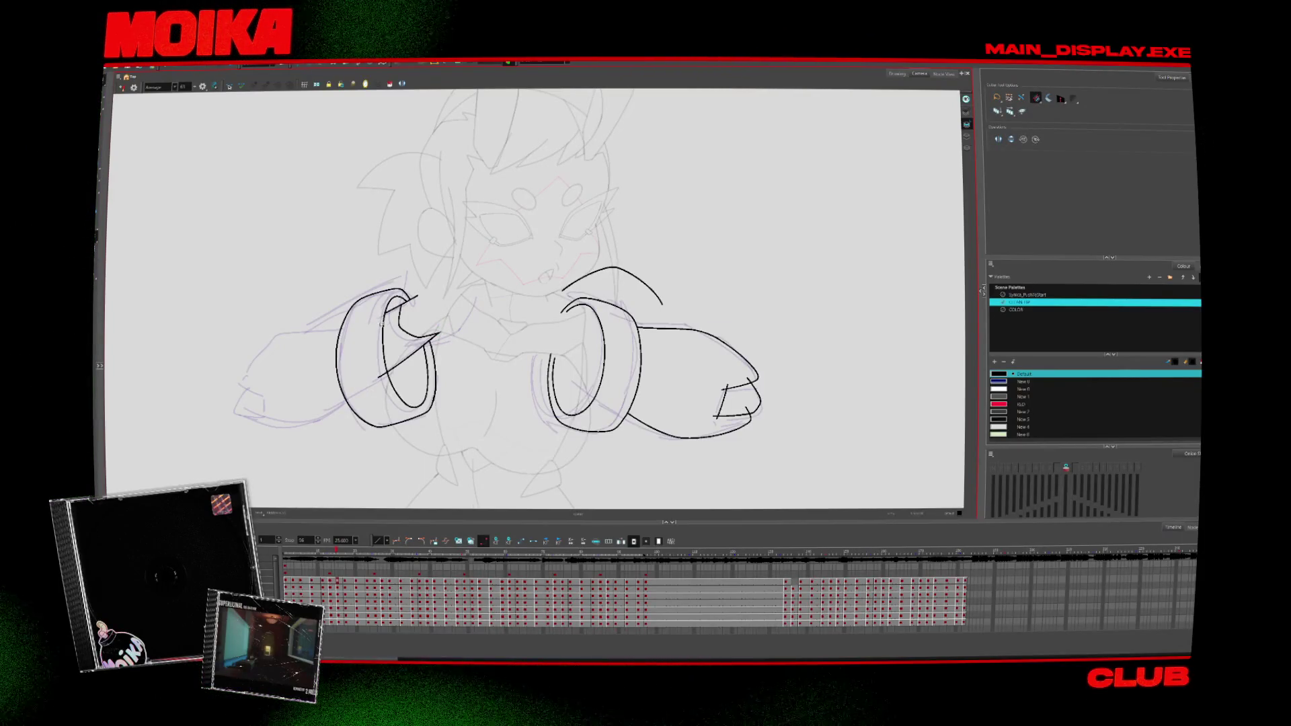
pyautogui.press('4')
pyautogui.hotkey('alt', 'b')
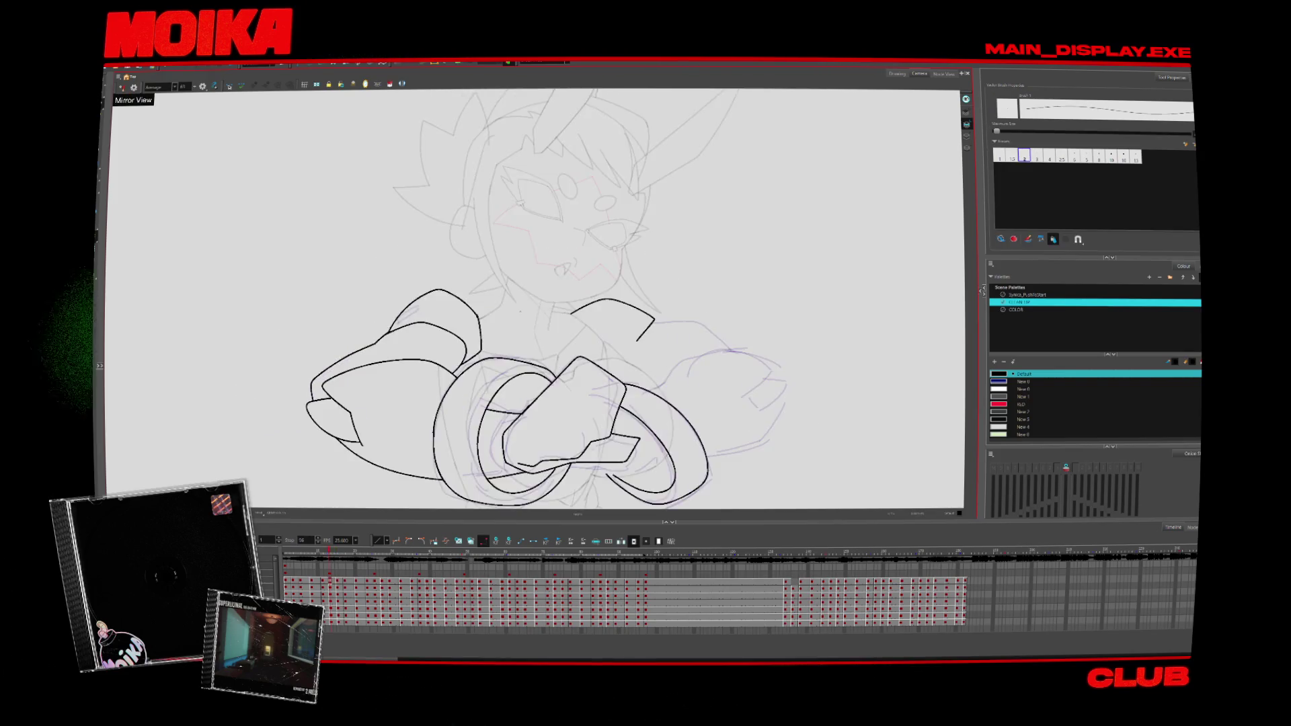
pyautogui.moveTo(500, 310)
pyautogui.mouseDown()
pyautogui.moveTo(494, 368)
pyautogui.moveTo(512, 412)
pyautogui.mouseUp()
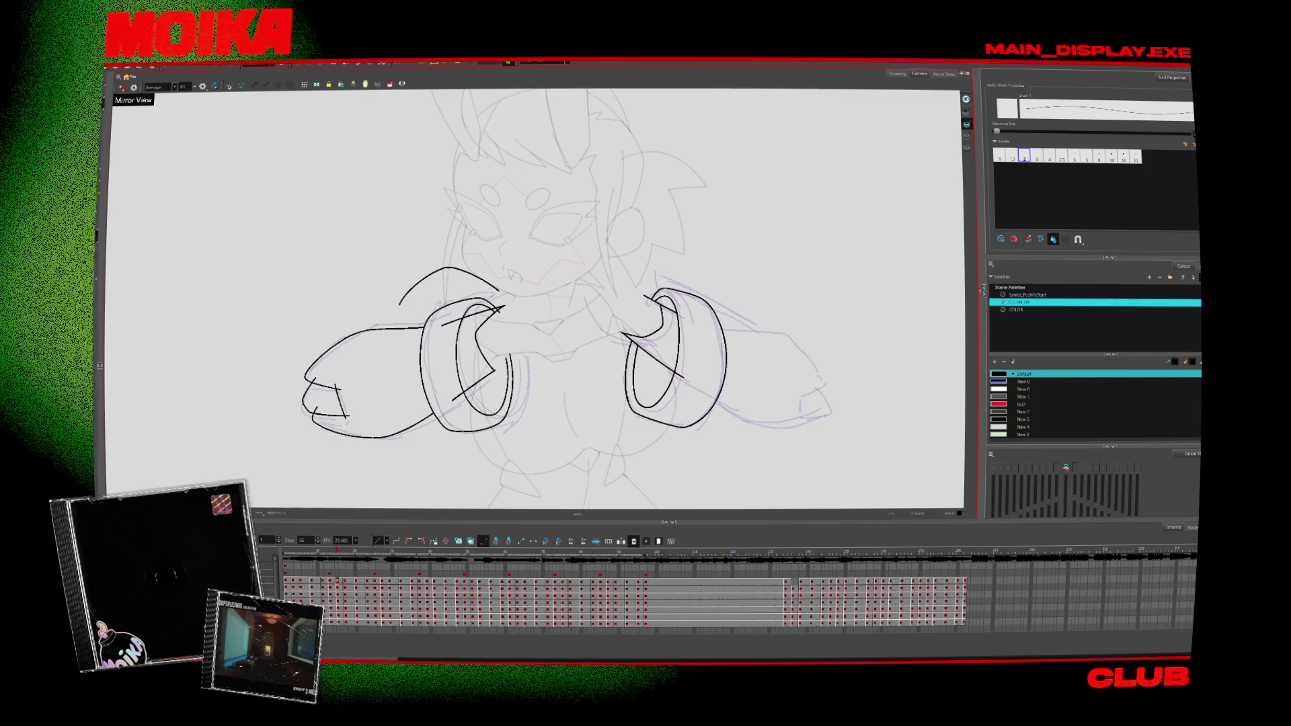
pyautogui.hotkey('alt', 's')
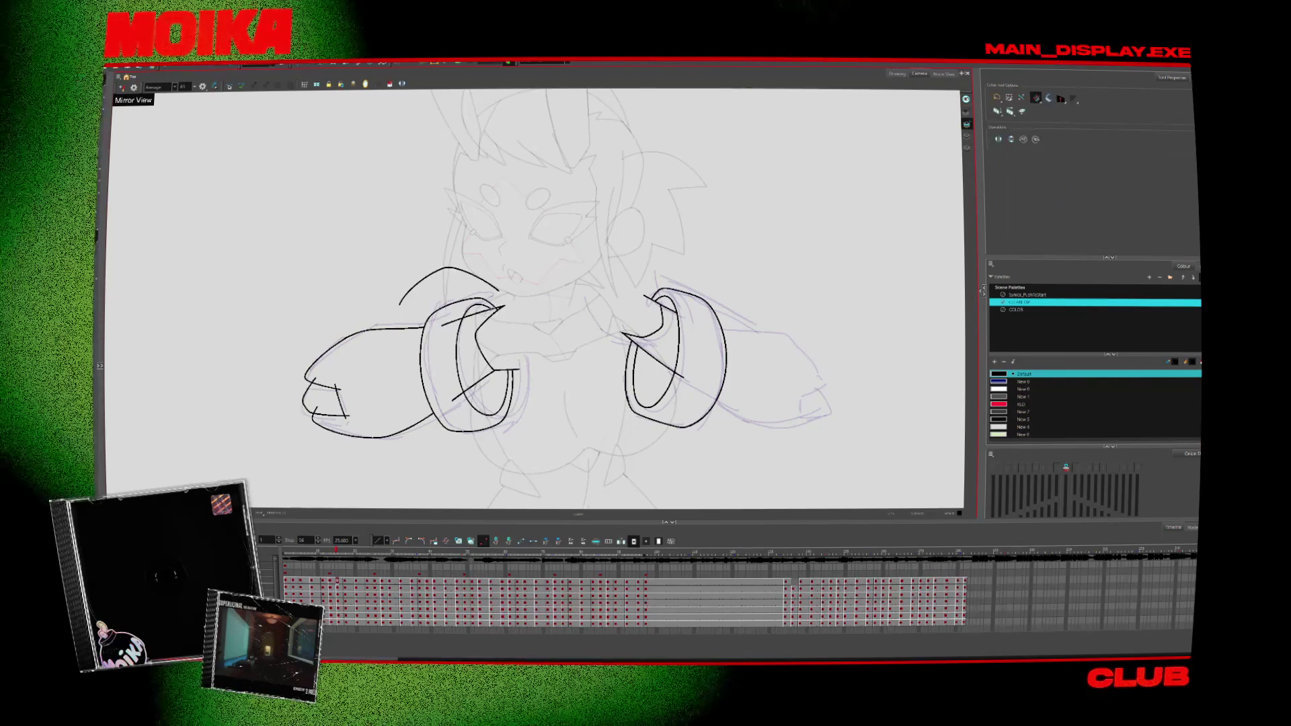
# Step: Flip between neighbouring drawings to check the motion, ending on the next one
pyautogui.press('.')
pyautogui.press(',')
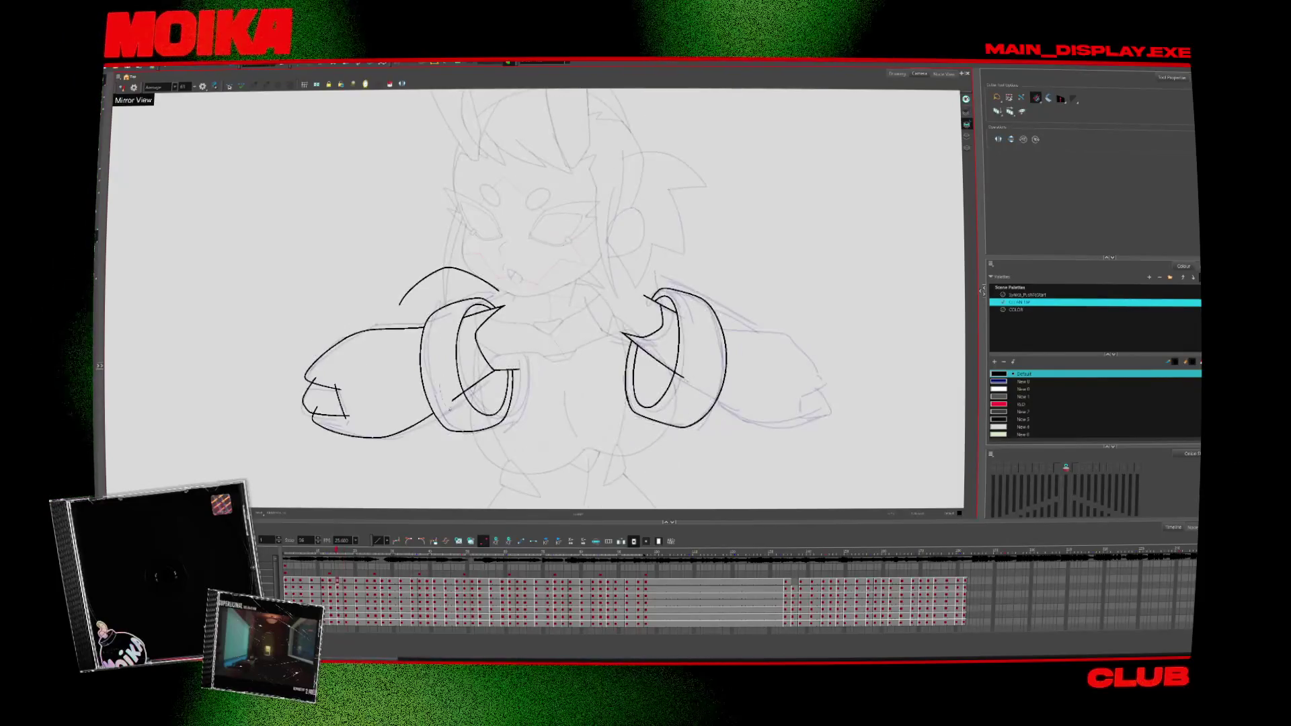
pyautogui.press('.')
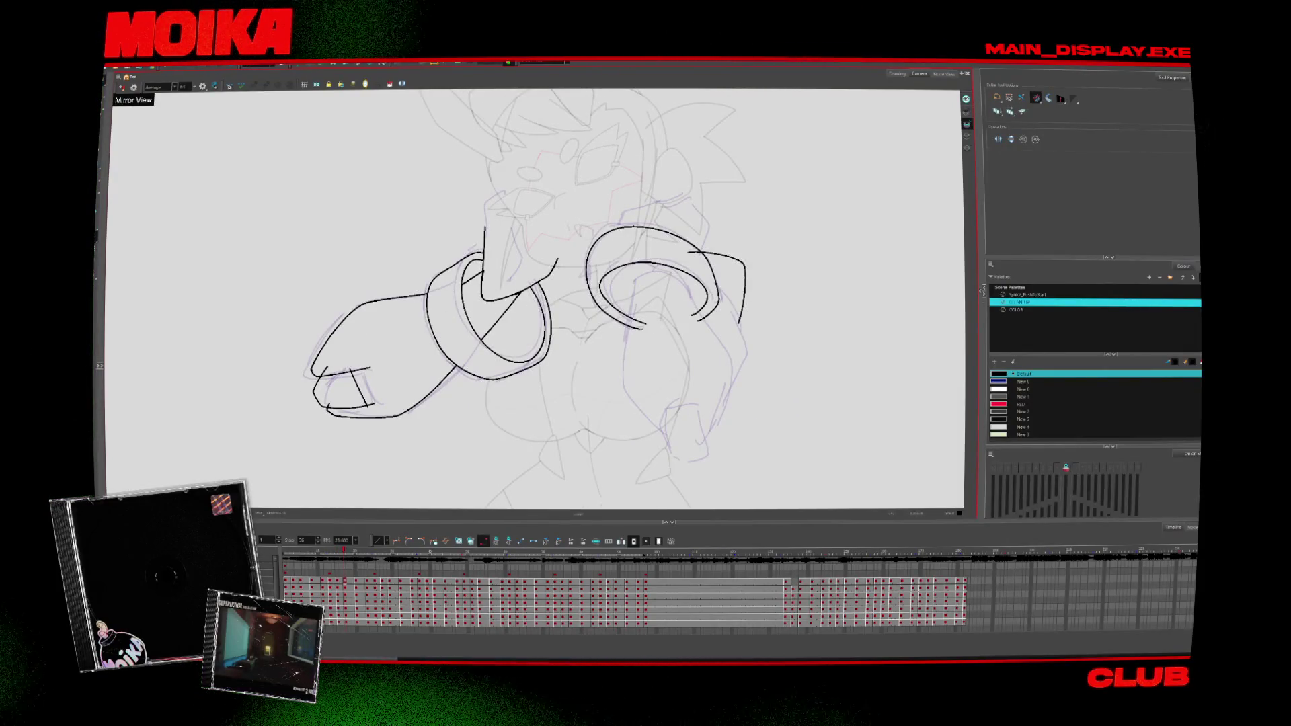
# Step: On the ring cuffs drawing, ink the right forearm contours and cuff curve through the right ring
pyautogui.press('.')
pyautogui.press(',')
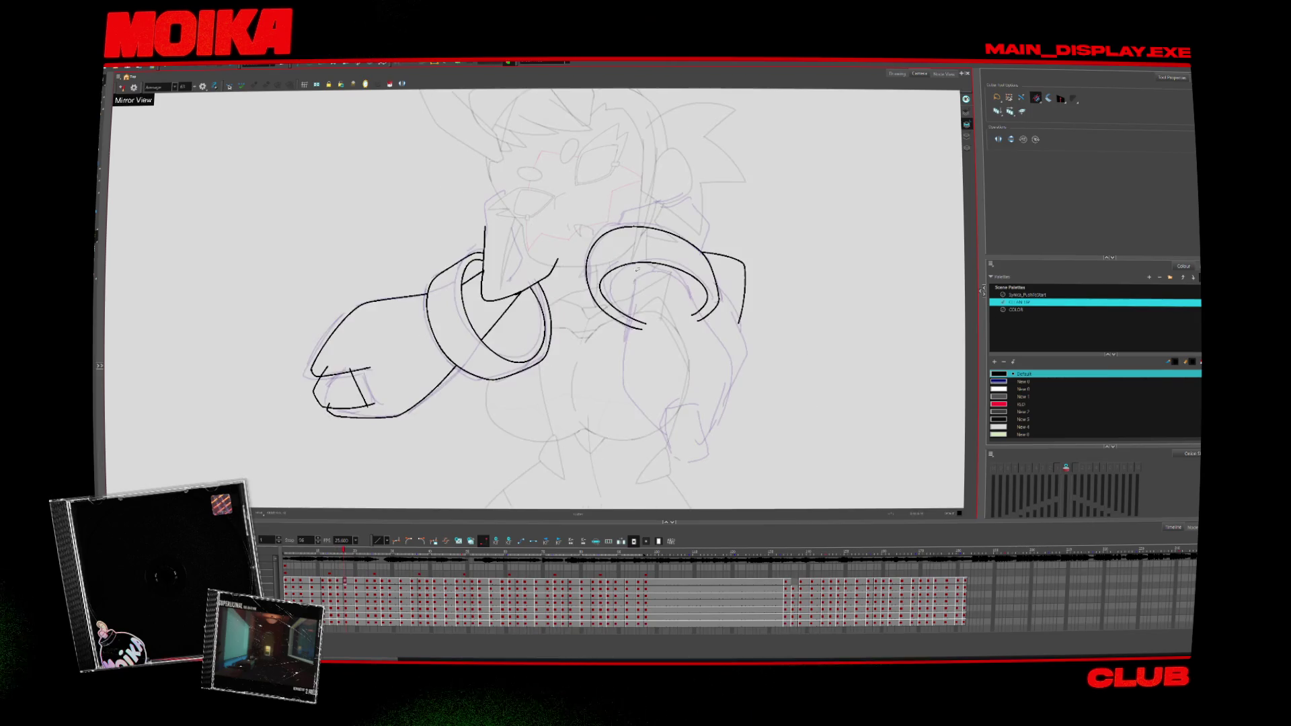
pyautogui.hotkey('alt', 'b')
pyautogui.moveTo(632, 293)
pyautogui.mouseDown()
pyautogui.moveTo(674, 272)
pyautogui.moveTo(726, 349)
pyautogui.mouseUp()
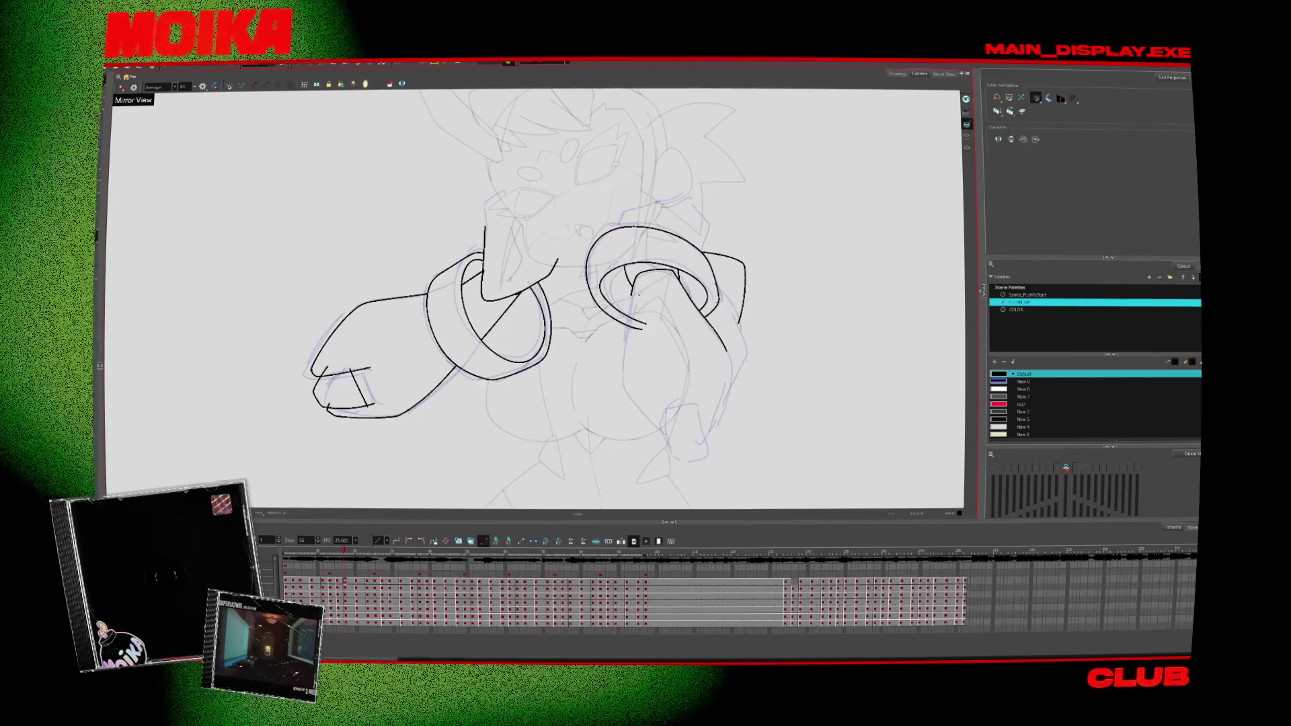
pyautogui.moveTo(633, 285); pyautogui.dragTo(635, 401)
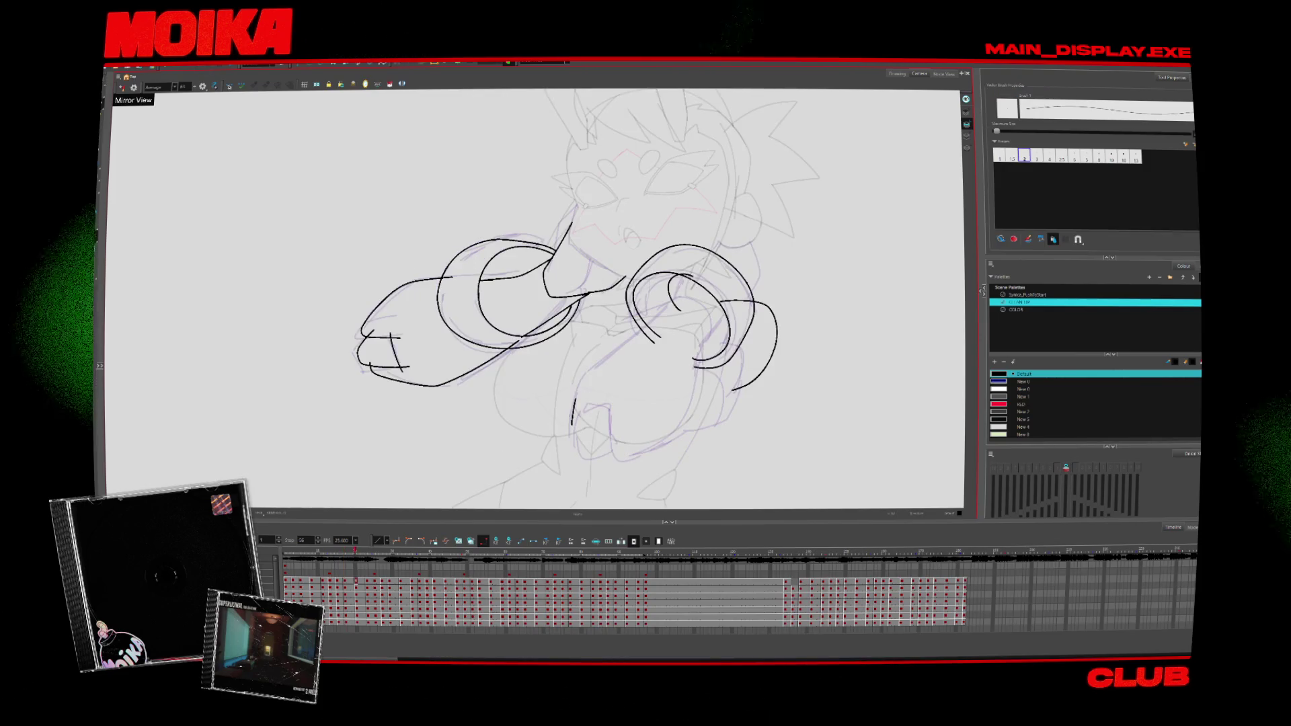
pyautogui.moveTo(675, 295); pyautogui.dragTo(572, 422)
pyautogui.moveTo(672, 294)
pyautogui.mouseDown()
pyautogui.moveTo(696, 366)
pyautogui.moveTo(684, 414)
pyautogui.mouseUp()
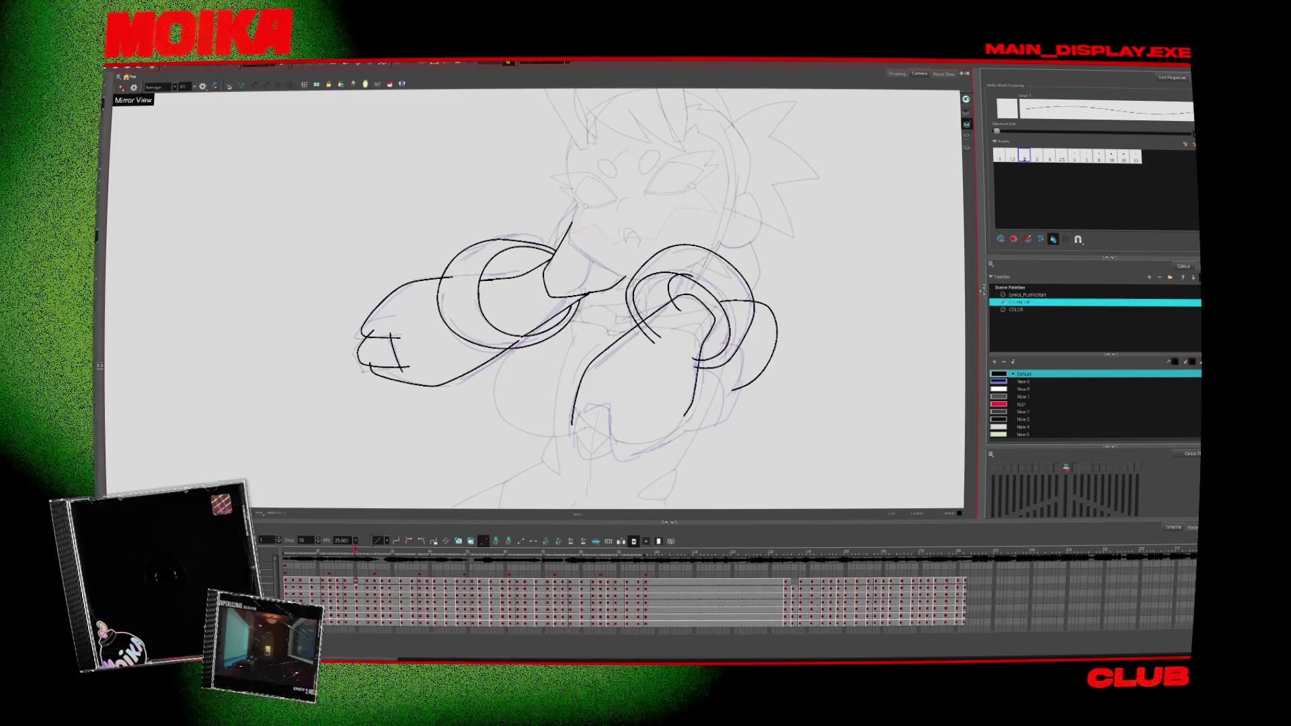
# Step: Try reshaping the ring's inner loop strokes, revert that change, and rotate the view
pyautogui.hotkey('alt', 's')
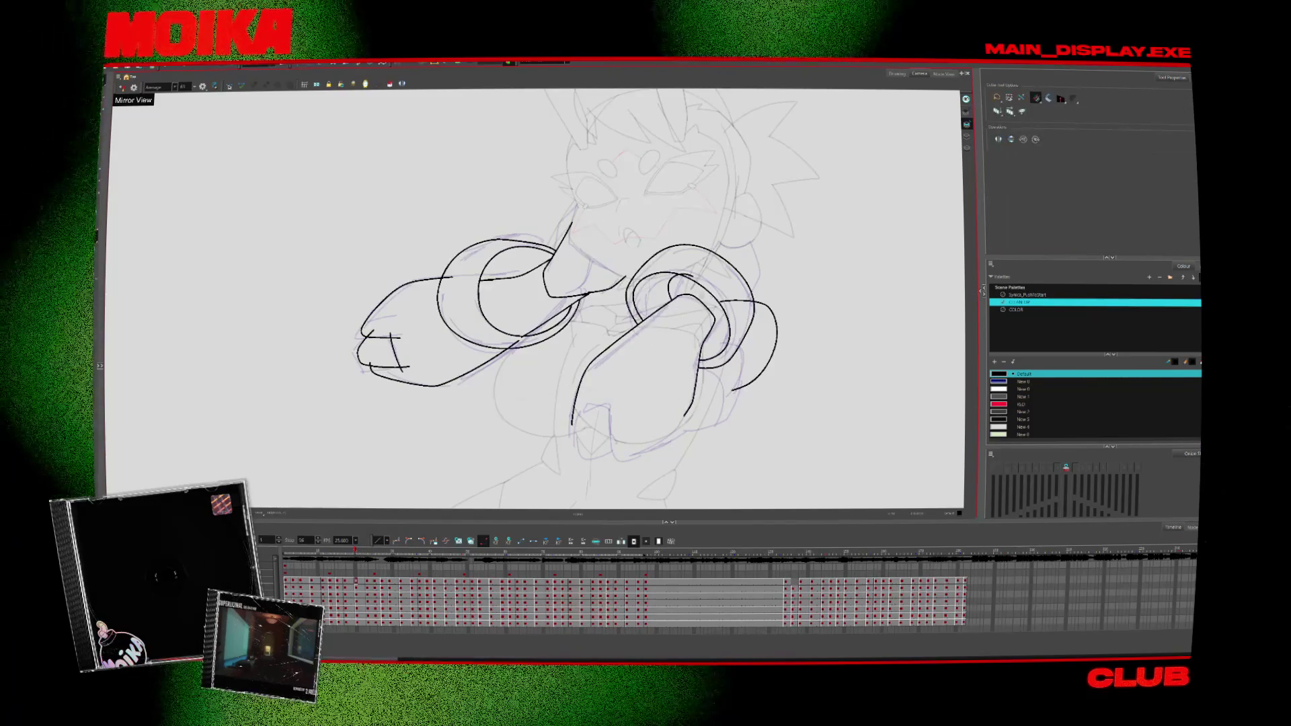
pyautogui.moveTo(685, 296); pyautogui.dragTo(716, 316)
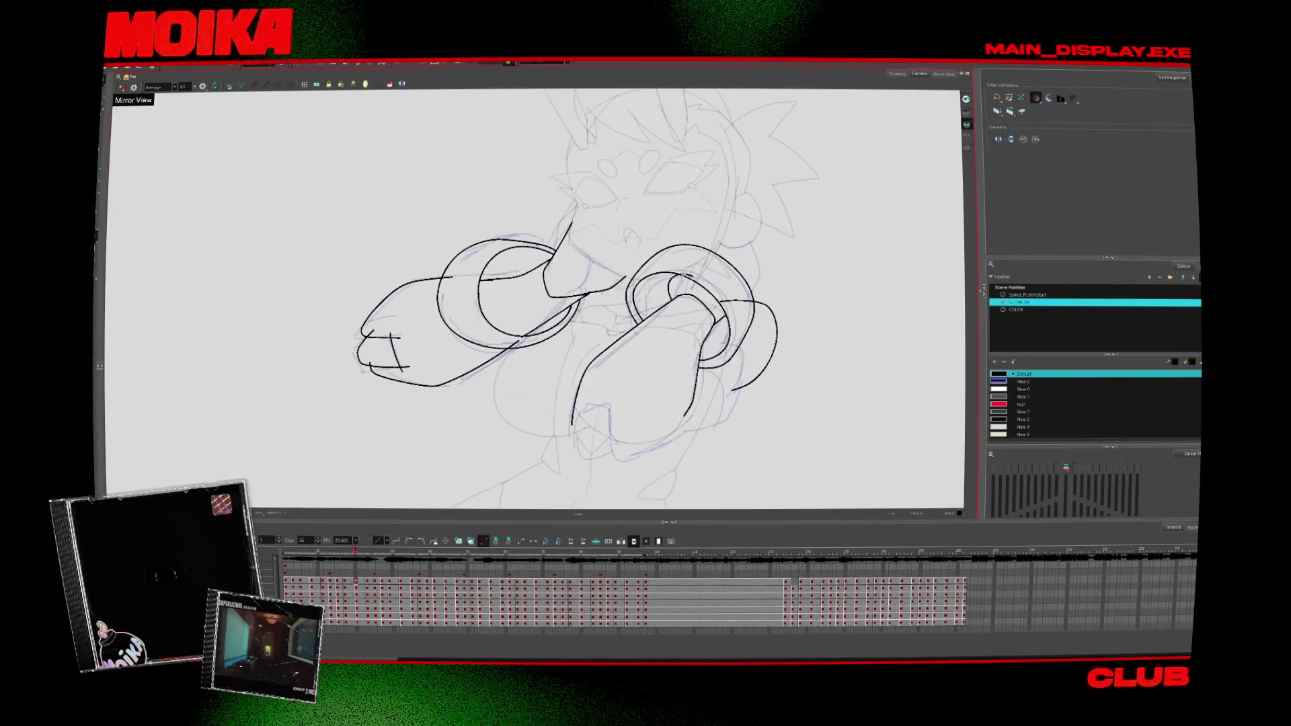
pyautogui.hotkey('alt', 'b')
pyautogui.hotkey('ctrl', 'z')
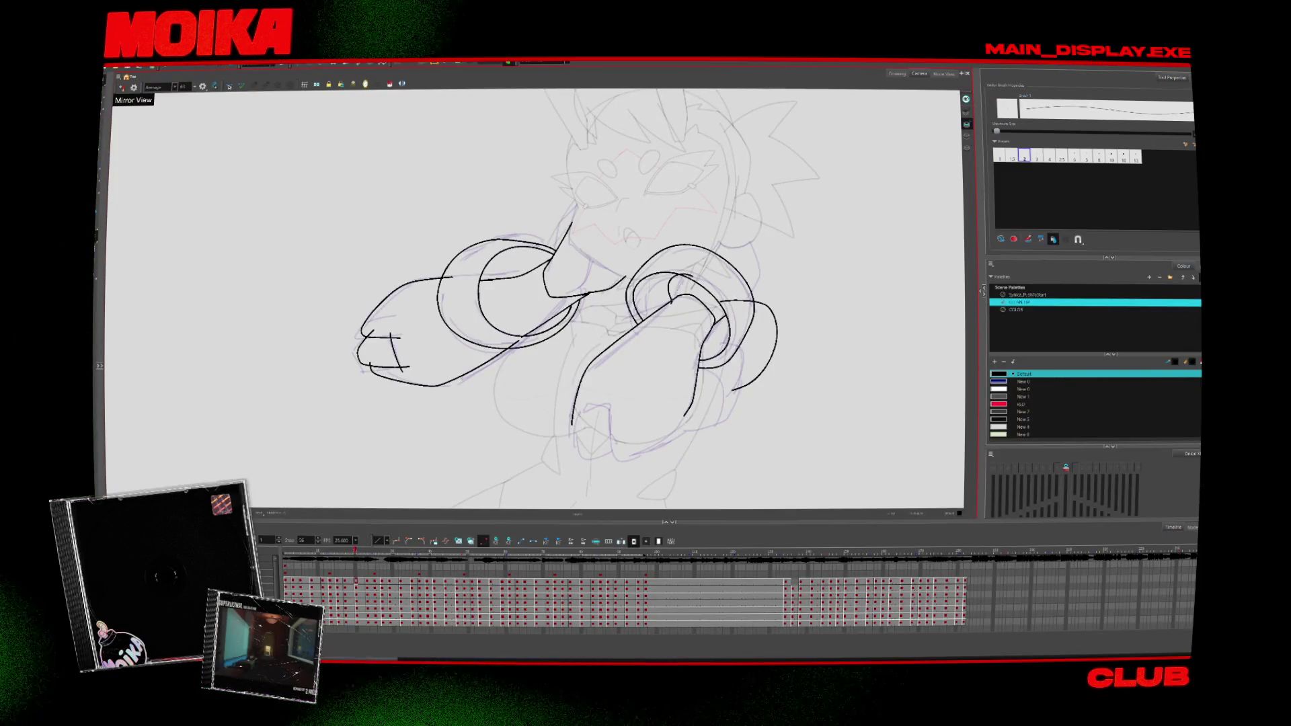
pyautogui.hotkey('alt', 't')
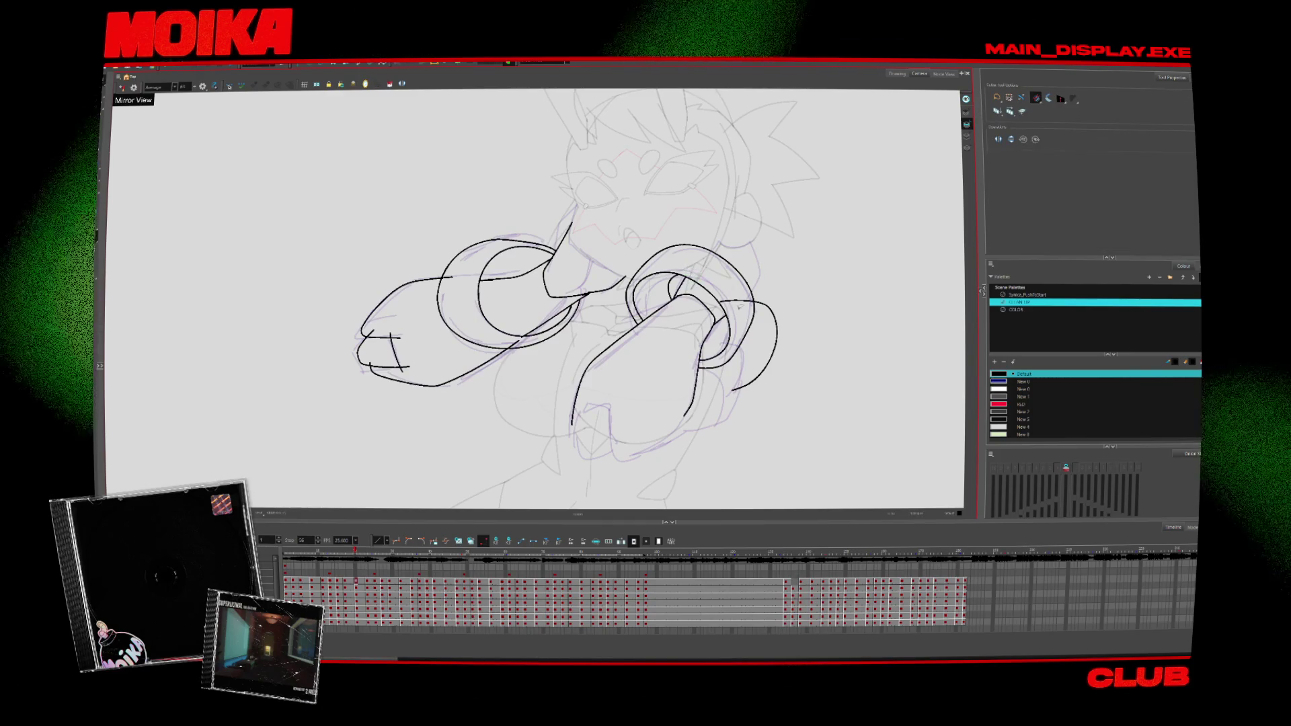
pyautogui.moveTo(740, 305); pyautogui.dragTo(682, 369)
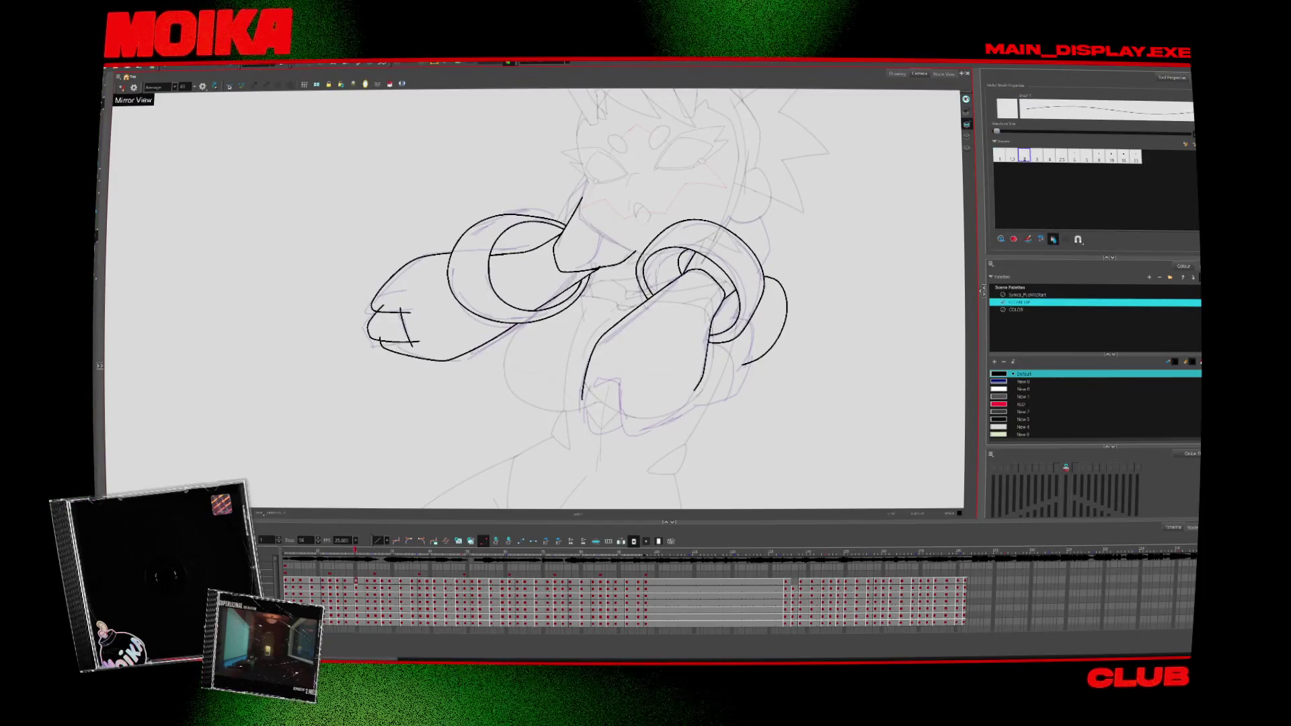
# Step: On the next drawing, ink a curve joining the upper arm line and a short hooked arm stroke
pyautogui.press('.')
pyautogui.press('.')
pyautogui.press('.')
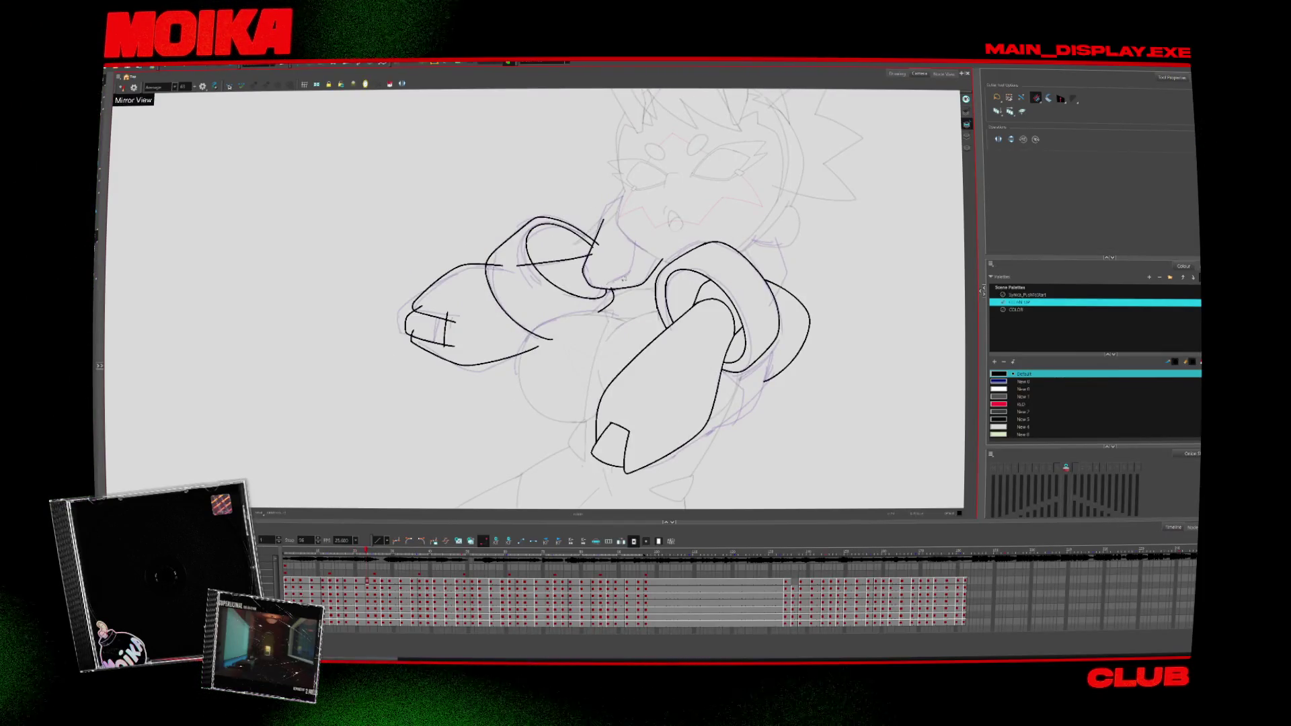
pyautogui.hotkey('alt', 'b')
pyautogui.scroll(2, 514, 394)
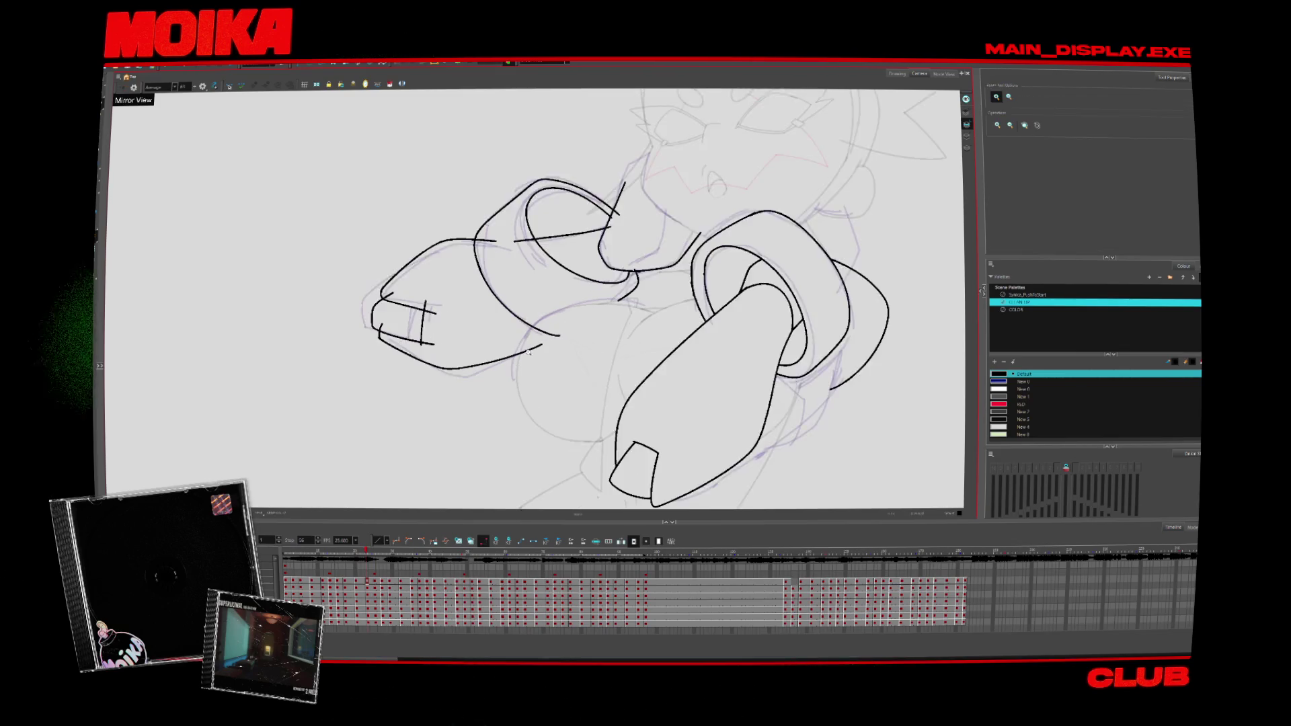
pyautogui.scroll(2, 514, 394)
pyautogui.scroll(2, 514, 394)
pyautogui.moveTo(579, 284); pyautogui.dragTo(522, 333)
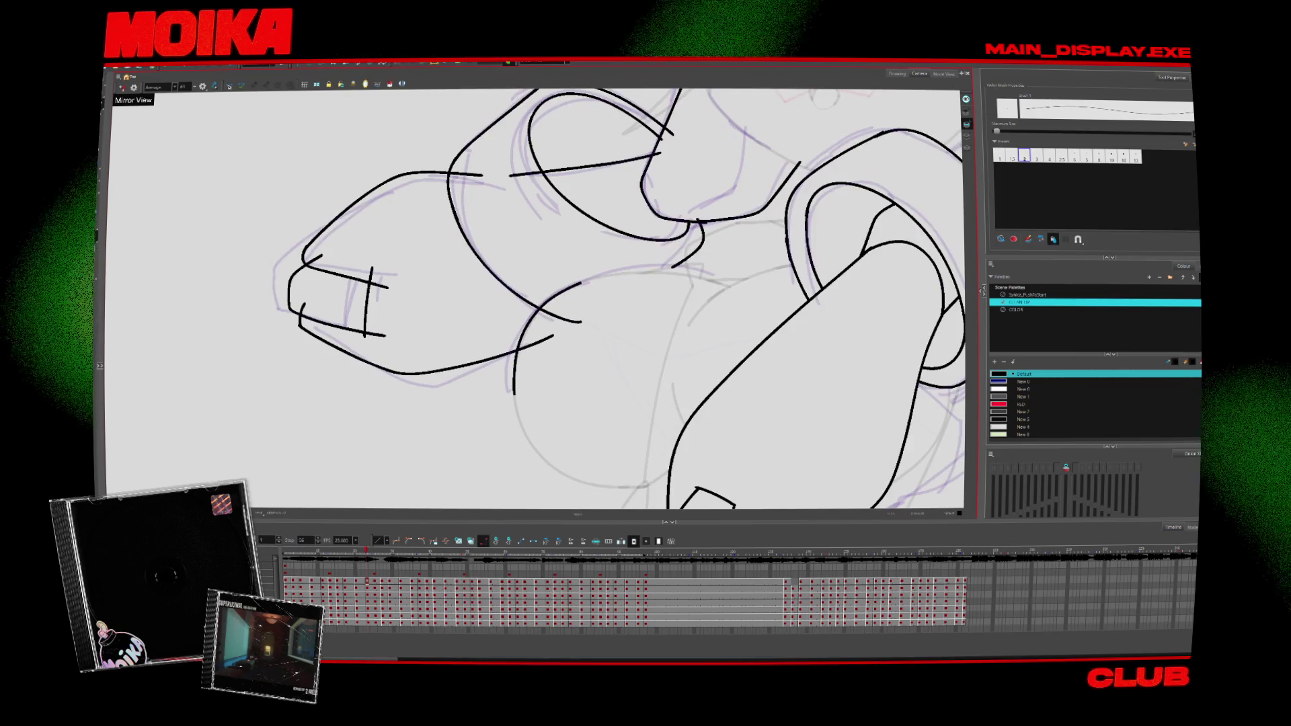
pyautogui.hotkey('shift', 'x')
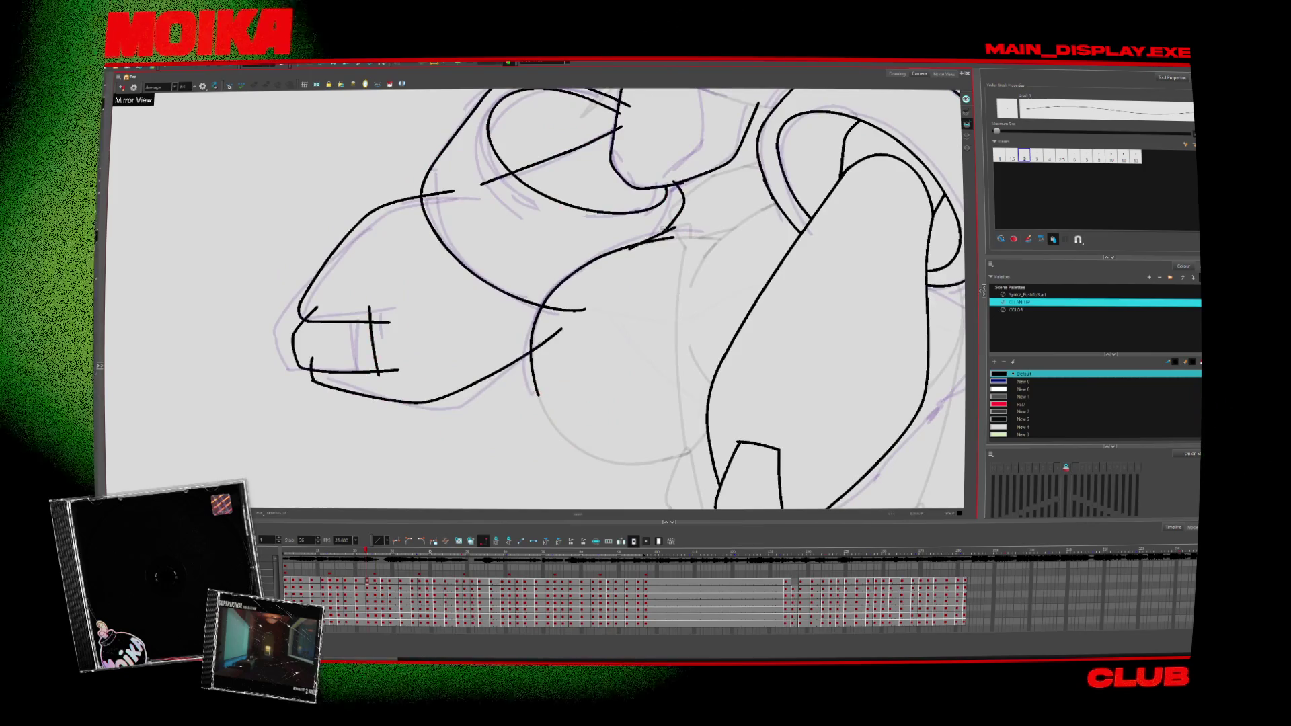
pyautogui.moveTo(628, 246); pyautogui.dragTo(690, 230)
# Step: Trim overhanging line ends on the arm and at stroke crossings, undoing the cut that removed the lower curve
pyautogui.hotkey('alt', 's')
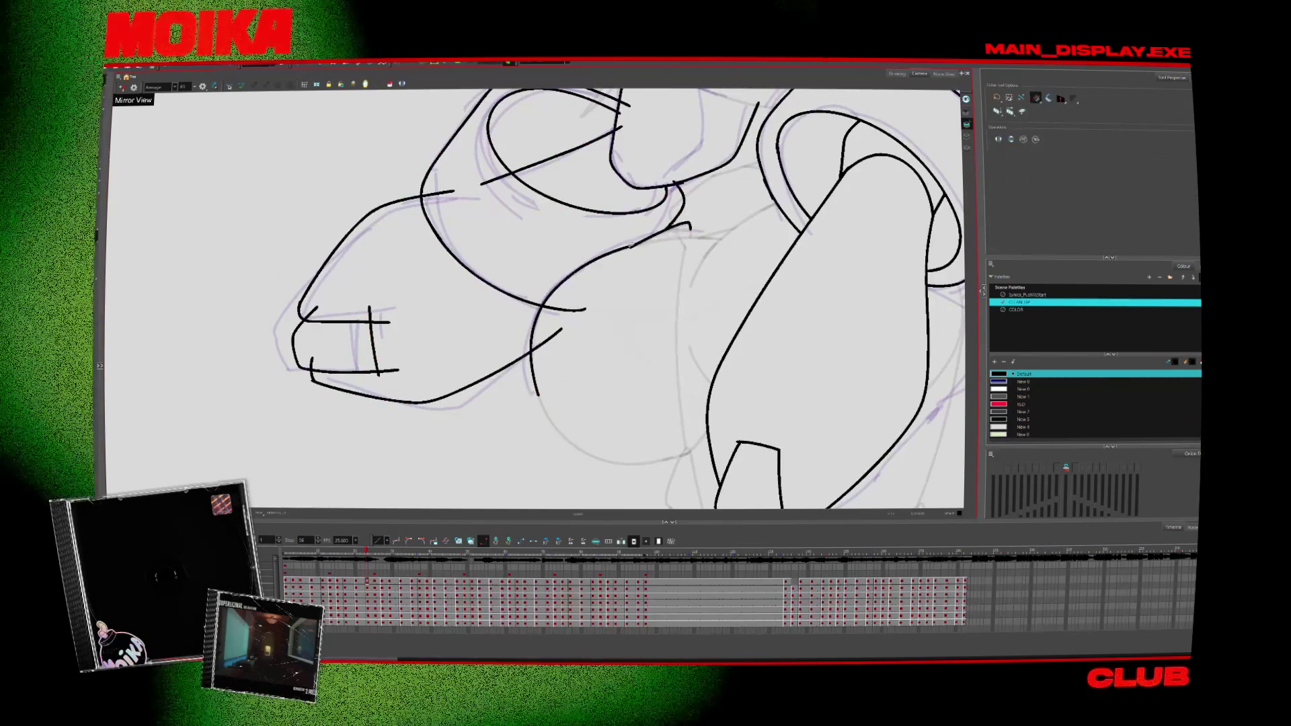
pyautogui.moveTo(586, 304); pyautogui.dragTo(537, 368)
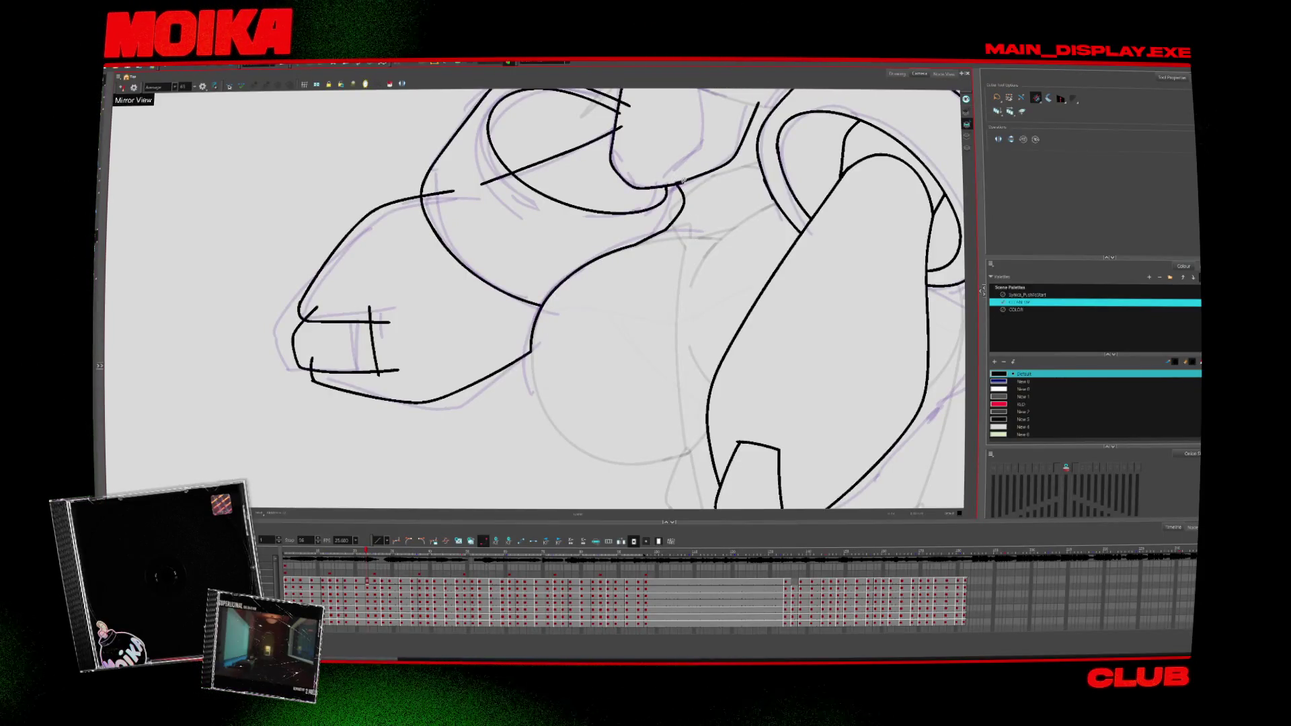
pyautogui.moveTo(685, 184)
pyautogui.mouseDown()
pyautogui.moveTo(674, 217)
pyautogui.moveTo(655, 221)
pyautogui.mouseUp()
pyautogui.hotkey('alt', 'b')
pyautogui.hotkey('alt', 't')
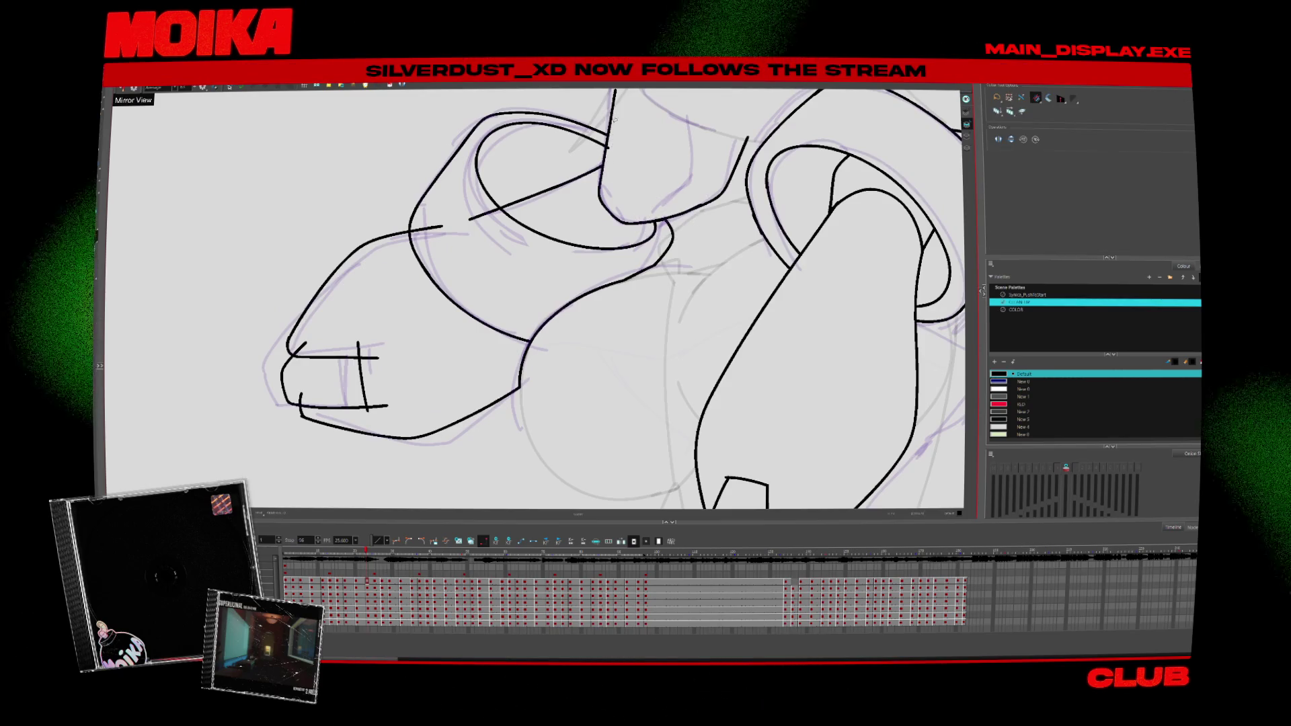
pyautogui.moveTo(474, 205); pyautogui.dragTo(501, 225)
pyautogui.moveTo(424, 219); pyautogui.dragTo(447, 236)
pyautogui.moveTo(363, 343); pyautogui.dragTo(397, 413)
pyautogui.moveTo(296, 416); pyautogui.dragTo(386, 430)
pyautogui.hotkey('ctrl', 'z')
# Step: Trim the stubs near the hand corner, zoom out, and step back to the previous drawing
pyautogui.moveTo(299, 340); pyautogui.dragTo(363, 349)
pyautogui.hotkey('alt', 'z')
pyautogui.keyDown('alt'); pyautogui.click(756, 354); pyautogui.keyUp('alt')
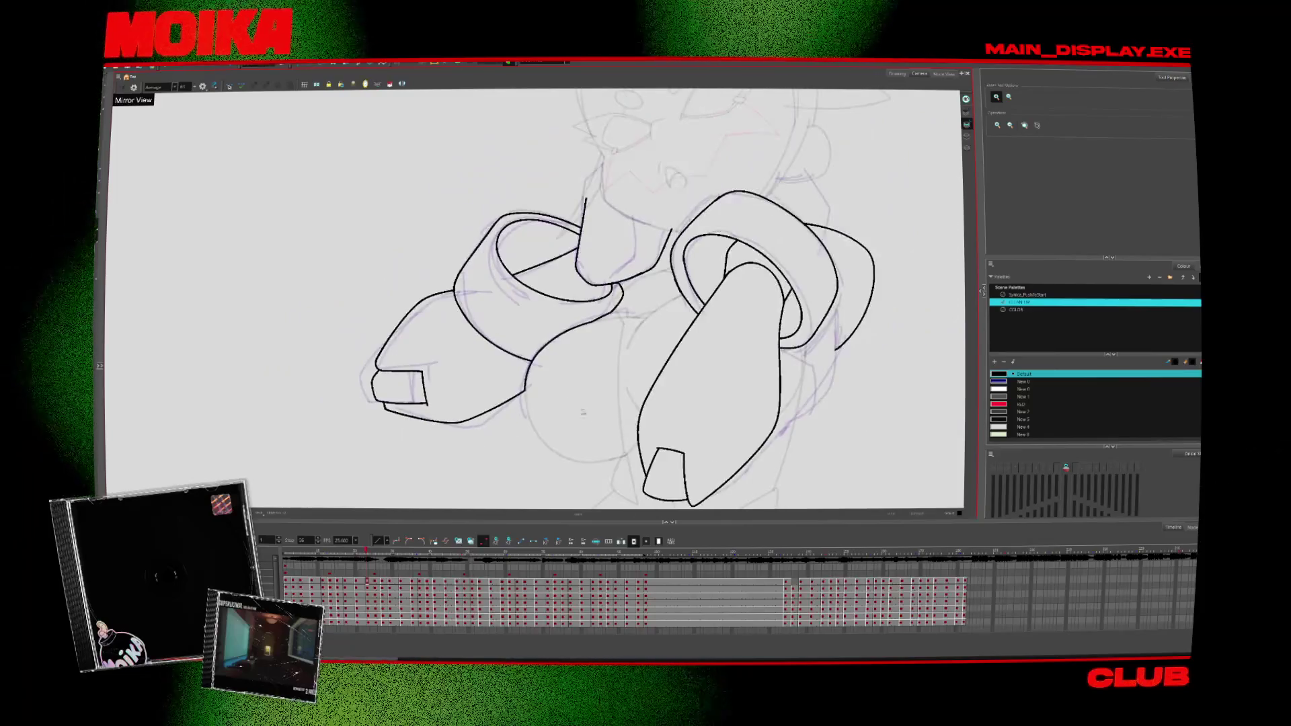
pyautogui.moveTo(364, 336)
pyautogui.mouseDown()
pyautogui.moveTo(386, 374)
pyautogui.moveTo(325, 399)
pyautogui.mouseUp()
pyautogui.press(',')
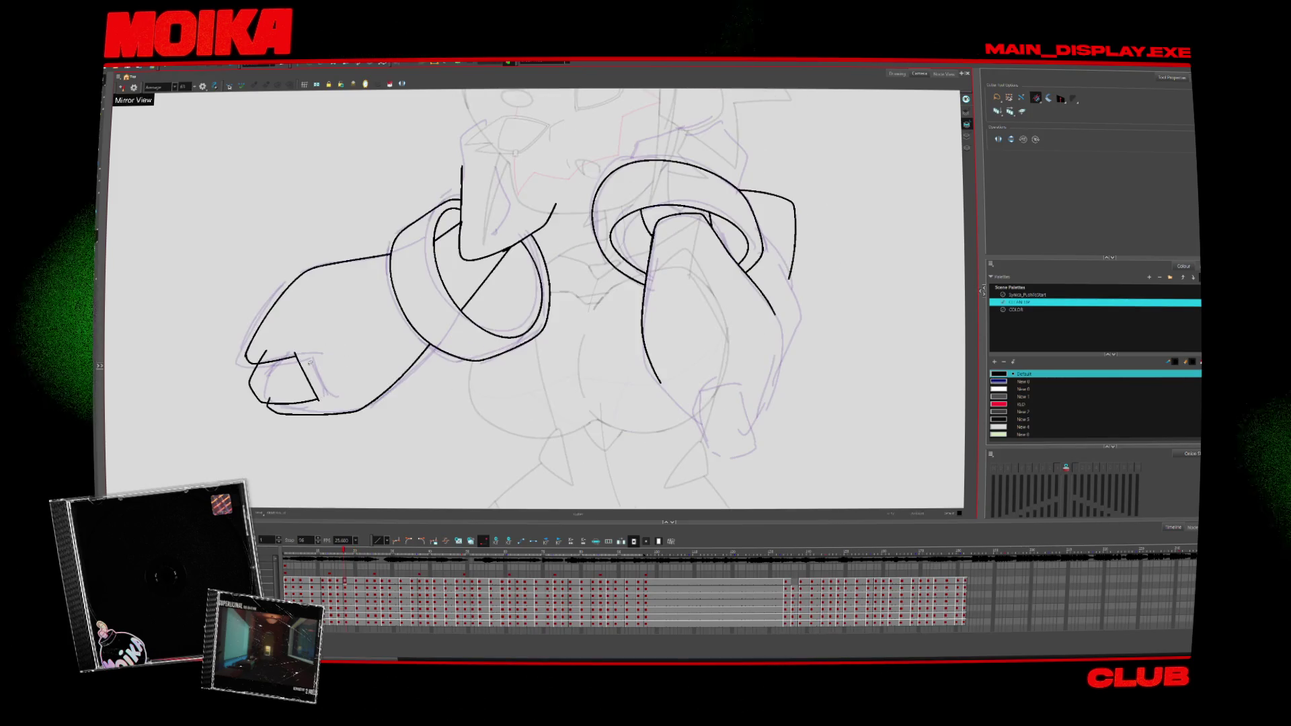
# Step: Move to the next pose's drawing and try extending the lower-left arm stroke, then undo it
pyautogui.press(',')
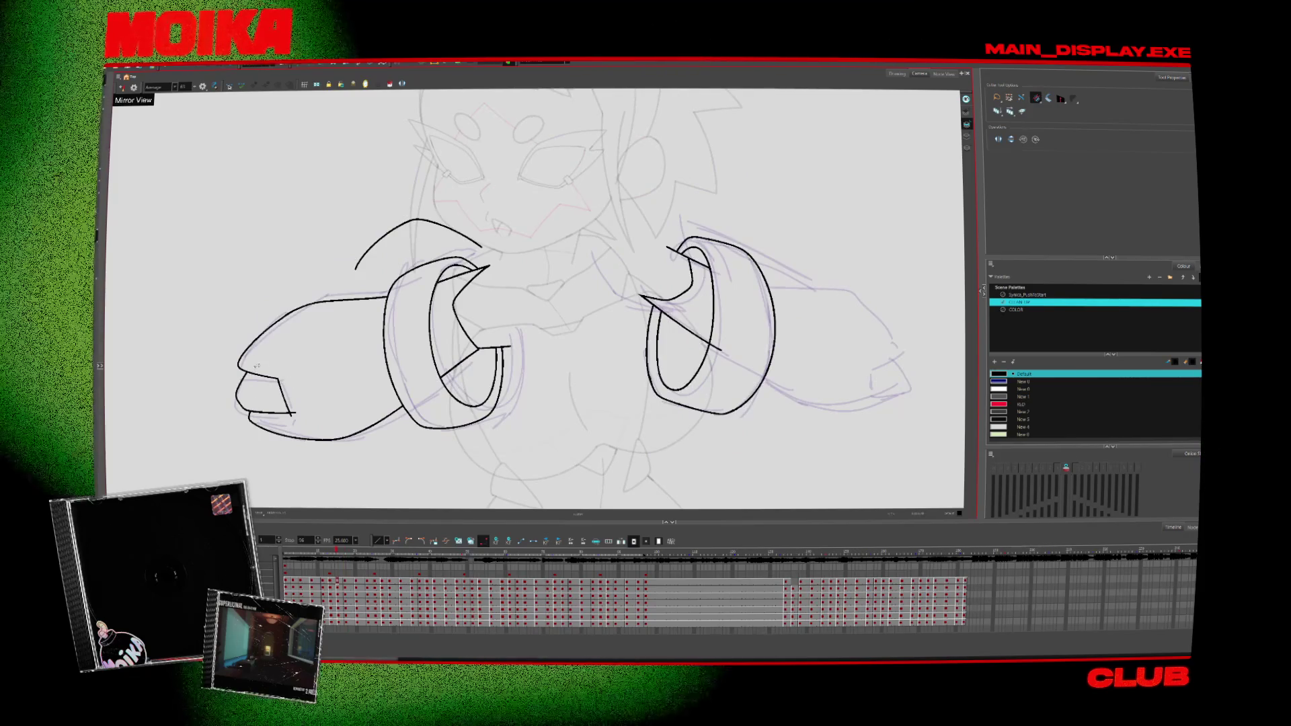
pyautogui.press('.')
pyautogui.press('.')
pyautogui.press('.')
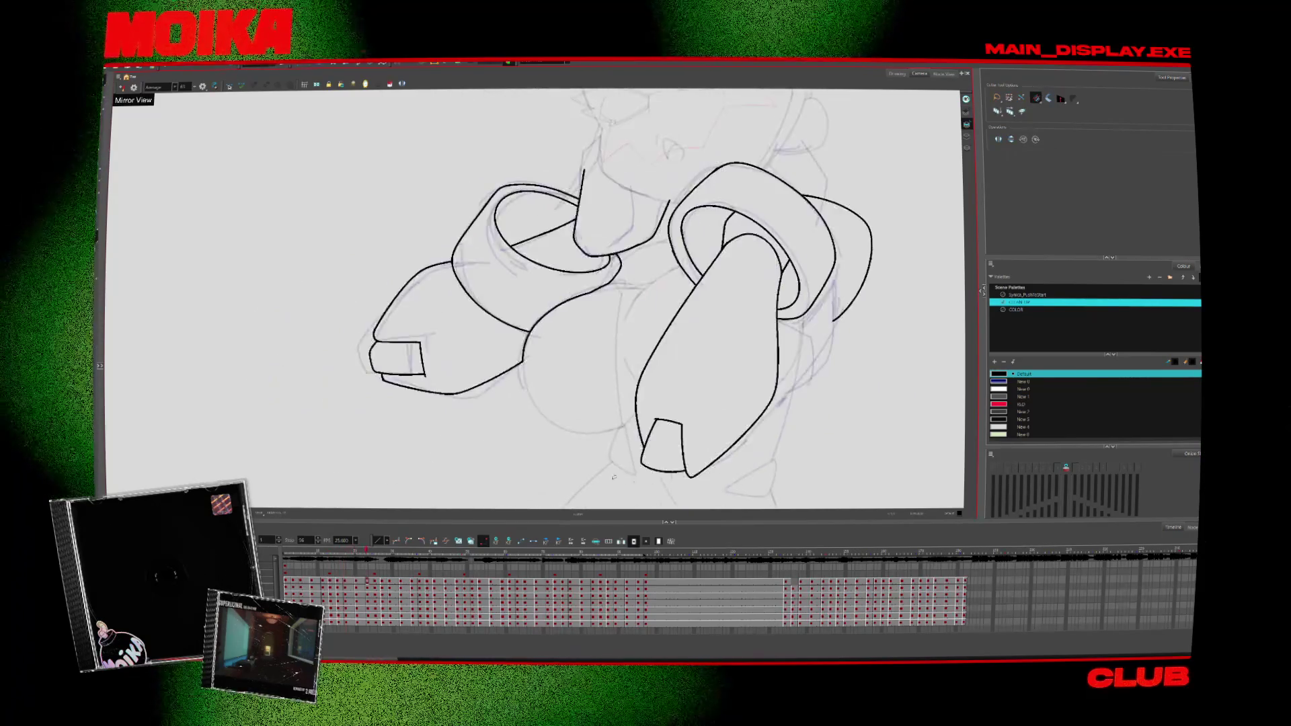
pyautogui.press('.')
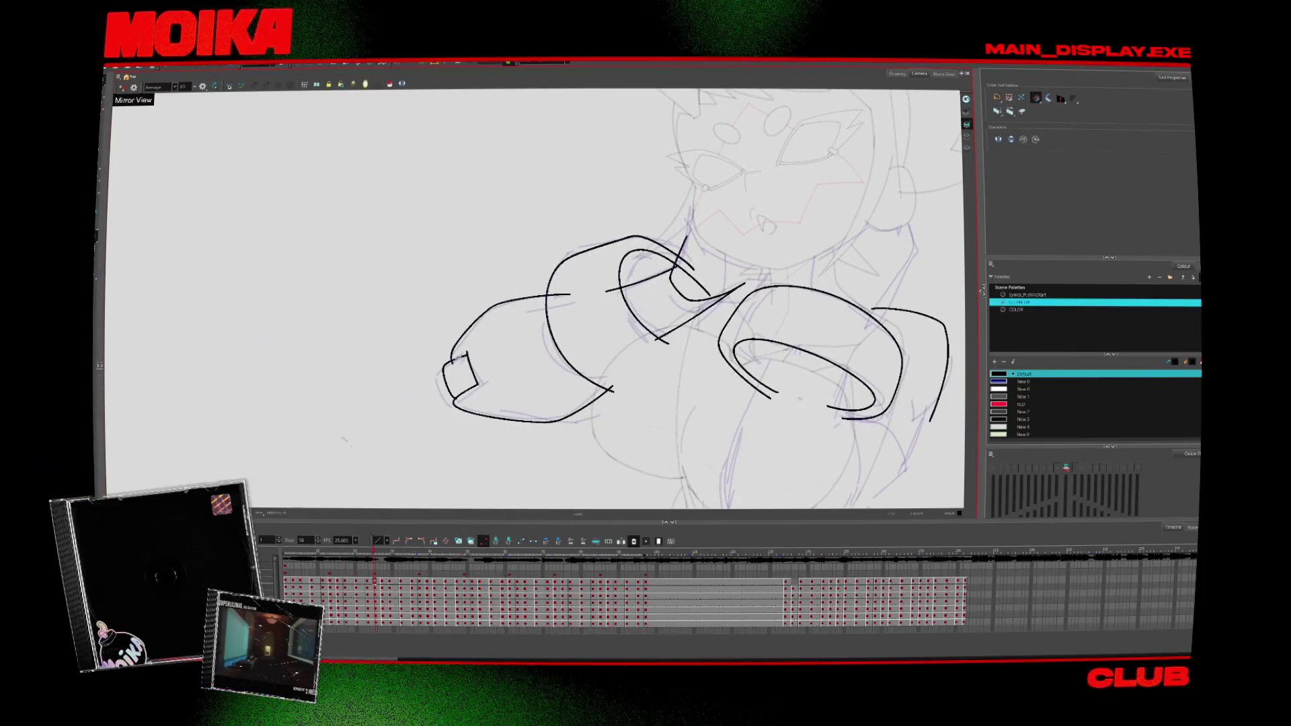
pyautogui.scroll(1, 773, 407)
pyautogui.scroll(1, 773, 407)
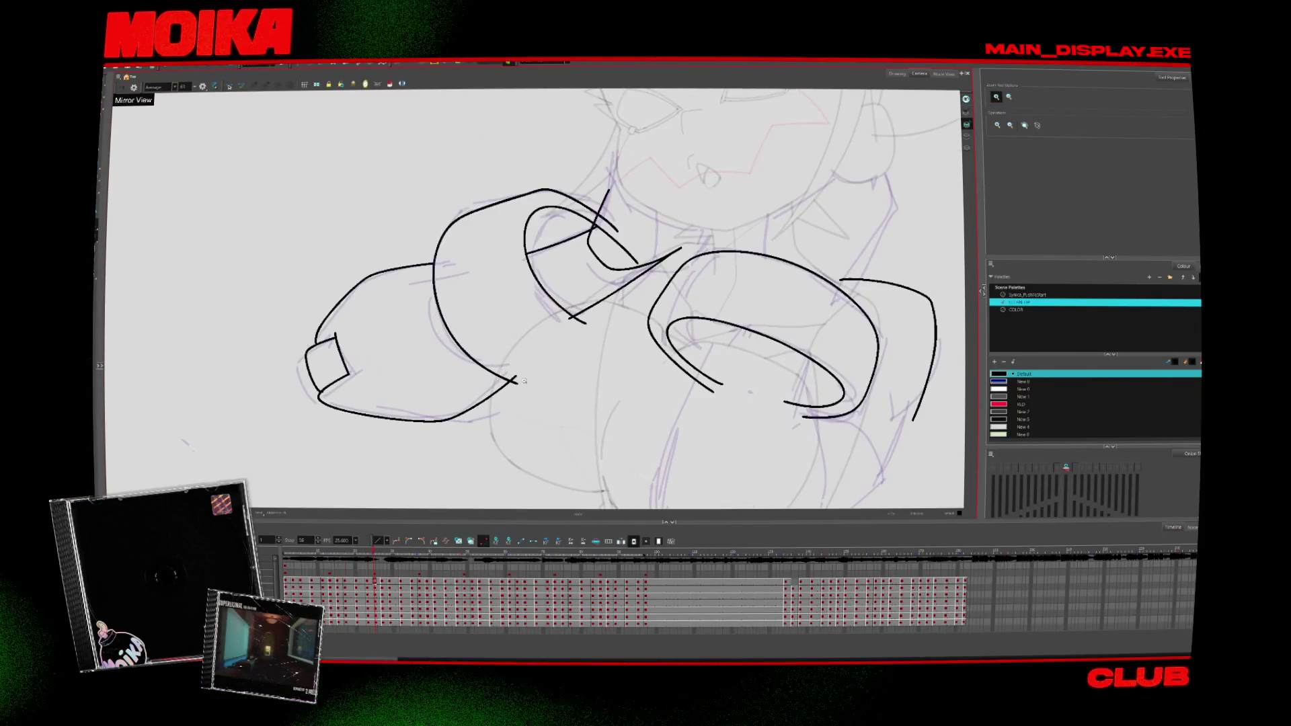
pyautogui.scroll(1, 773, 406)
pyautogui.hotkey('alt', 'b')
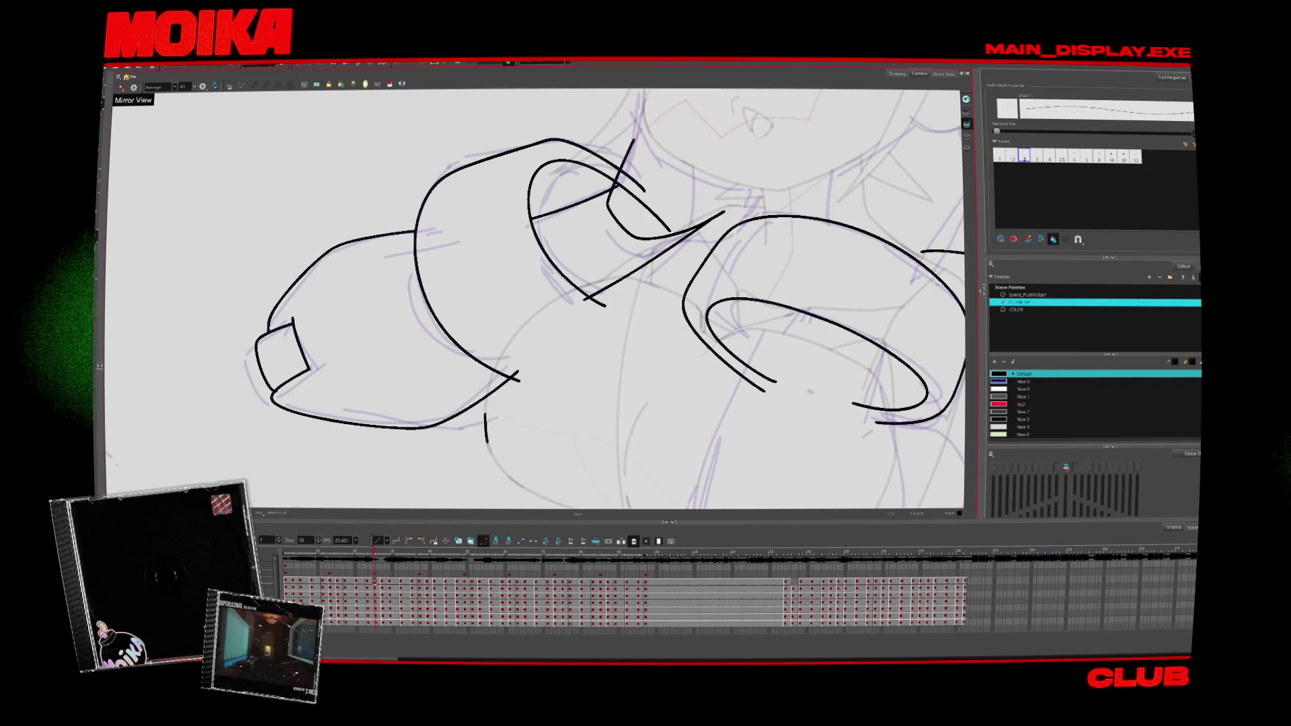
pyautogui.moveTo(531, 316)
pyautogui.mouseDown()
pyautogui.moveTo(617, 275)
pyautogui.moveTo(595, 321)
pyautogui.mouseUp()
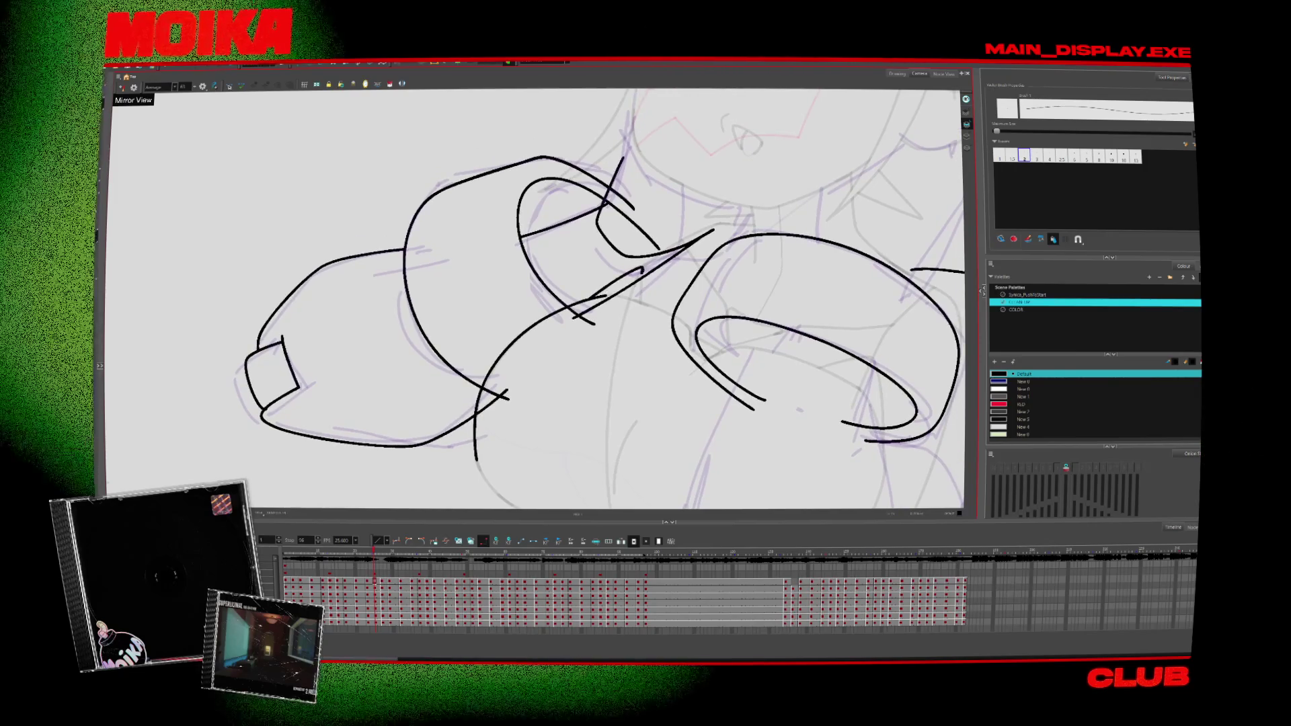
pyautogui.hotkey('ctrl', 'z')
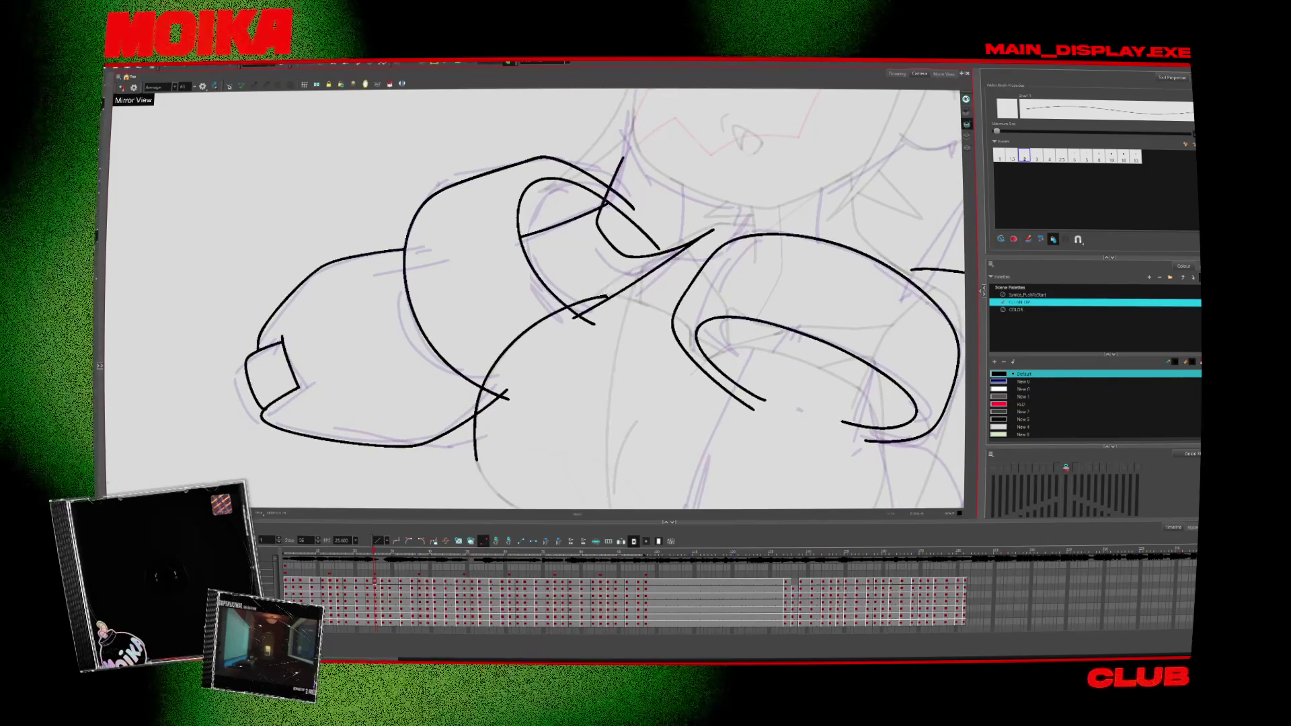
# Step: Ink a line down from the right cuff and the right arm's outer contour
pyautogui.hotkey('alt', 't')
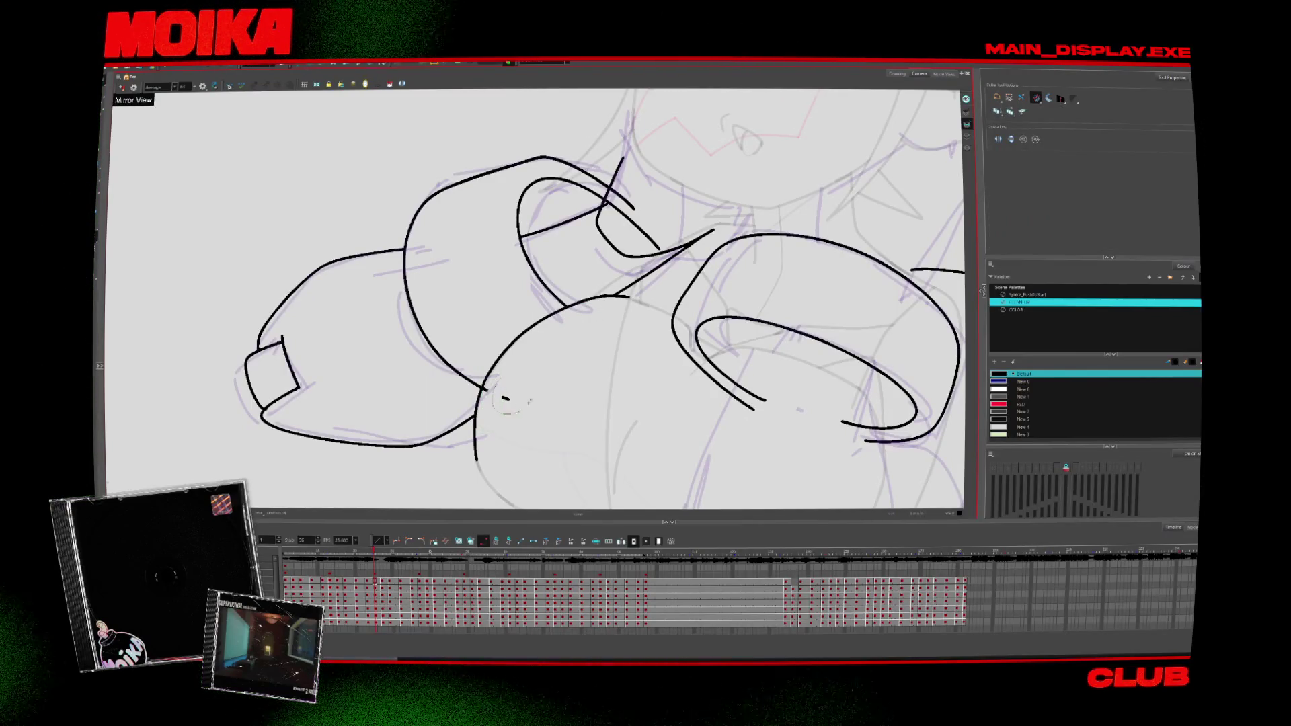
pyautogui.scroll(-3, 531, 401)
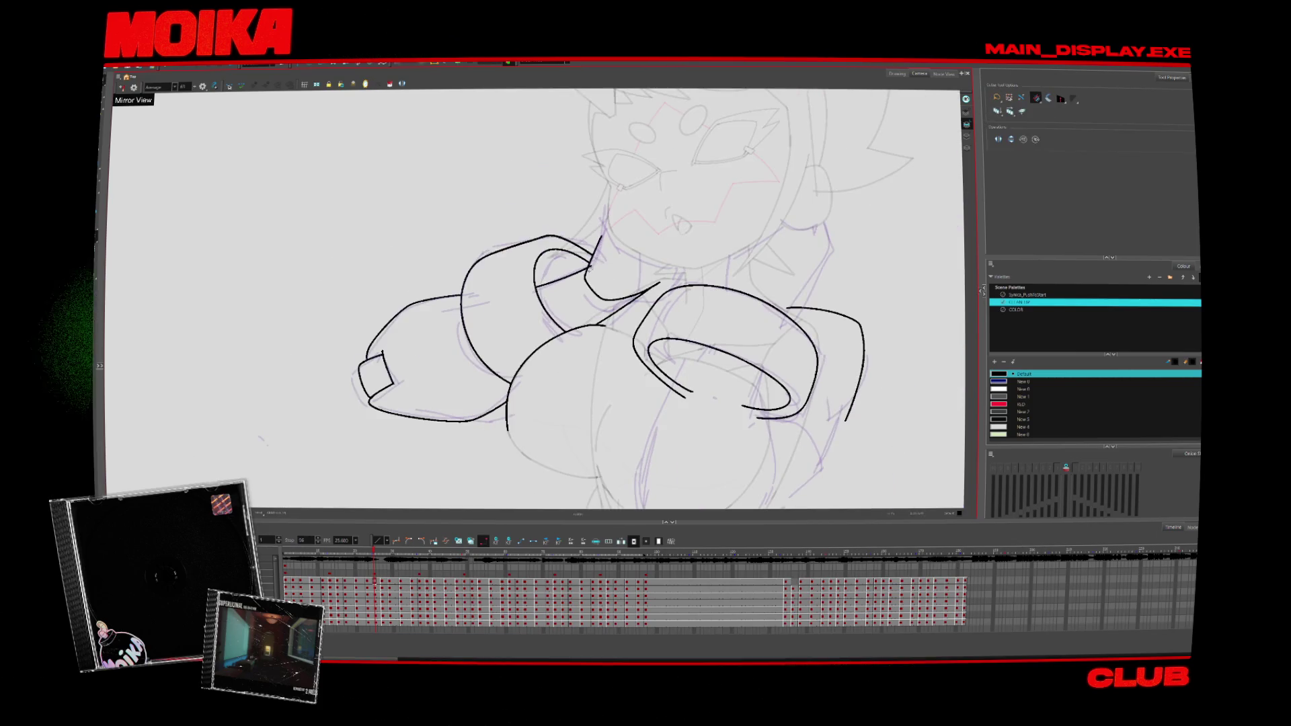
pyautogui.scroll(-2, 775, 289)
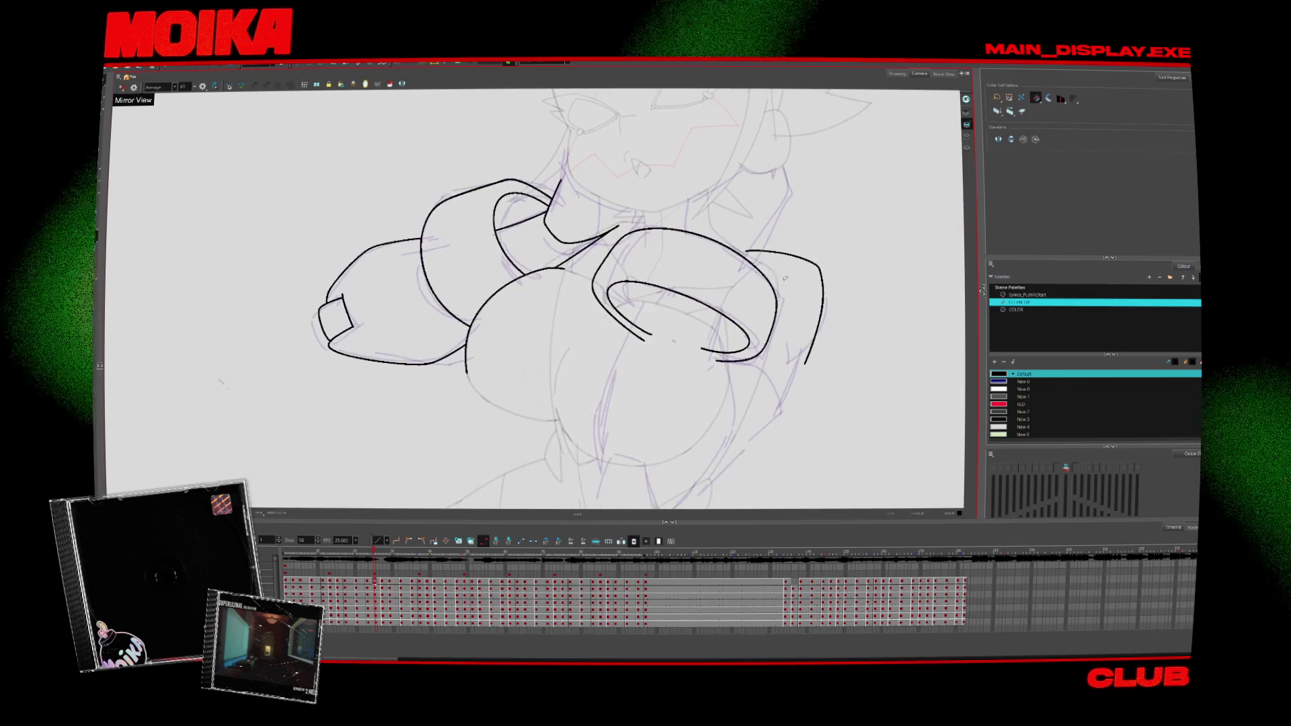
pyautogui.hotkey('alt', 'b')
pyautogui.moveTo(653, 282); pyautogui.dragTo(611, 375)
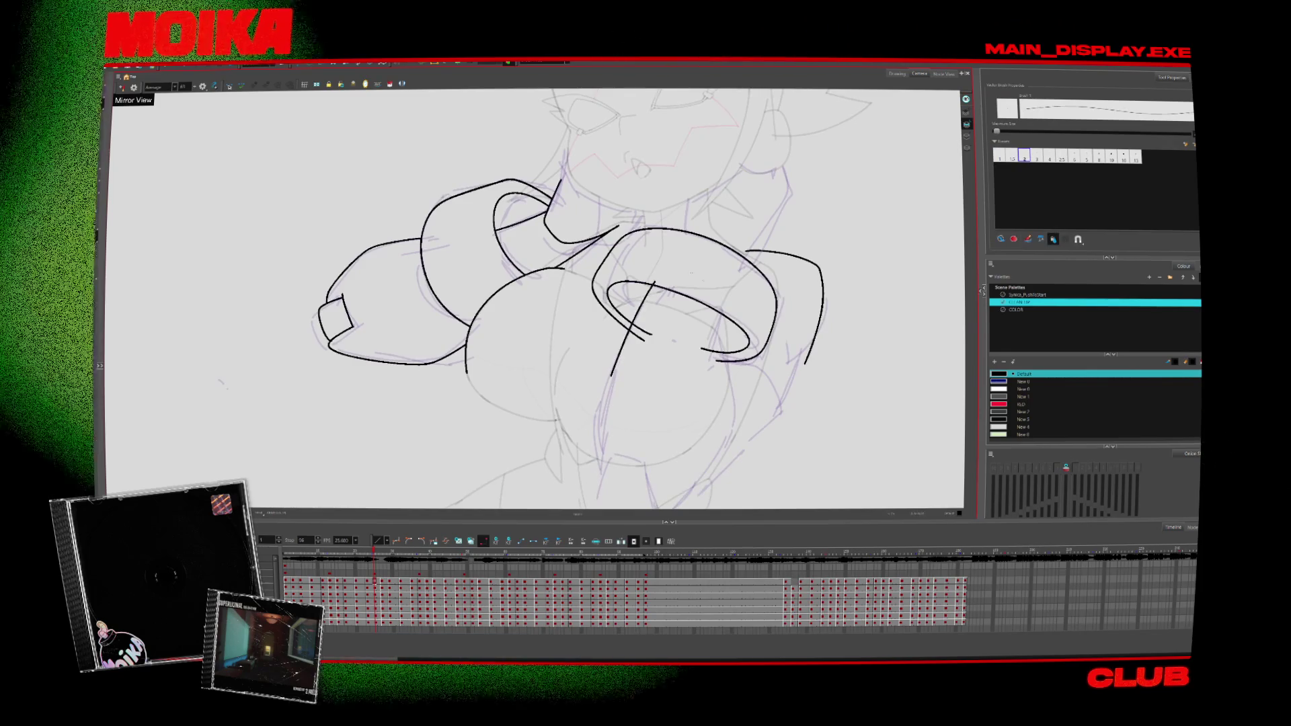
pyautogui.moveTo(721, 294); pyautogui.dragTo(730, 390)
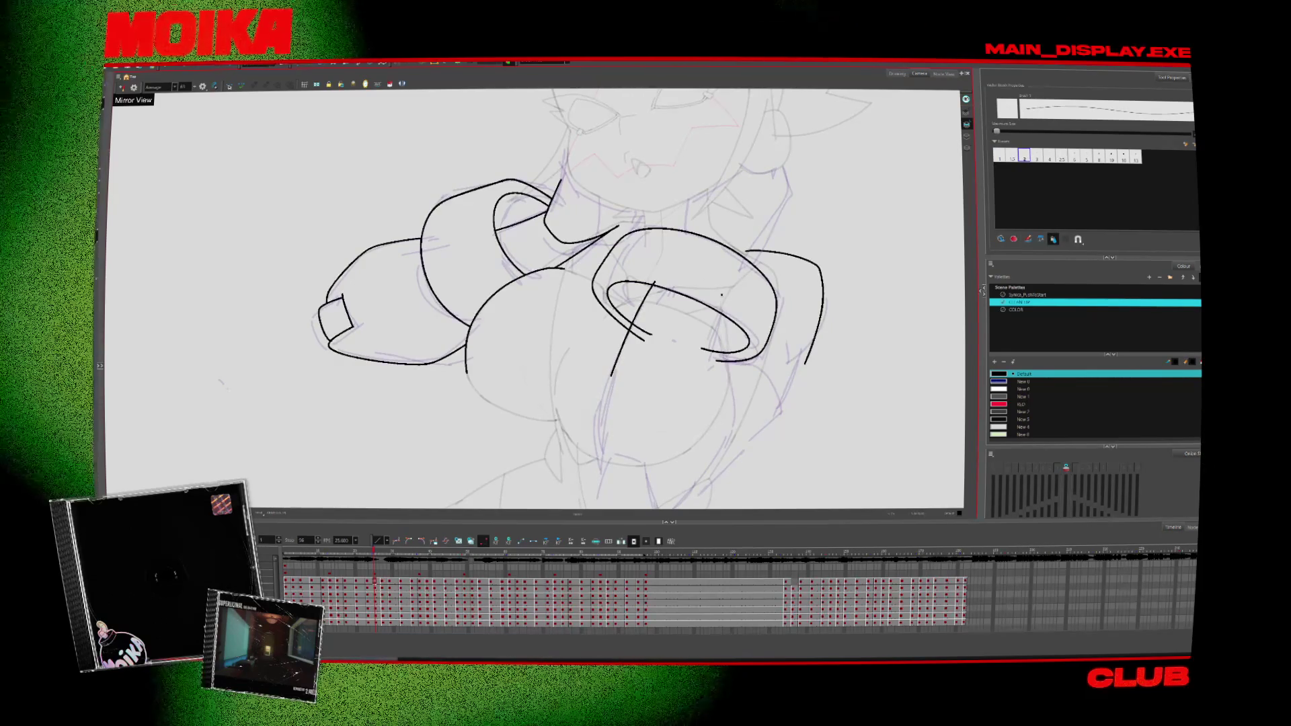
pyautogui.hotkey('alt', 't')
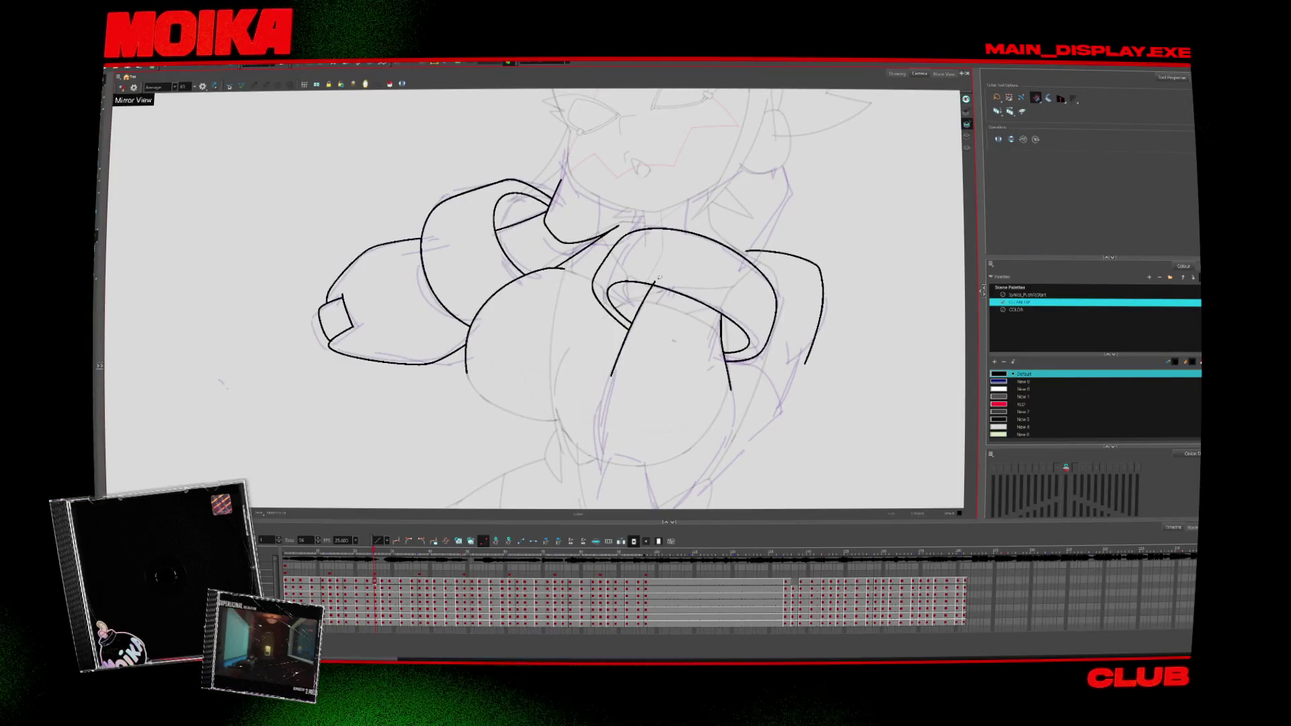
# Step: On the next drawing, ink a curve joining the shoulder pad outline, undoing a stray stroke near the collar
pyautogui.press('.')
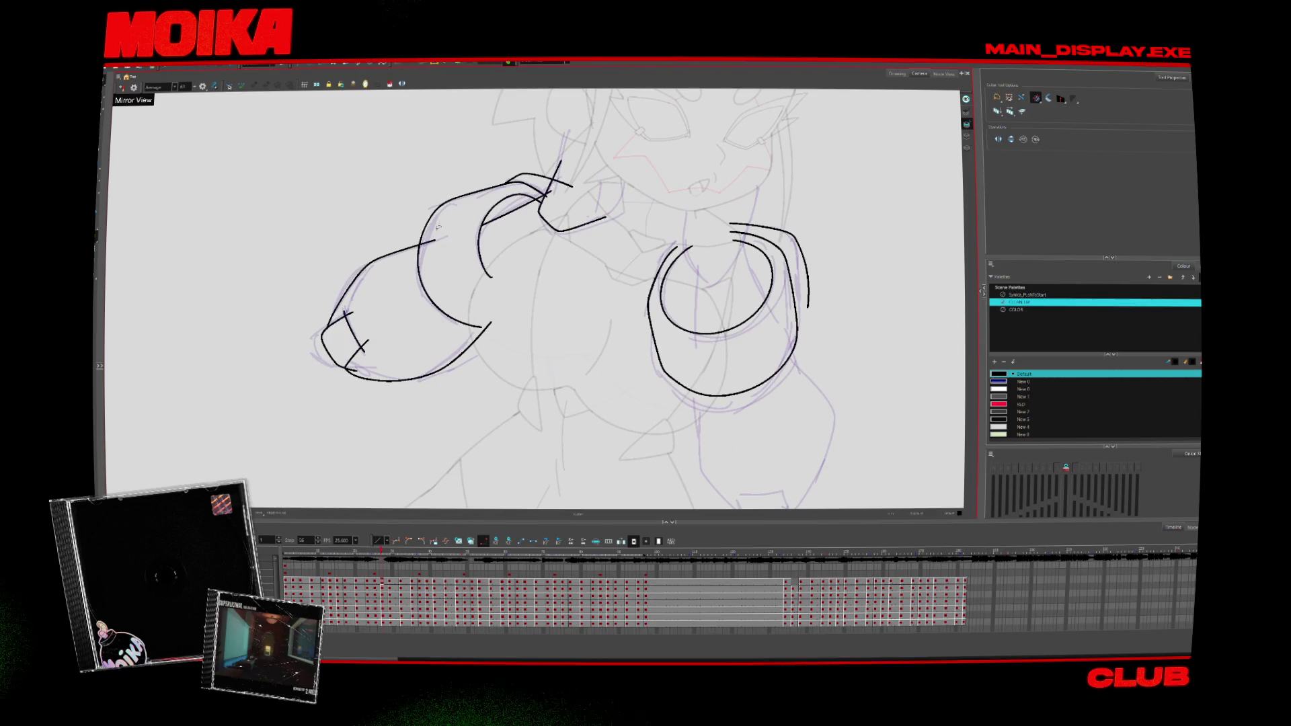
pyautogui.scroll(3, 438, 228)
pyautogui.hotkey('alt', 'b')
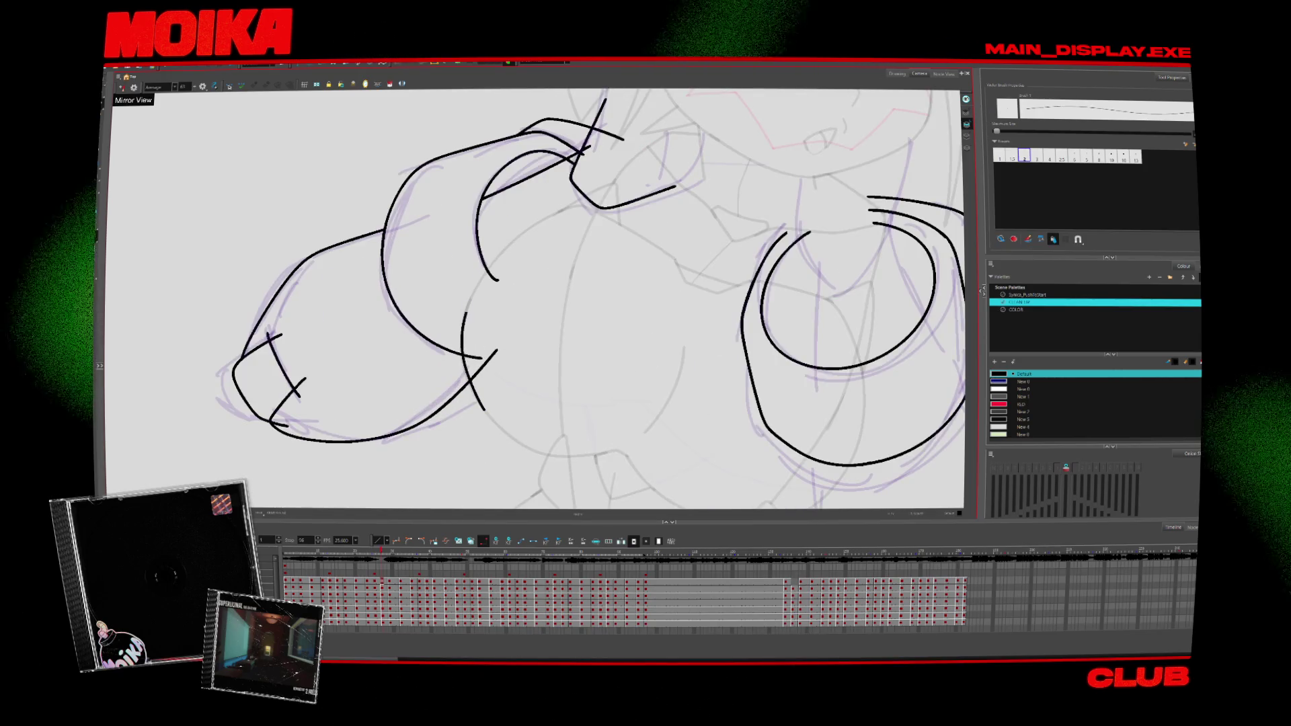
pyautogui.moveTo(524, 233); pyautogui.dragTo(464, 322)
pyautogui.moveTo(537, 302); pyautogui.dragTo(563, 354)
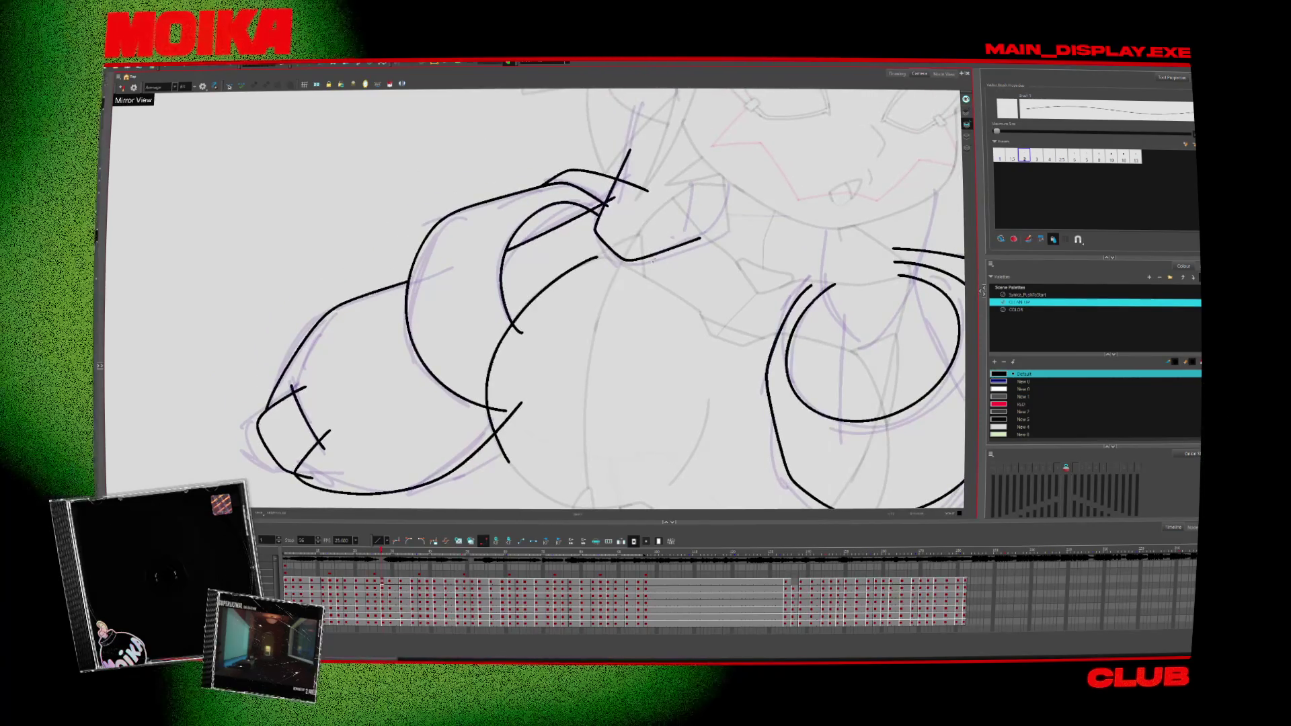
pyautogui.hotkey('alt', 'b')
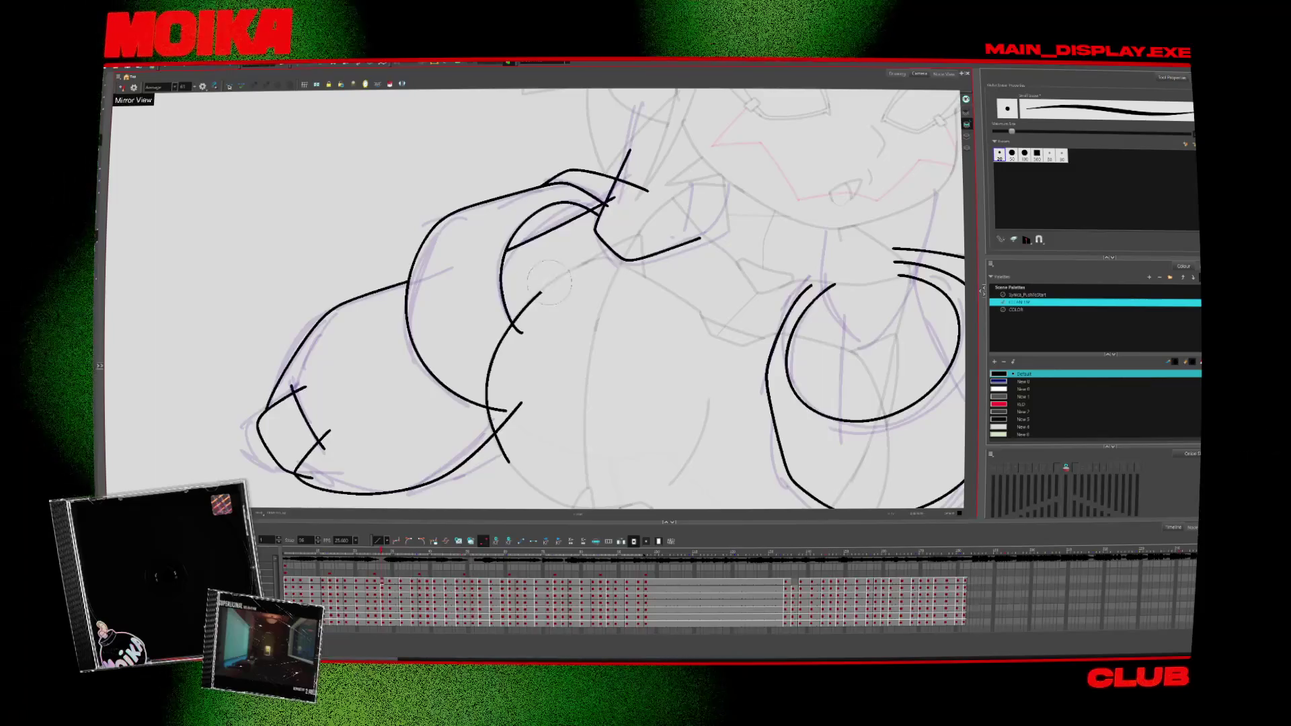
pyautogui.hotkey('alt', '/')
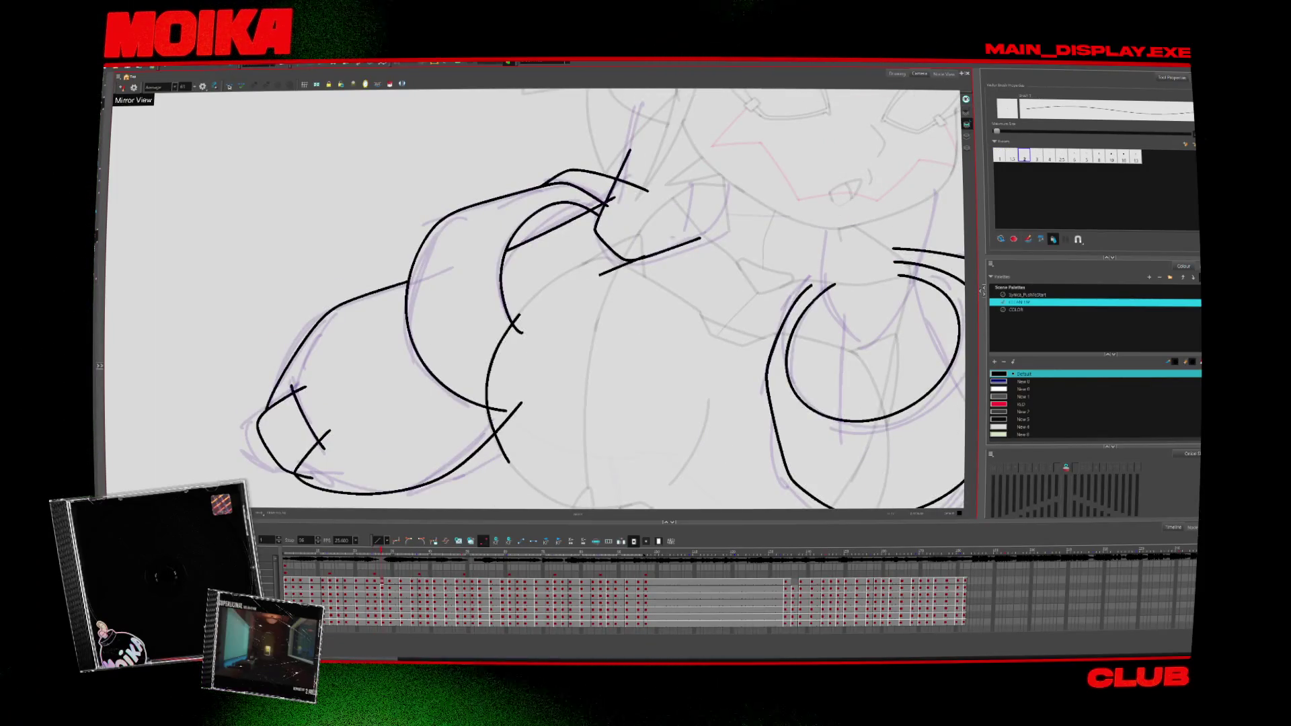
pyautogui.scroll(3, 534, 300)
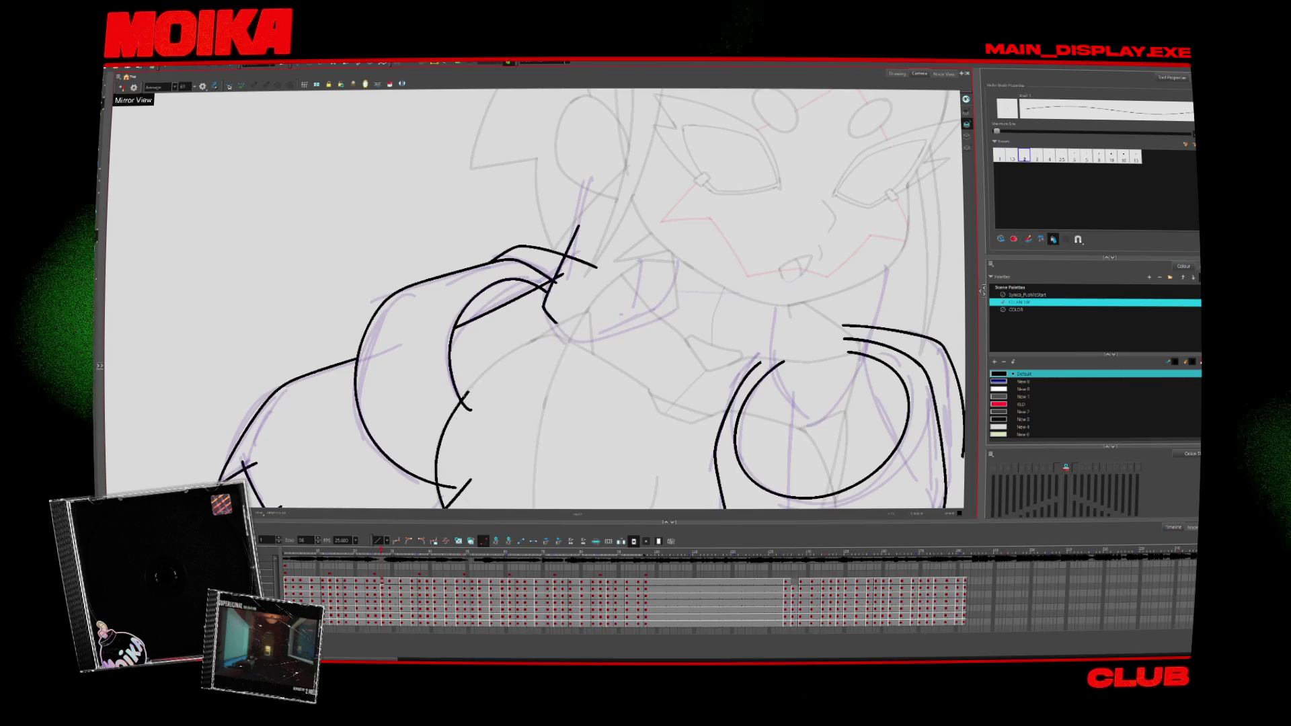
pyautogui.hotkey('ctrl', 'z')
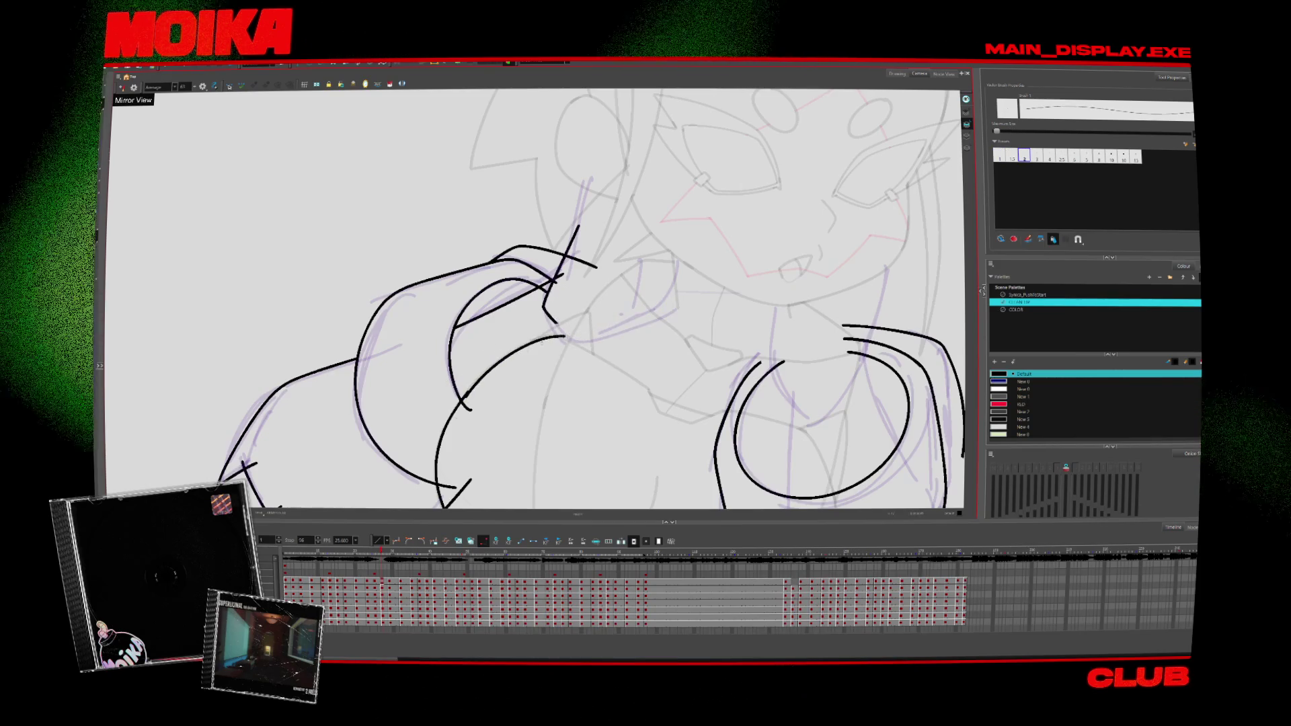
# Step: Zoom out and step forward through the drawings to a later pose
pyautogui.hotkey('alt', 'z')
pyautogui.scroll(-5, 588, 387)
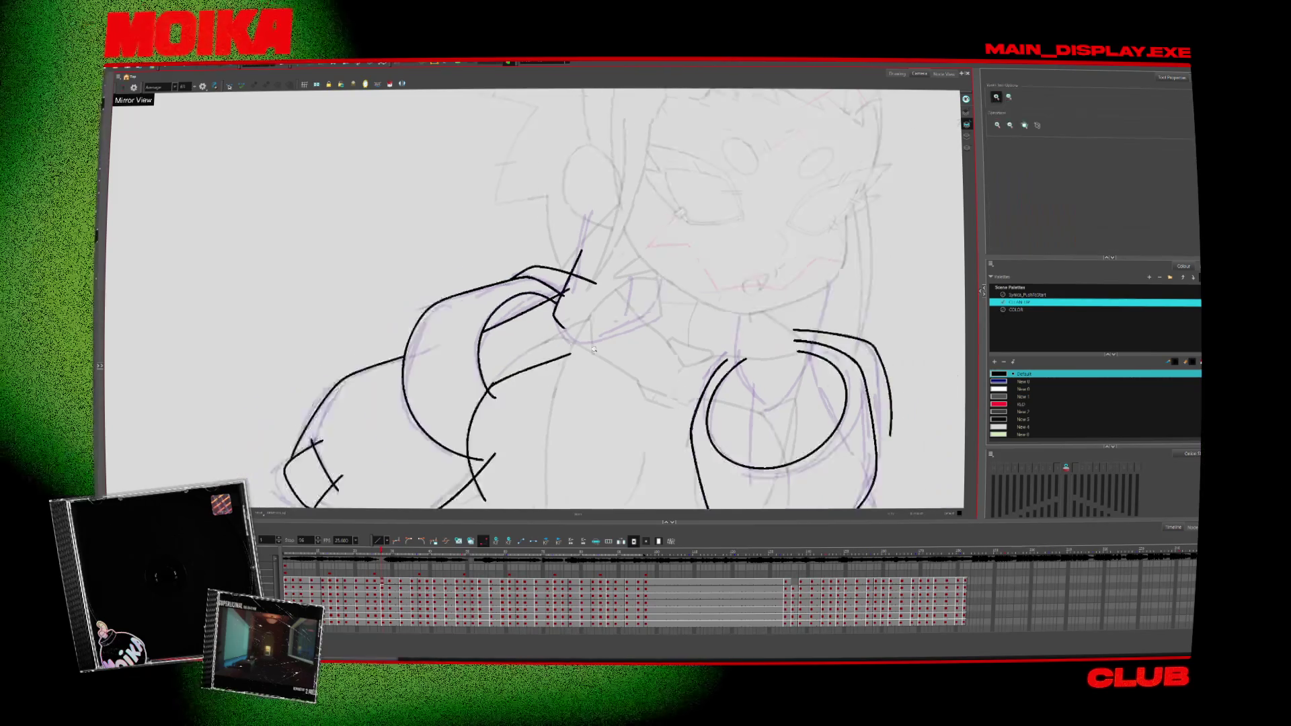
pyautogui.press('.')
pyautogui.scroll(5, 588, 386)
pyautogui.hotkey('alt', 's')
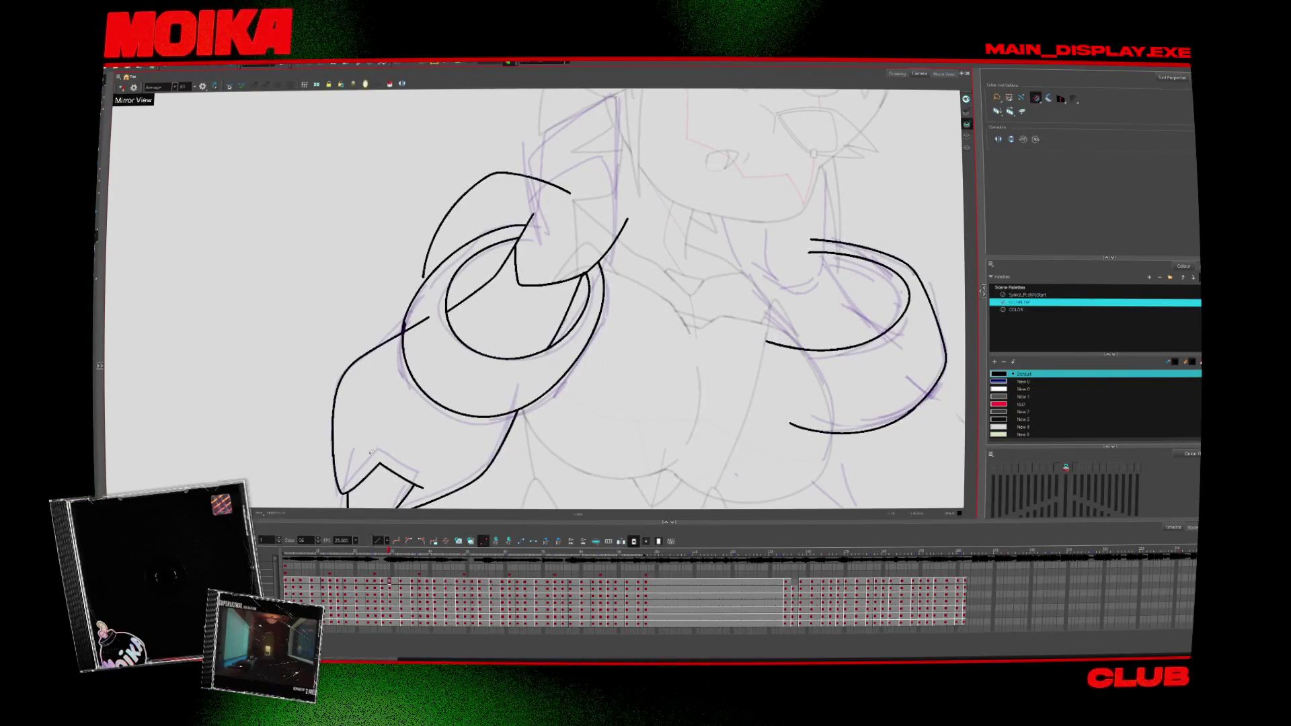
pyautogui.press('.')
pyautogui.press('.')
pyautogui.press('.')
pyautogui.press('.')
# Step: With mirror view off, ink the forearm's side curve and redraw the arm line toward the shoulder
pyautogui.hotkey('alt', 'z')
pyautogui.scroll(-1, 672, 316)
pyautogui.scroll(2, 799, 372)
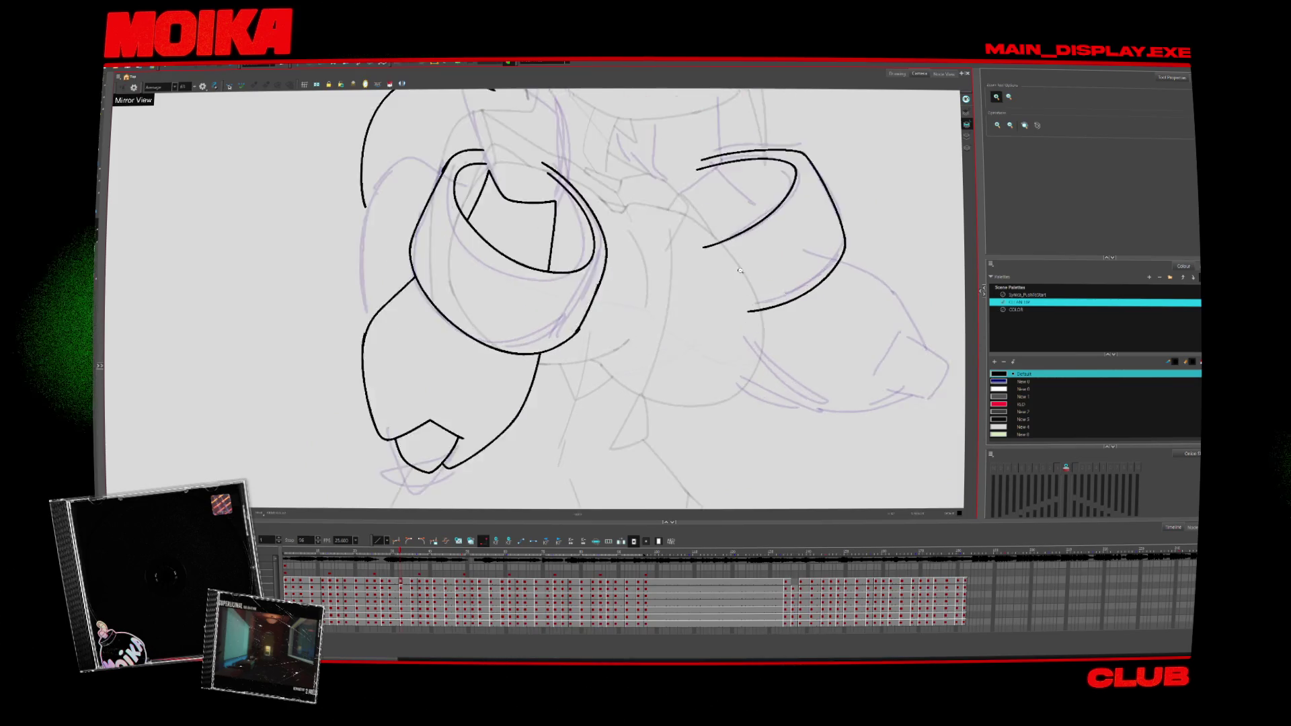
pyautogui.press('4')
pyautogui.scroll(2, 371, 363)
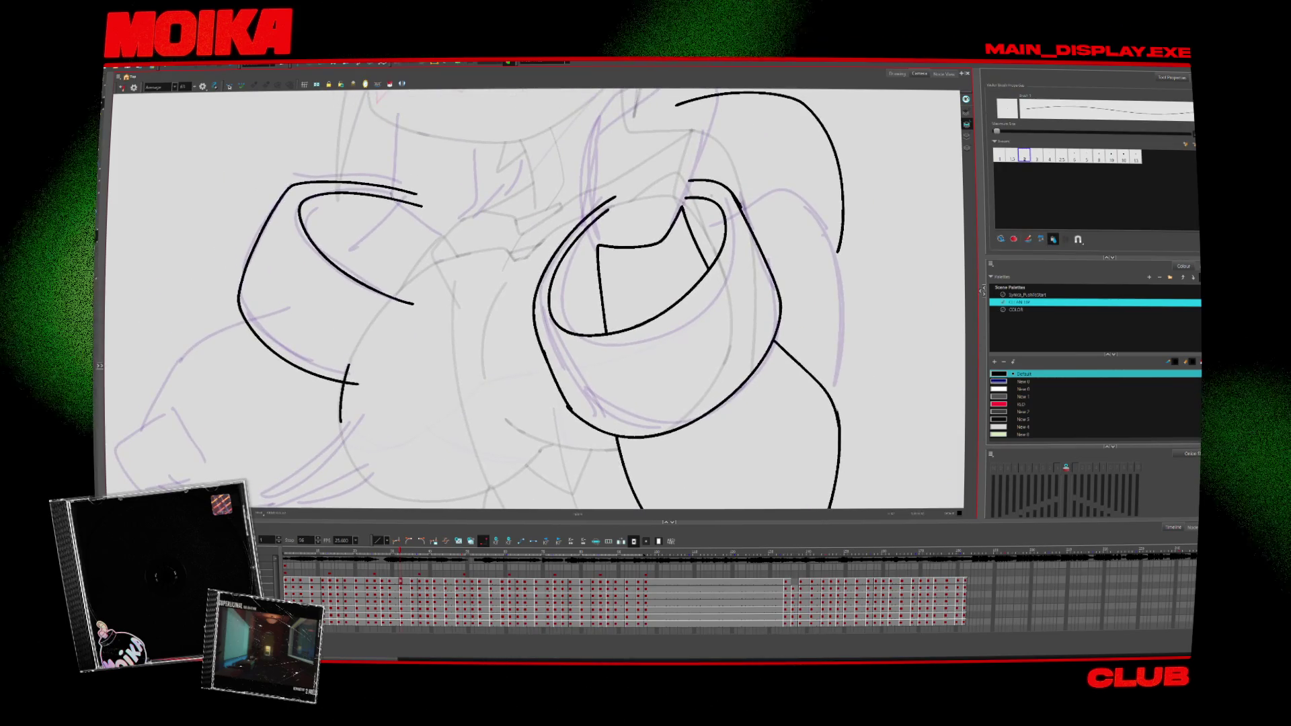
pyautogui.moveTo(415, 272); pyautogui.dragTo(341, 385)
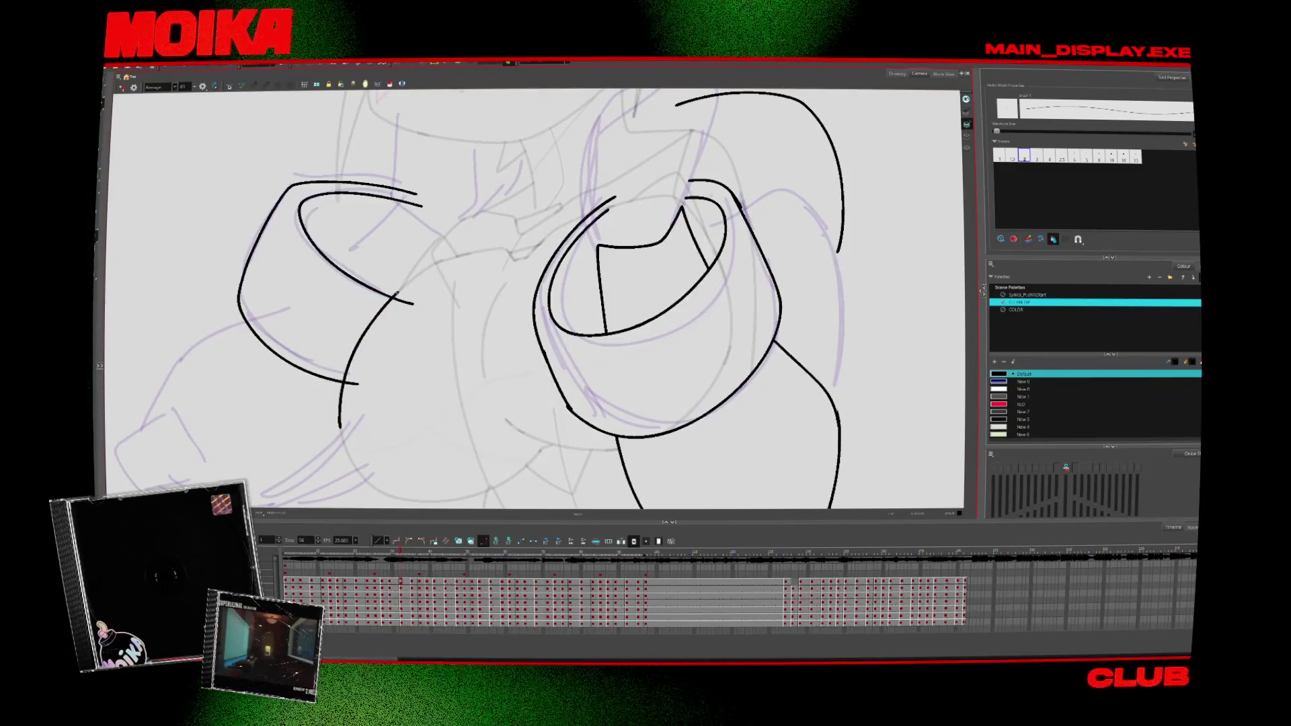
pyautogui.hotkey('alt', 's')
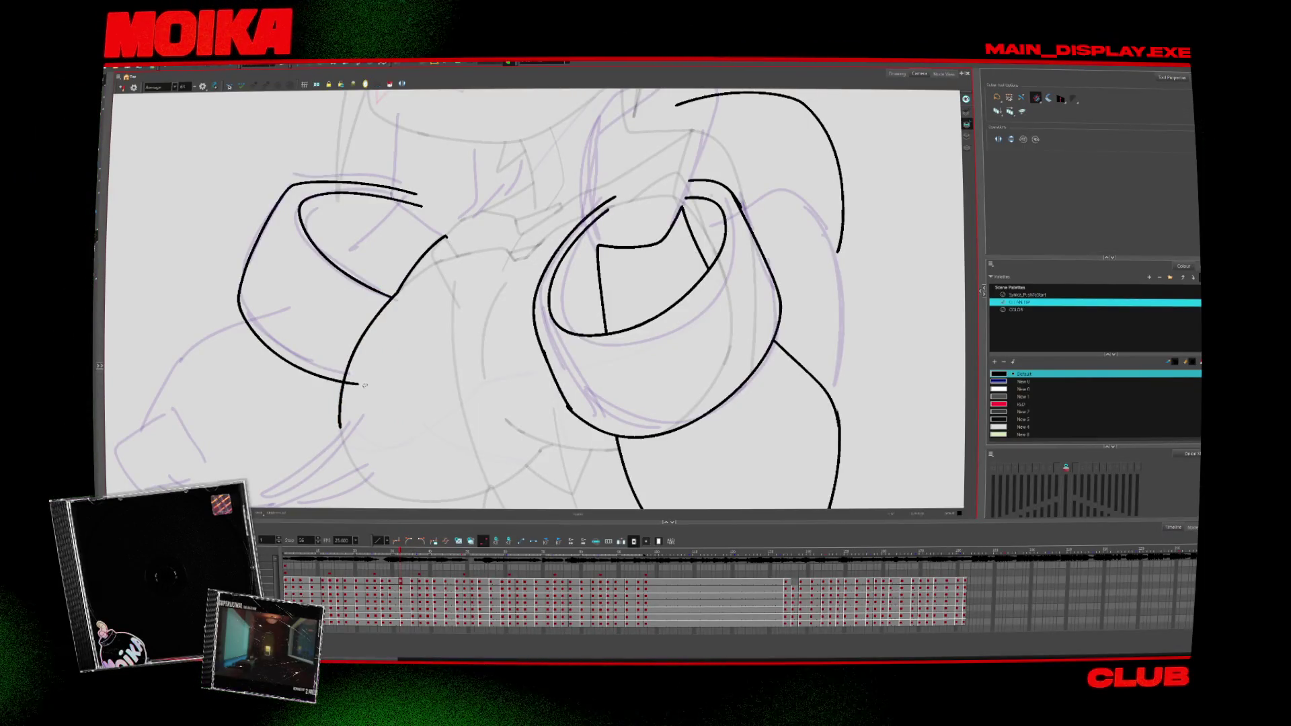
pyautogui.moveTo(459, 298); pyautogui.dragTo(433, 372)
pyautogui.hotkey('alt', 'b')
pyautogui.moveTo(339, 311); pyautogui.dragTo(299, 358)
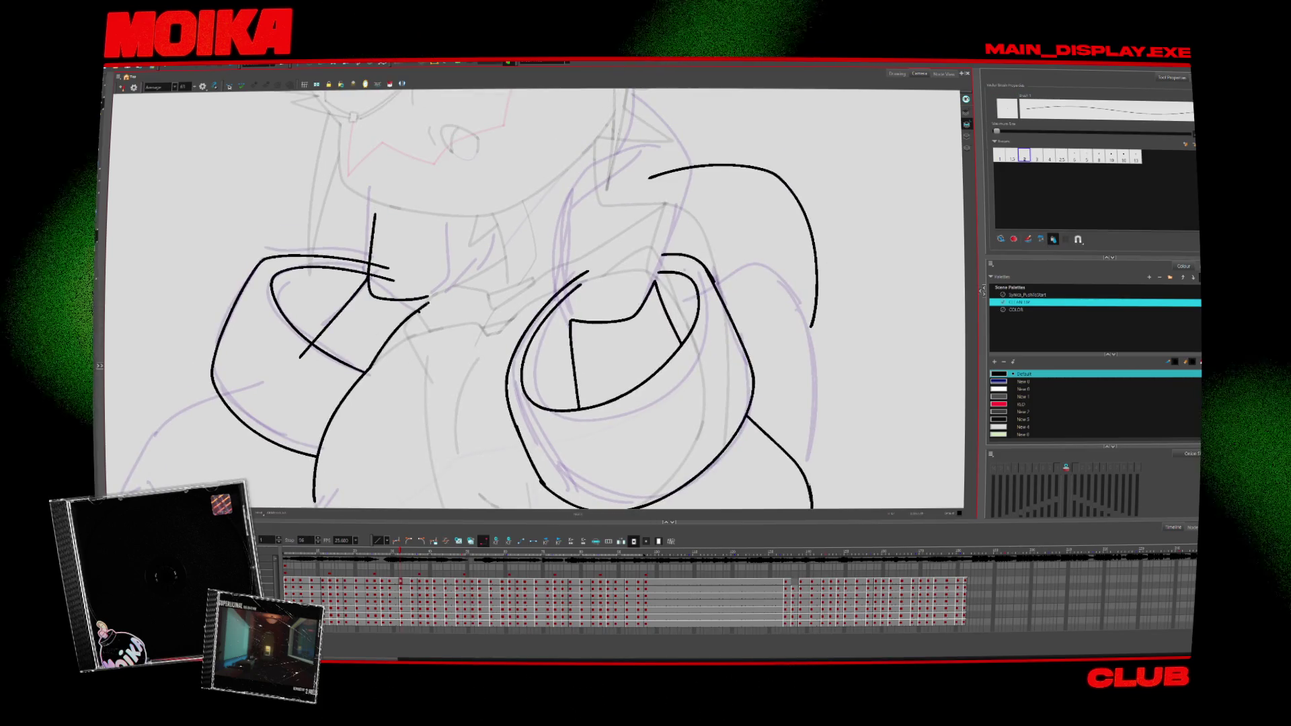
pyautogui.hotkey('ctrl', 'z')
pyautogui.moveTo(416, 309); pyautogui.dragTo(481, 272)
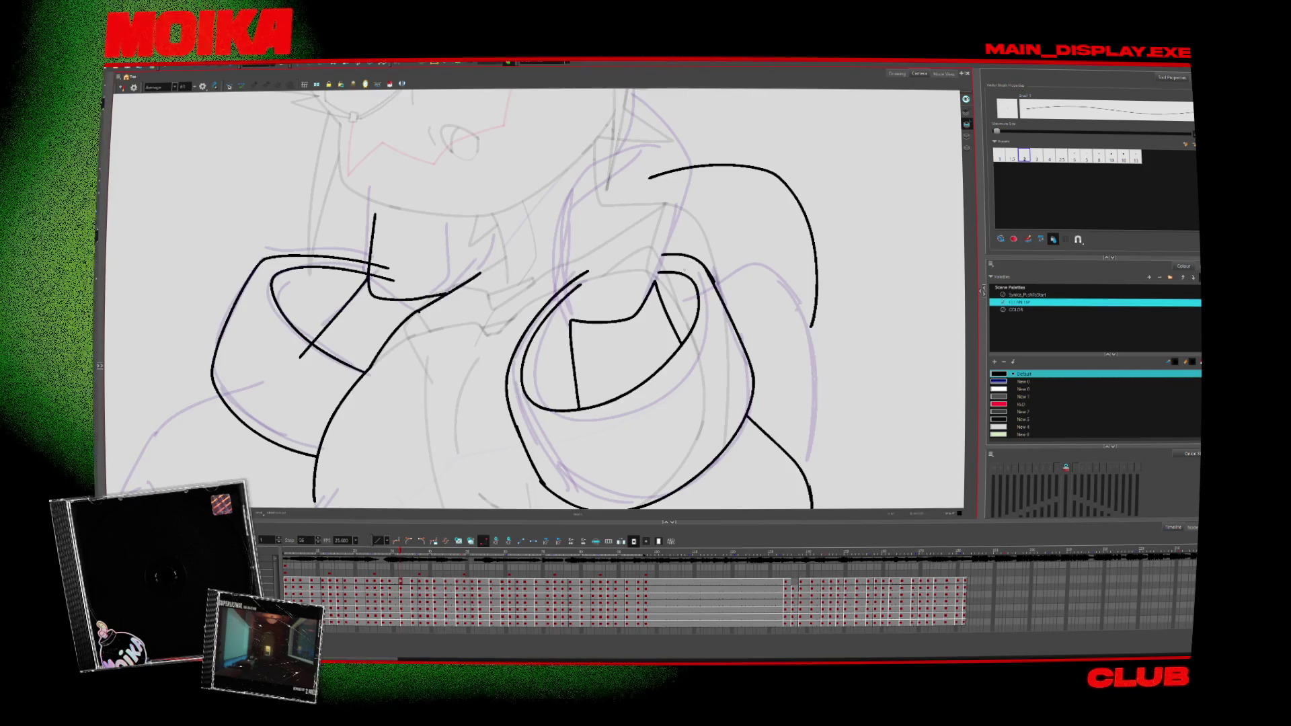
# Step: Ink the line joining the cuff to the arm and close the hand outline, then zoom out
pyautogui.hotkey('alt', 's')
pyautogui.hotkey('alt', 'b')
pyautogui.moveTo(366, 370); pyautogui.dragTo(420, 310)
pyautogui.hotkey('alt', 's')
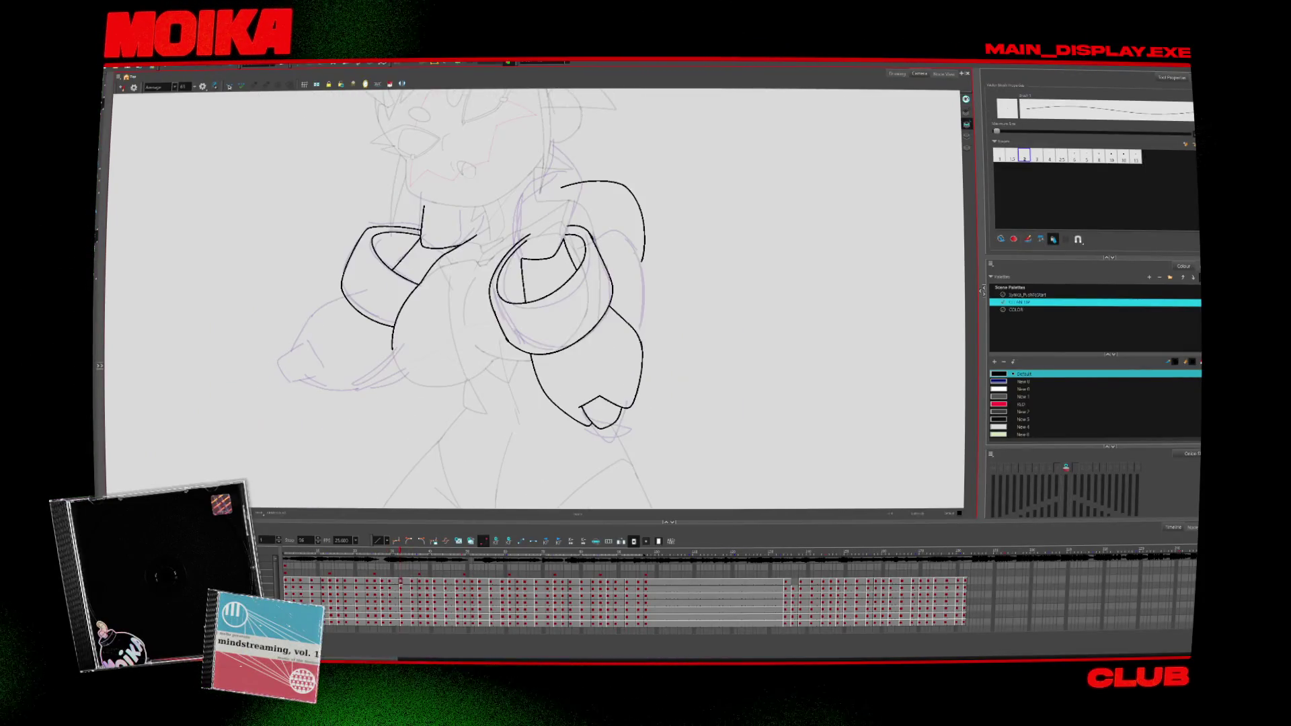
pyautogui.scroll(3, 460, 256)
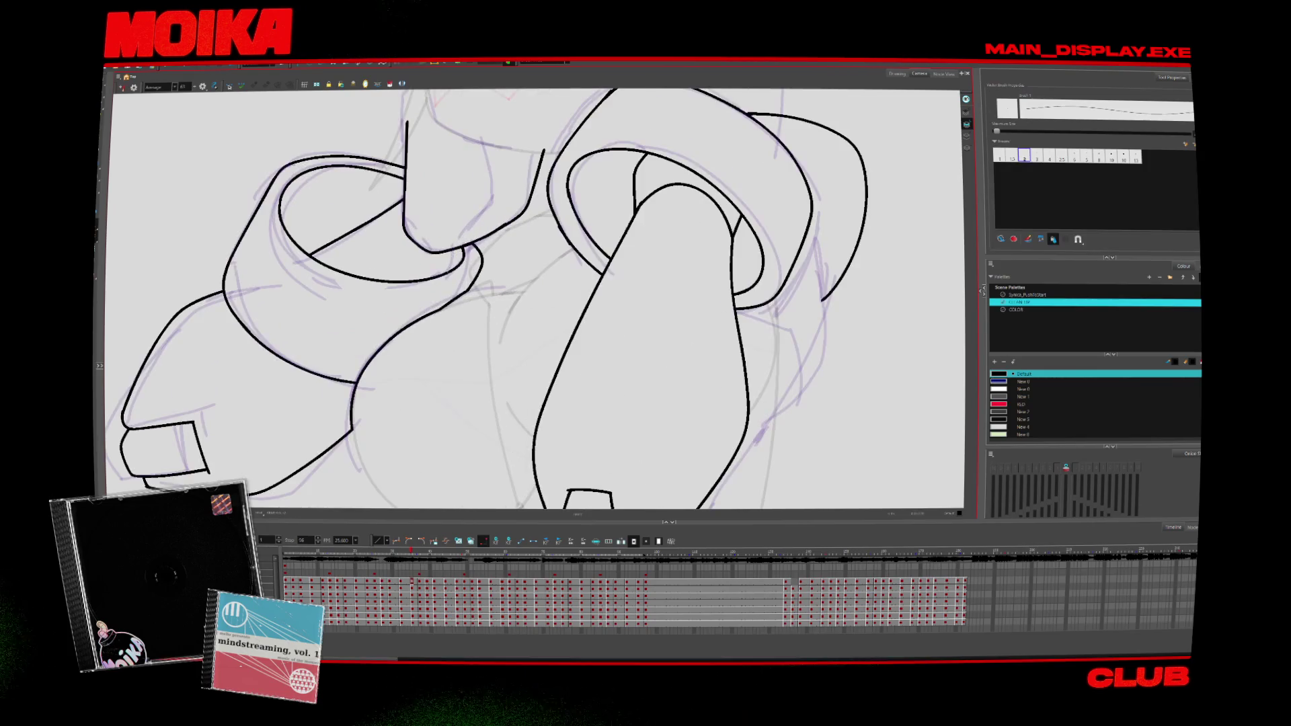
pyautogui.moveTo(469, 249); pyautogui.dragTo(509, 220)
pyautogui.hotkey('alt', 't')
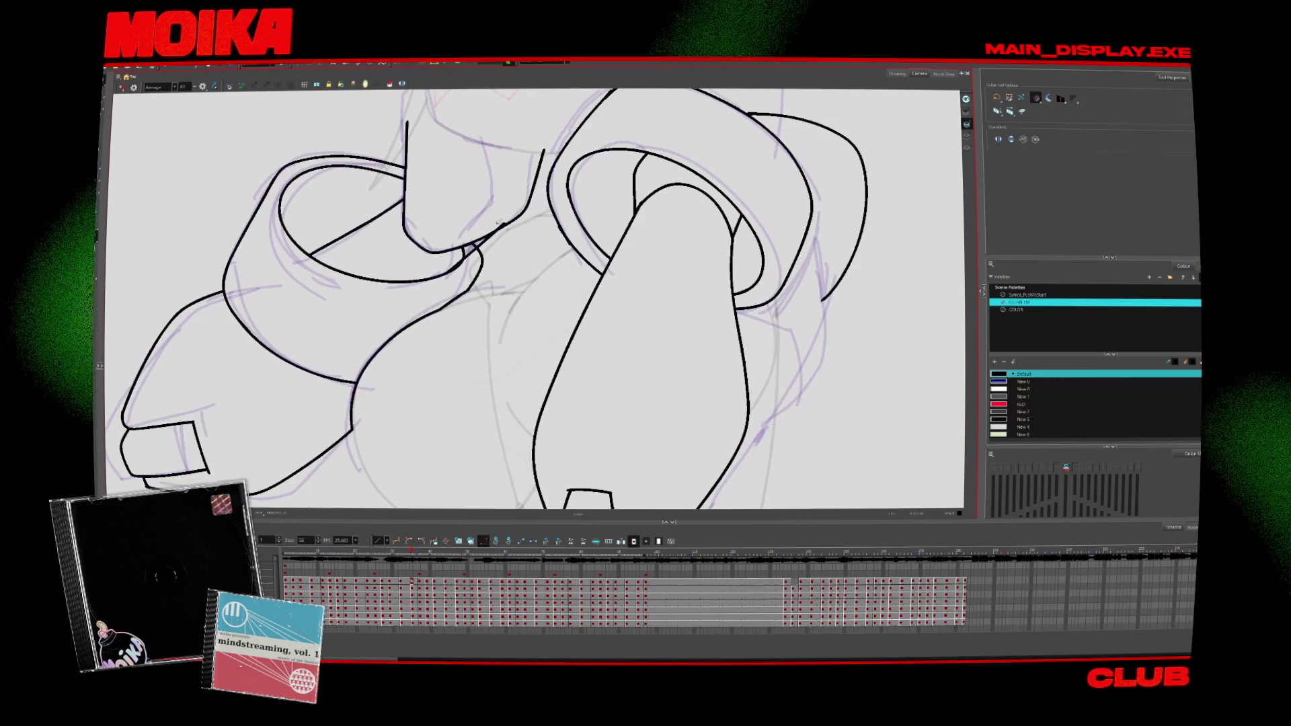
pyautogui.hotkey('alt', 'z')
pyautogui.moveTo(465, 251)
pyautogui.mouseDown()
pyautogui.moveTo(485, 366)
pyautogui.moveTo(468, 328)
pyautogui.mouseUp()
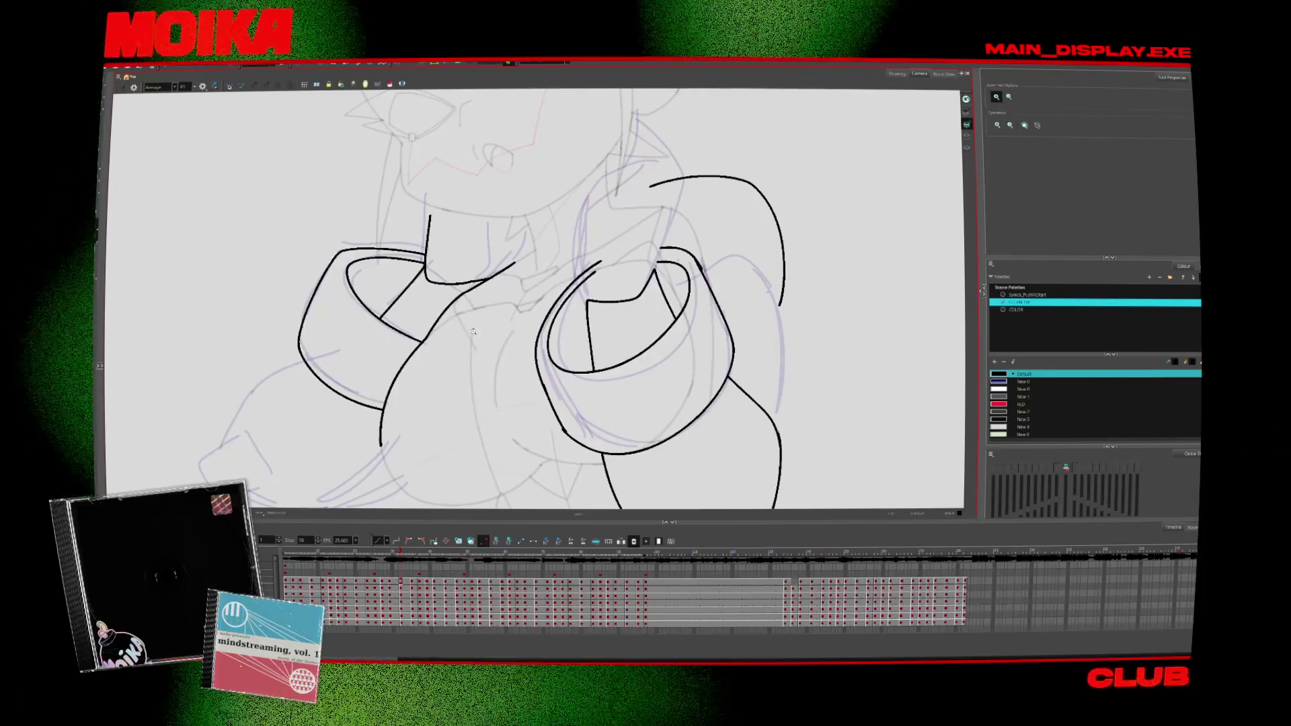
pyautogui.moveTo(469, 338); pyautogui.dragTo(529, 418)
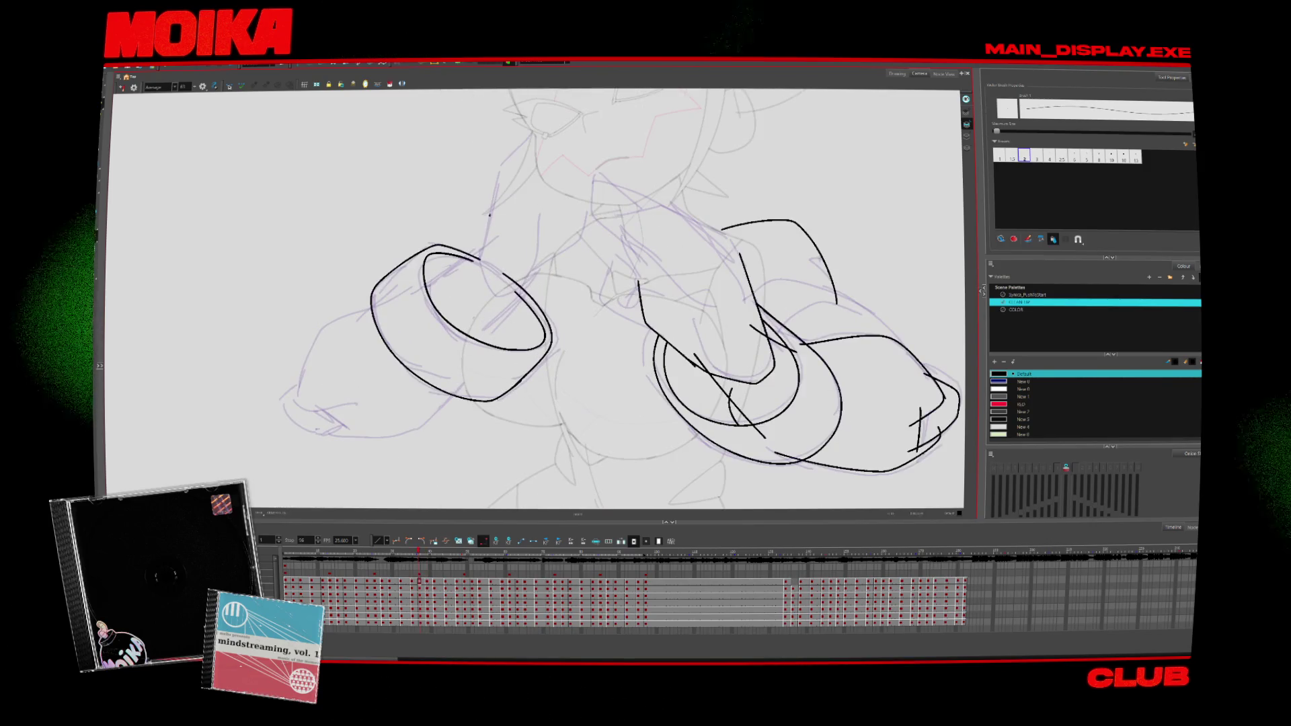
# Step: Ink a hook line from the arm into the cuff and an arm line across the left cuff
pyautogui.moveTo(480, 281); pyautogui.dragTo(550, 266)
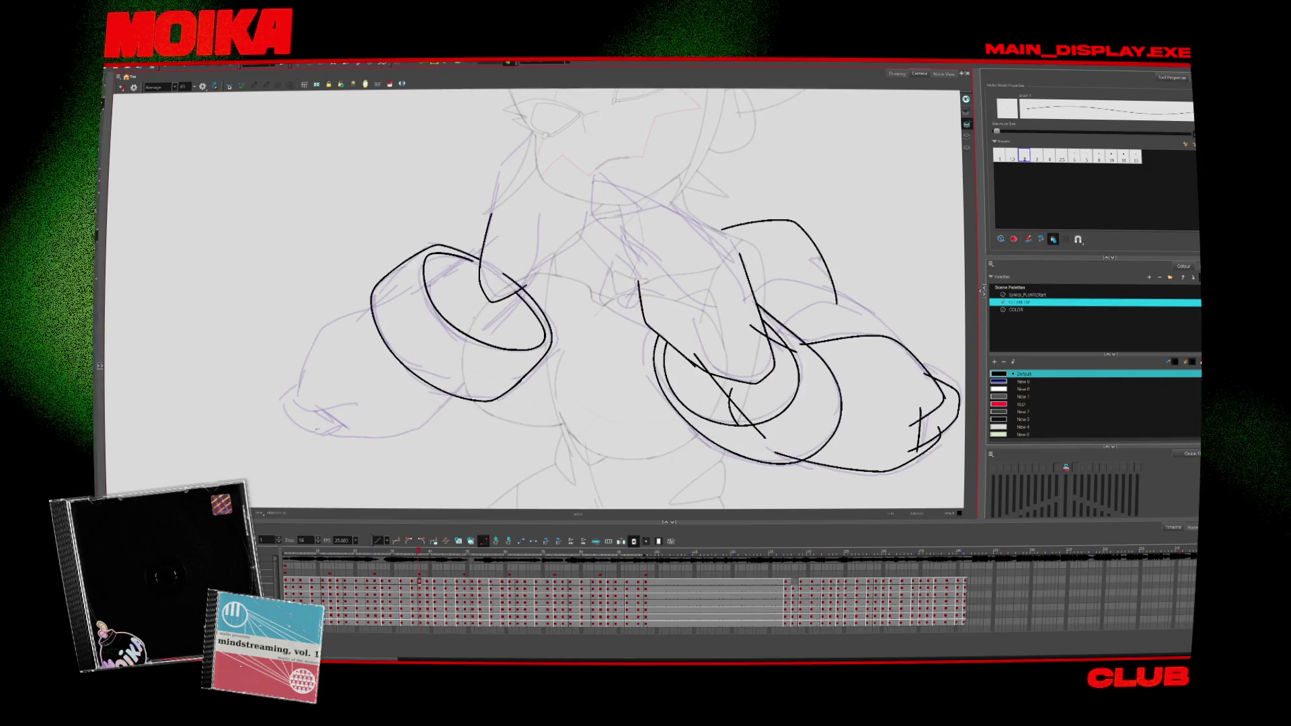
pyautogui.hotkey('alt', 't')
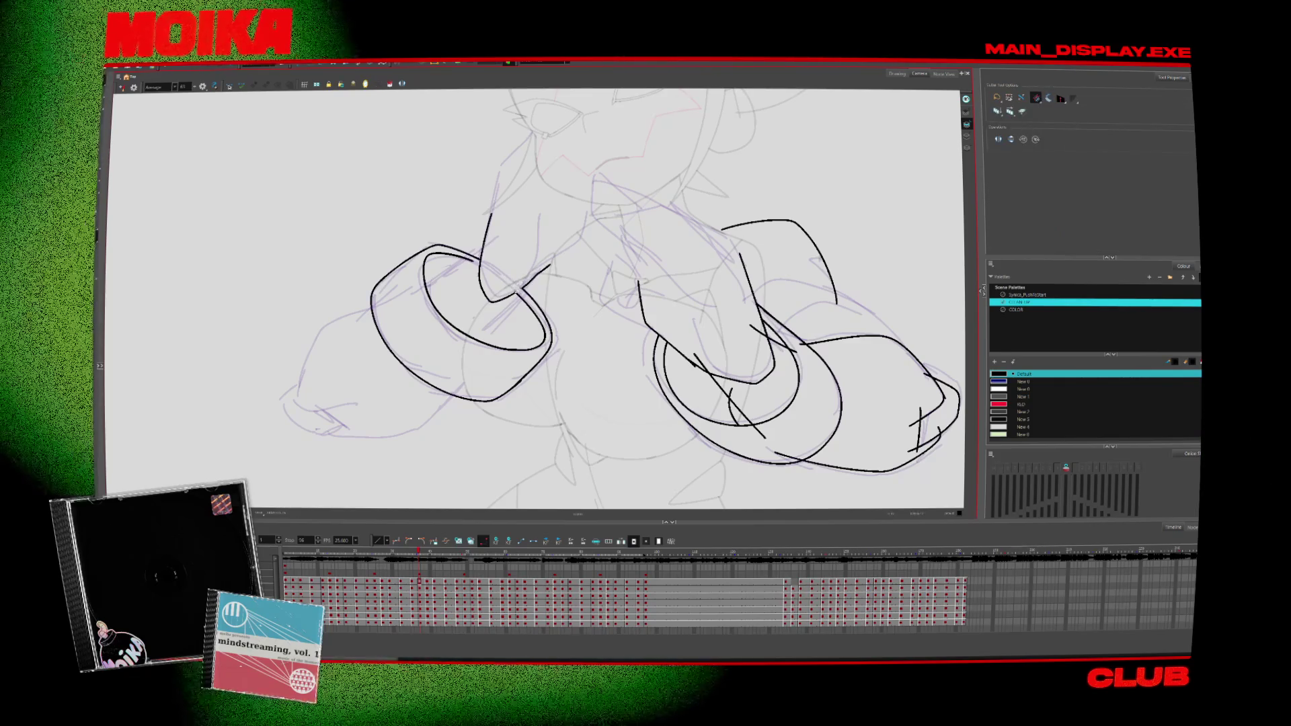
pyautogui.hotkey('alt', 'b')
pyautogui.moveTo(414, 291); pyautogui.dragTo(489, 242)
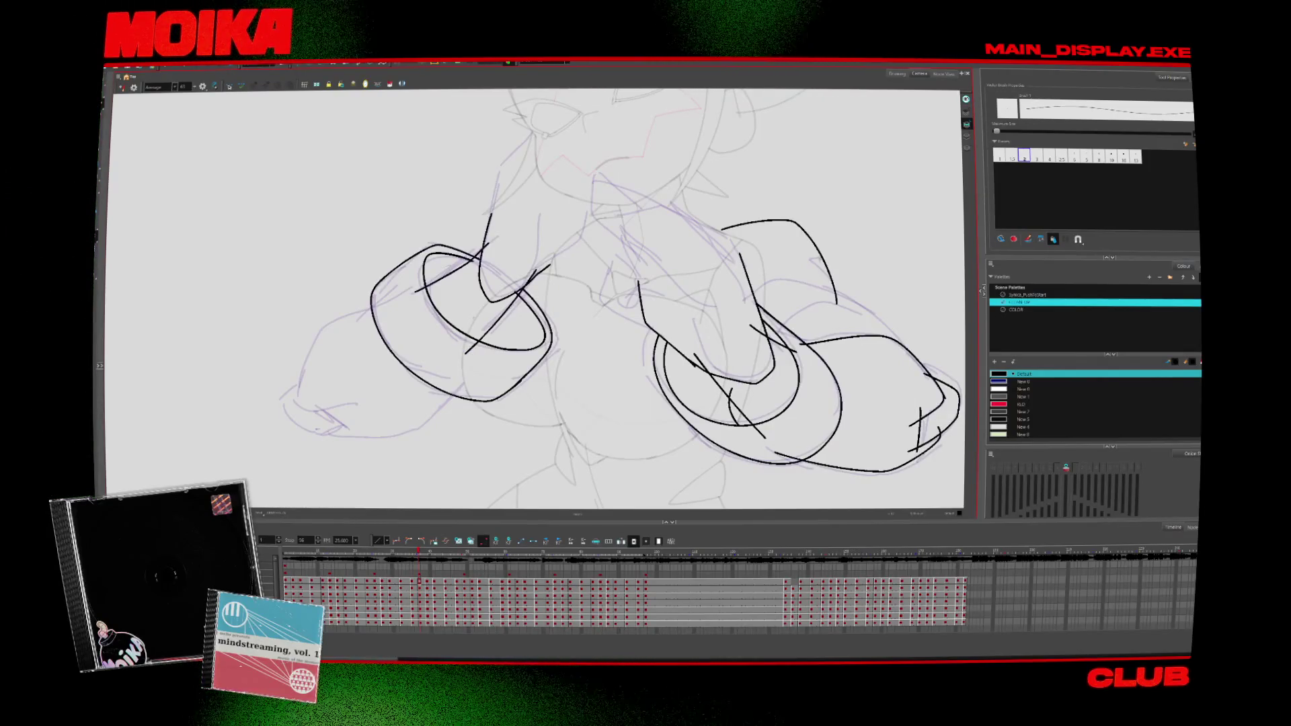
pyautogui.hotkey('alt', 'z')
pyautogui.click(520, 279)
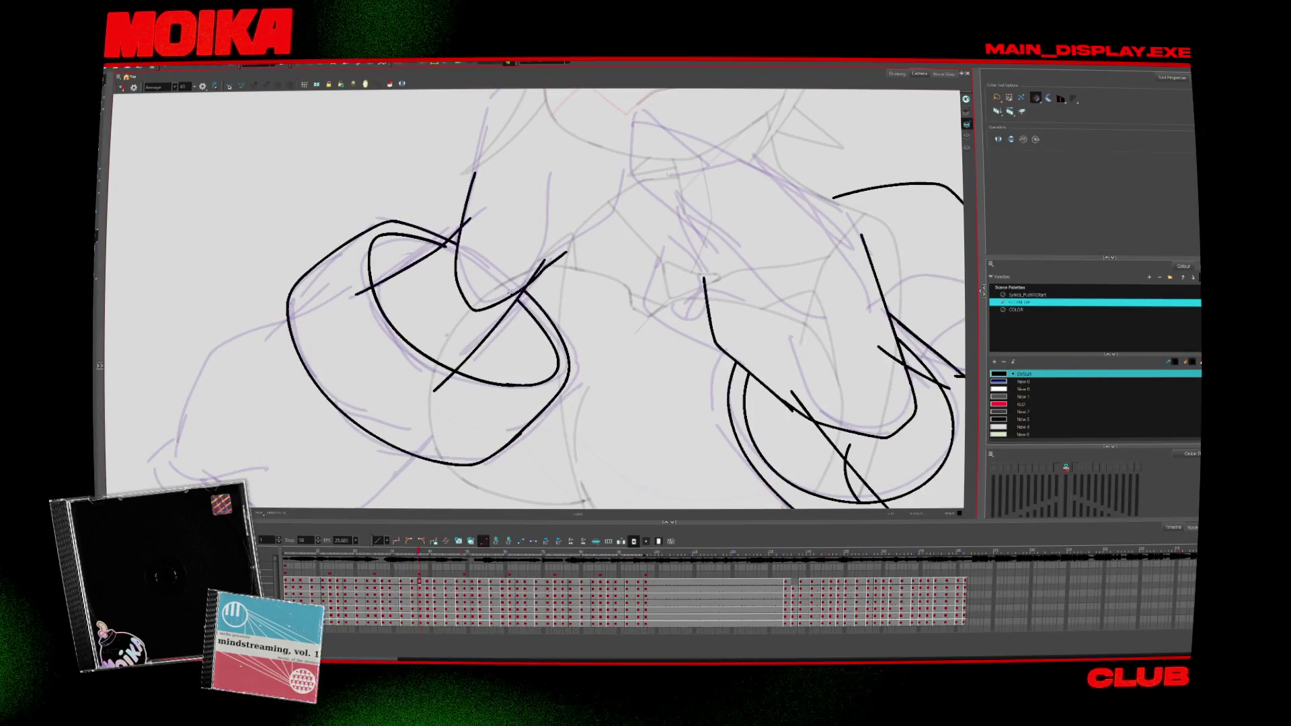
pyautogui.scroll(2, 471, 243)
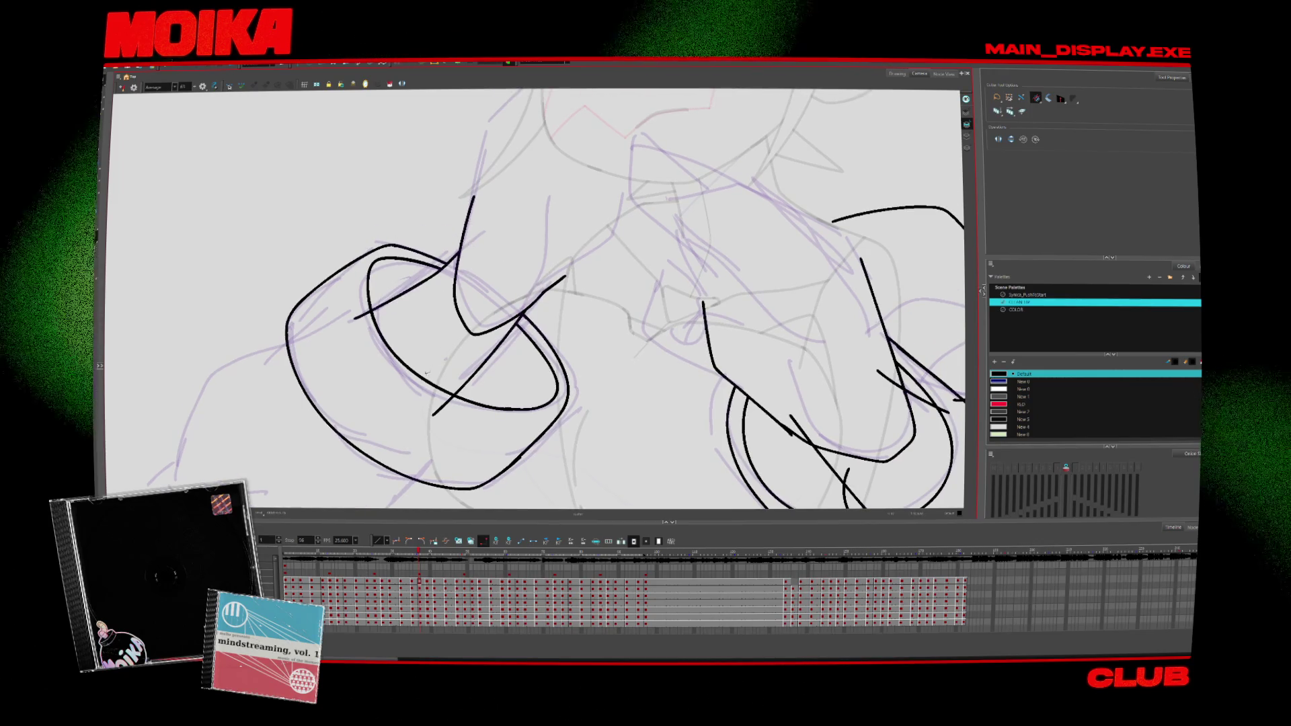
pyautogui.hotkey('alt', 'z')
pyautogui.keyDown('alt'); pyautogui.click(528, 377); pyautogui.keyUp('alt')
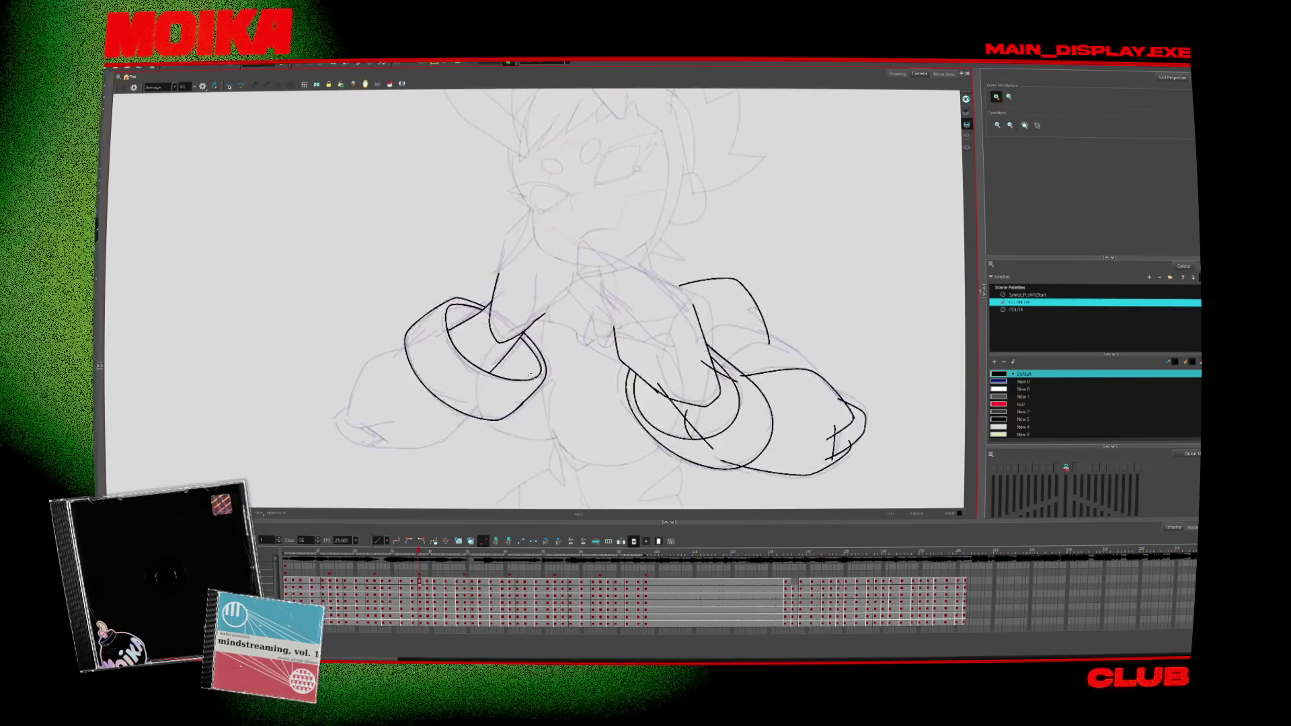
# Step: Check proportions in mirror view, then bend the hand outline near its tip and zoom out
pyautogui.hotkey('alt', 's')
pyautogui.press('2')
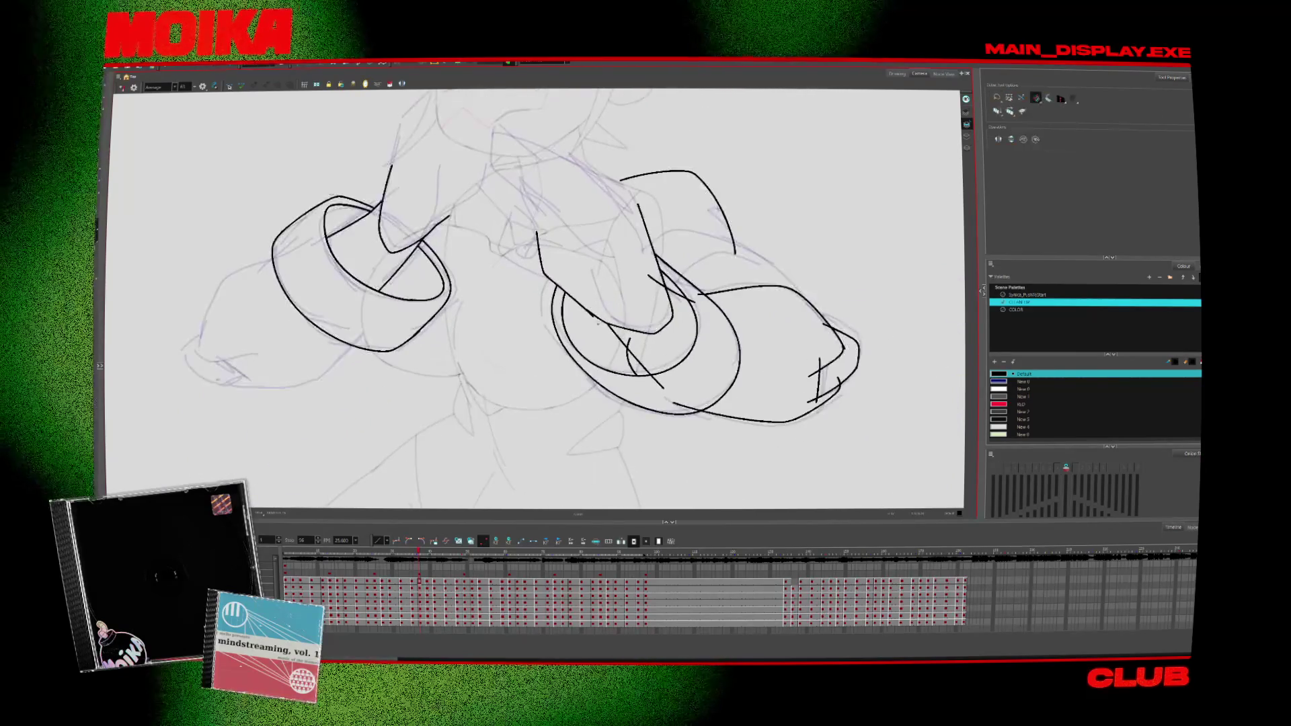
pyautogui.press('4')
pyautogui.hotkey('alt', 'b')
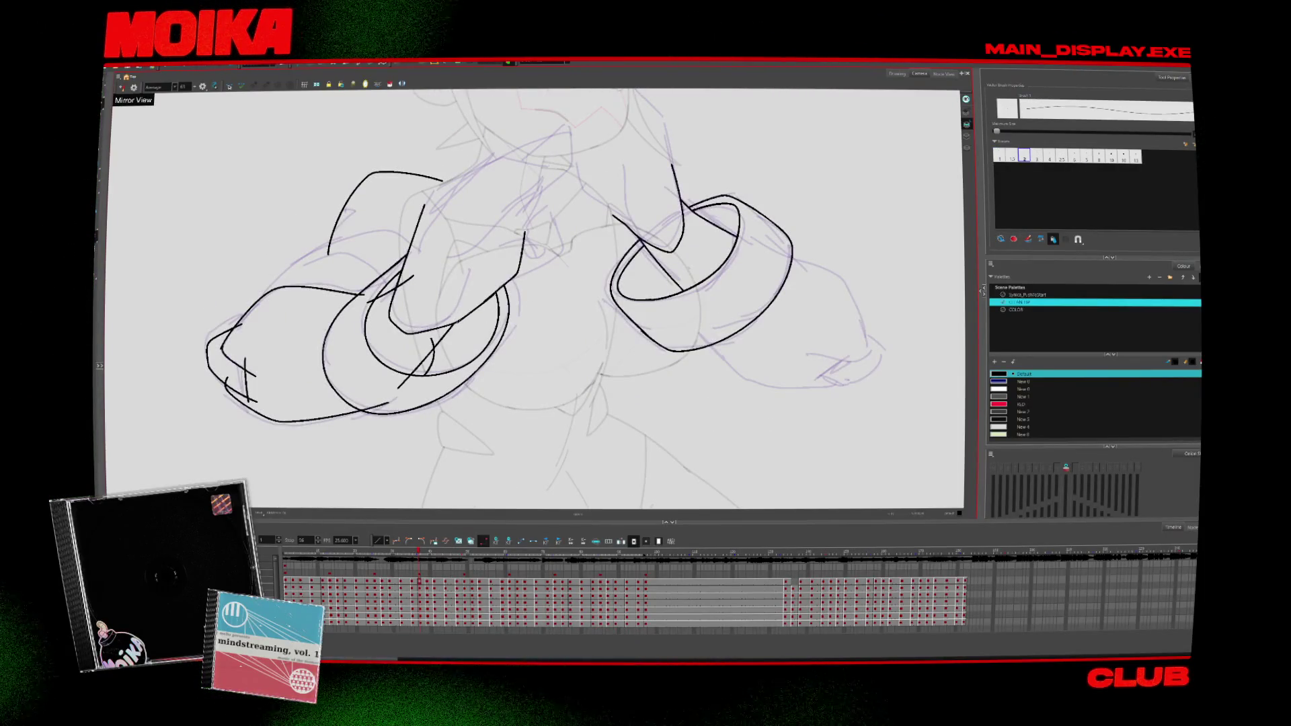
pyautogui.hotkey('alt', 's')
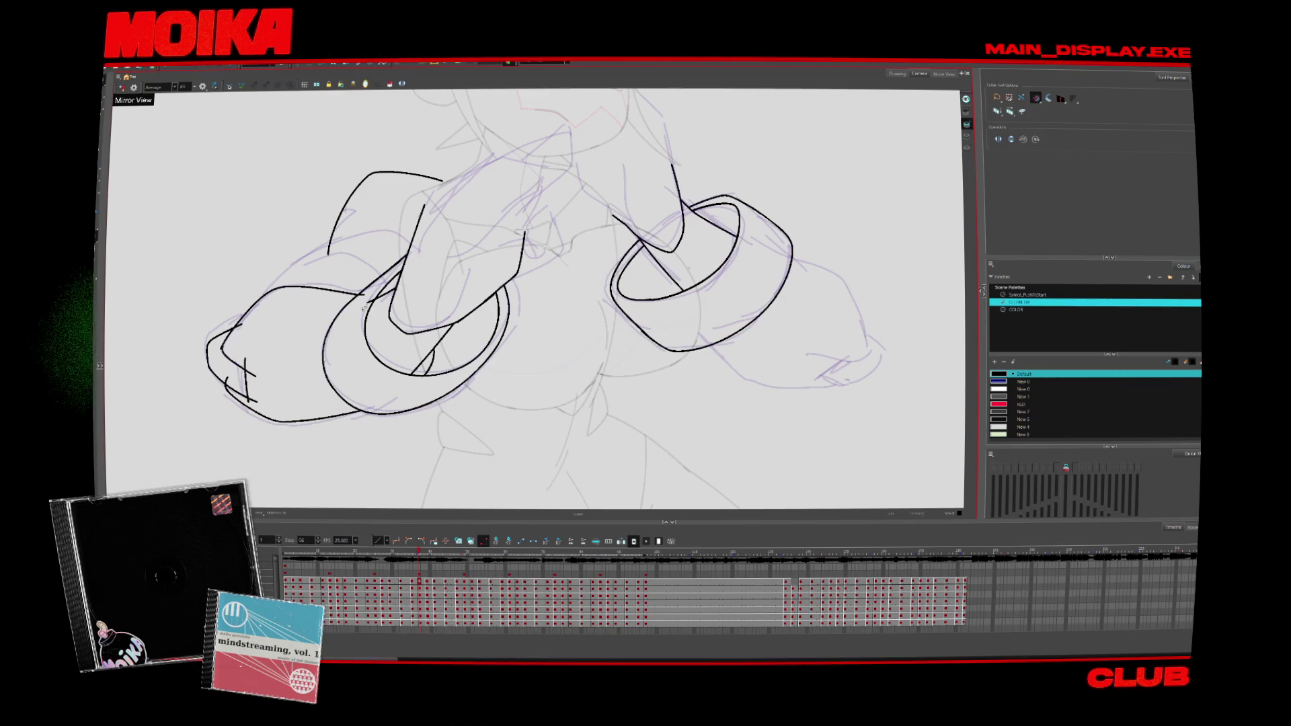
pyautogui.press('4')
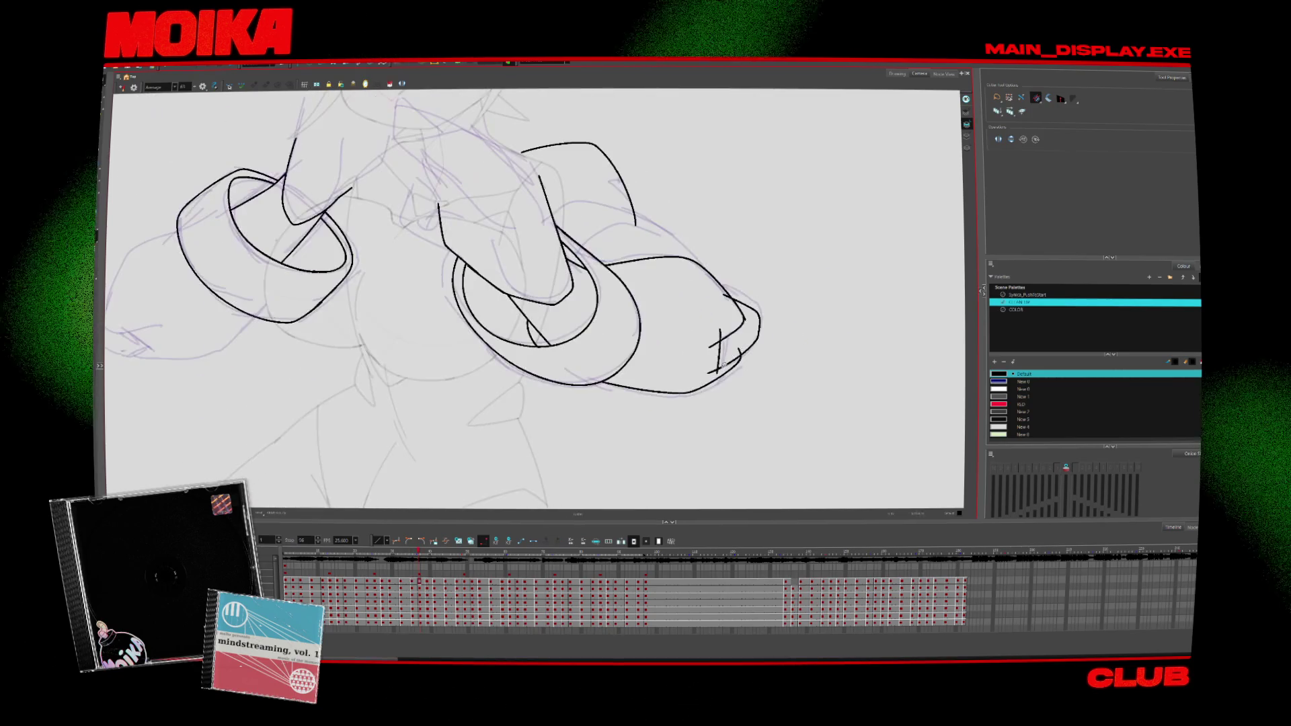
pyautogui.moveTo(718, 342)
pyautogui.mouseDown()
pyautogui.moveTo(730, 302)
pyautogui.moveTo(706, 395)
pyautogui.mouseUp()
pyautogui.hotkey('alt', 'z')
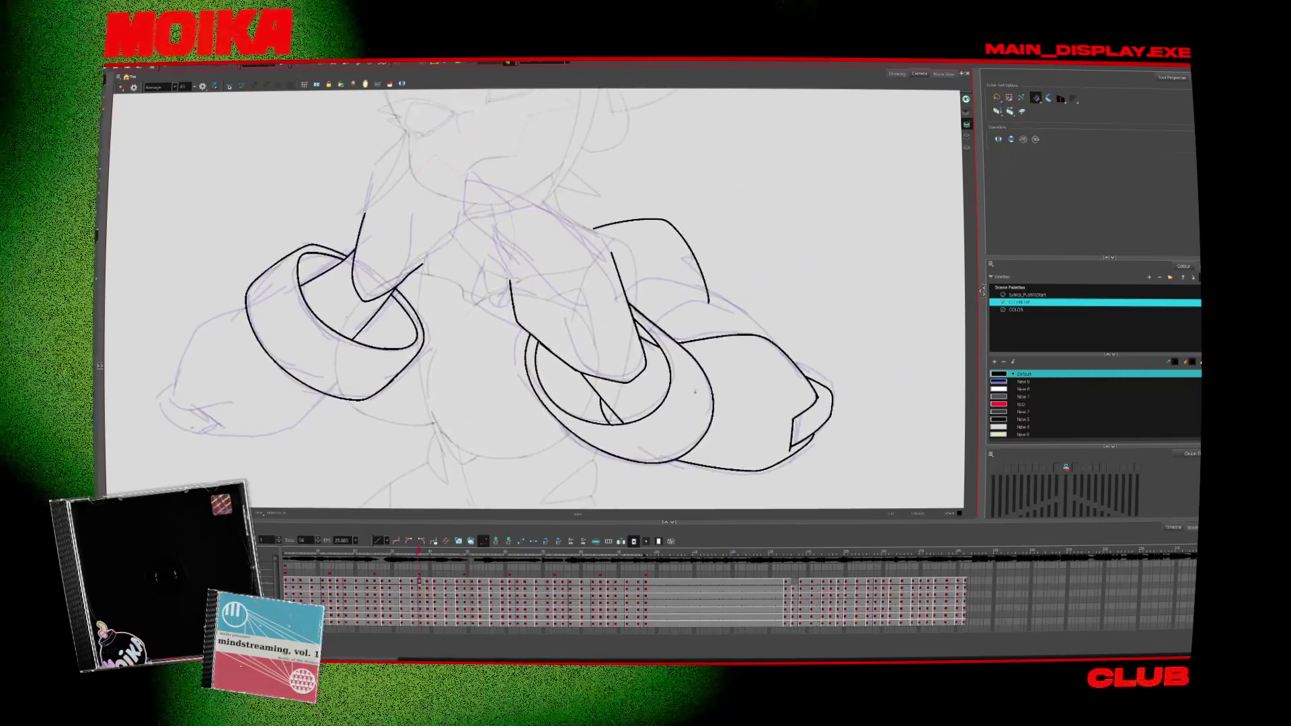
# Step: Centre the left arm and ink the forearm's upper and lower contours down to the ring cuff
pyautogui.press('2')
pyautogui.press('2')
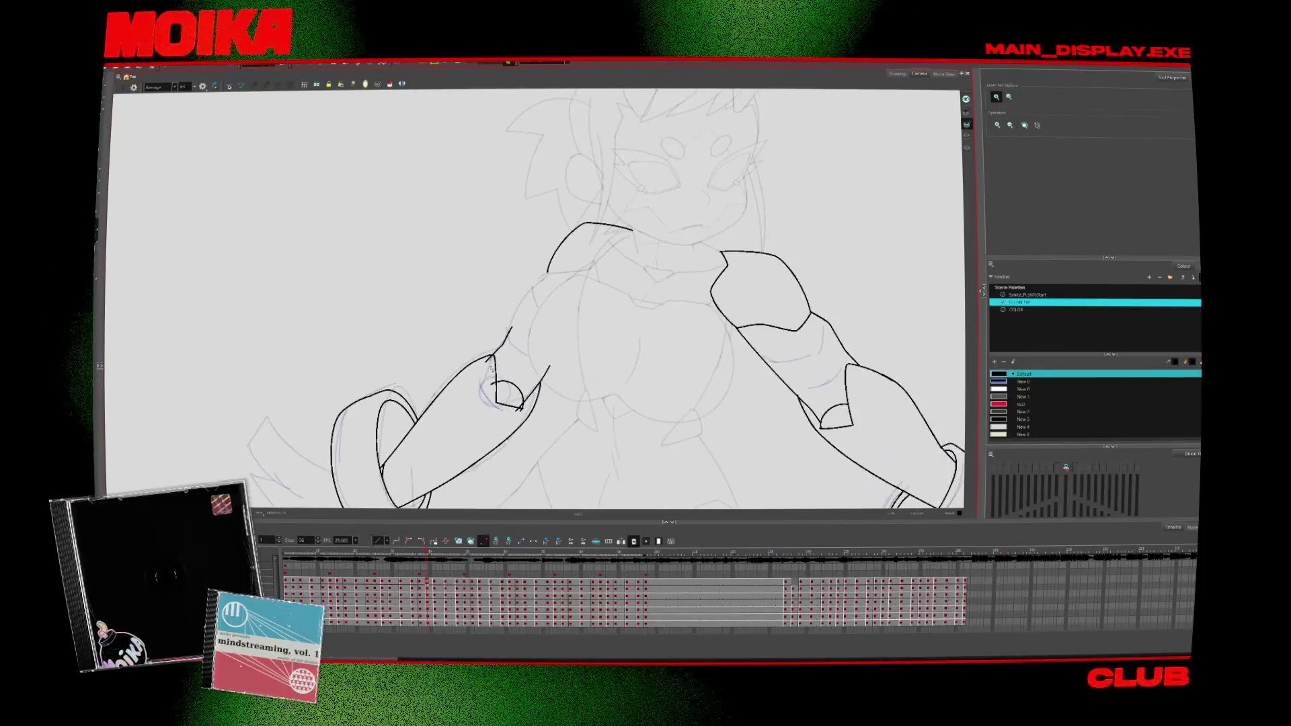
pyautogui.hotkey('alt', 's')
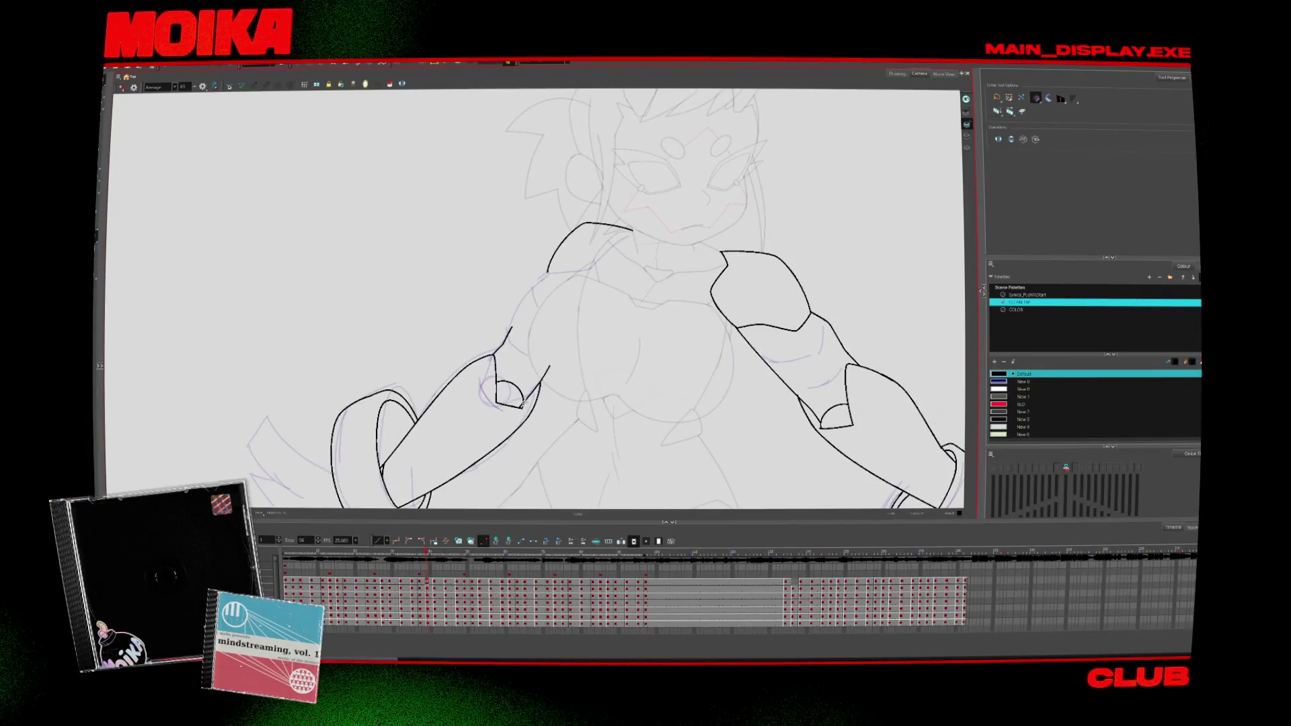
pyautogui.moveTo(643, 459); pyautogui.dragTo(645, 323)
pyautogui.moveTo(927, 390); pyautogui.dragTo(688, 388)
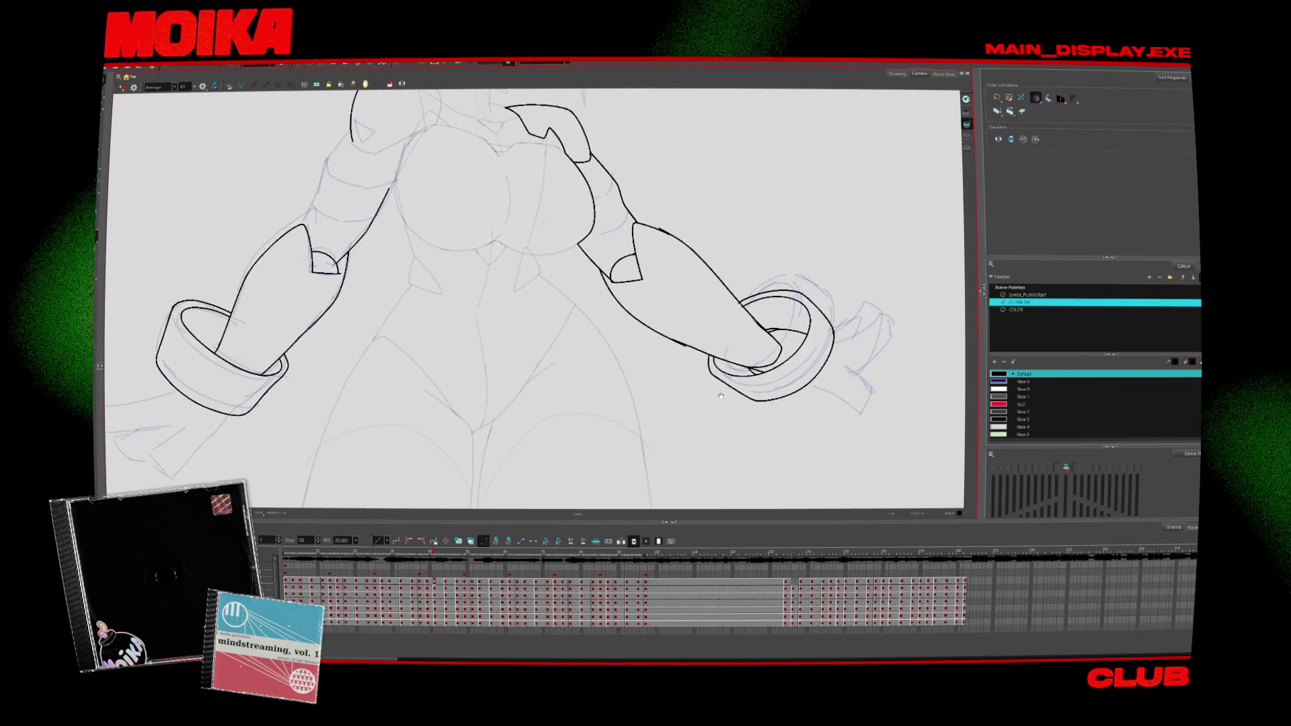
pyautogui.press('1')
pyautogui.press('1')
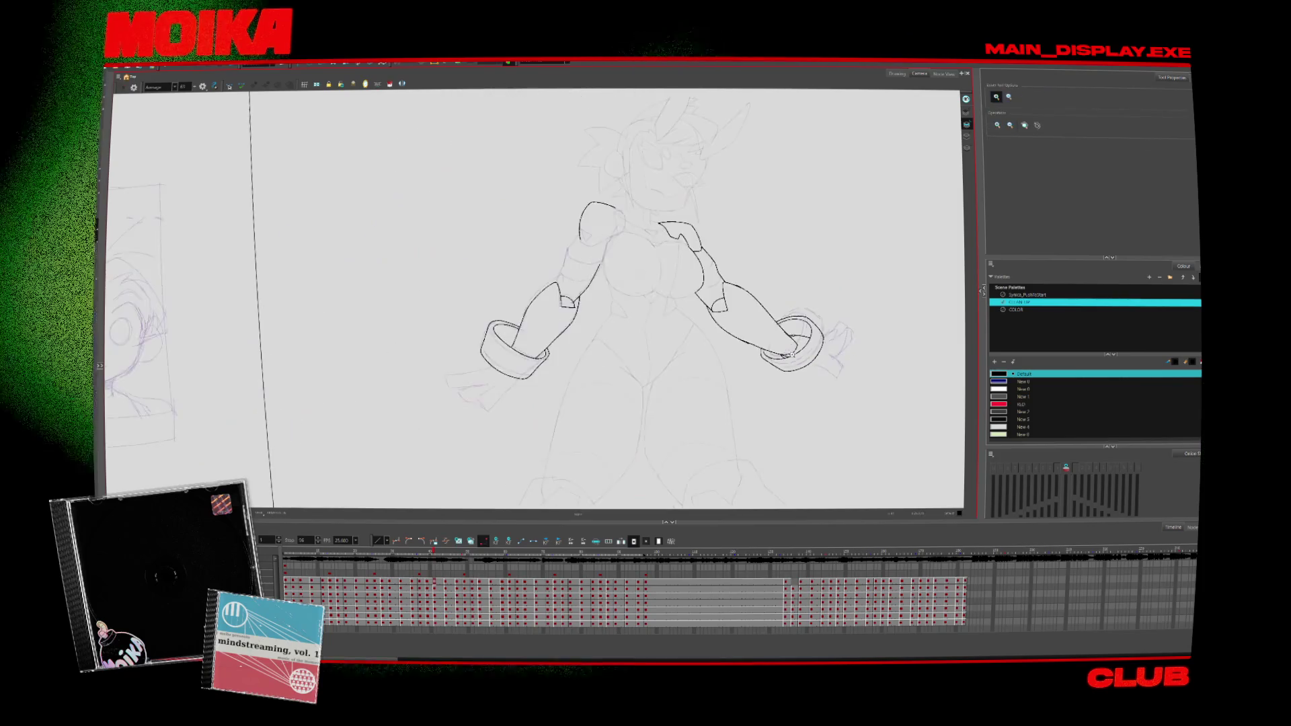
pyautogui.press('2')
pyautogui.press('2')
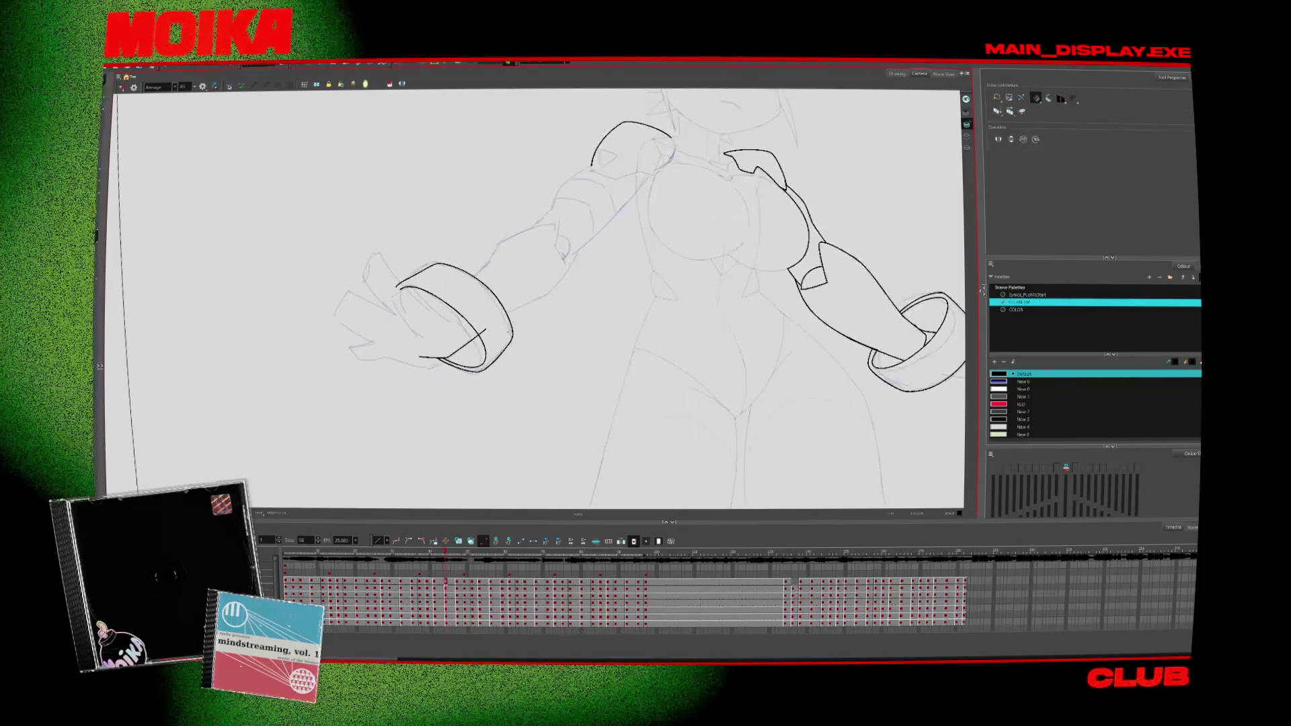
pyautogui.hotkey('alt', 'b')
pyautogui.moveTo(448, 292); pyautogui.dragTo(517, 232)
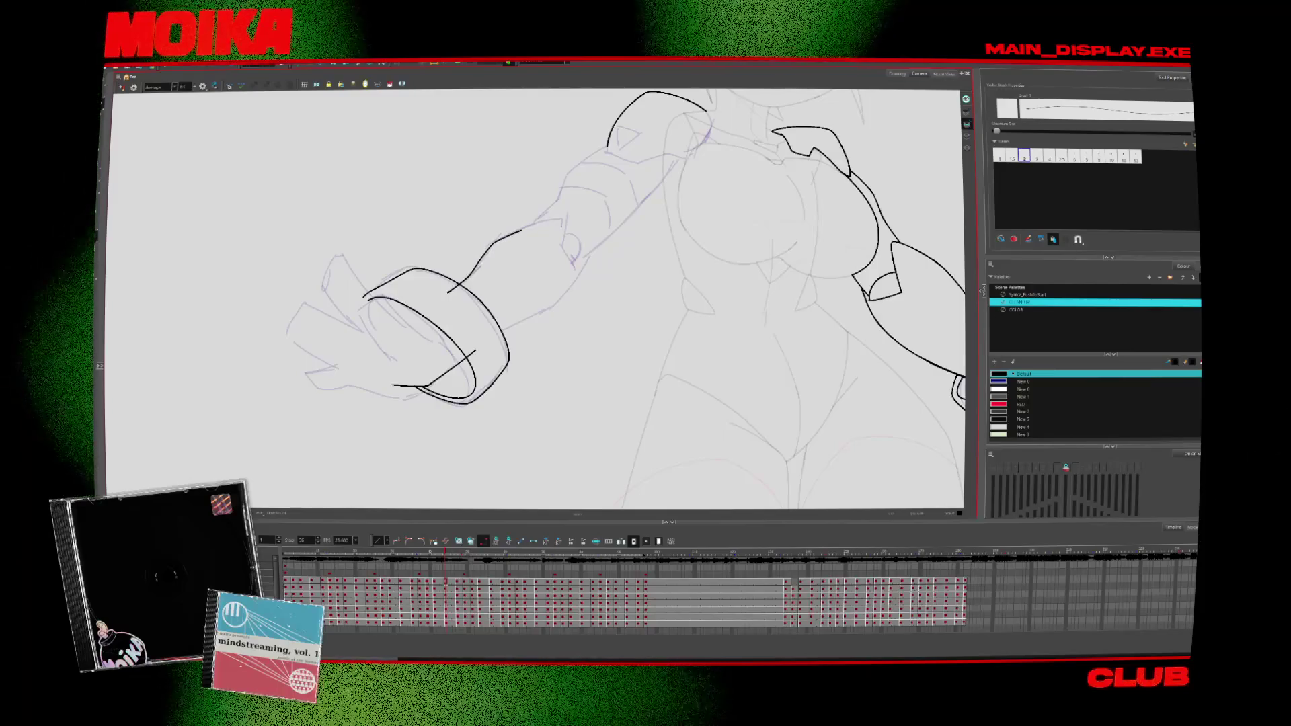
pyautogui.hotkey('ctrl', 'z')
pyautogui.scroll(1, 526, 243)
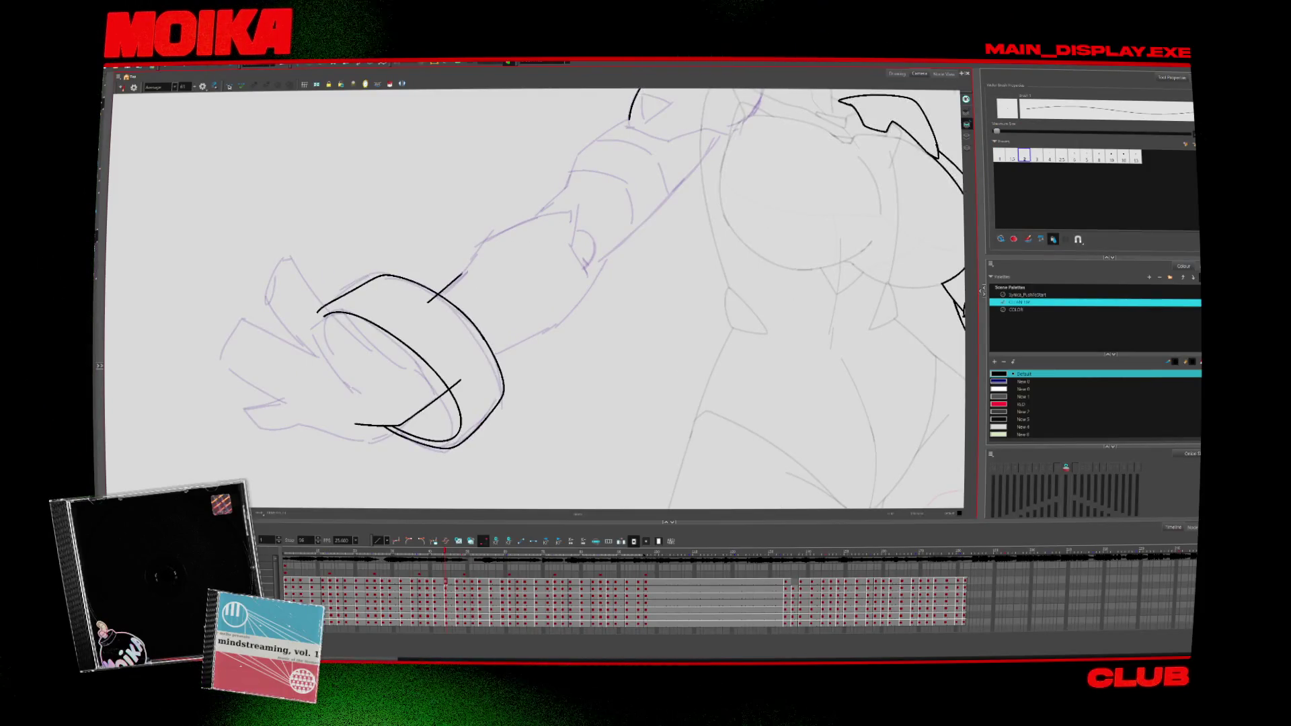
pyautogui.moveTo(571, 213); pyautogui.dragTo(566, 265)
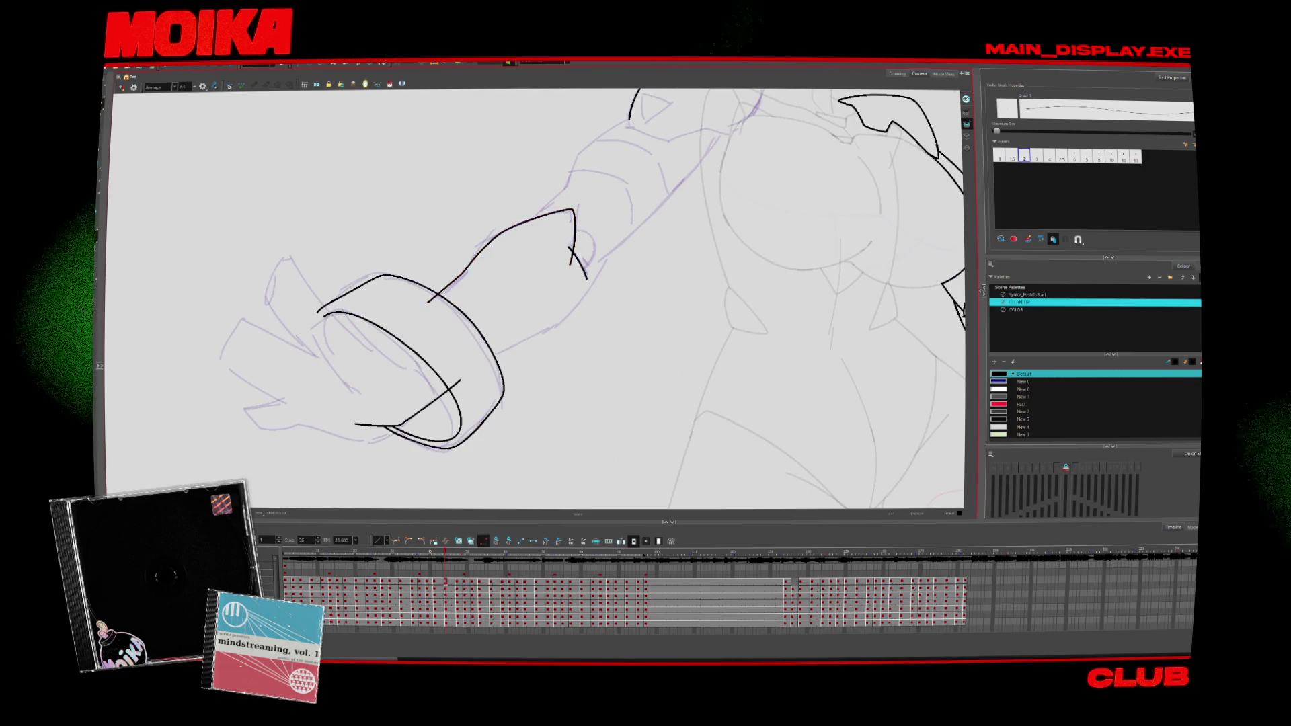
pyautogui.moveTo(584, 277); pyautogui.dragTo(657, 206)
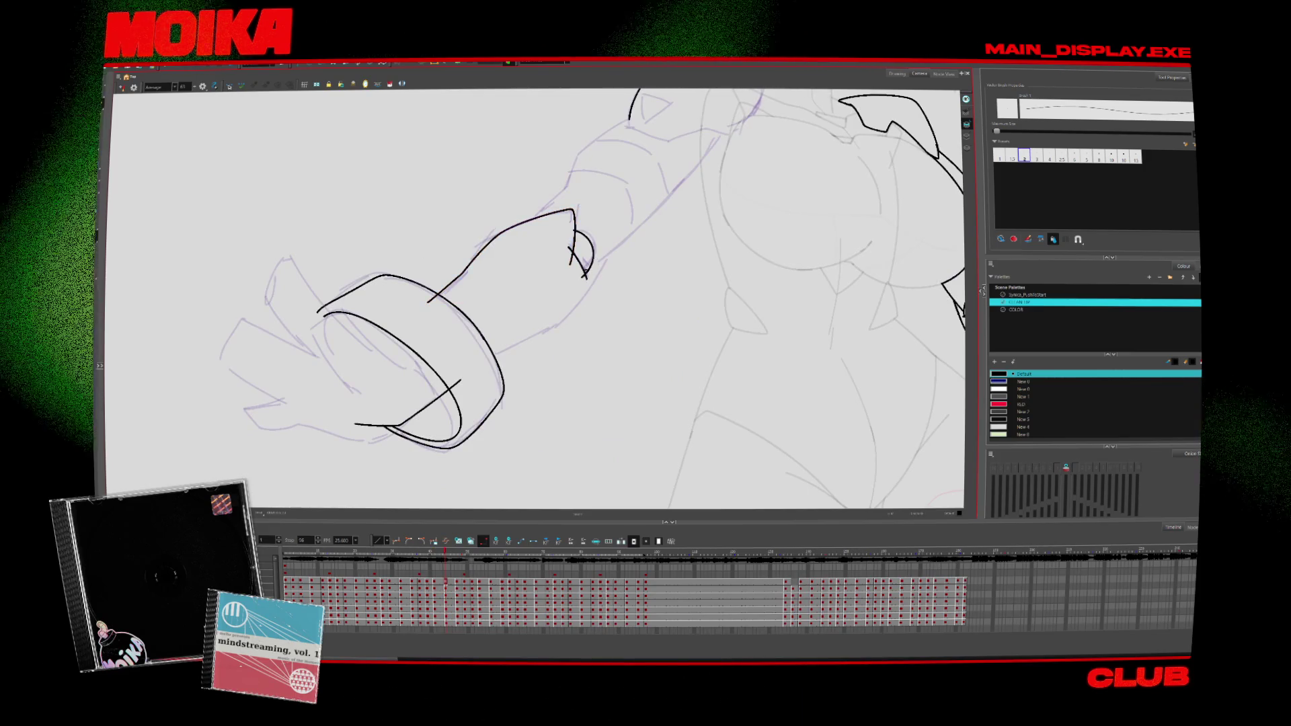
pyautogui.moveTo(607, 254); pyautogui.dragTo(496, 356)
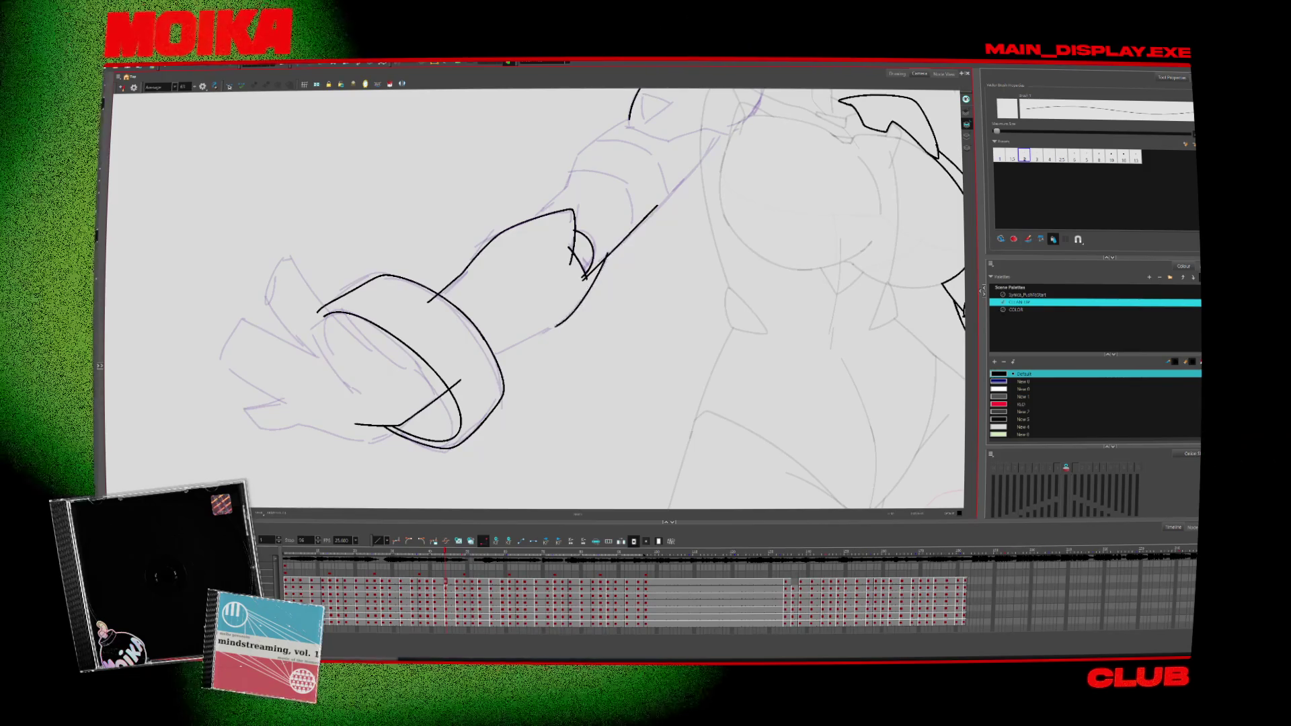
# Step: In mirrored view, ink the inner curve and inner edge of the ring cuff, then flip back
pyautogui.hotkey('alt', 's')
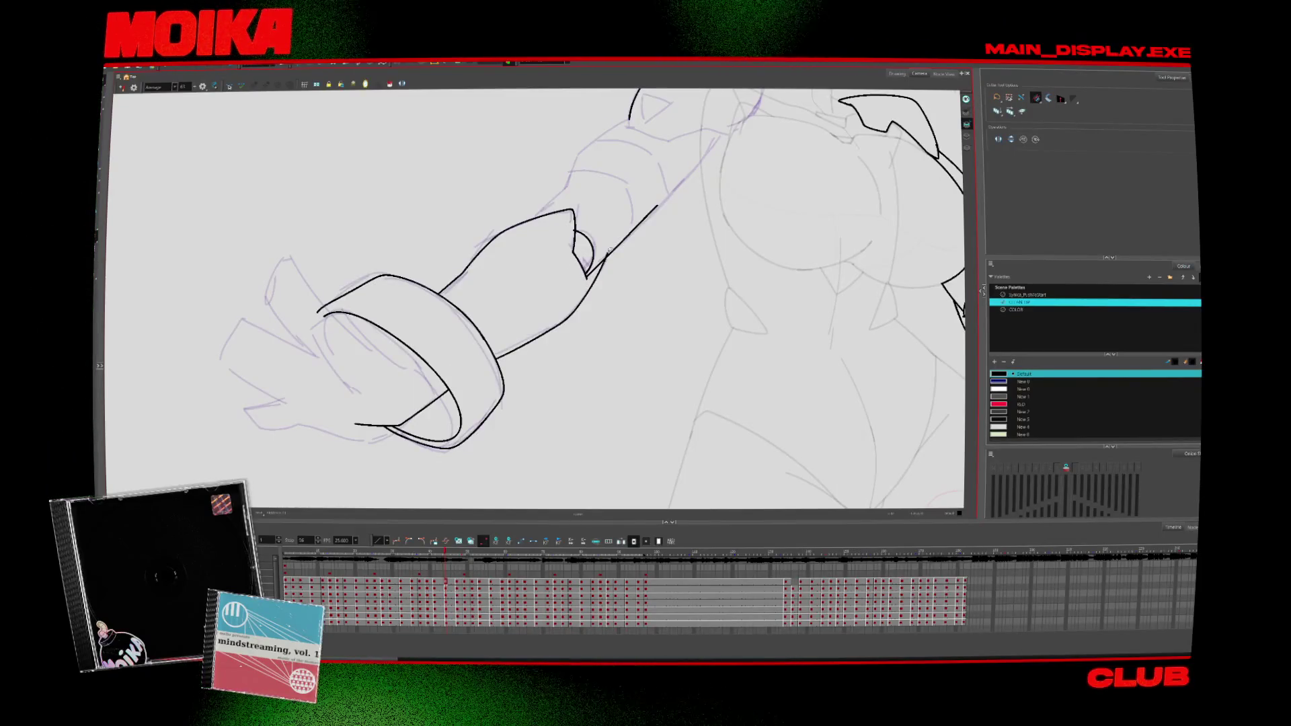
pyautogui.moveTo(573, 235); pyautogui.dragTo(587, 248)
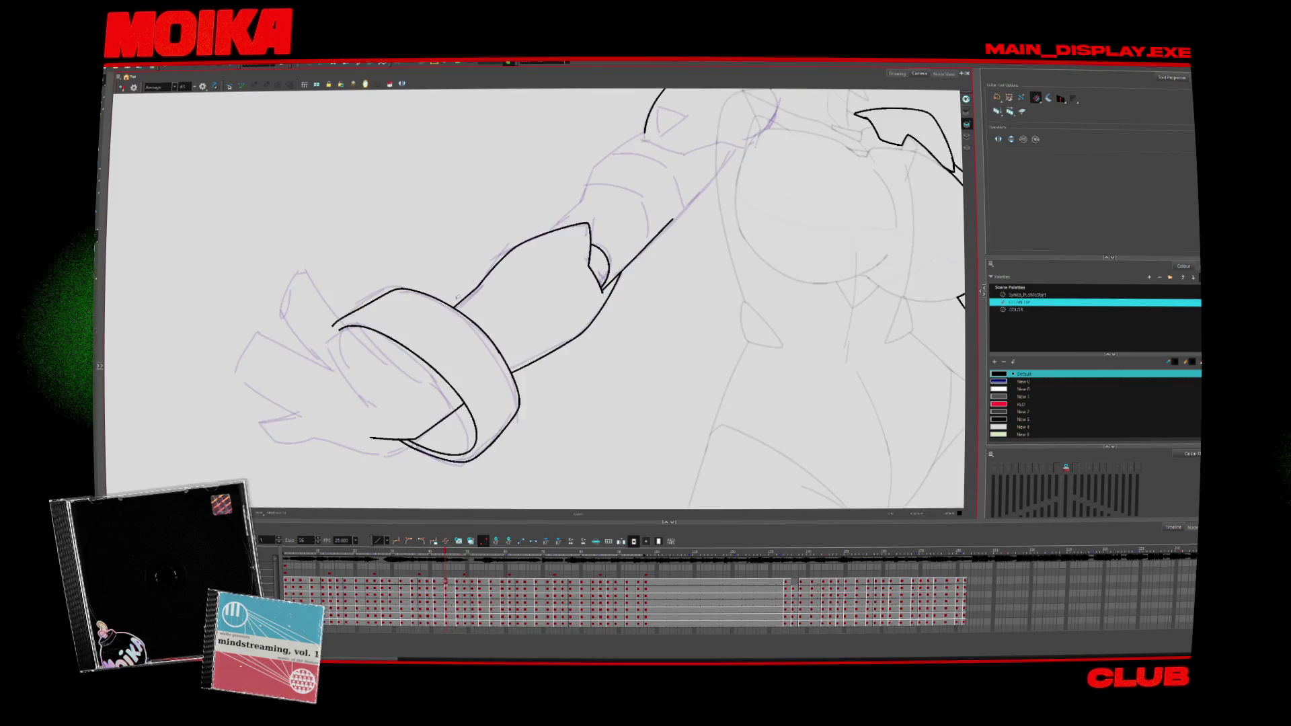
pyautogui.hotkey('alt', 'b')
pyautogui.press('4')
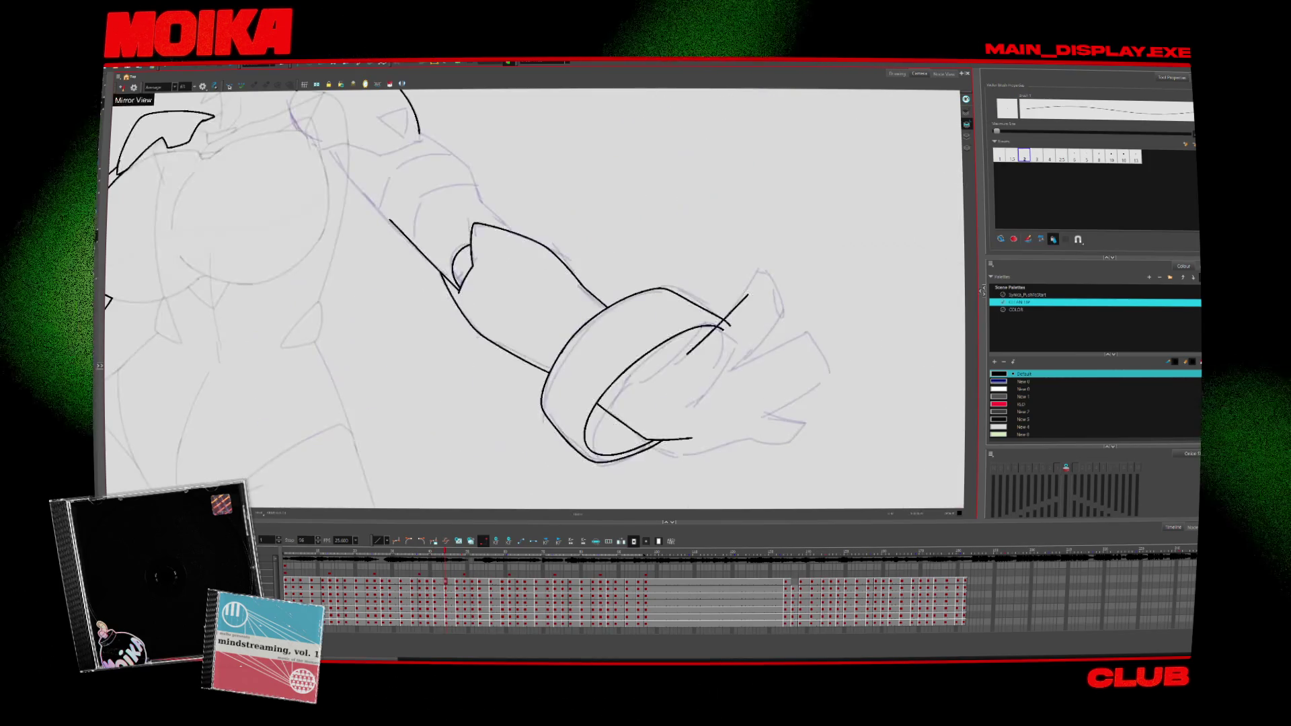
pyautogui.moveTo(630, 418)
pyautogui.mouseDown()
pyautogui.moveTo(604, 326)
pyautogui.moveTo(665, 252)
pyautogui.mouseUp()
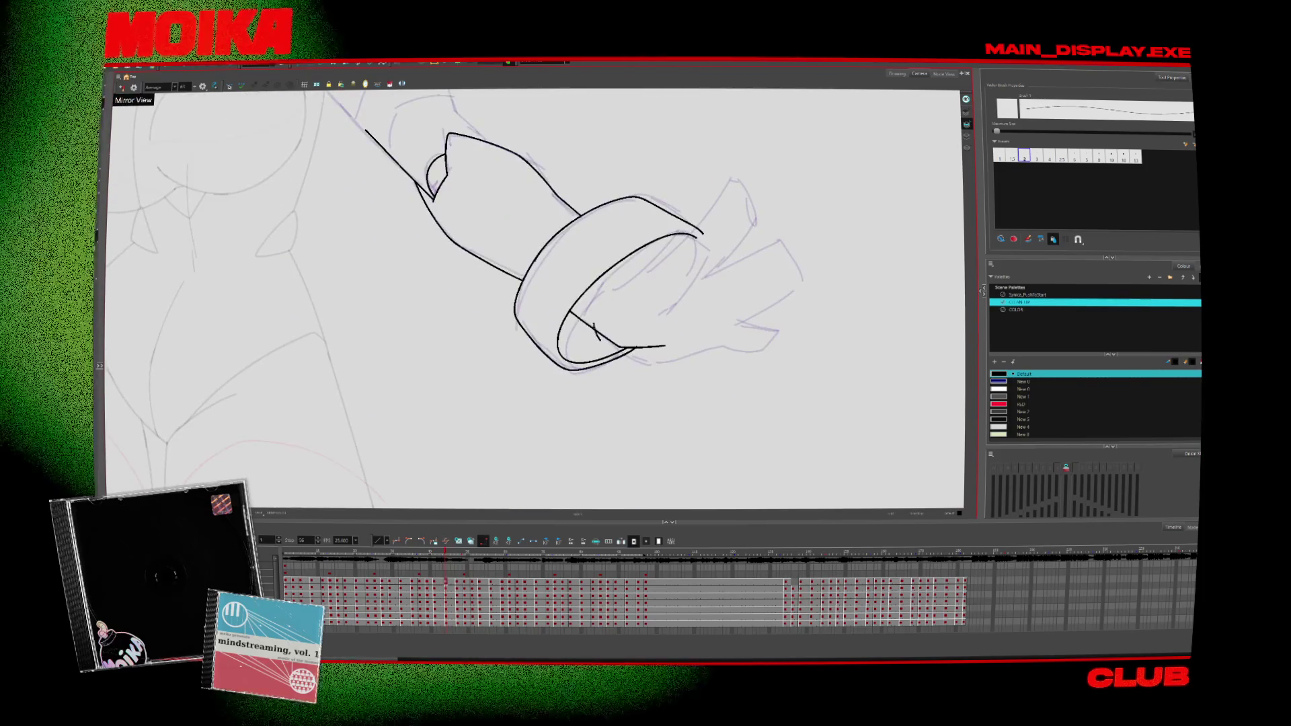
pyautogui.moveTo(609, 346); pyautogui.dragTo(716, 205)
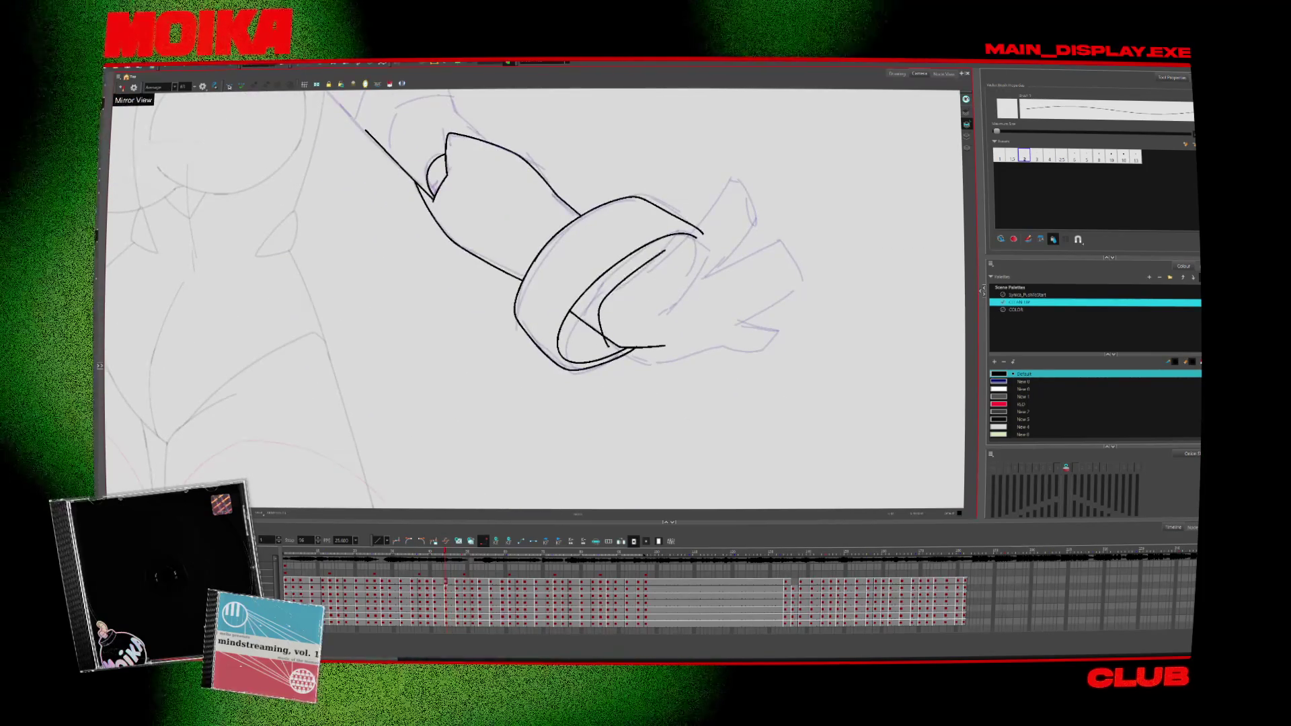
pyautogui.hotkey('alt', 't')
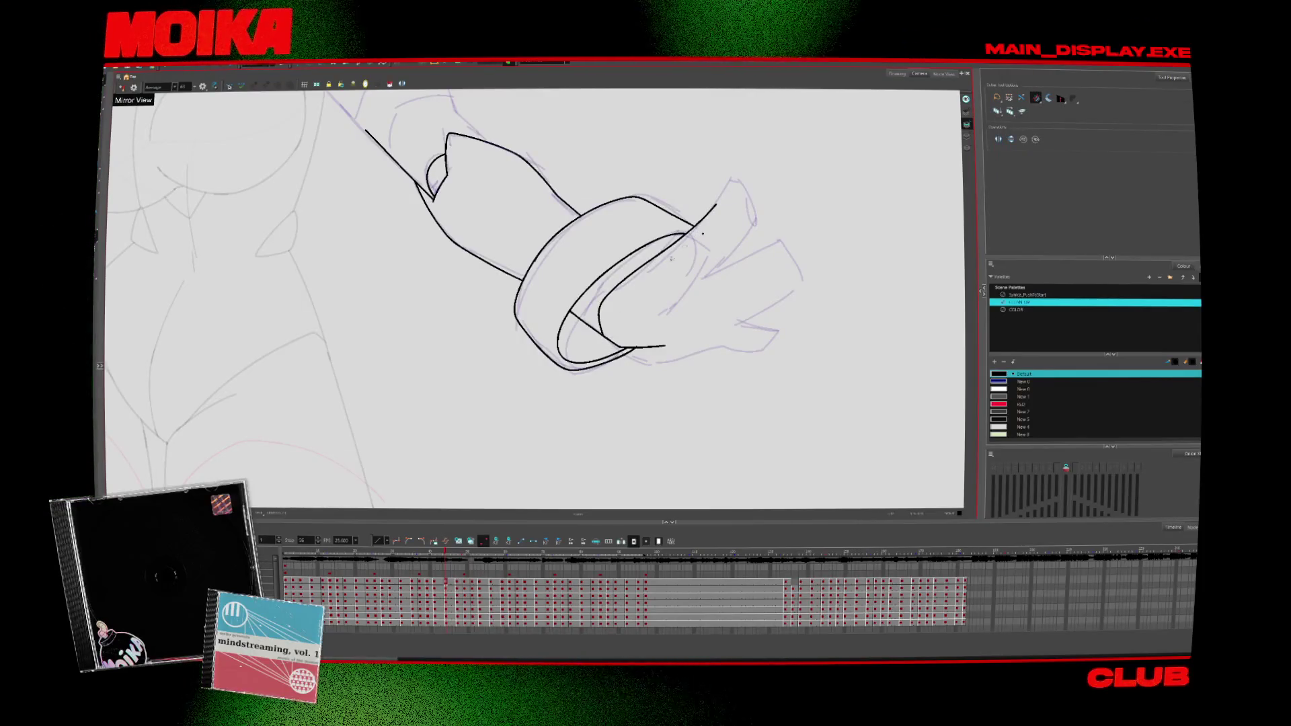
pyautogui.press('4')
pyautogui.hotkey('alt', 'b')
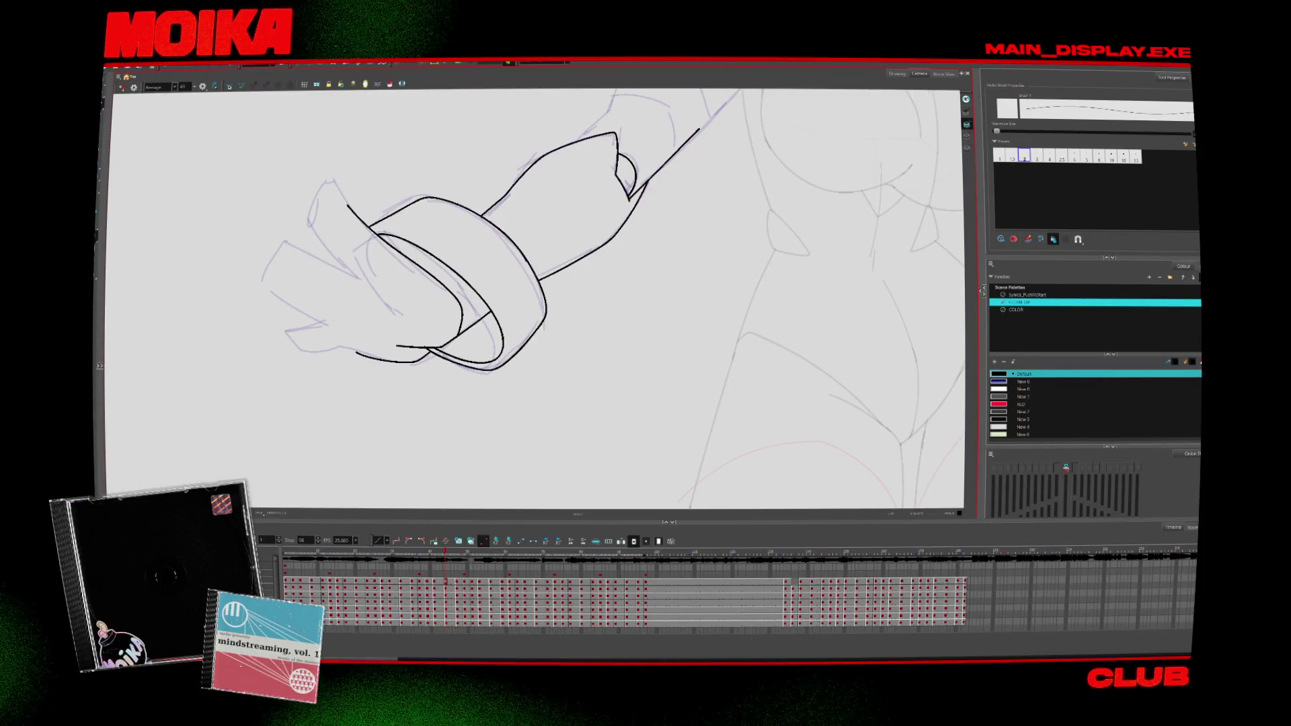
pyautogui.hotkey('alt', 't')
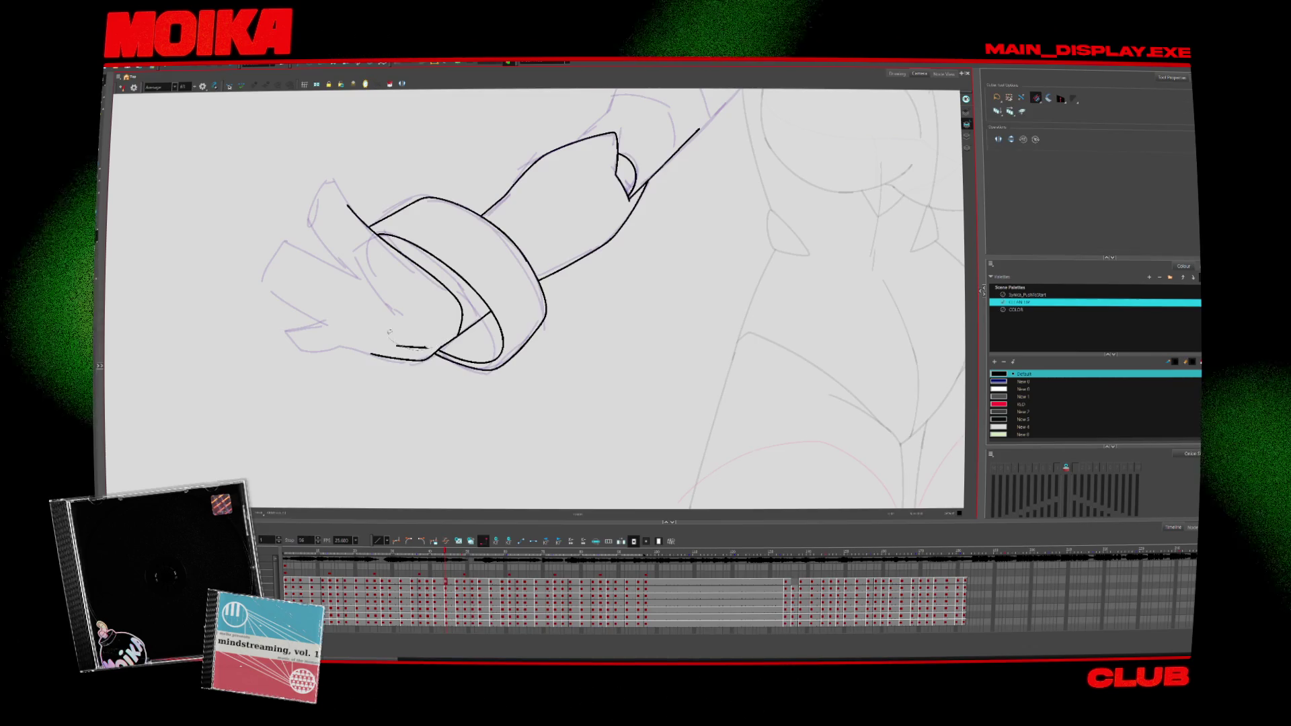
# Step: Recheck in mirror view, zoom in on the ring cuff, and go to the next drawing
pyautogui.press('4')
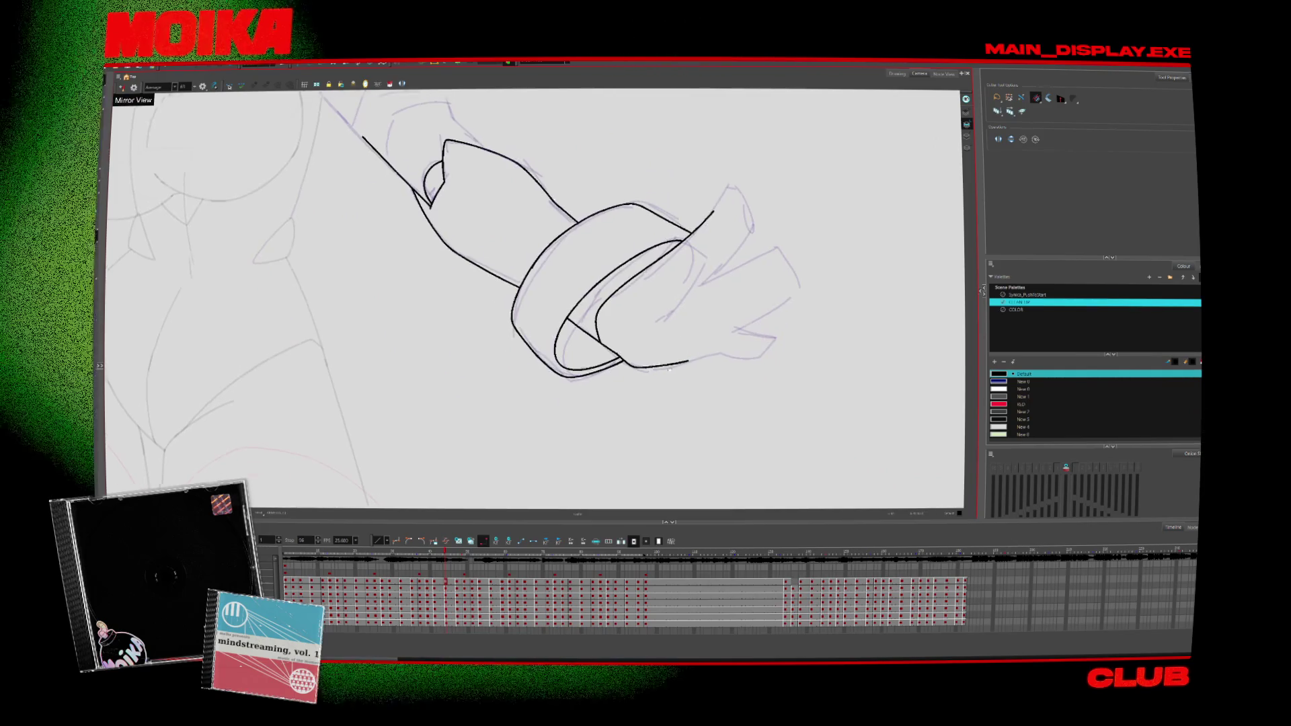
pyautogui.press('1')
pyautogui.press('1')
pyautogui.press('4')
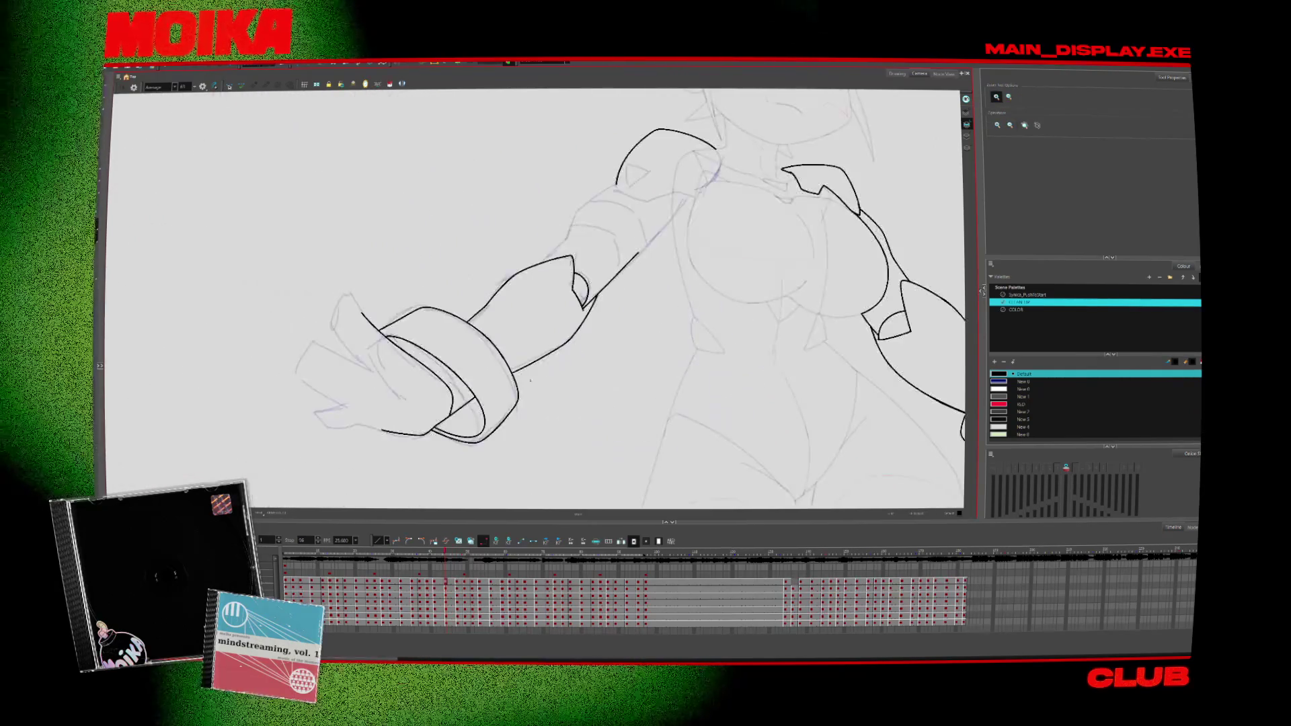
pyautogui.click(413, 363)
pyautogui.hotkey('alt', 's')
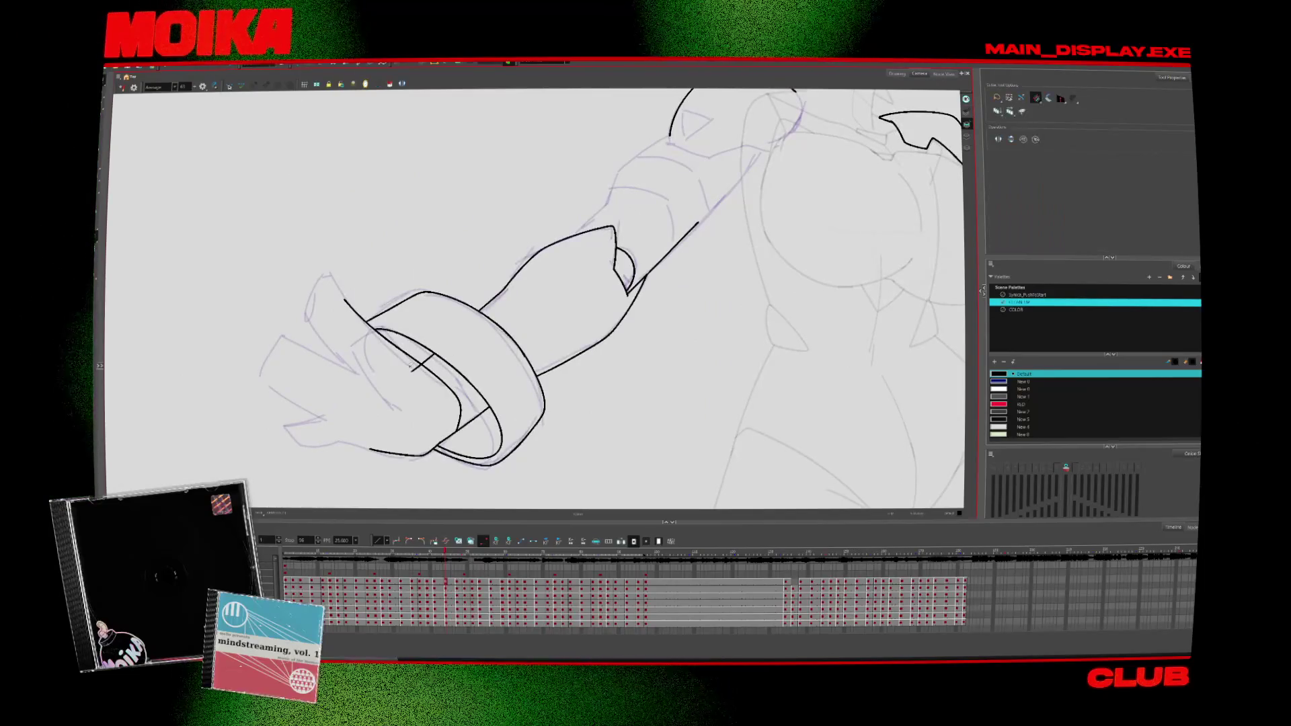
pyautogui.press('g')
pyautogui.hotkey('alt', 'b')
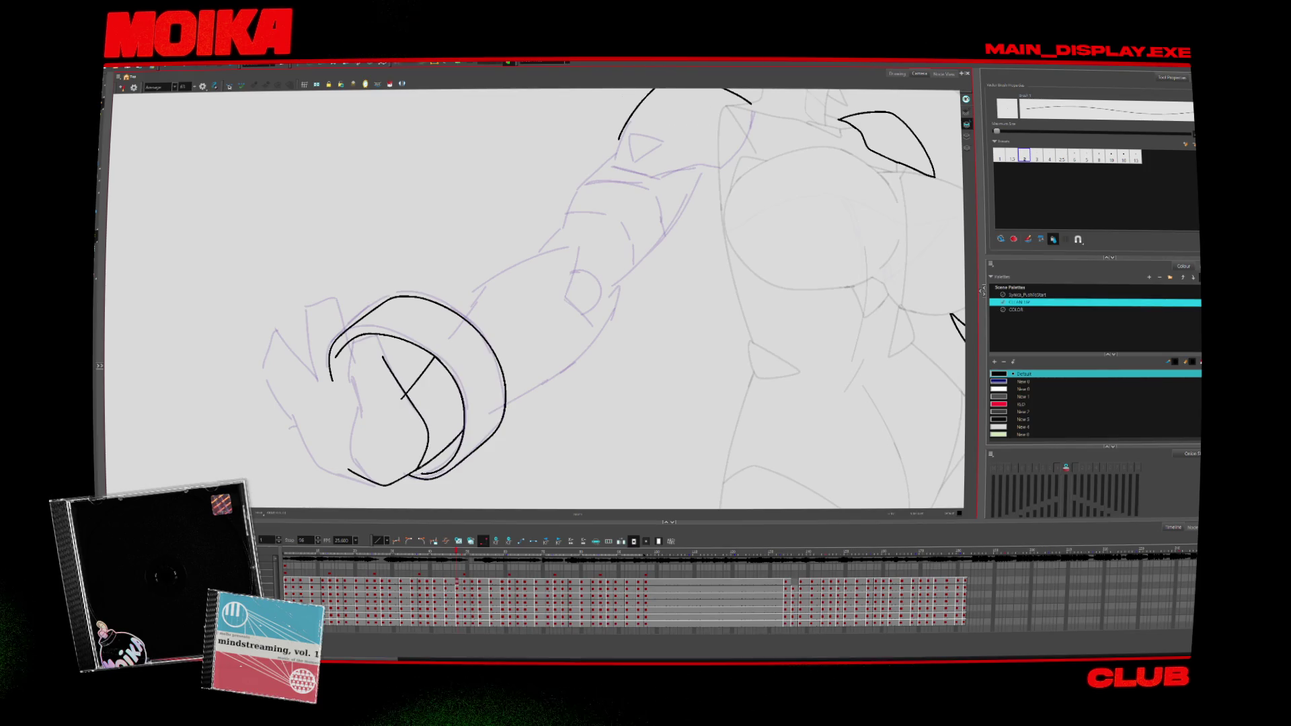
# Step: Mirror the canvas view and zoom in close on the ring cuff for inking
pyautogui.hotkey('alt', 'z')
pyautogui.press('4')
pyautogui.click(571, 375)
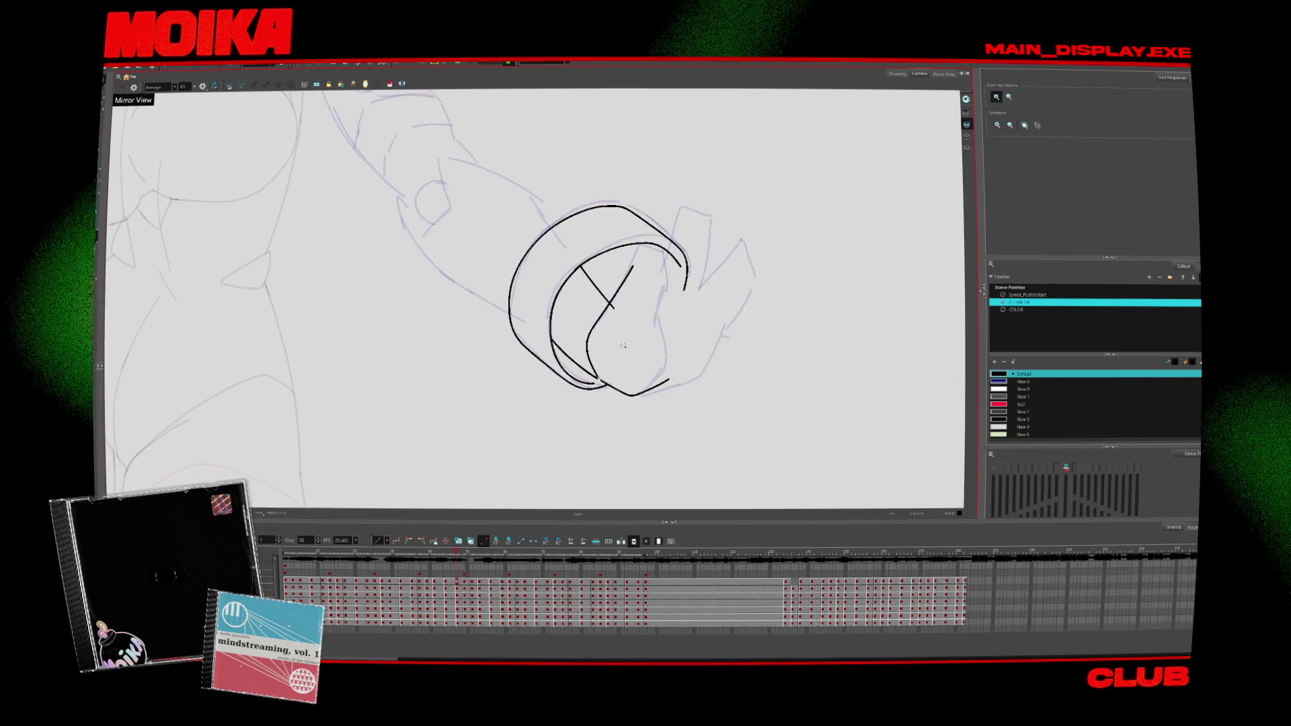
pyautogui.click(570, 375)
pyautogui.hotkey('alt', 's')
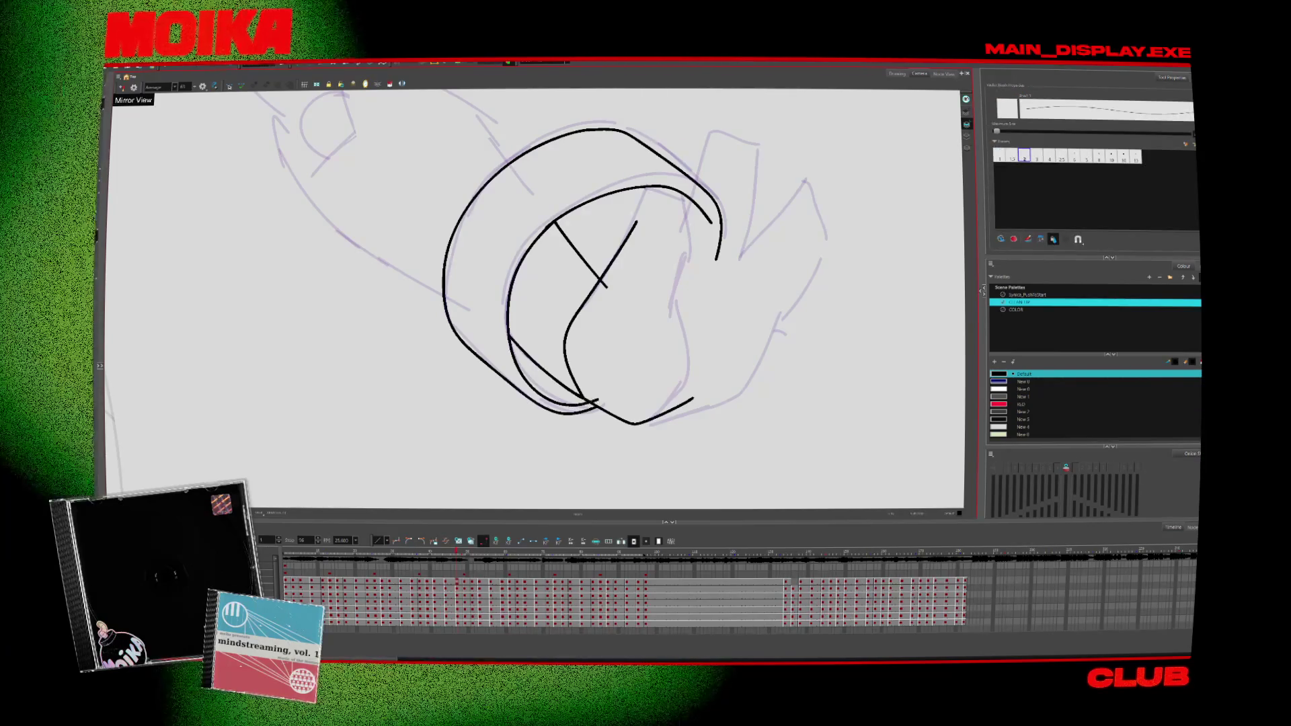
pyautogui.hotkey('alt', 'z')
pyautogui.scroll(-3, 650, 358)
pyautogui.scroll(1, 575, 336)
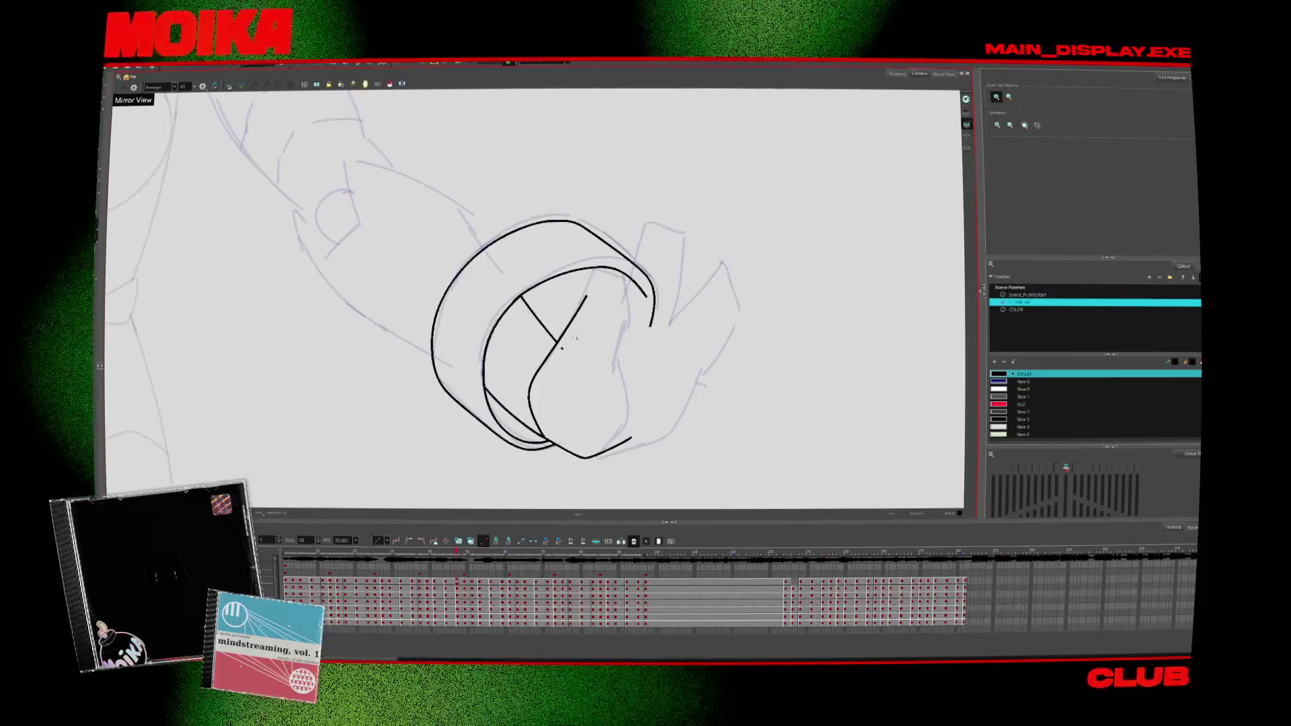
pyautogui.hotkey('alt', 'b')
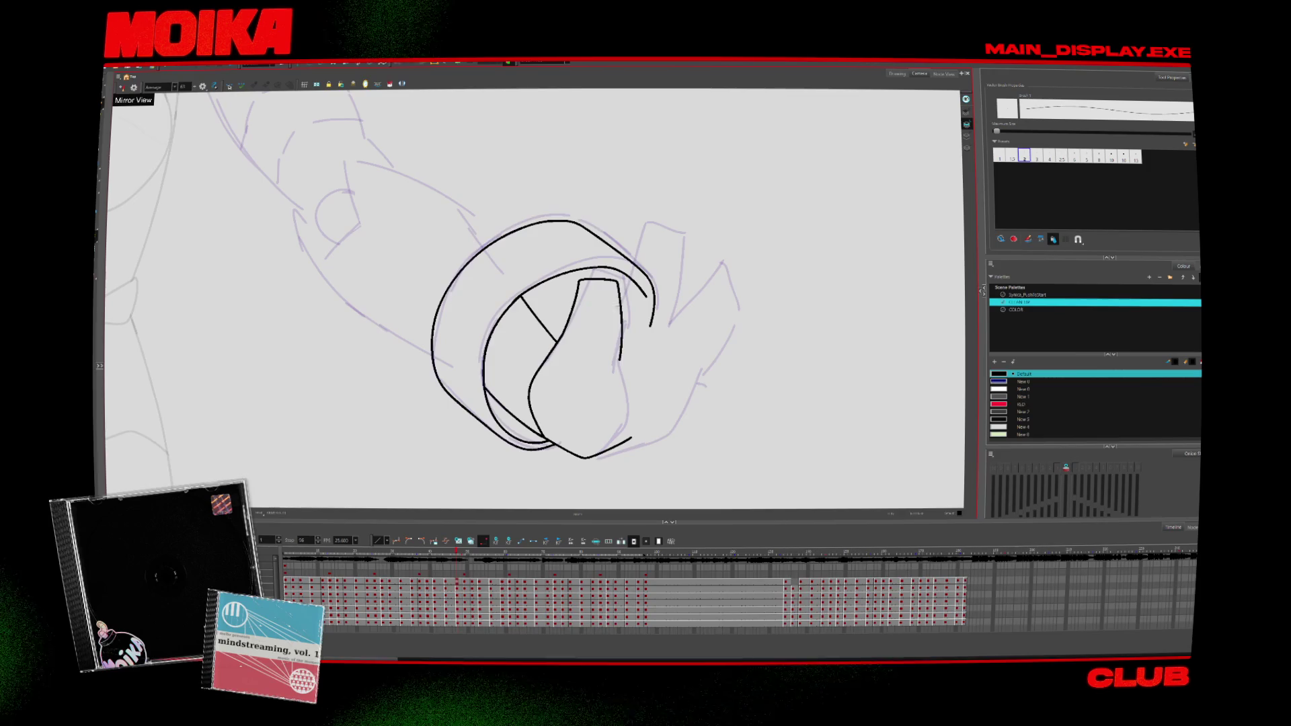
# Step: Cut the stray curve inside the ring and pencil the hand's edge into the lower curve
pyautogui.hotkey('alt', 't')
pyautogui.moveTo(663, 286); pyautogui.dragTo(645, 283)
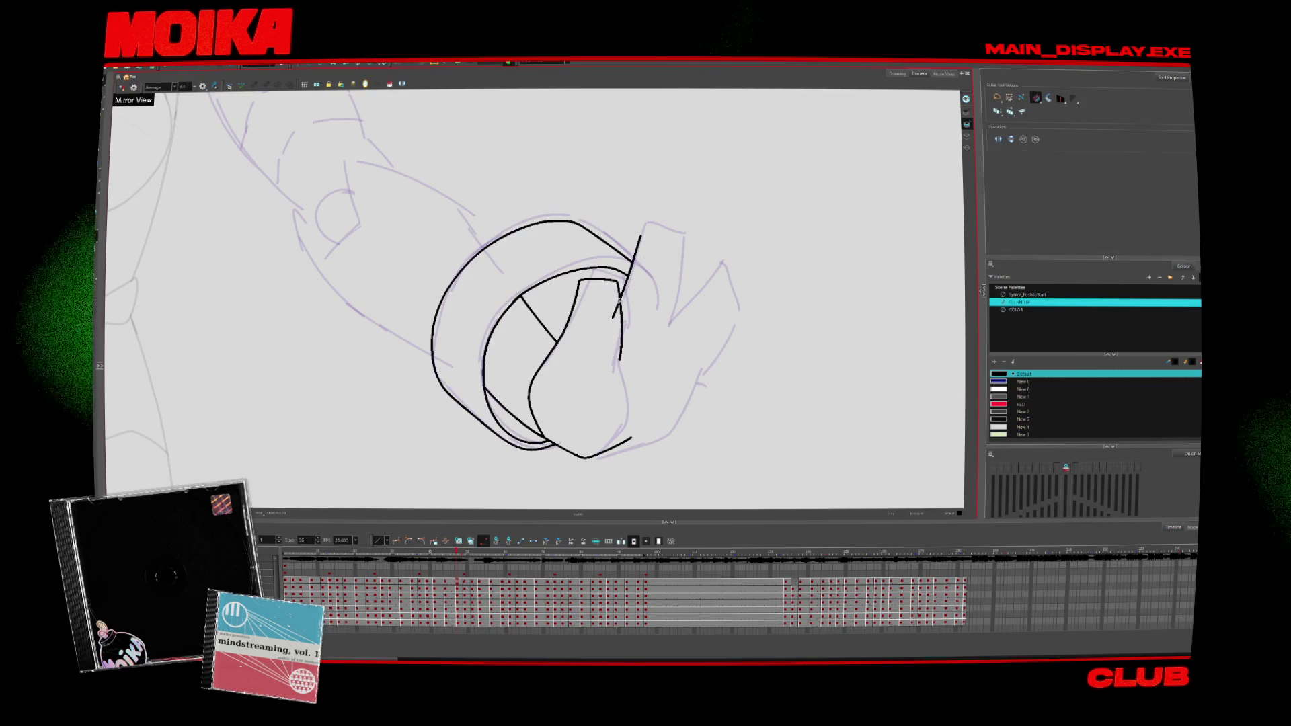
pyautogui.hotkey('alt', 'e')
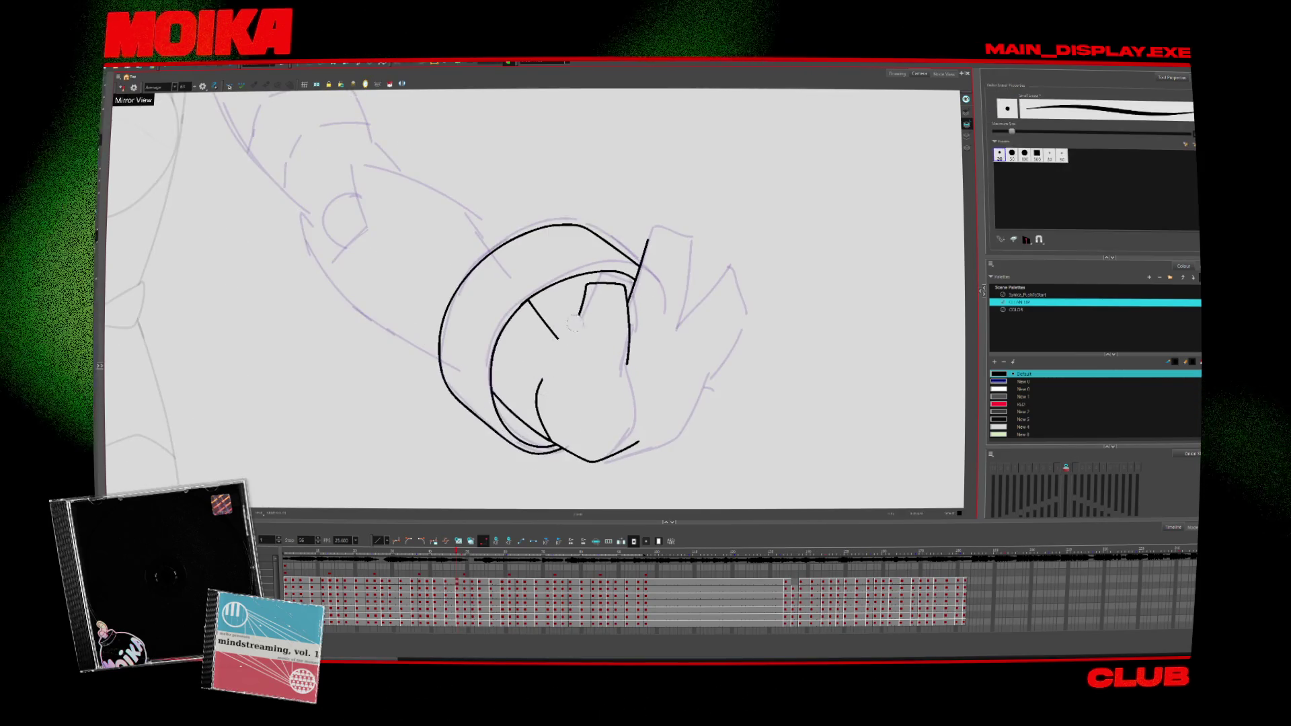
pyautogui.hotkey('alt', '/')
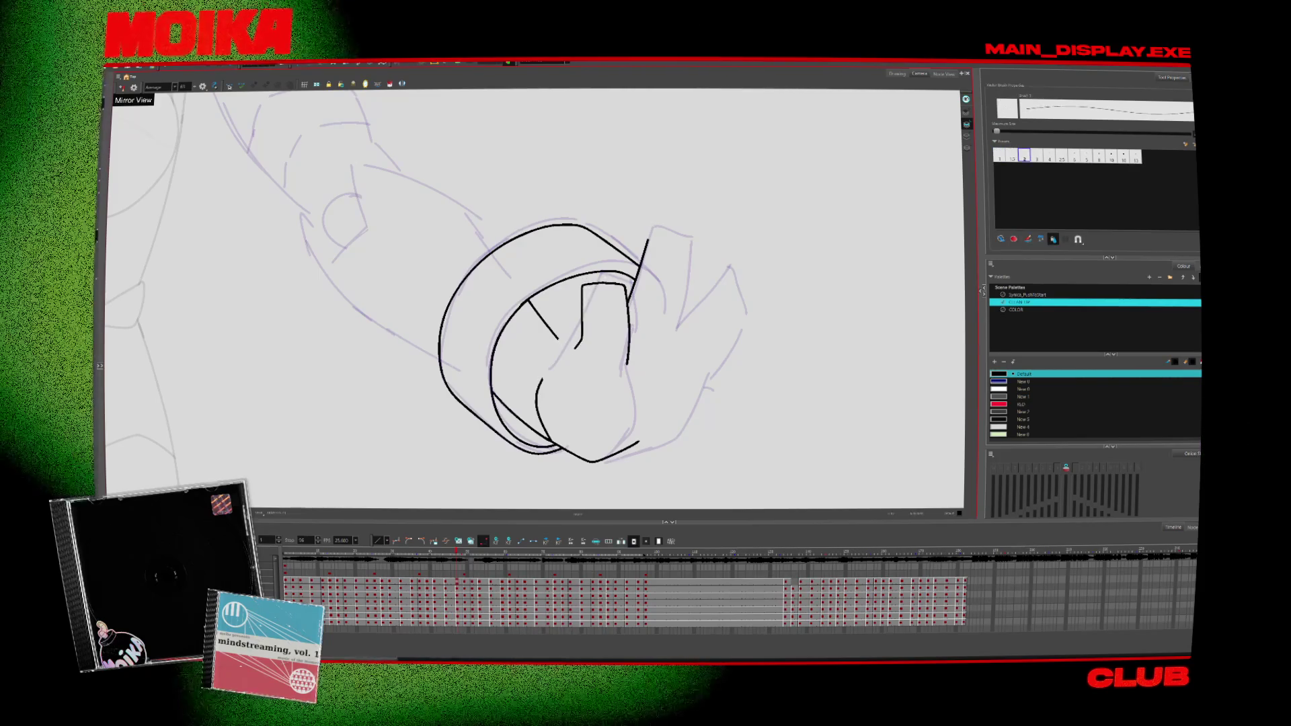
pyautogui.moveTo(584, 319); pyautogui.dragTo(536, 385)
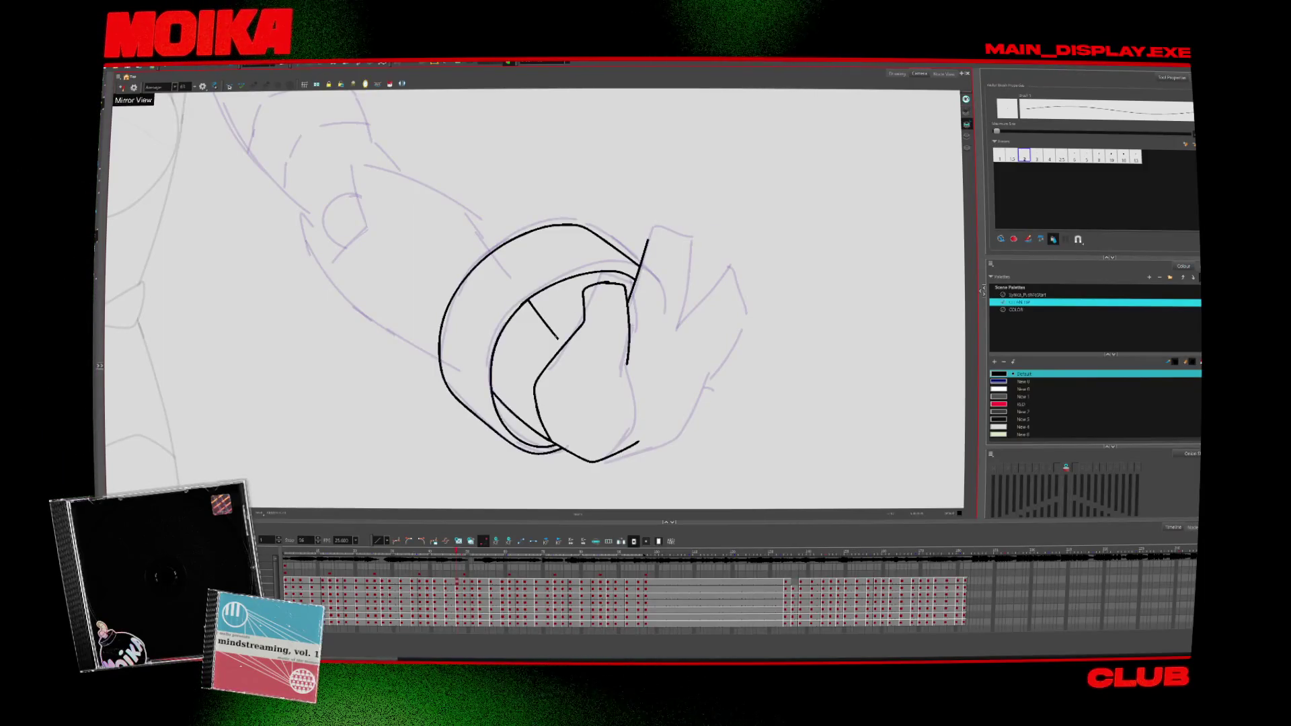
pyautogui.hotkey('alt', 't')
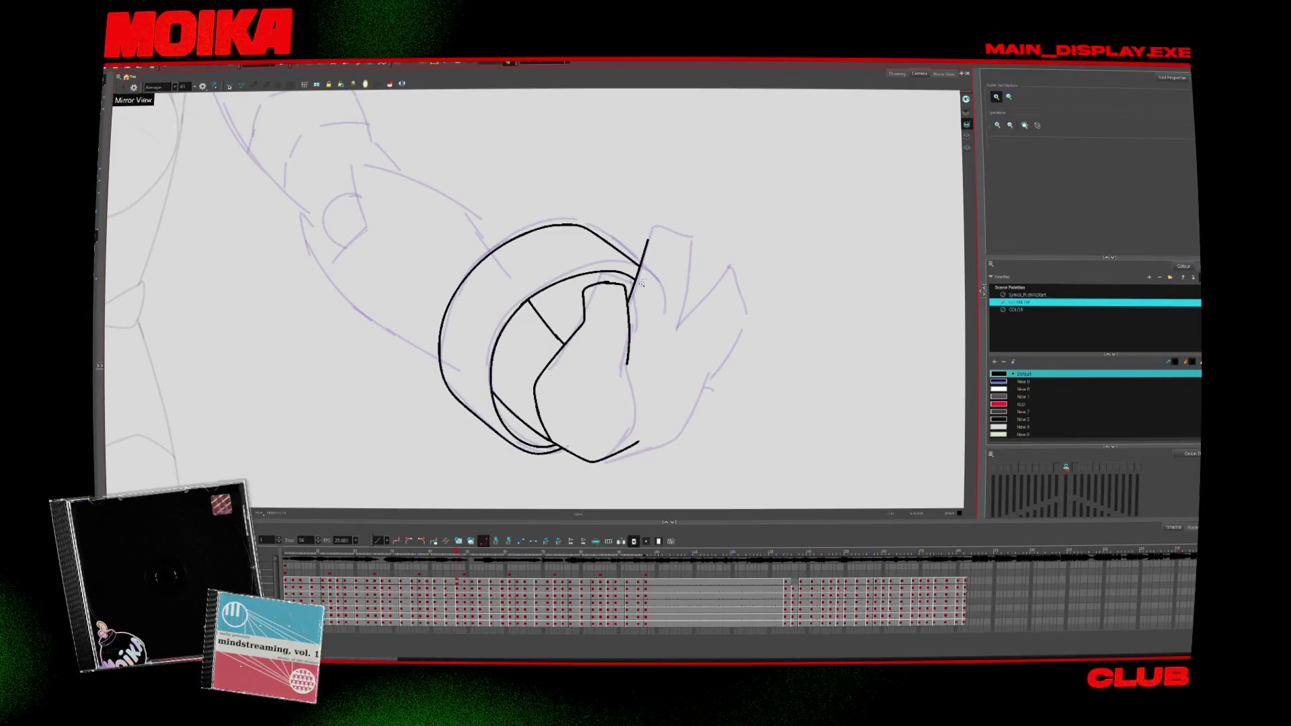
pyautogui.hotkey('alt', 'z')
pyautogui.moveTo(642, 280); pyautogui.dragTo(751, 378)
pyautogui.moveTo(663, 325); pyautogui.dragTo(542, 412)
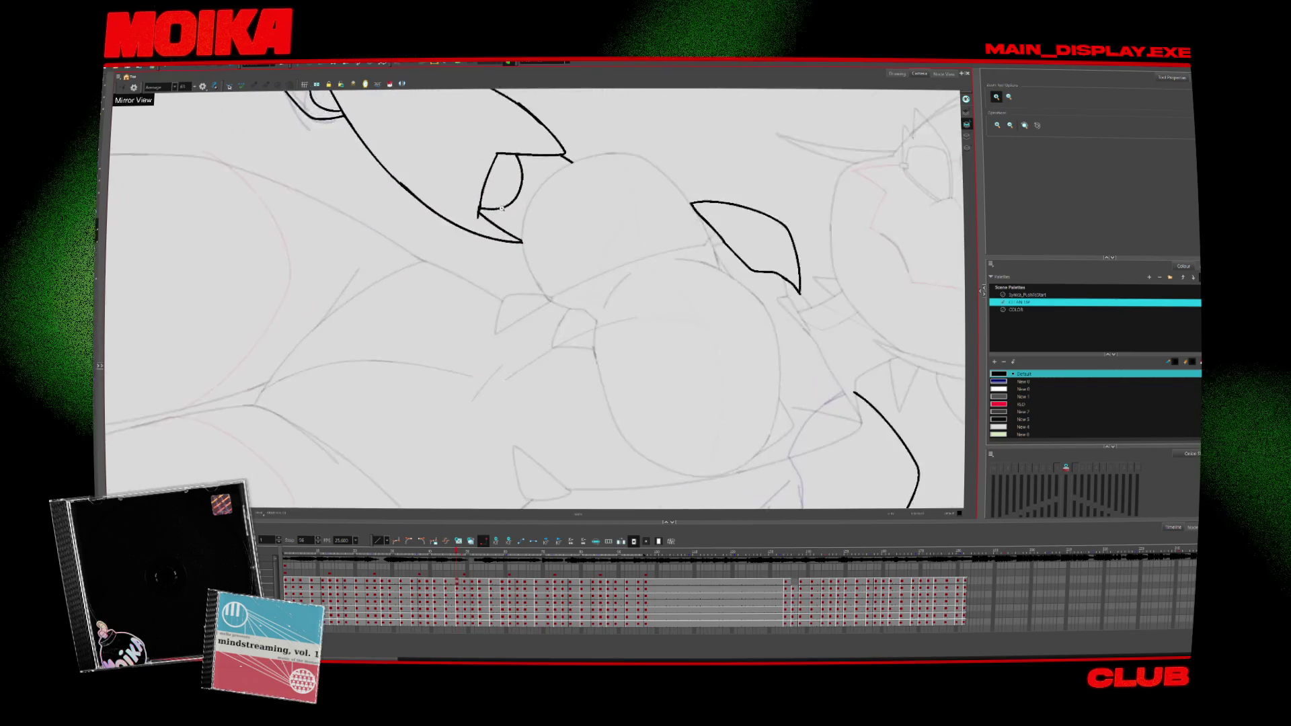
# Step: Try a short black stroke near the shoulder pads, then undo it
pyautogui.click(498, 209)
pyautogui.hotkey('alt', 'b')
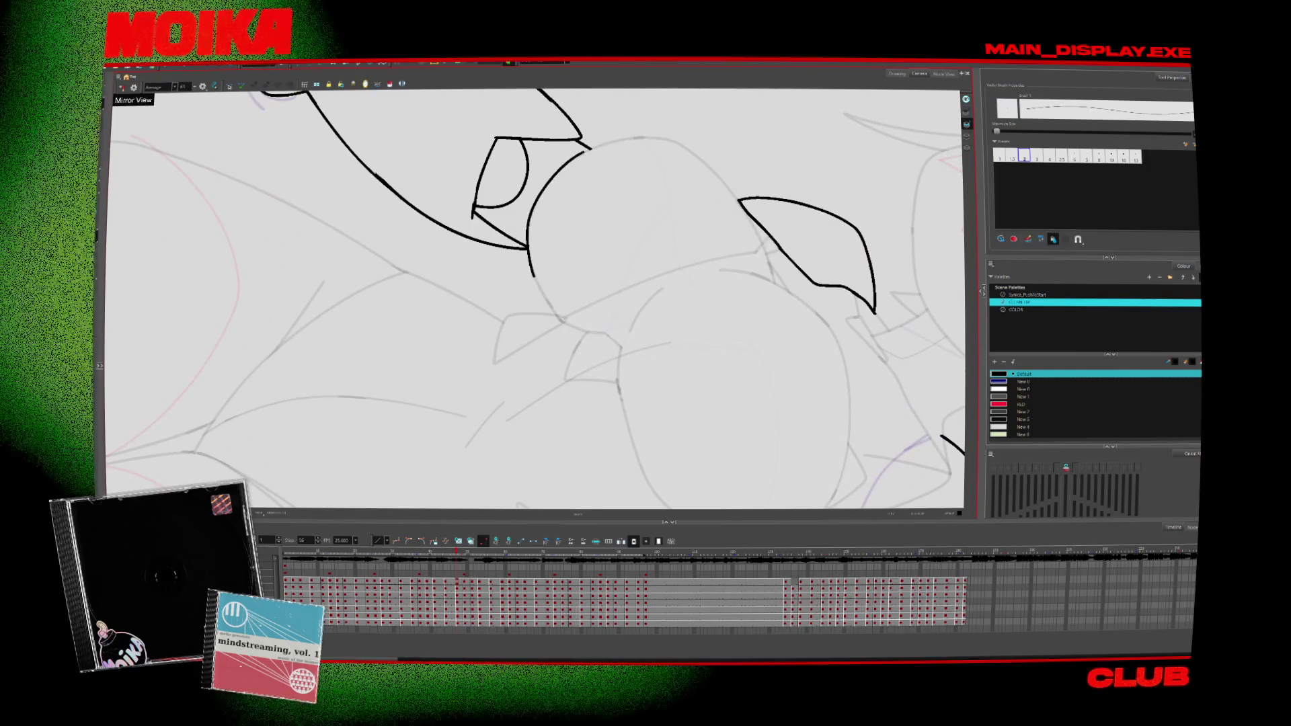
pyautogui.moveTo(580, 154); pyautogui.dragTo(596, 150)
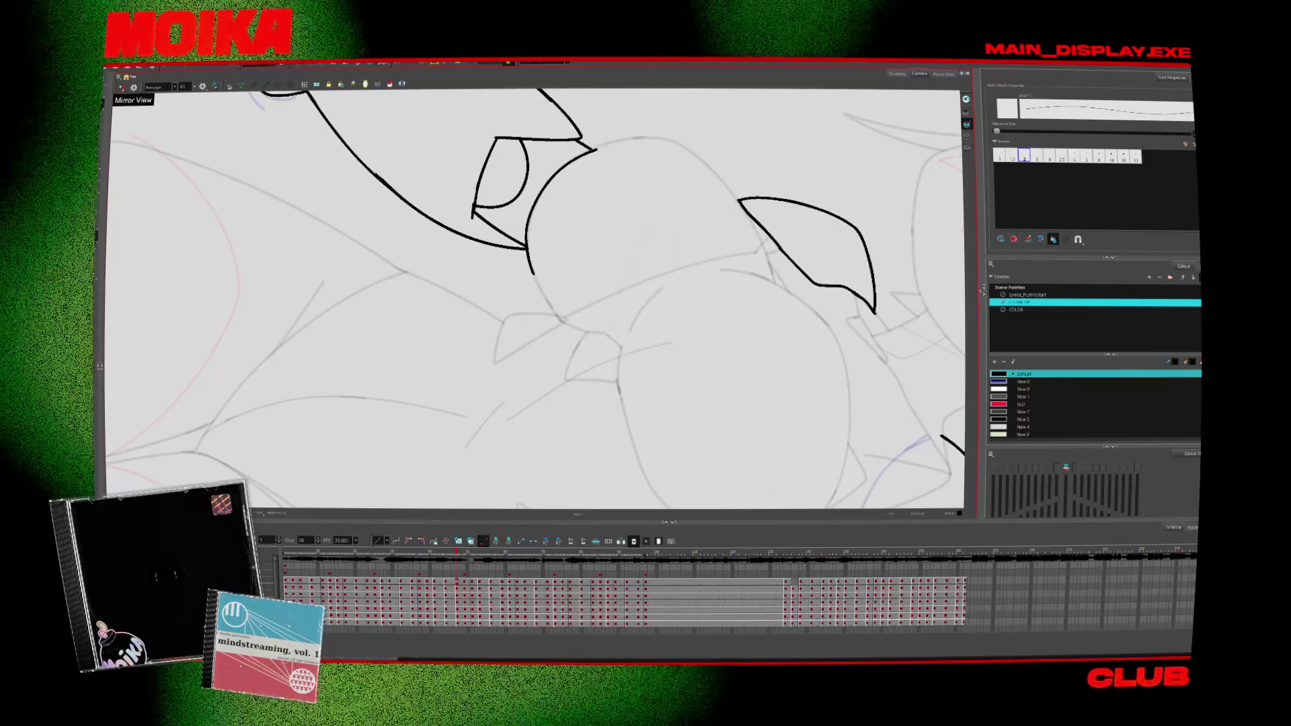
pyautogui.hotkey('ctrl', 'z')
pyautogui.hotkey('alt', 's')
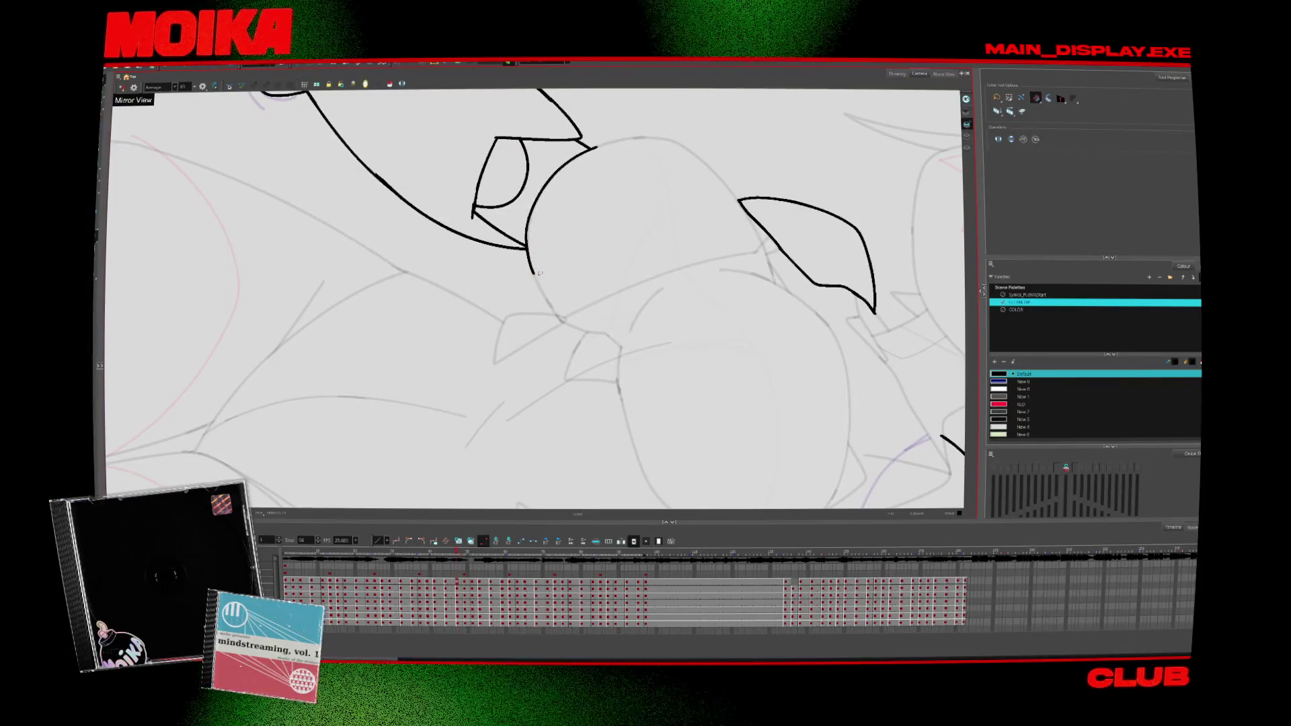
# Step: Reframe on the left arm and ink a fresh curved line along the shoulder
pyautogui.keyDown('alt'); pyautogui.click(551, 384); pyautogui.keyUp('alt')
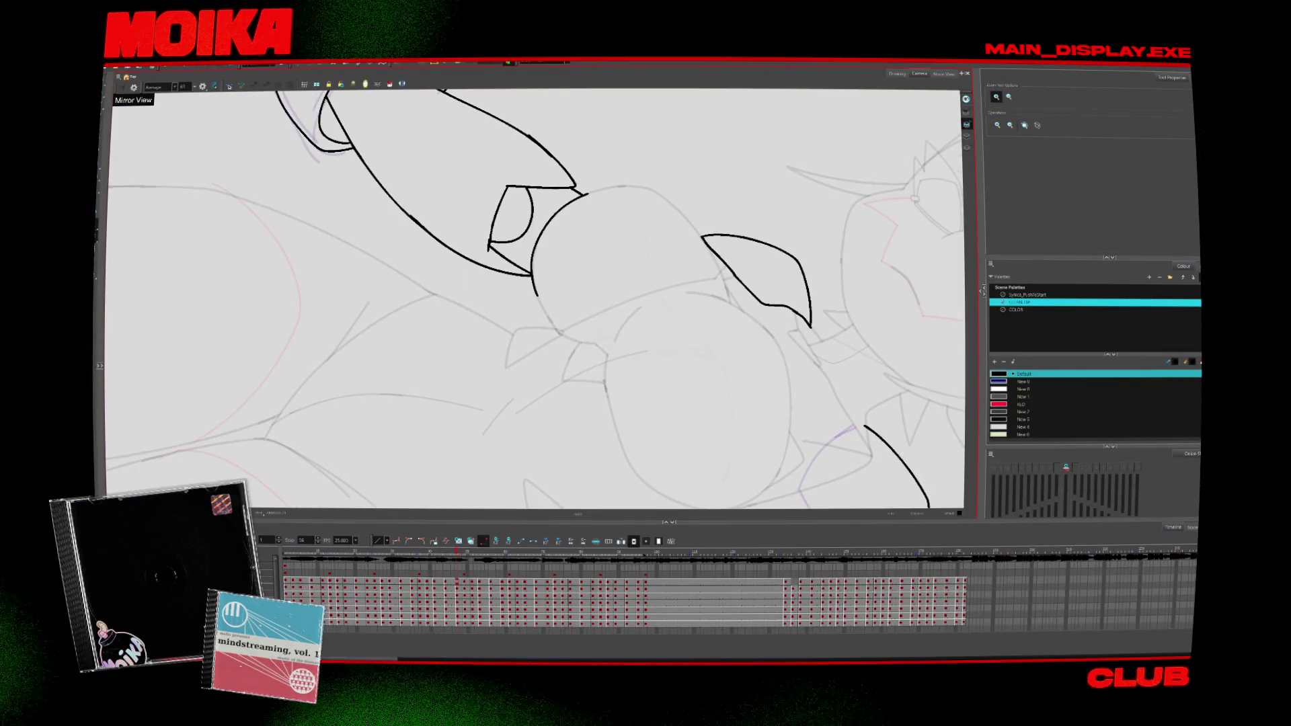
pyautogui.hotkey('shift', 'm')
pyautogui.click(553, 255)
pyautogui.click(563, 315)
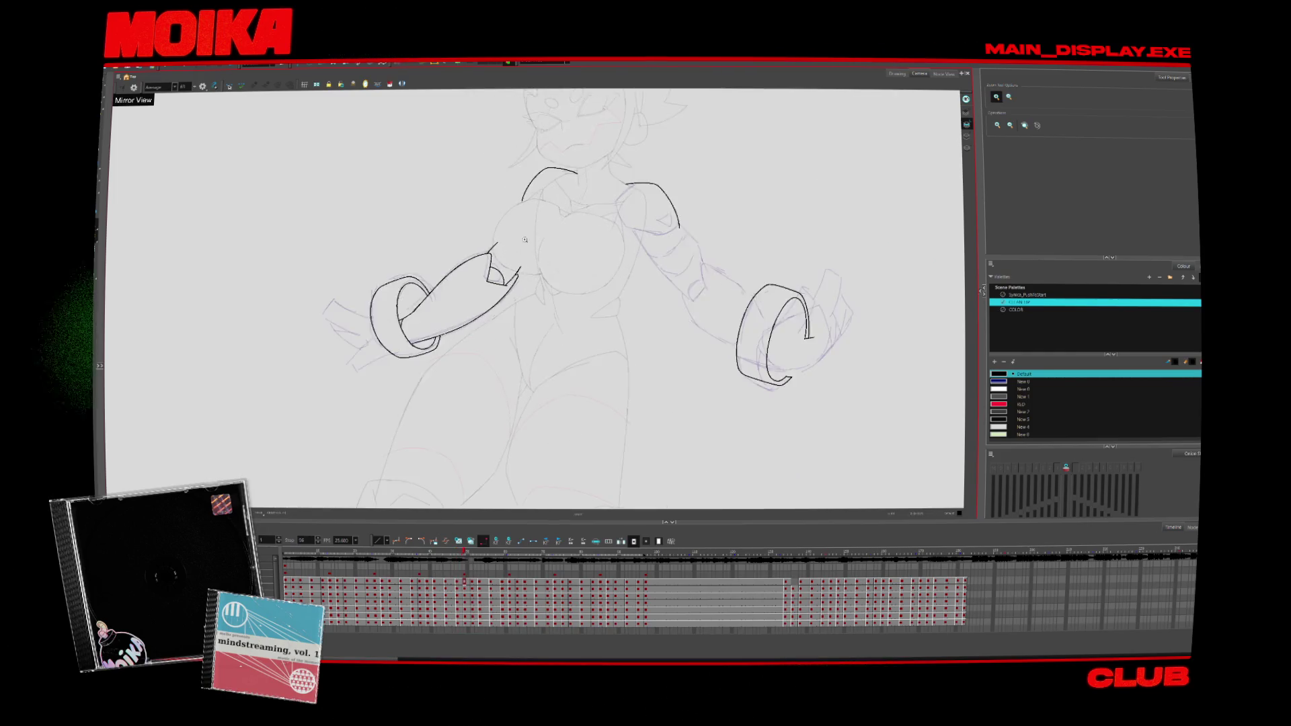
pyautogui.click(556, 309)
pyautogui.click(551, 304)
pyautogui.click(544, 299)
pyautogui.click(544, 299)
pyautogui.hotkey('alt', 'b')
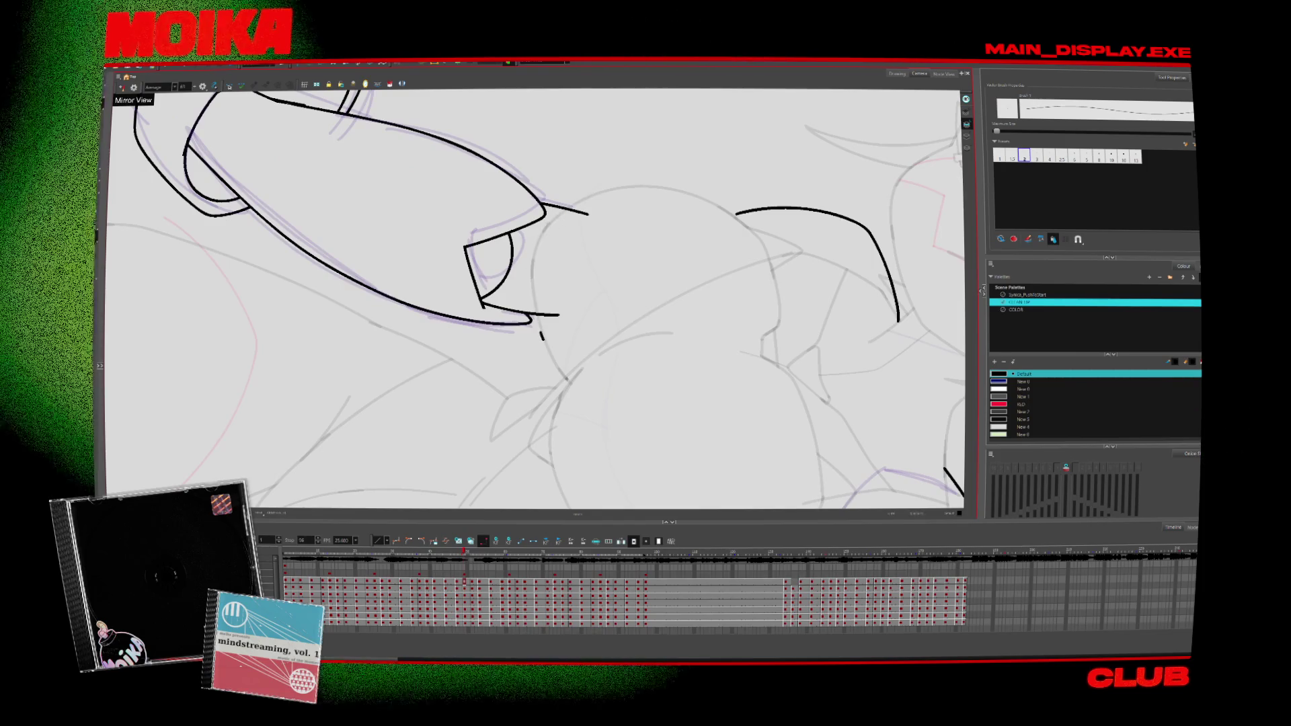
pyautogui.moveTo(592, 199); pyautogui.dragTo(535, 313)
pyautogui.hotkey('alt', 's')
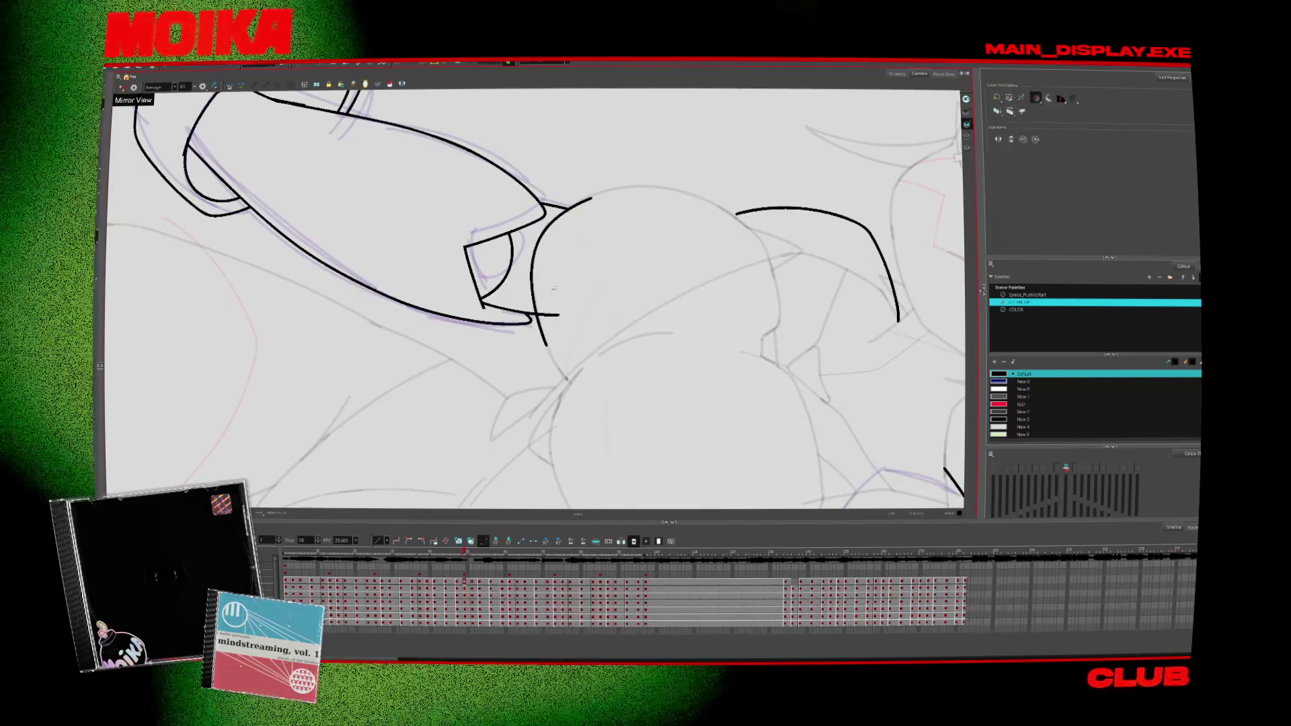
pyautogui.scroll(-3, 572, 282)
pyautogui.scroll(3, 591, 241)
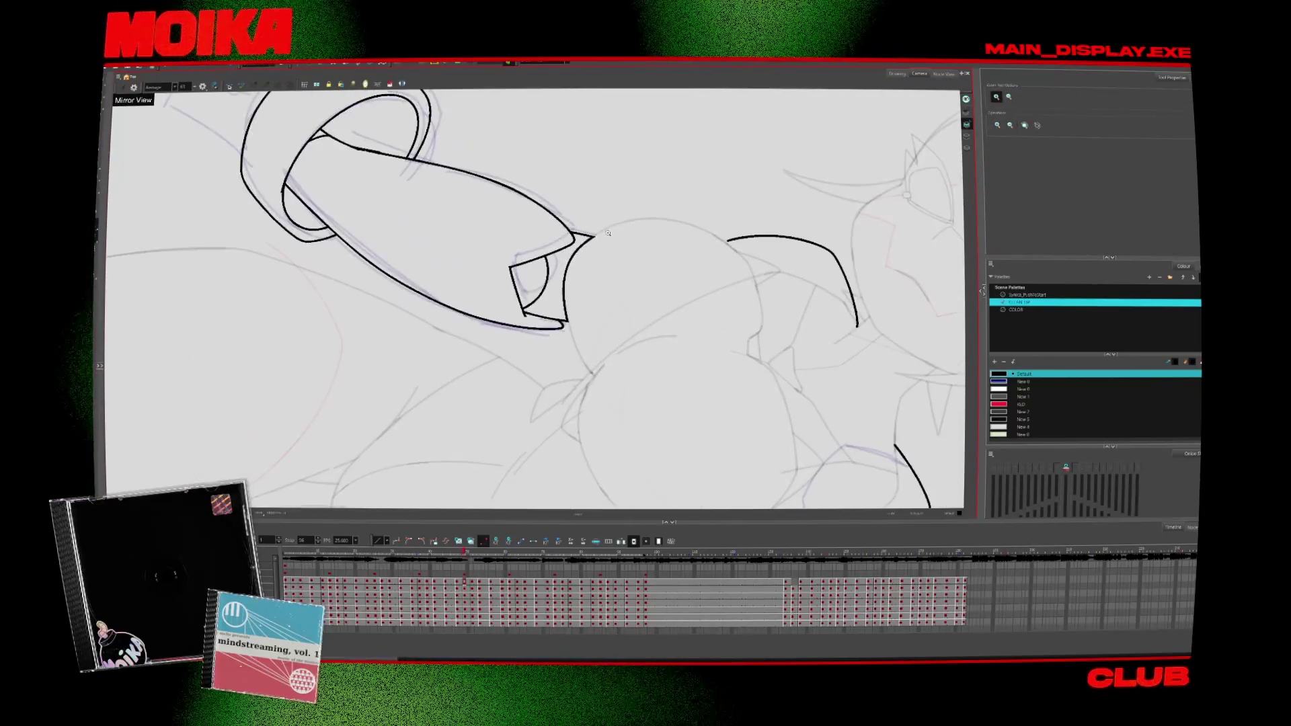
pyautogui.hotkey('alt', 'b')
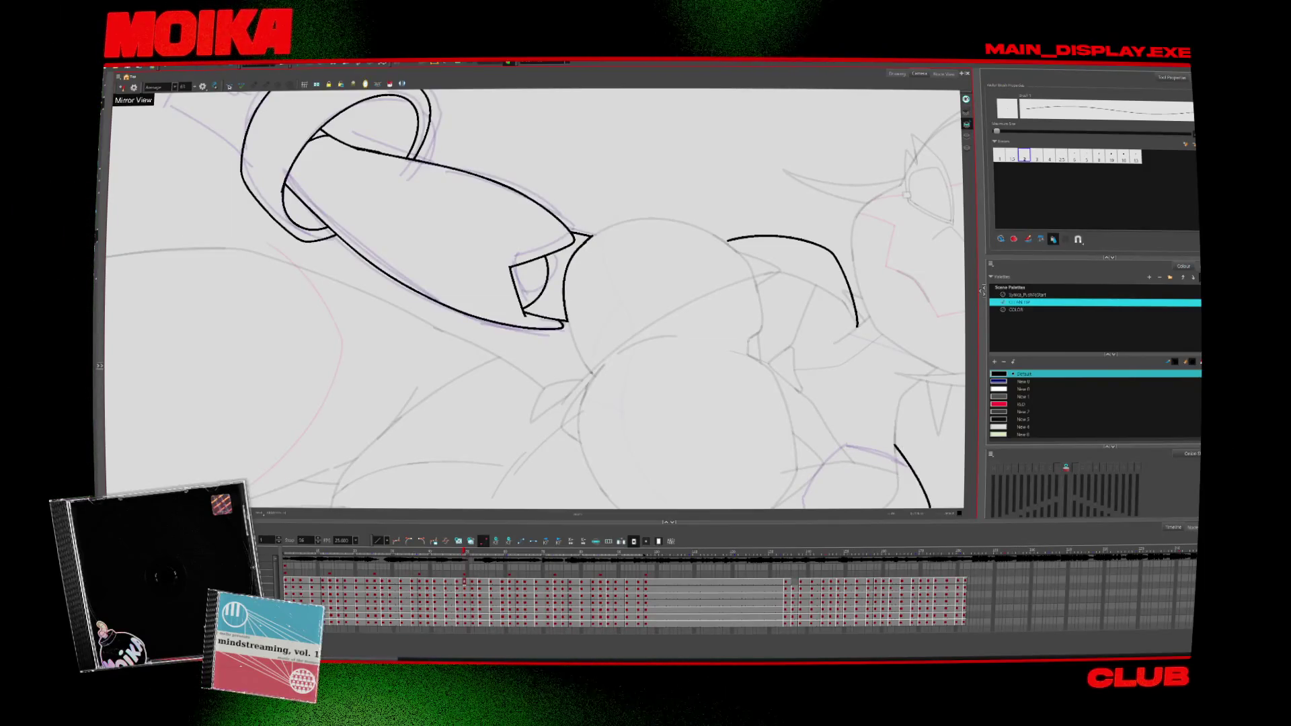
# Step: Switch to the web browser and open a new empty tab
pyautogui.hotkey('alt', 'Tab')
pyautogui.hotkey('ctrl', 't')
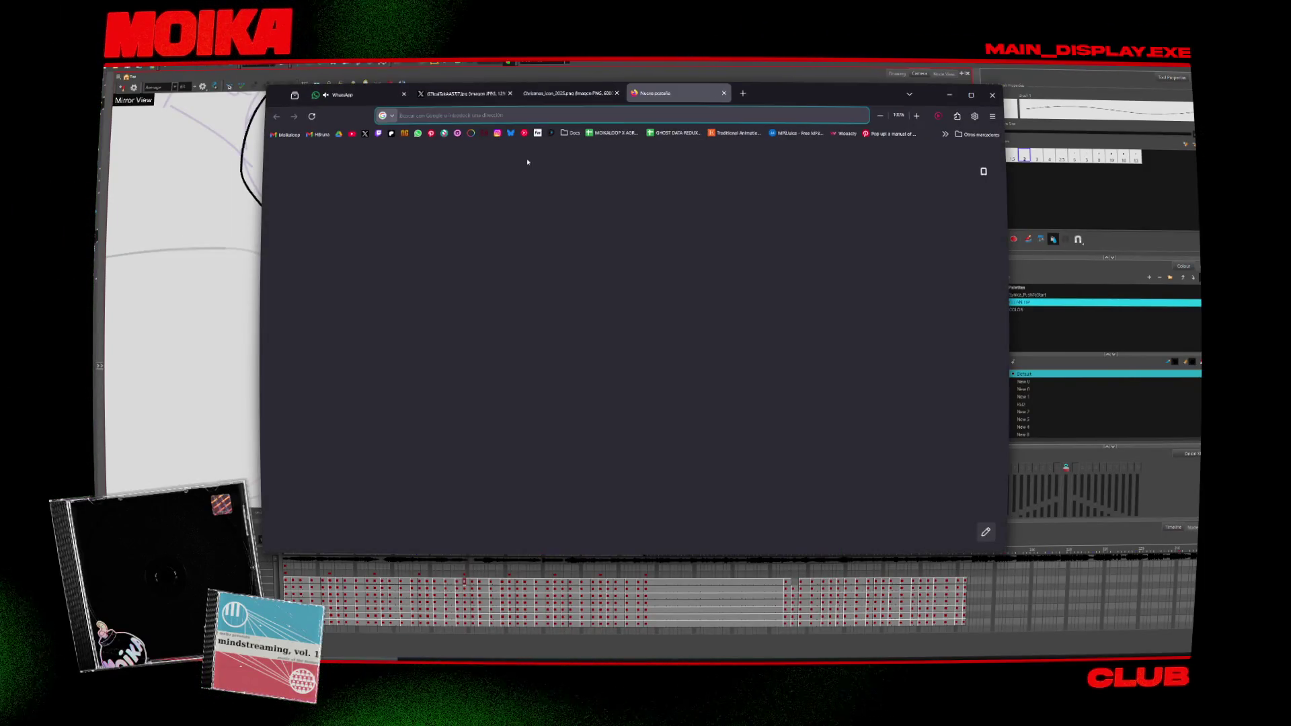
# Step: Search the web for Soulframe and open its Steam store page
pyautogui.press('Return')
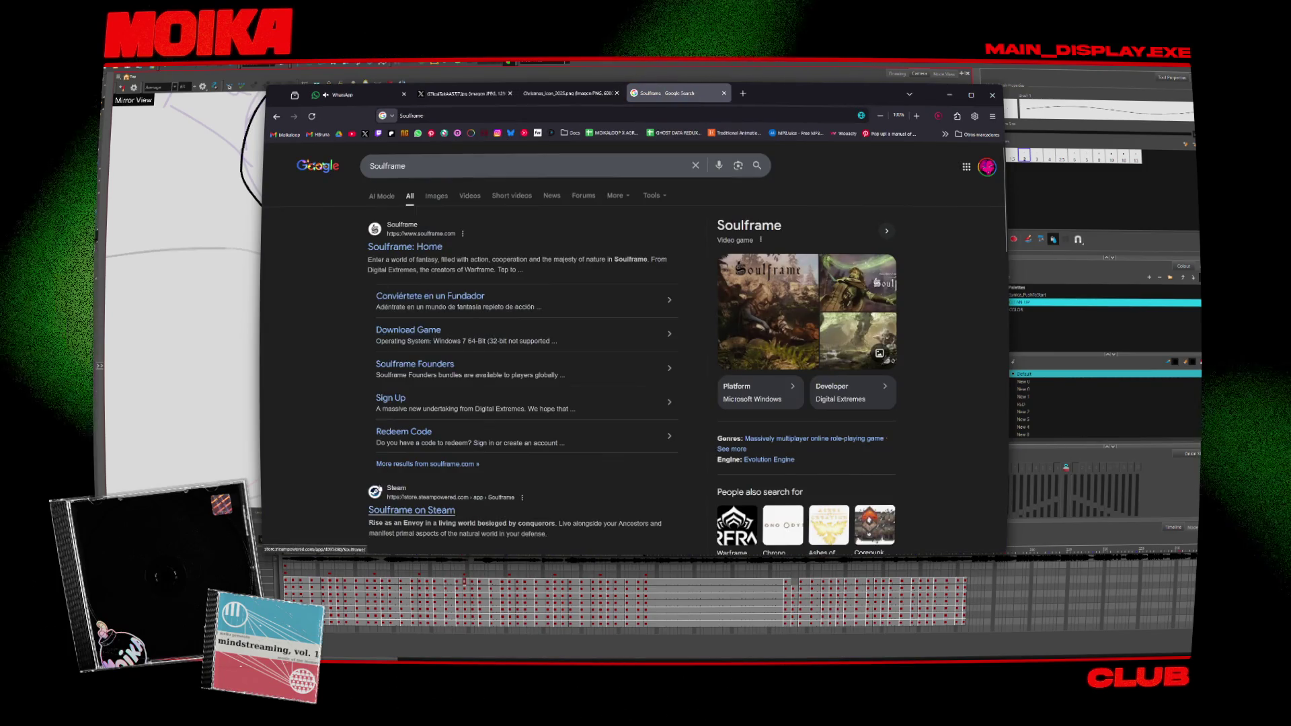
pyautogui.click(390, 511)
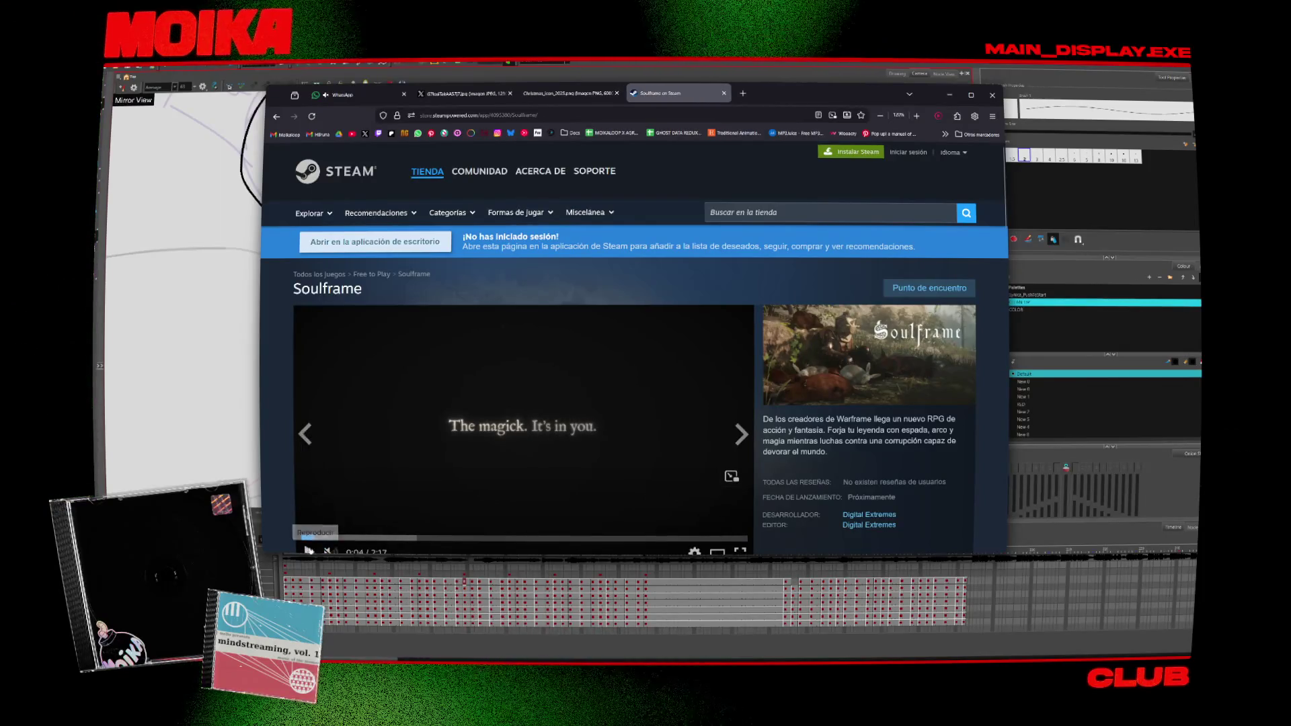
pyautogui.scroll(-3, 433, 386)
pyautogui.scroll(3, 412, 203)
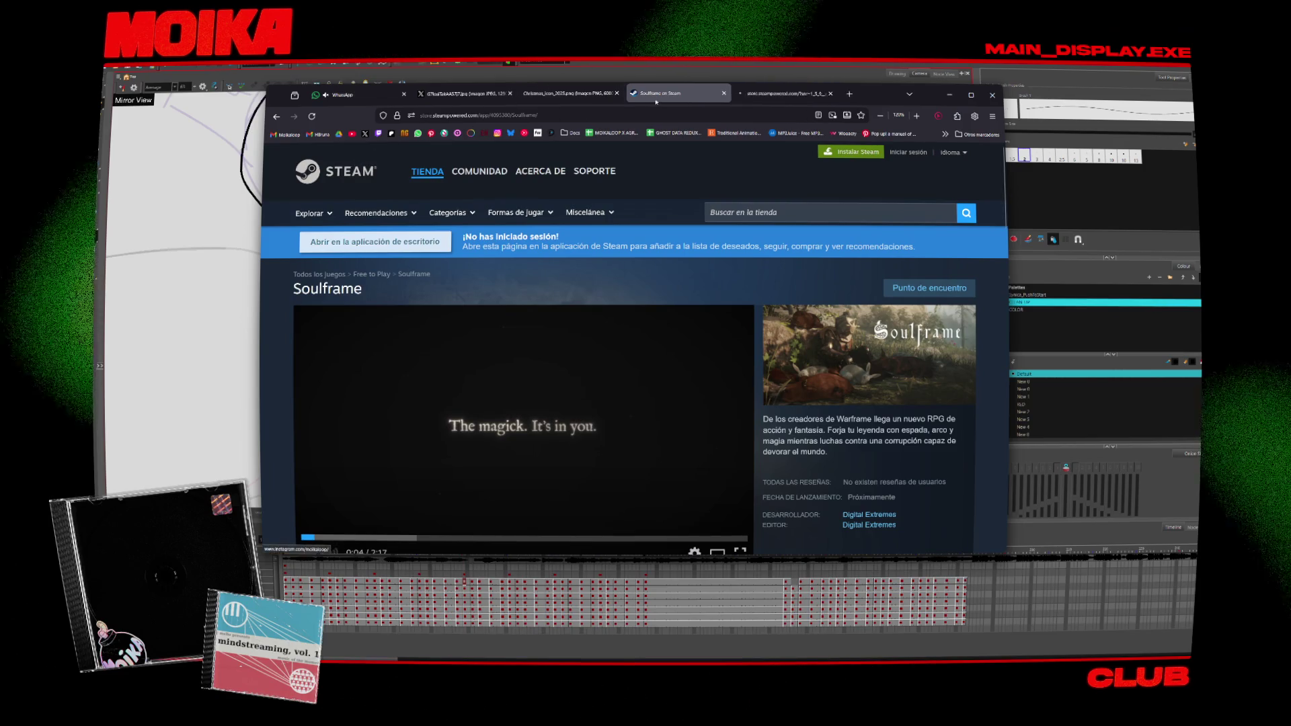
# Step: Search the Steam store for 'broforce' and browse the Broforce page
pyautogui.click(760, 96)
pyautogui.write('broforce')
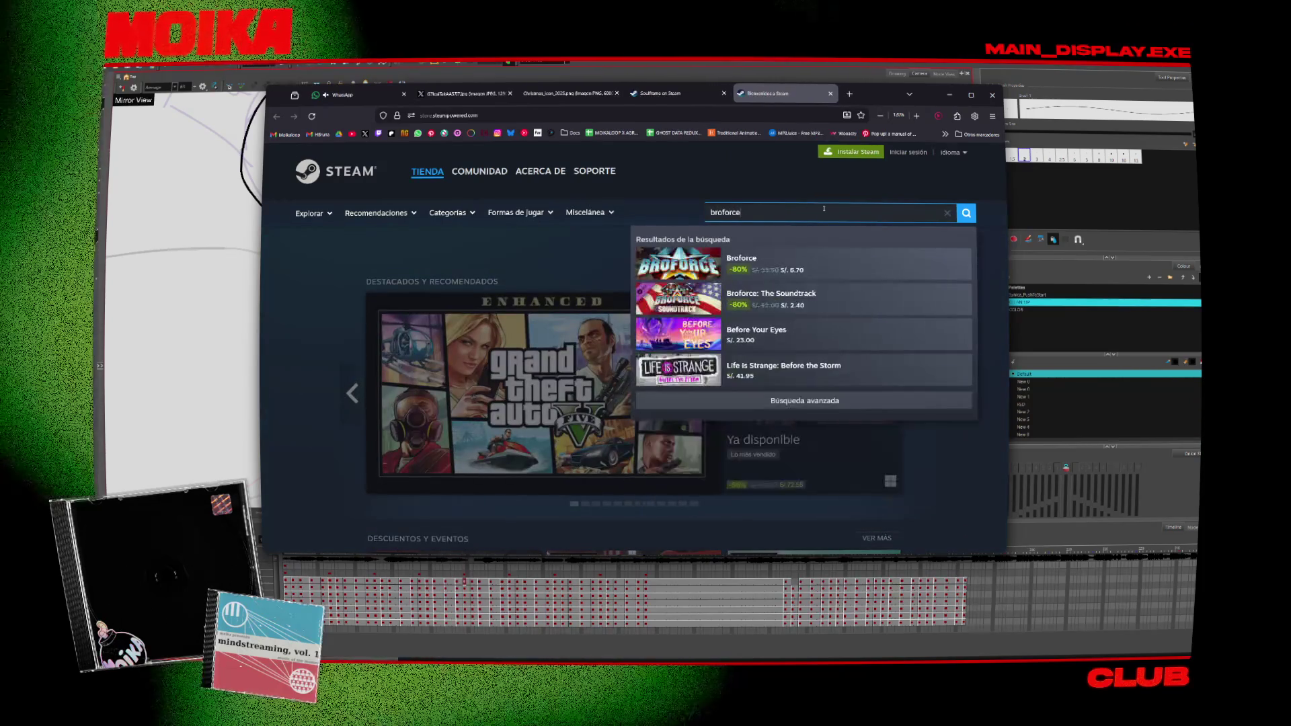
pyautogui.click(774, 271)
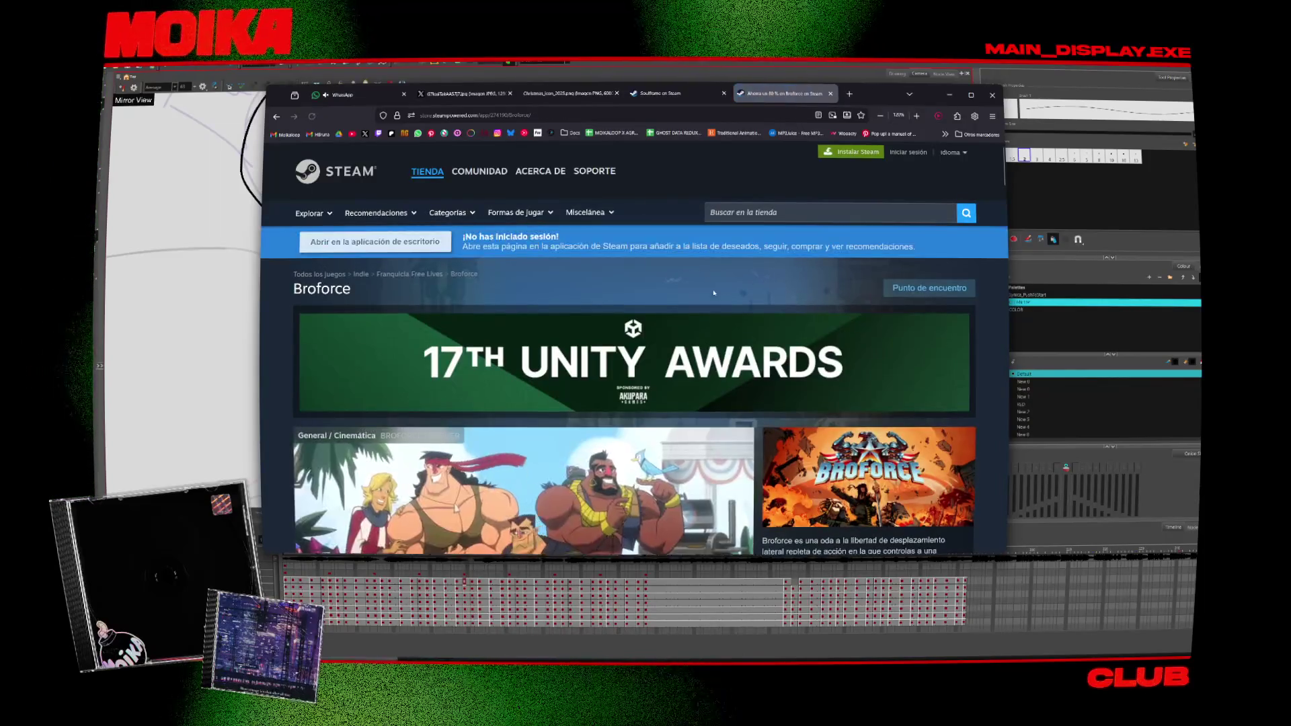
pyautogui.scroll(-3, 774, 272)
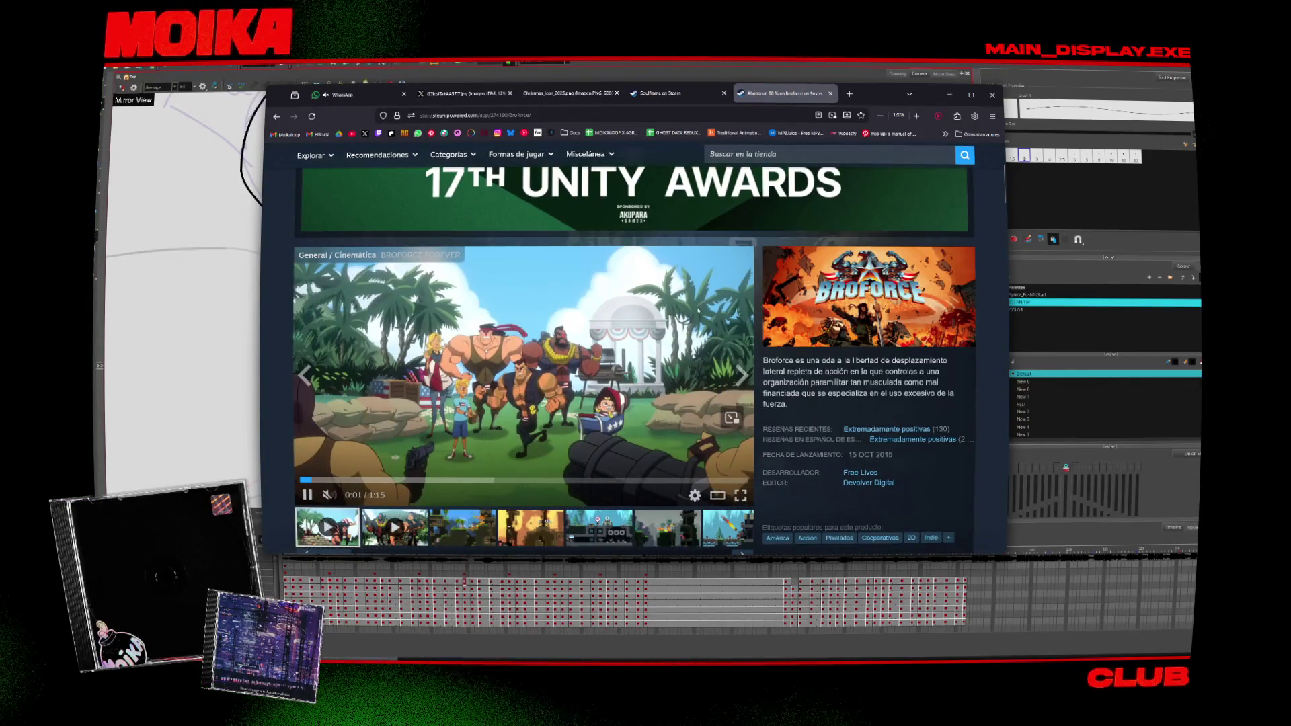
pyautogui.scroll(3, 724, 260)
# Step: Search the Steam store for 'brotato' and open the Brotato page
pyautogui.click(774, 155)
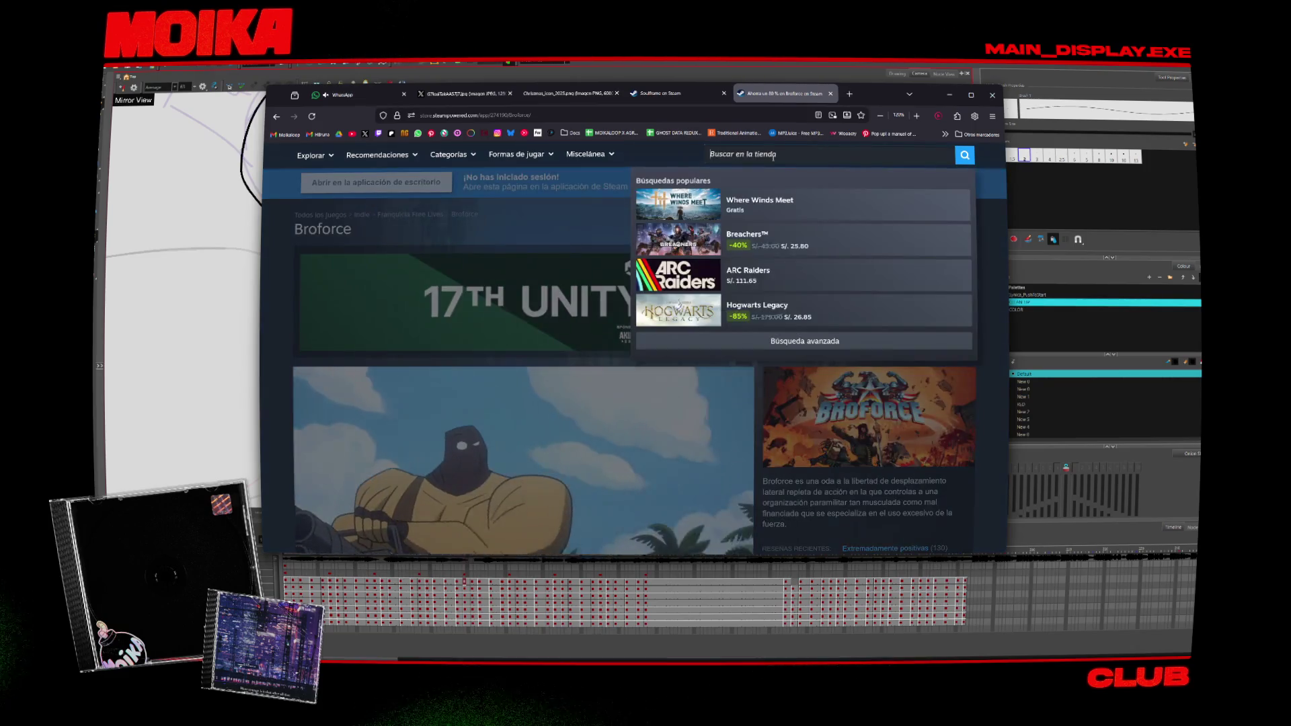
pyautogui.write('brotato')
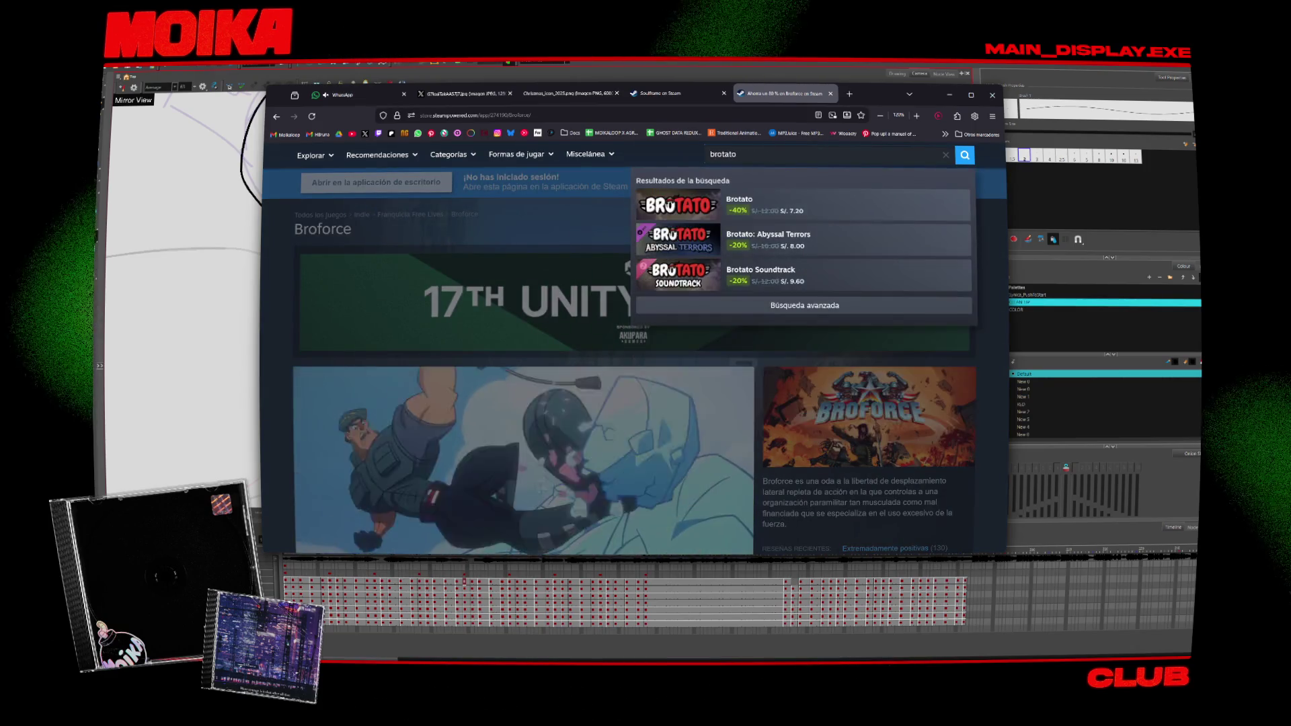
pyautogui.click(796, 206)
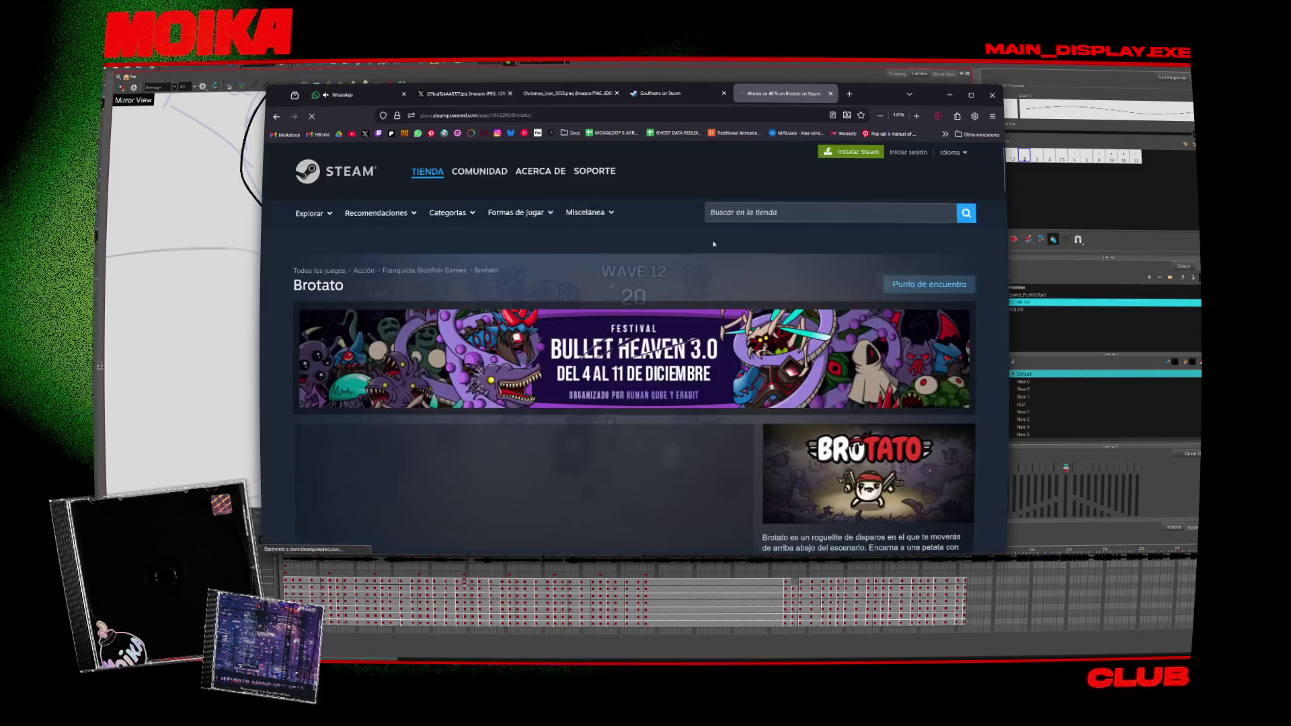
pyautogui.scroll(-3, 729, 375)
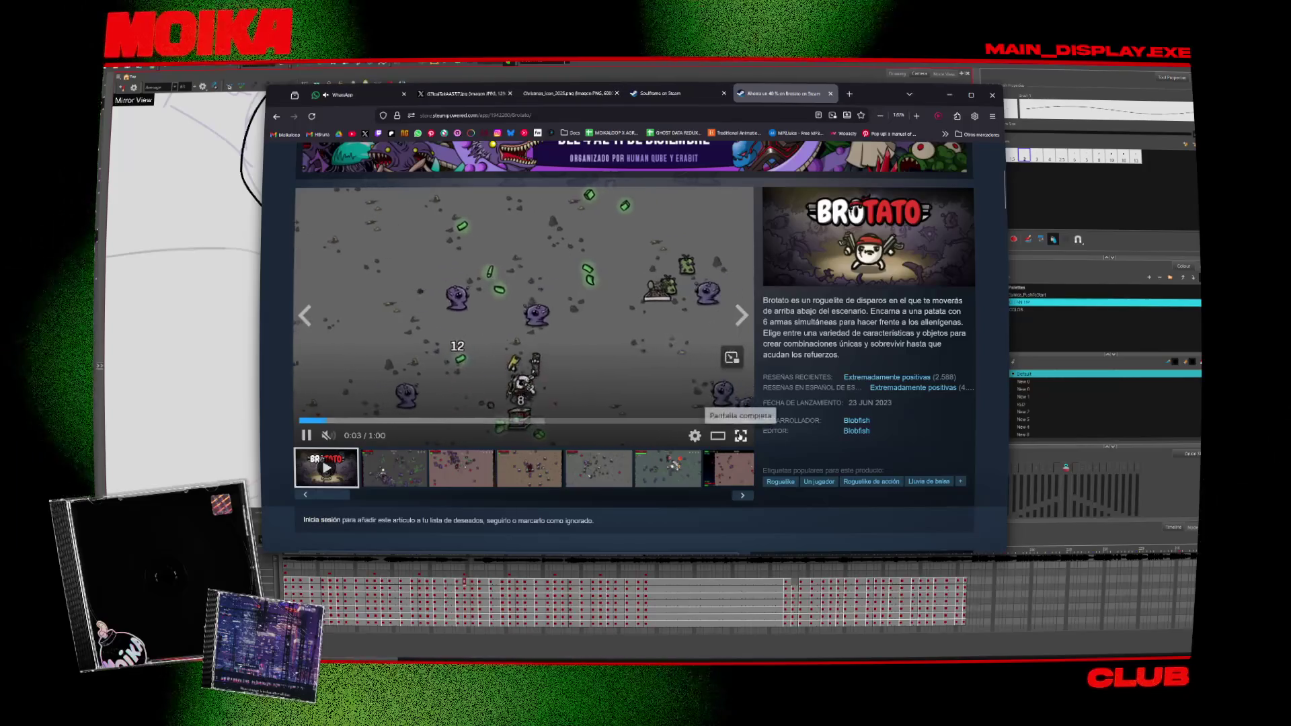
# Step: Watch the Brotato trailer full screen, then return to the store page
pyautogui.click(740, 436)
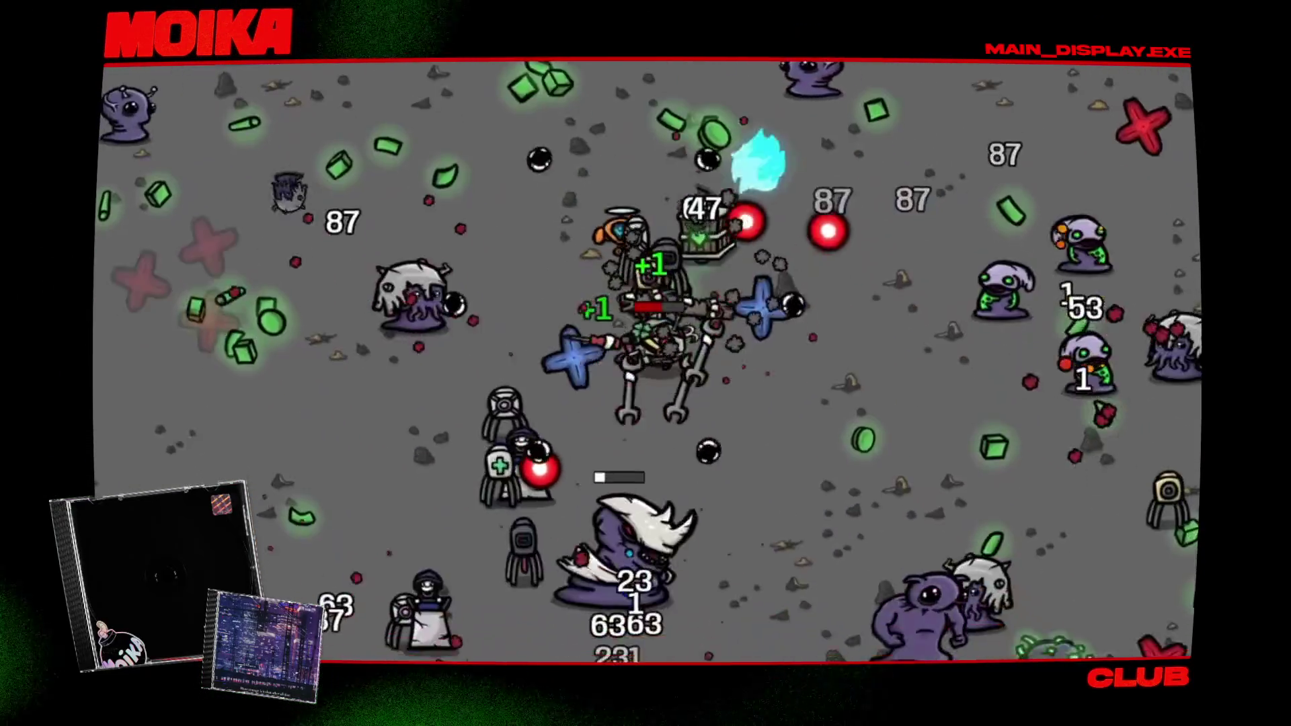
pyautogui.moveTo(932, 229)
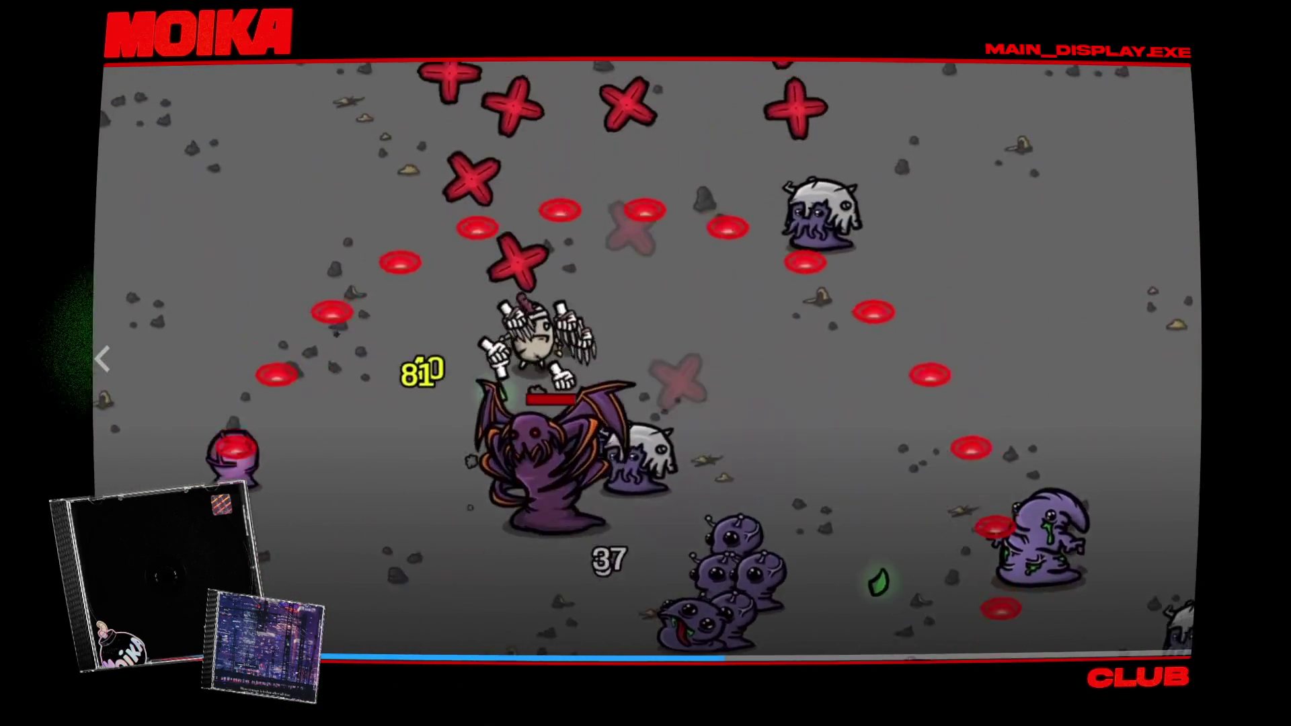
pyautogui.press('Escape')
pyautogui.scroll(-5, 622, 385)
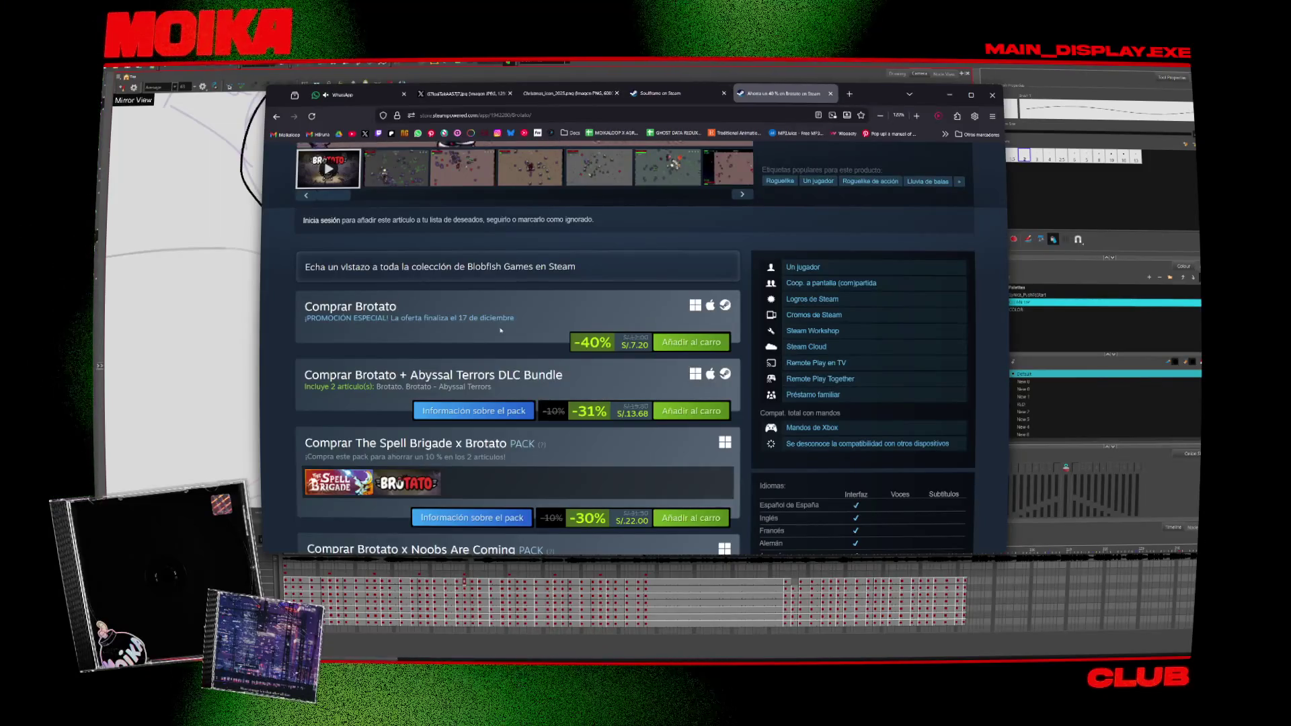
# Step: Scroll through the Brotato page, then close it to return to Soulframe
pyautogui.scroll(-3, 500, 330)
pyautogui.scroll(-3, 501, 330)
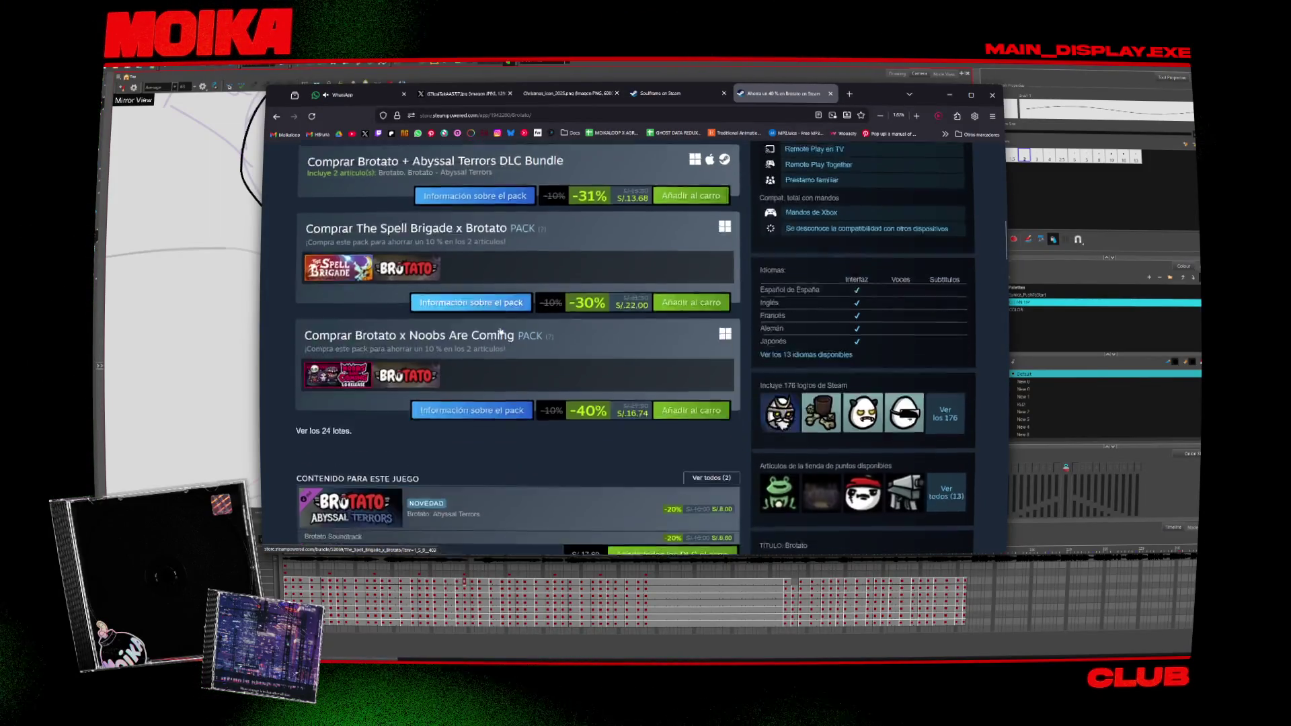
pyautogui.scroll(-2, 501, 330)
pyautogui.scroll(-2, 500, 330)
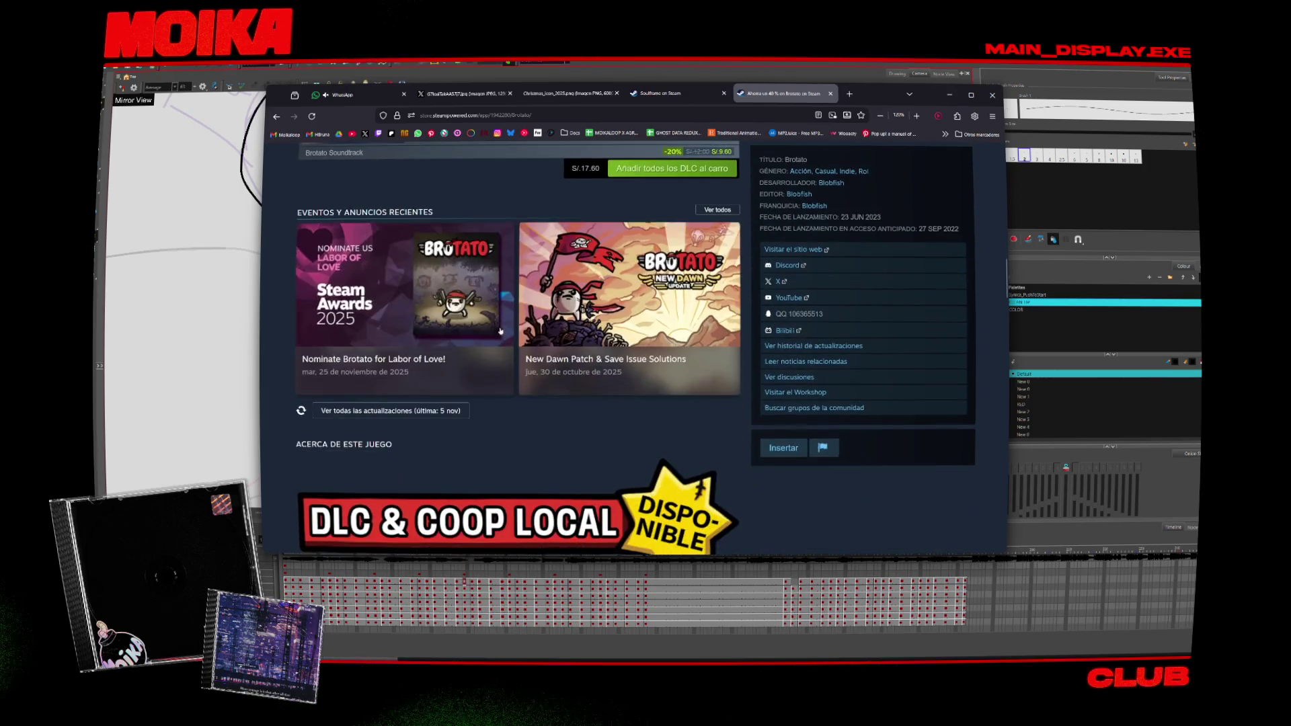
pyautogui.scroll(6, 702, 286)
pyautogui.hotkey('ctrl', 'w')
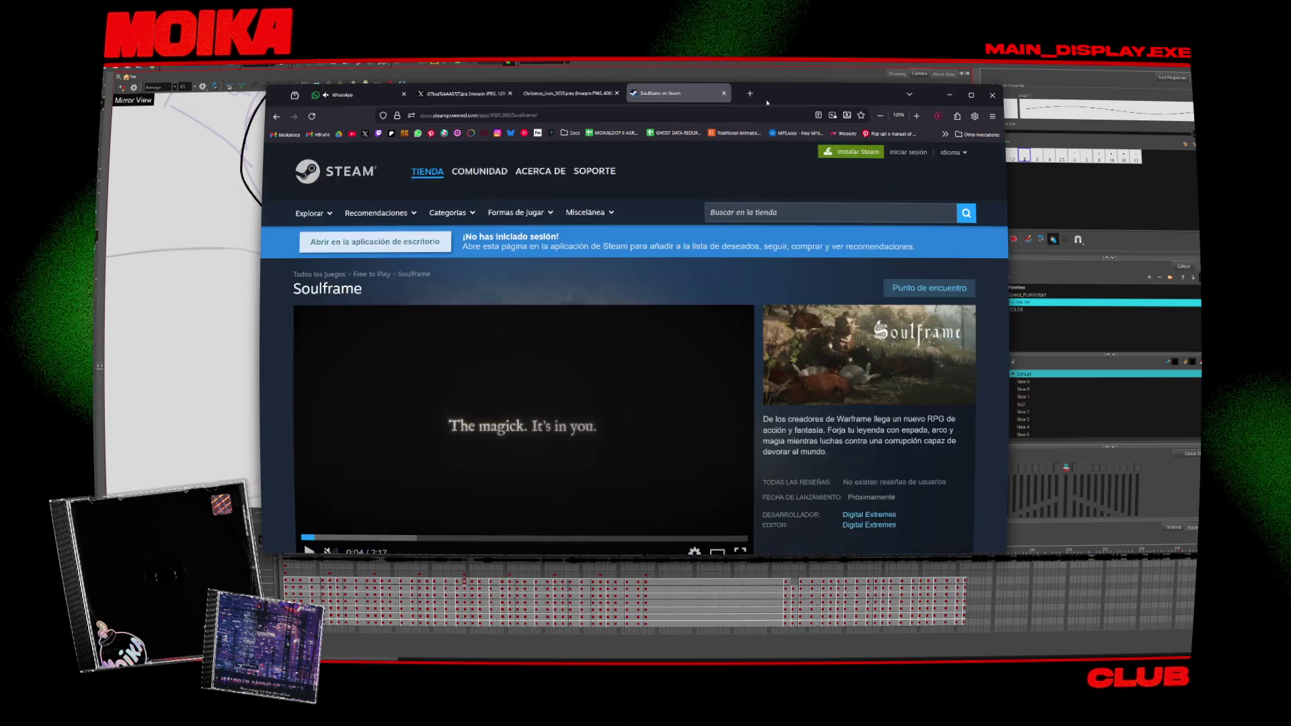
# Step: Skip the Soulframe trailer to 0:50, pause it, then jump to about 1:32
pyautogui.scroll(-2, 415, 411)
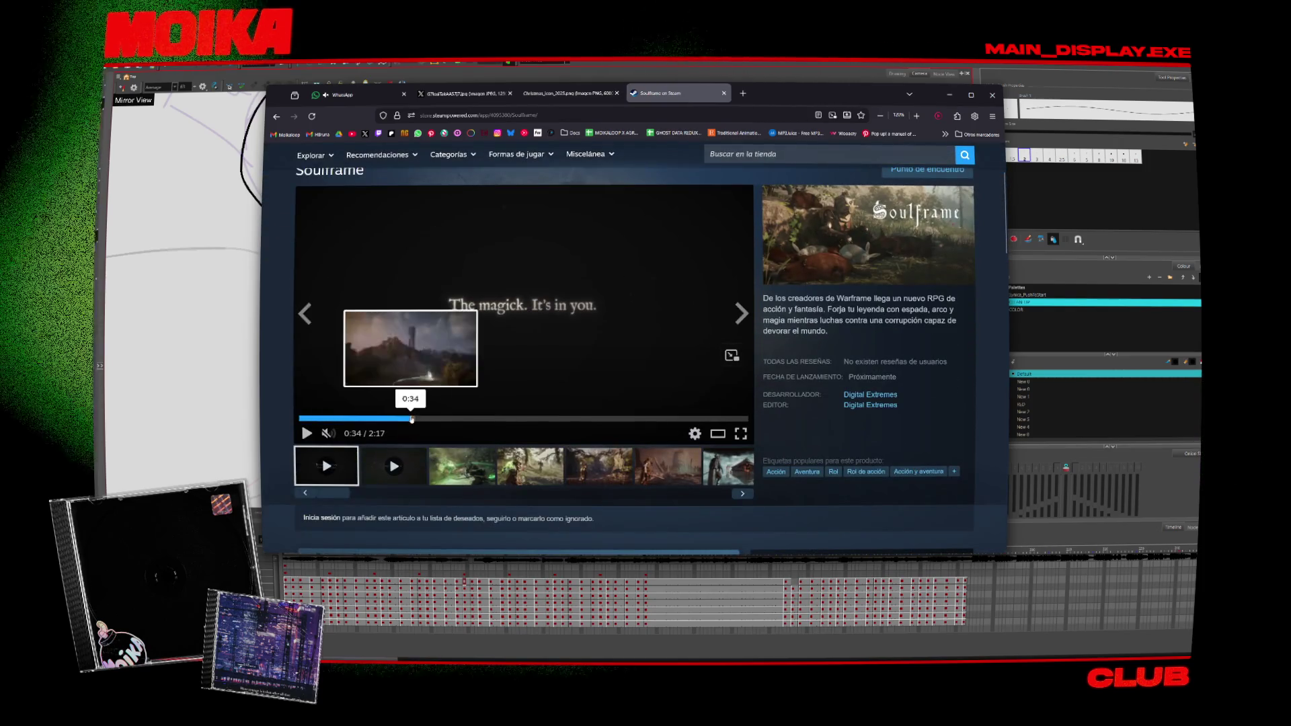
pyautogui.moveTo(418, 418); pyautogui.dragTo(463, 420)
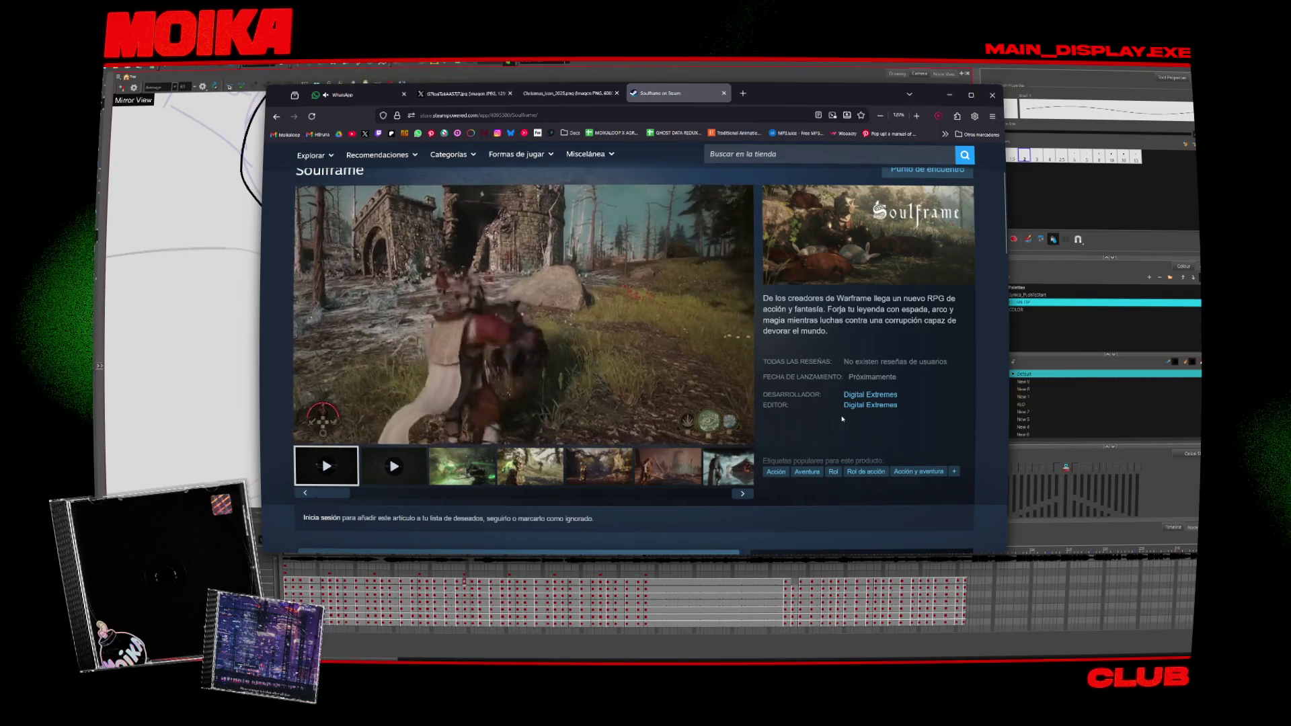
pyautogui.click(600, 328)
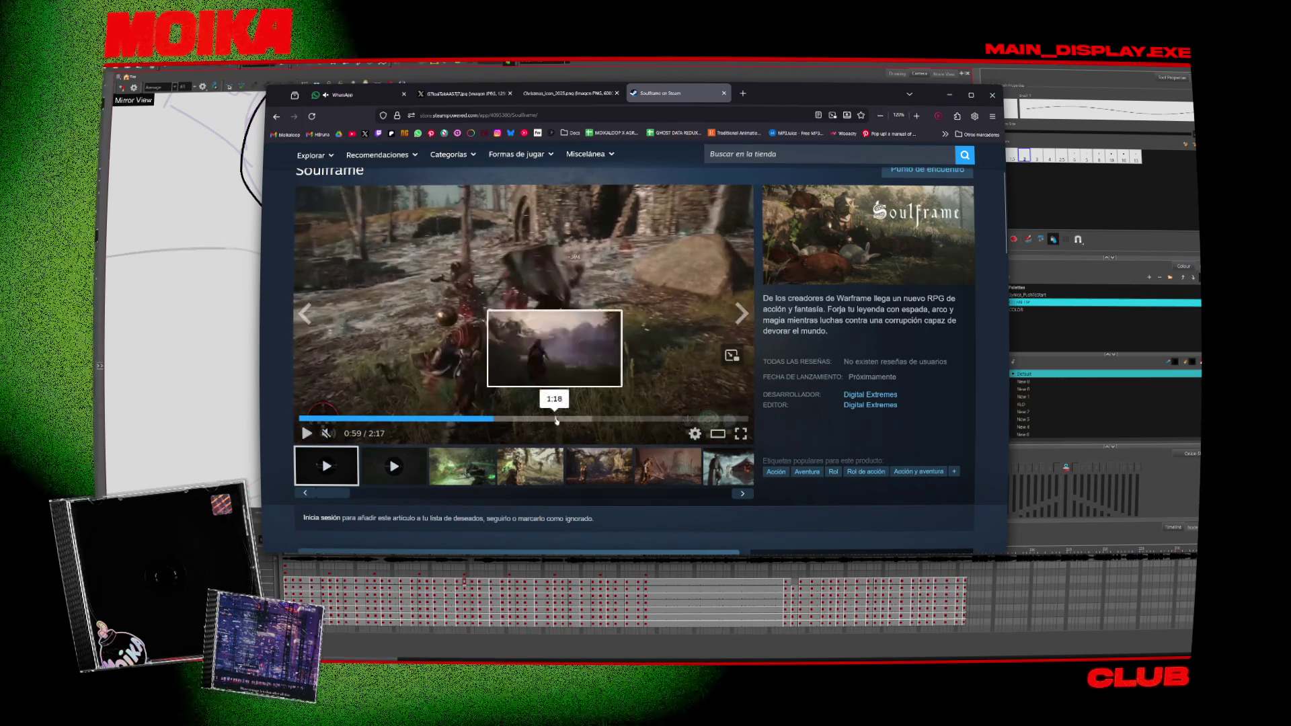
pyautogui.moveTo(558, 421); pyautogui.dragTo(618, 425)
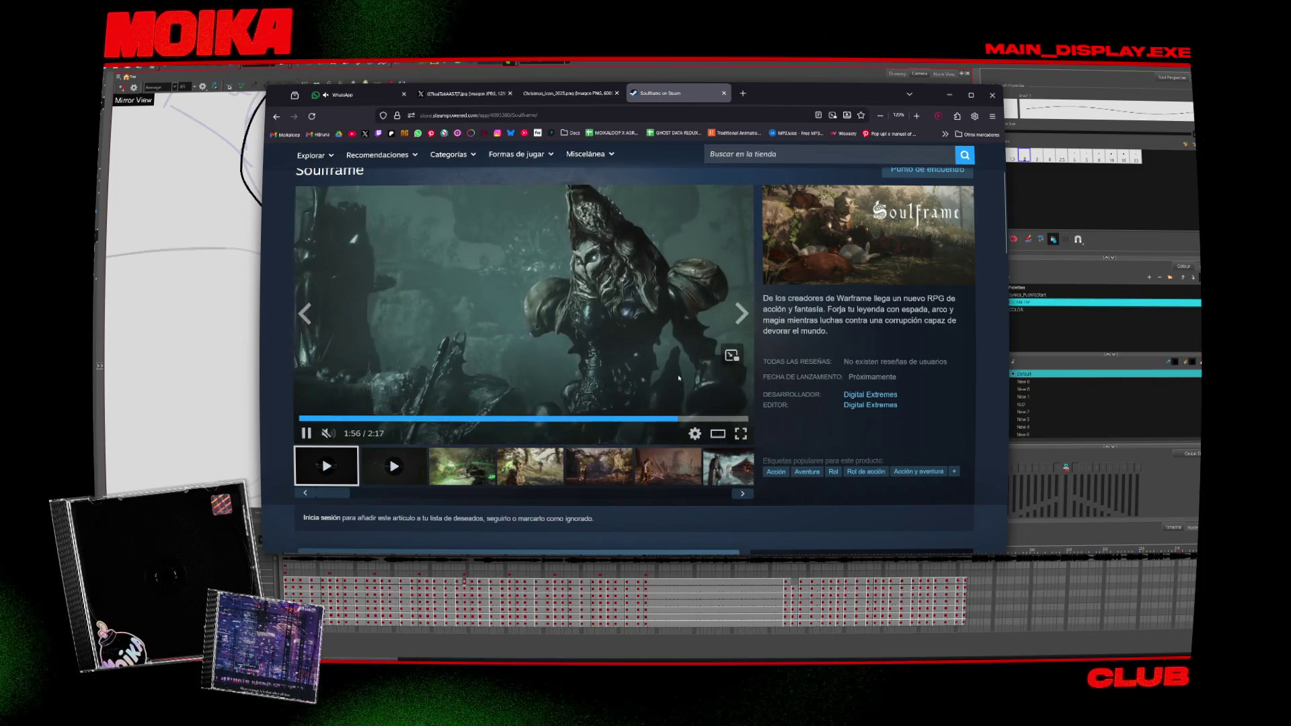
# Step: Jump the trailer ahead to about 2:06 and then 2:11
pyautogui.scroll(-5, 742, 365)
pyautogui.scroll(-5, 746, 365)
pyautogui.scroll(-5, 750, 364)
pyautogui.scroll(-4, 754, 363)
pyautogui.scroll(5, 753, 363)
pyautogui.scroll(5, 726, 371)
pyautogui.scroll(5, 692, 380)
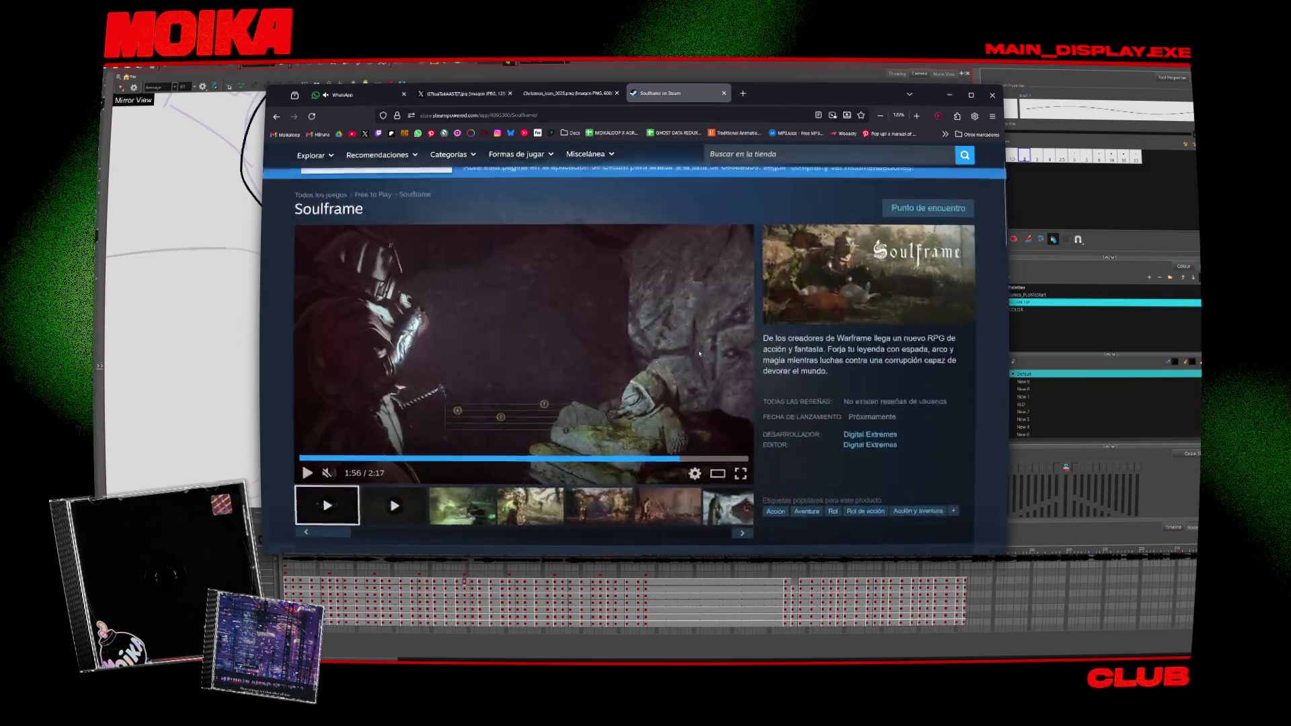
pyautogui.scroll(4, 649, 393)
pyautogui.scroll(-2, 648, 393)
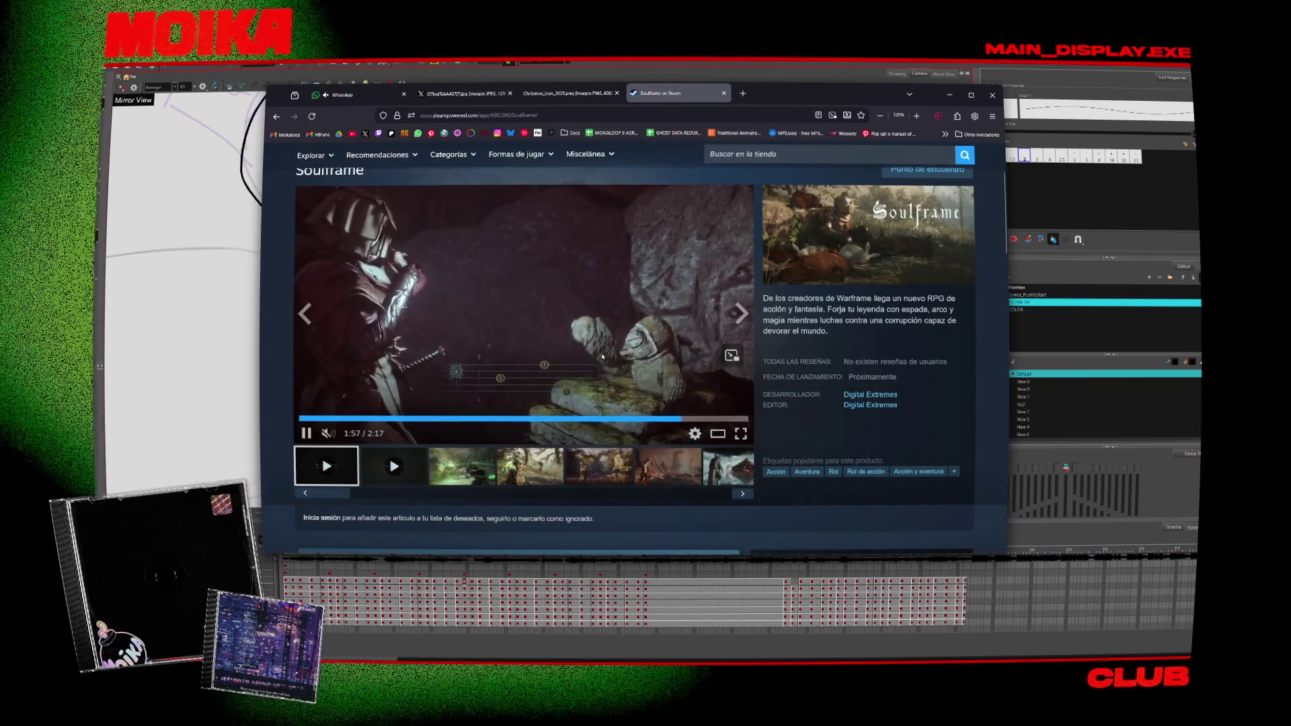
pyautogui.click(714, 418)
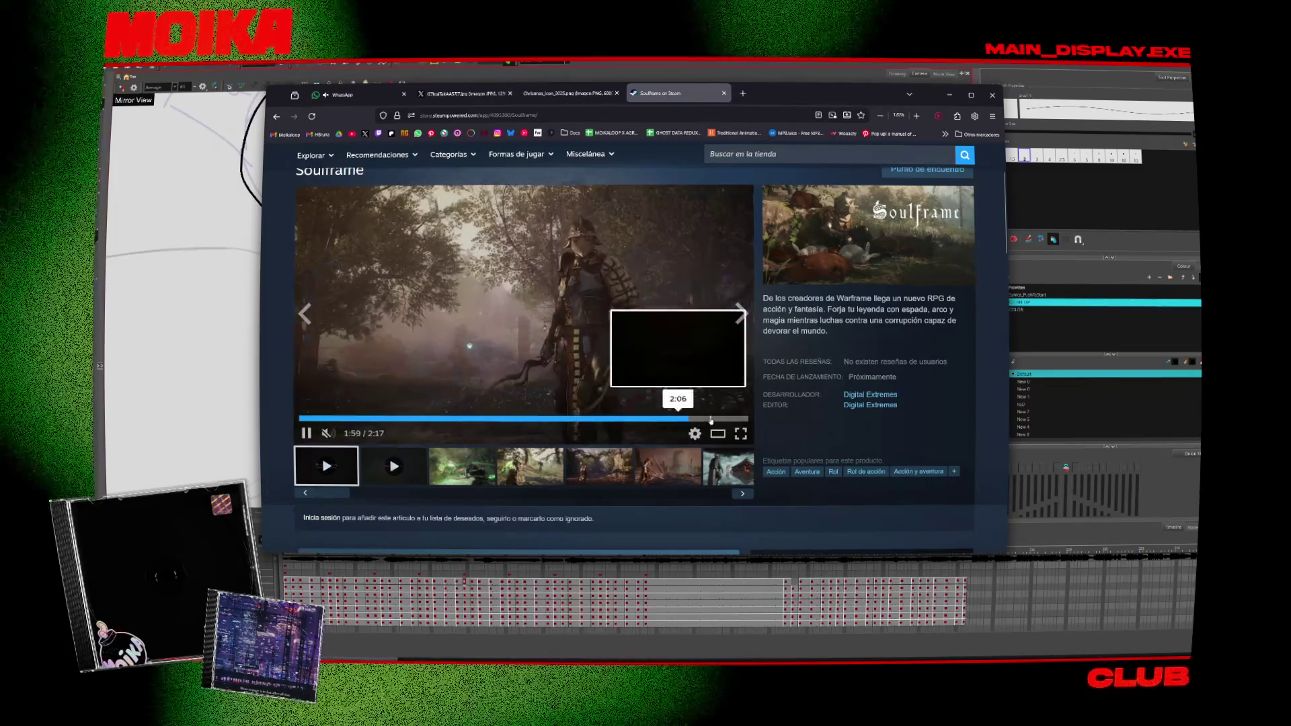
pyautogui.click(729, 418)
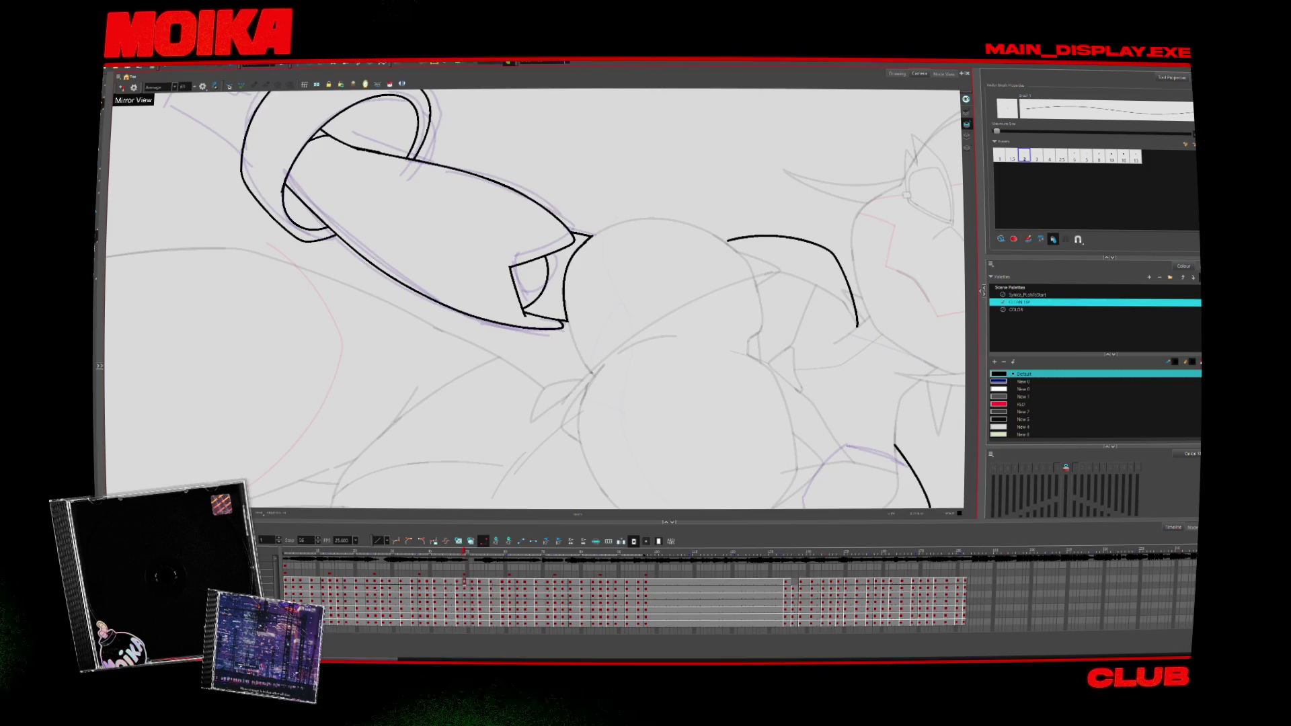
# Step: Zoom in on the chest, undo the stray curve and redraw it longer under the chest
pyautogui.hotkey('alt', 'z')
pyautogui.keyDown('alt'); pyautogui.click(603, 330); pyautogui.keyUp('alt')
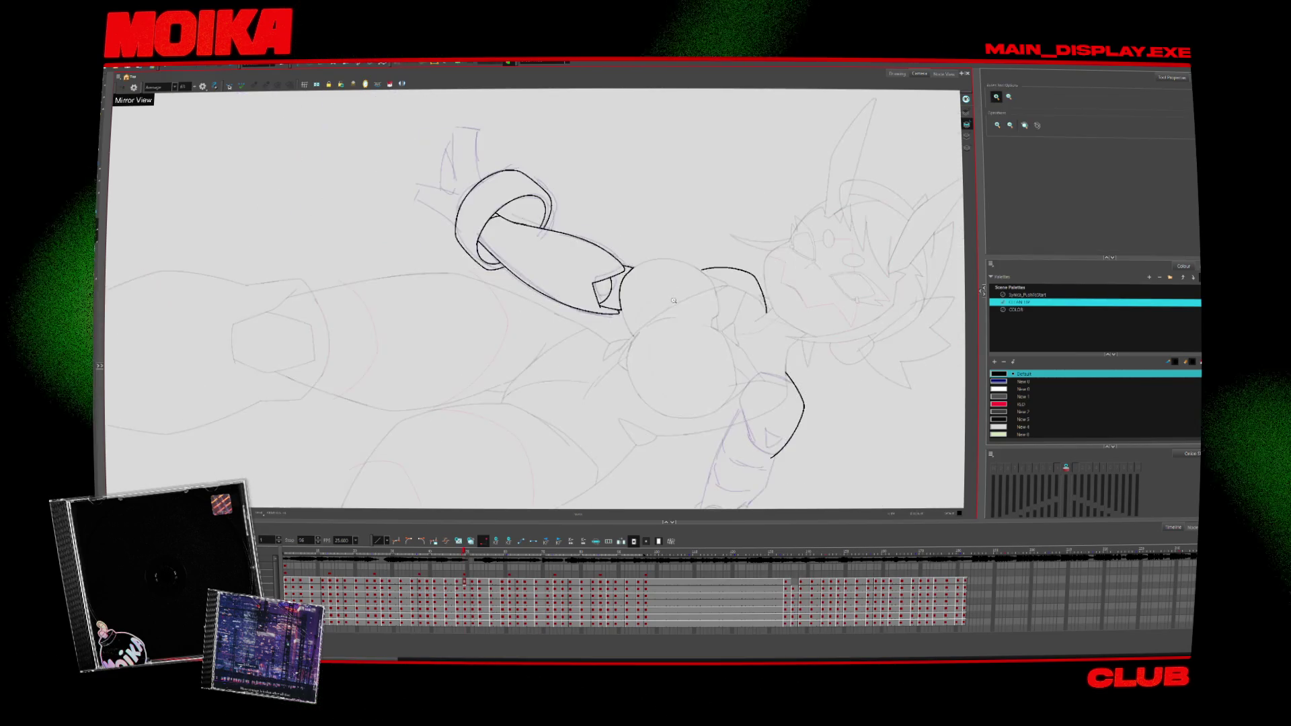
pyautogui.click(604, 330)
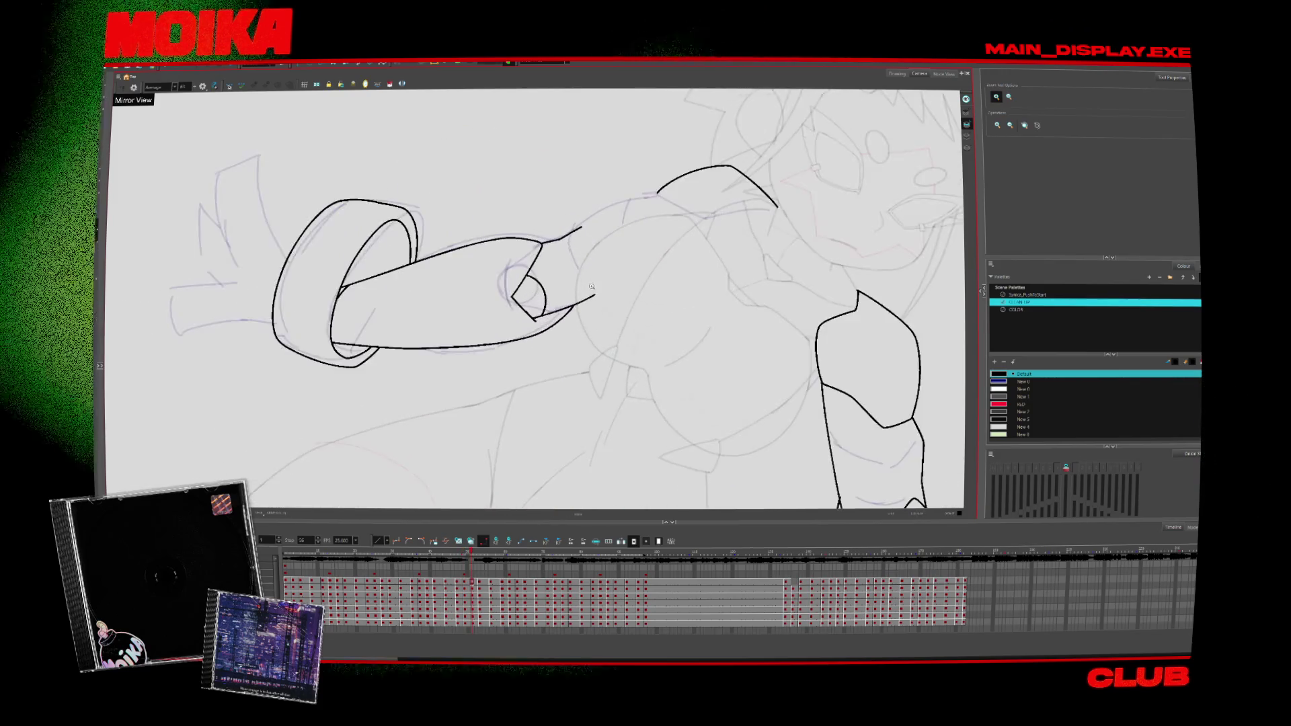
pyautogui.click(604, 330)
pyautogui.hotkey('alt', 'b')
pyautogui.hotkey('alt', 'z')
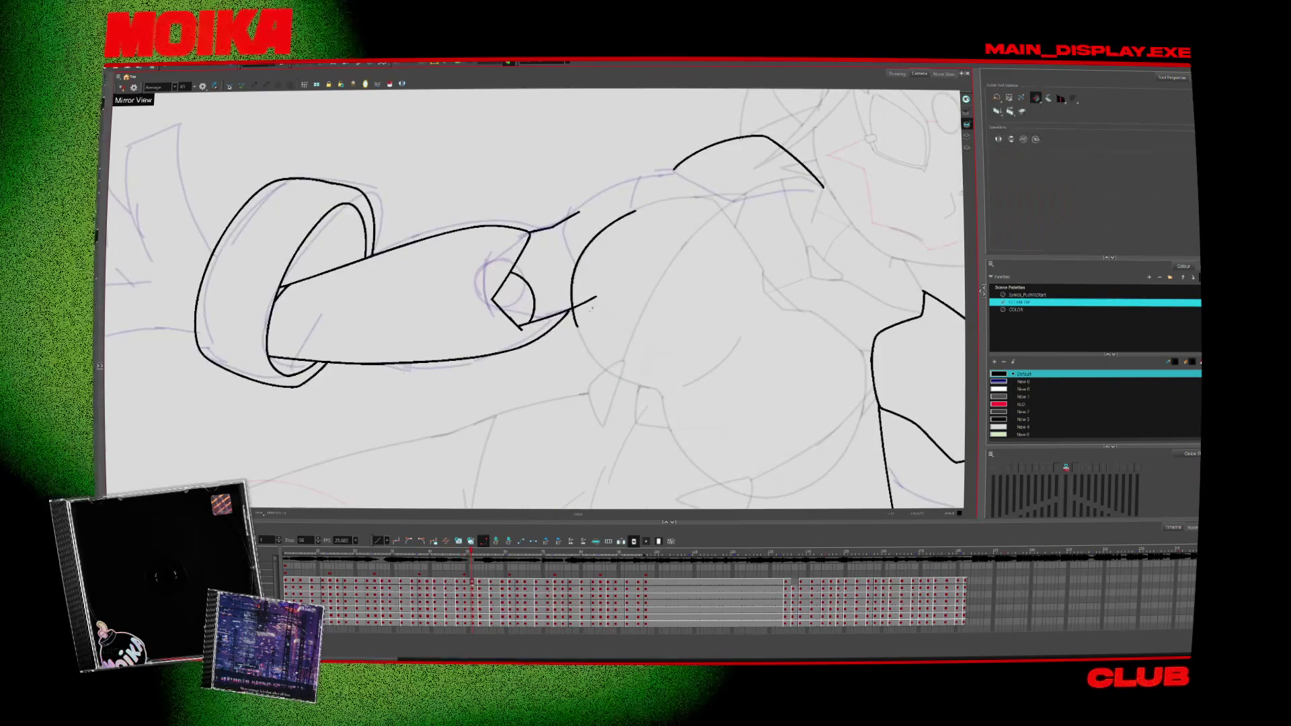
pyautogui.keyDown('alt'); pyautogui.click(730, 344); pyautogui.keyUp('alt')
pyautogui.press('.')
pyautogui.press('.')
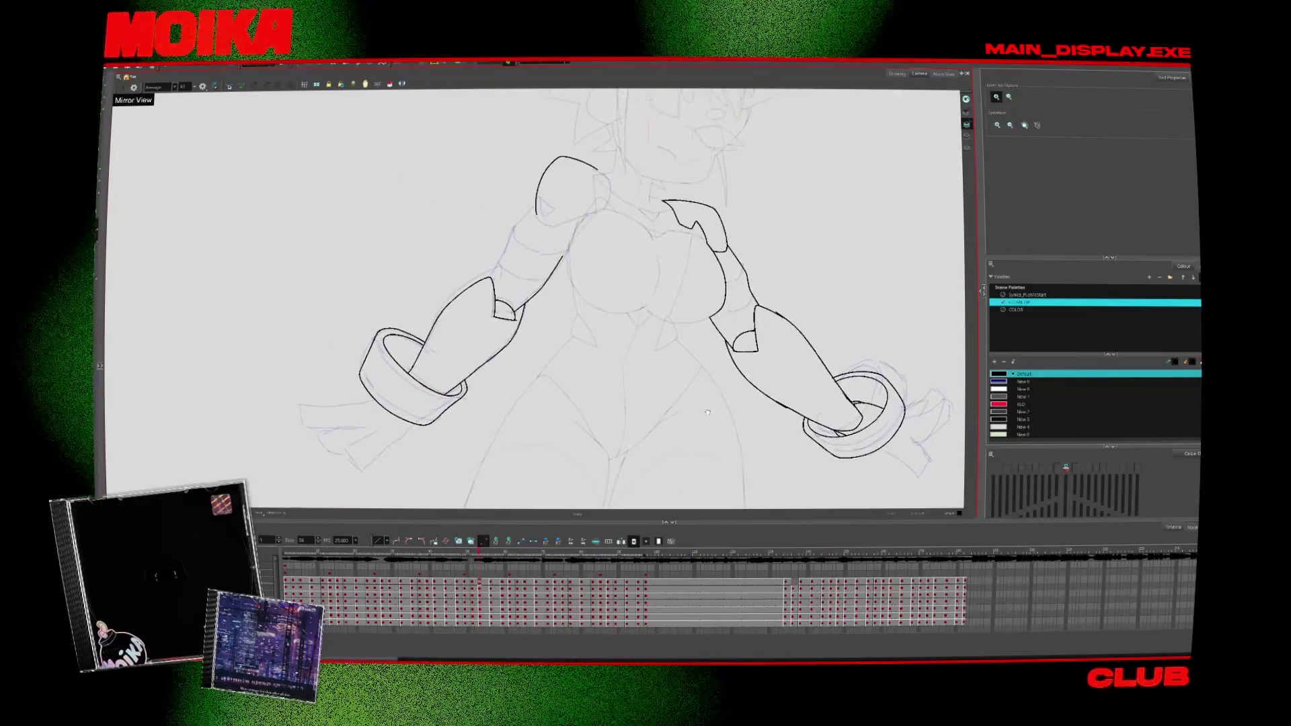
pyautogui.click(573, 265)
pyautogui.click(573, 264)
pyautogui.hotkey('alt', 'b')
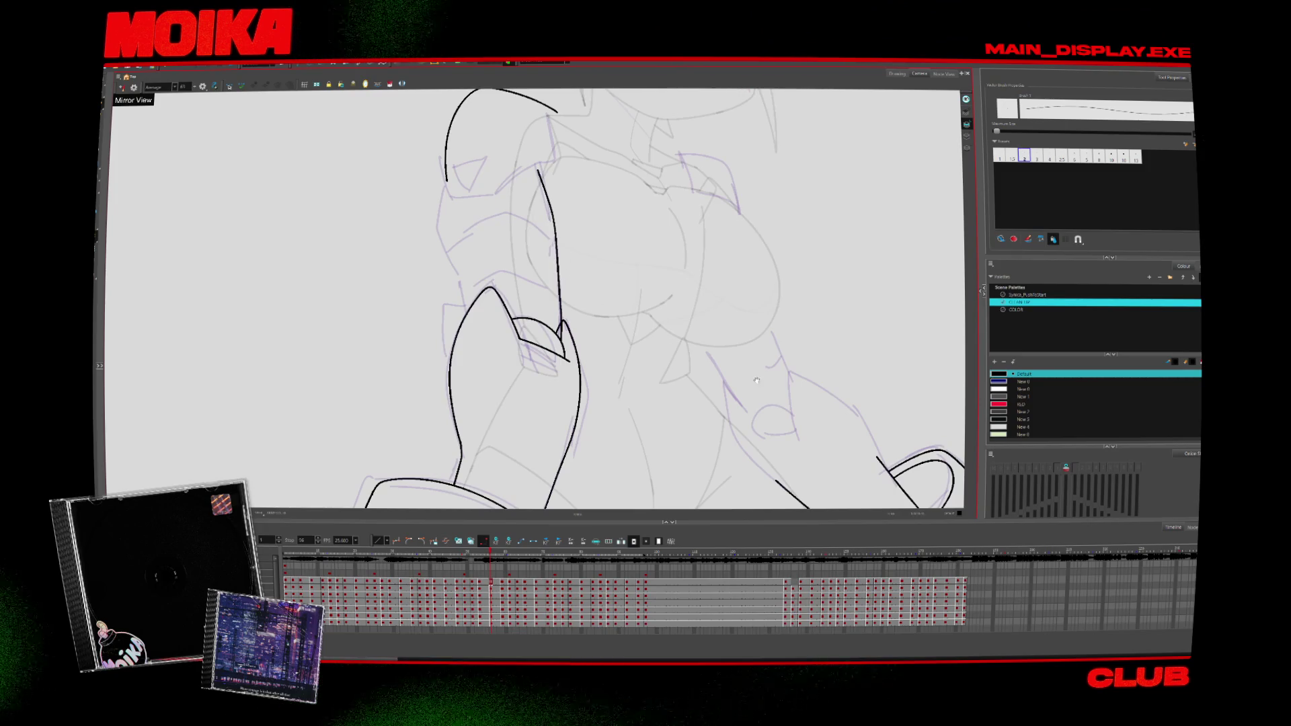
pyautogui.moveTo(754, 379); pyautogui.dragTo(743, 303)
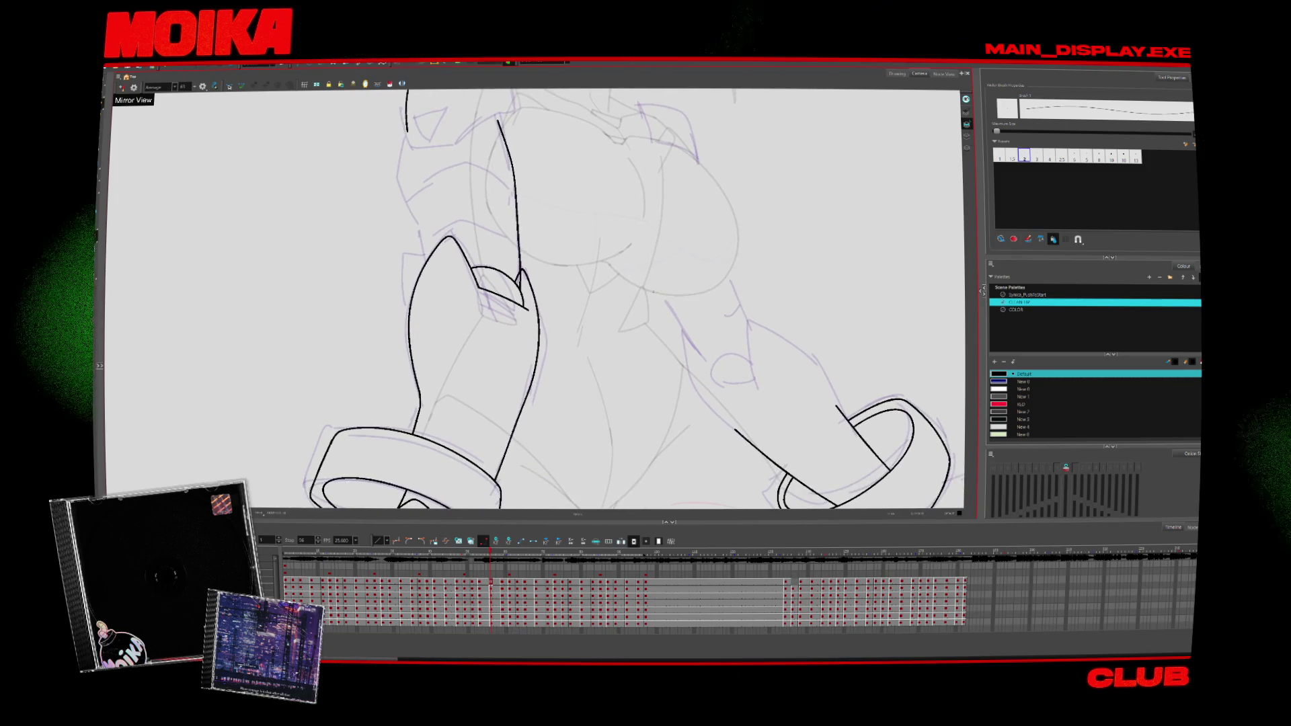
pyautogui.hotkey('ctrl', 'z')
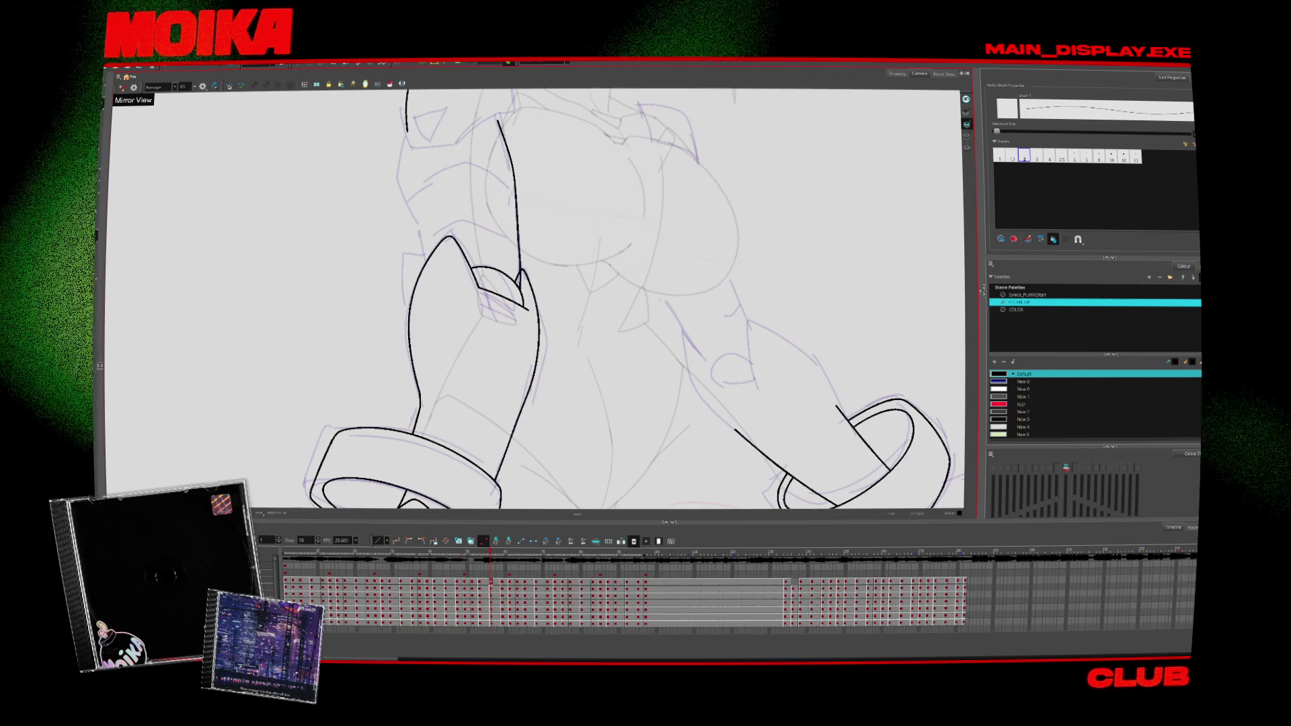
pyautogui.moveTo(681, 294); pyautogui.dragTo(726, 275)
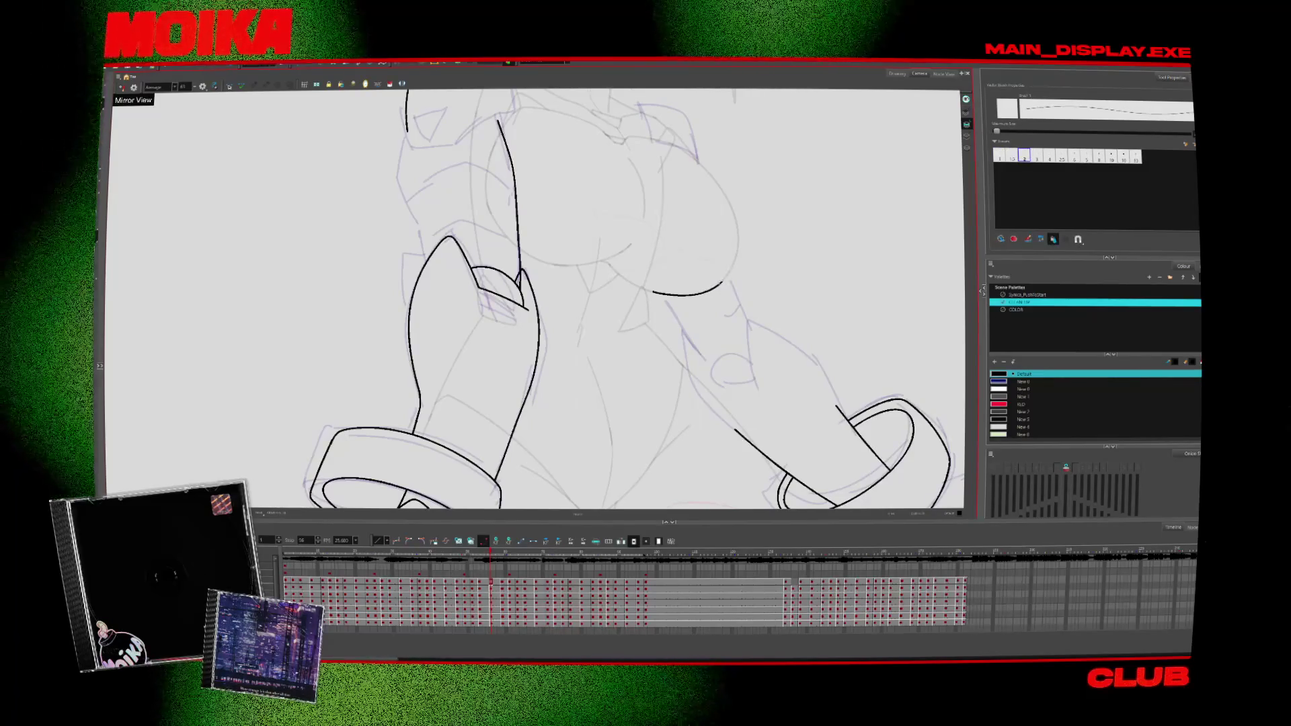
# Step: Turn Mirror View off and ink a small finger line above the ring cuff
pyautogui.press('g')
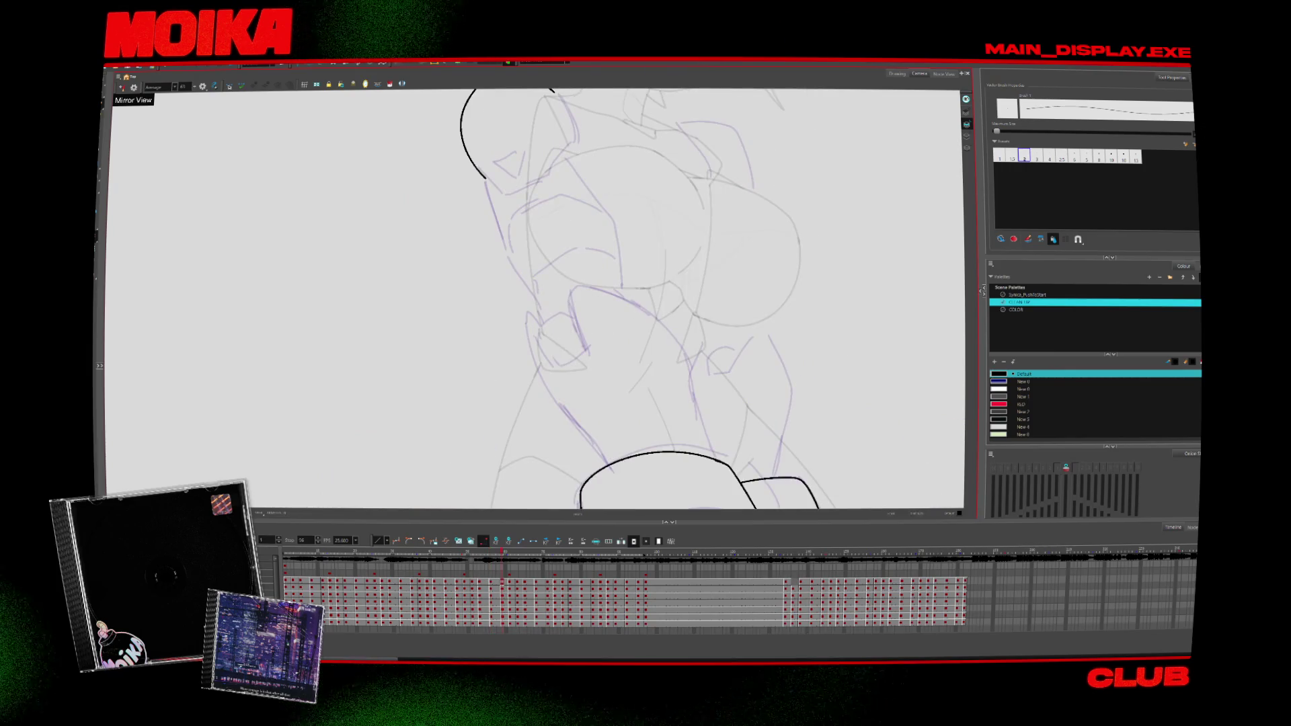
pyautogui.press('4')
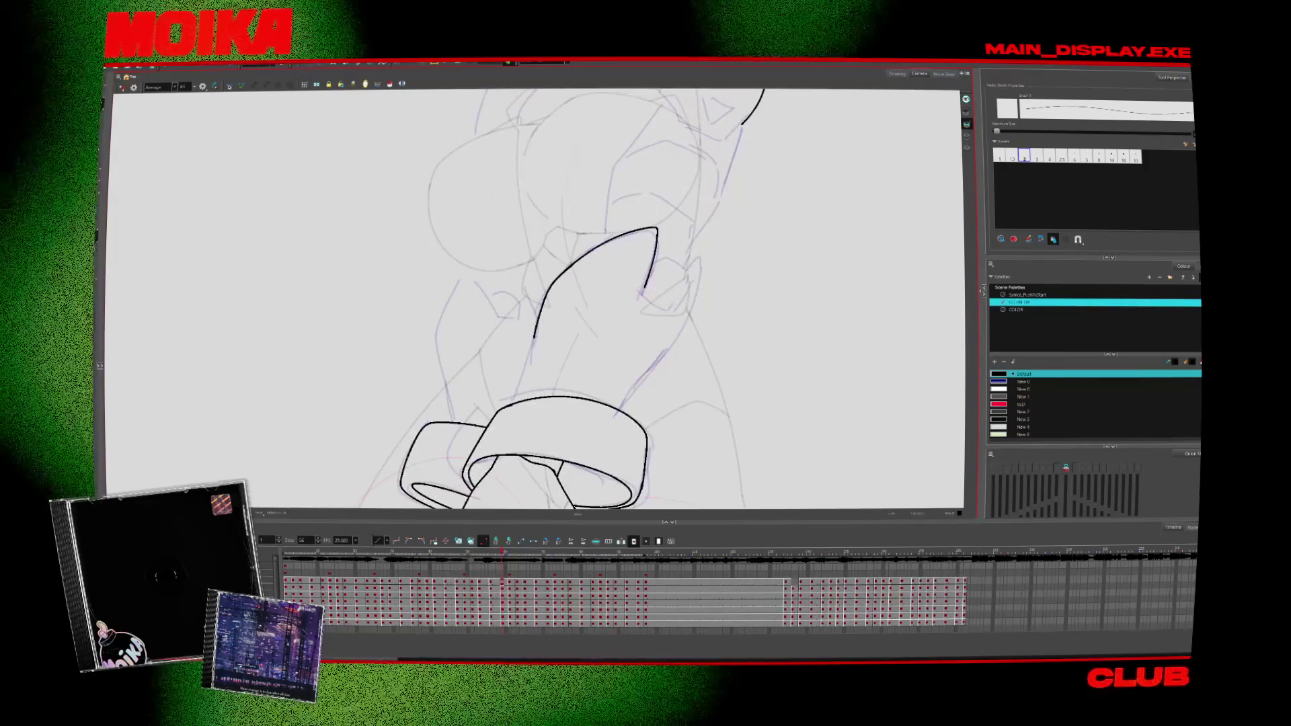
pyautogui.moveTo(638, 284); pyautogui.dragTo(671, 299)
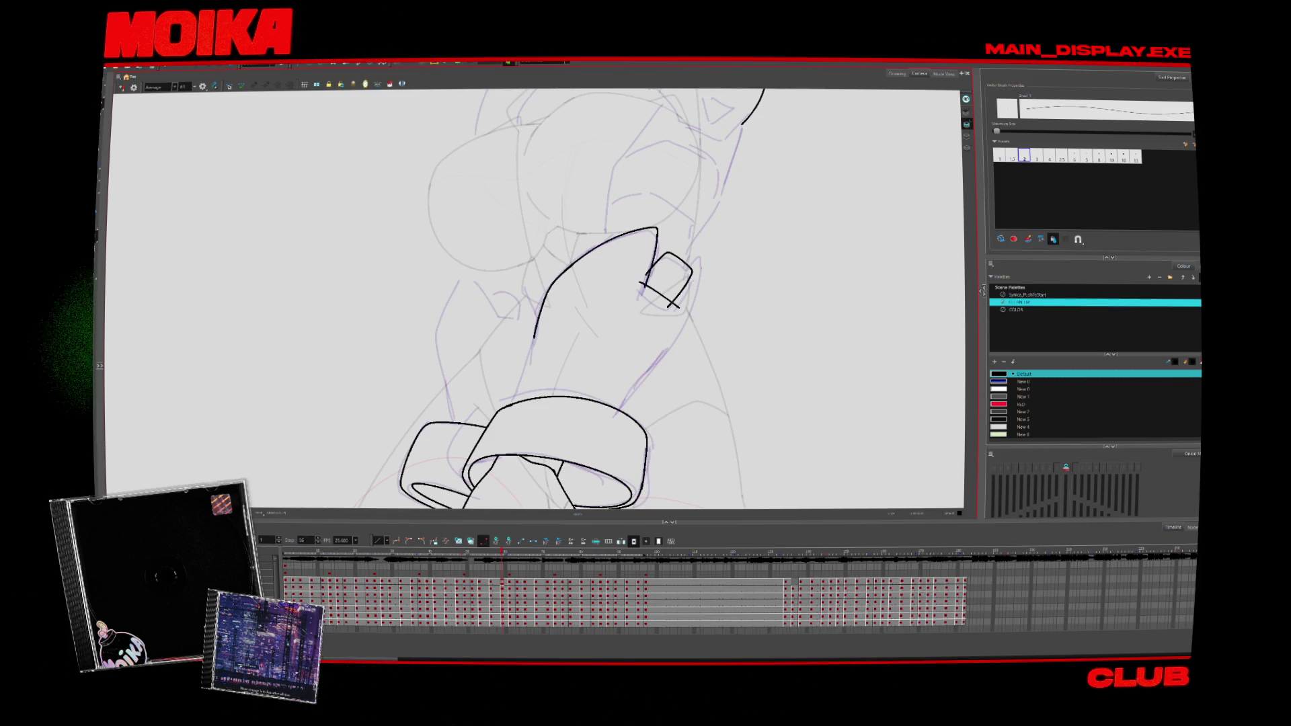
pyautogui.hotkey('alt', 's')
pyautogui.hotkey('alt', 'b')
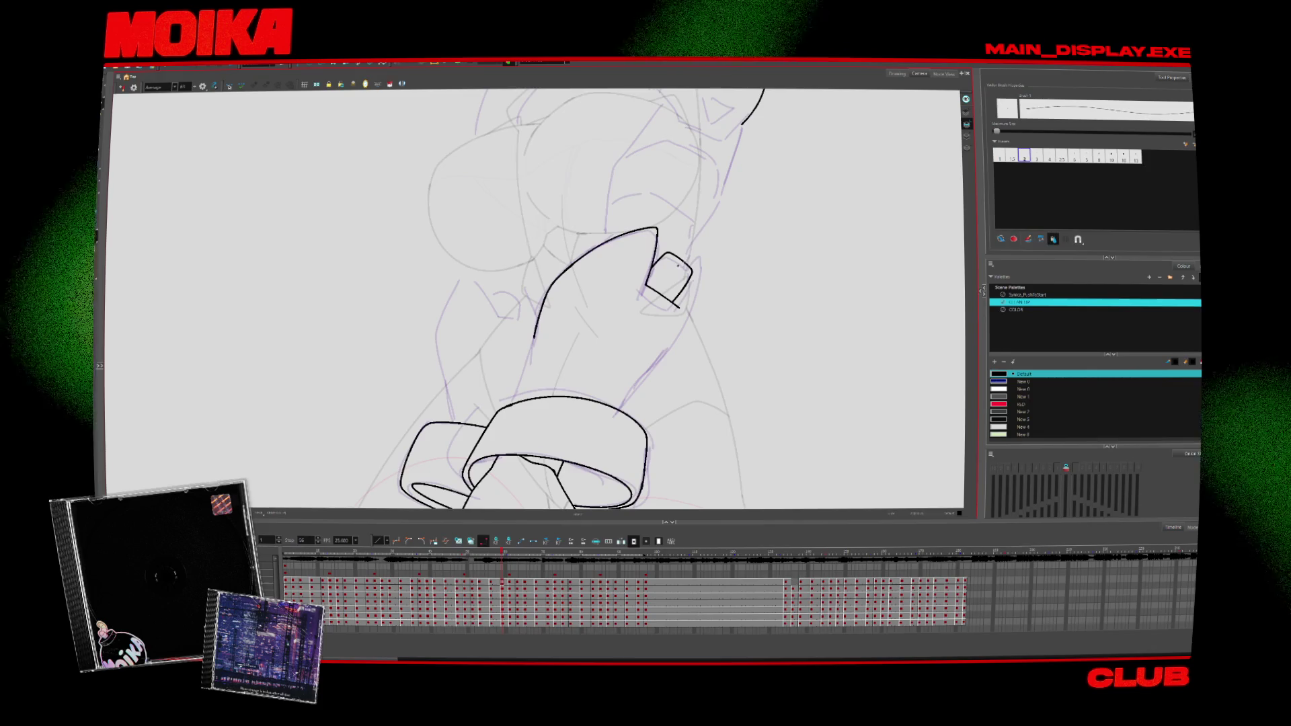
pyautogui.hotkey('alt', 's')
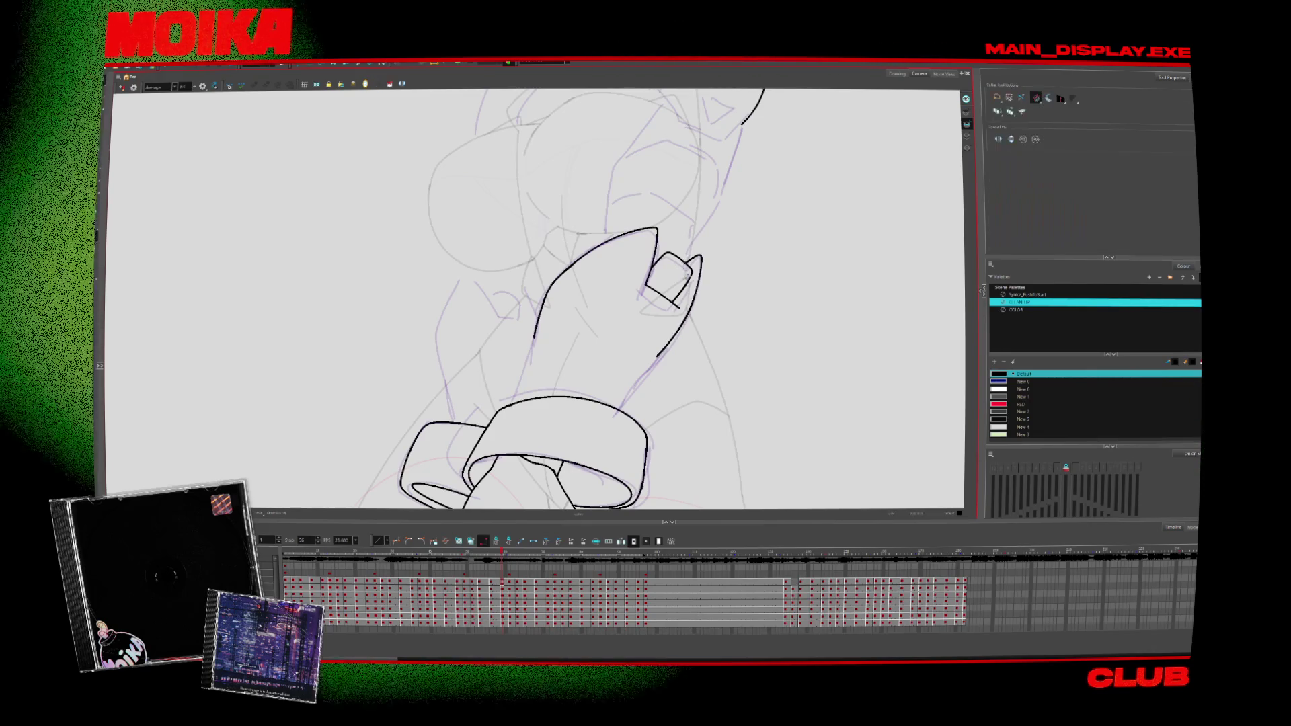
pyautogui.press('.')
pyautogui.hotkey('alt', 'z')
# Step: On the next drawing, zoom to the ring cuff and ink the hand outline beside the arm
pyautogui.moveTo(683, 294); pyautogui.dragTo(689, 339)
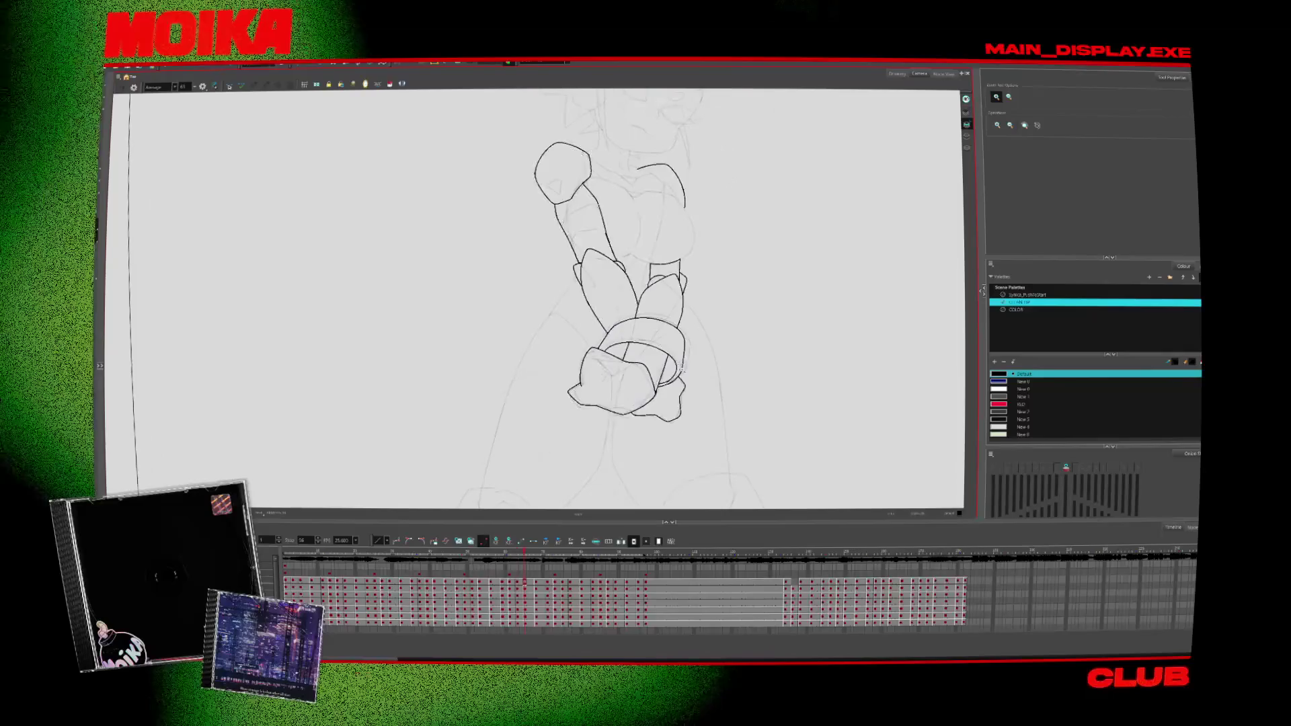
pyautogui.press('.')
pyautogui.click(661, 291)
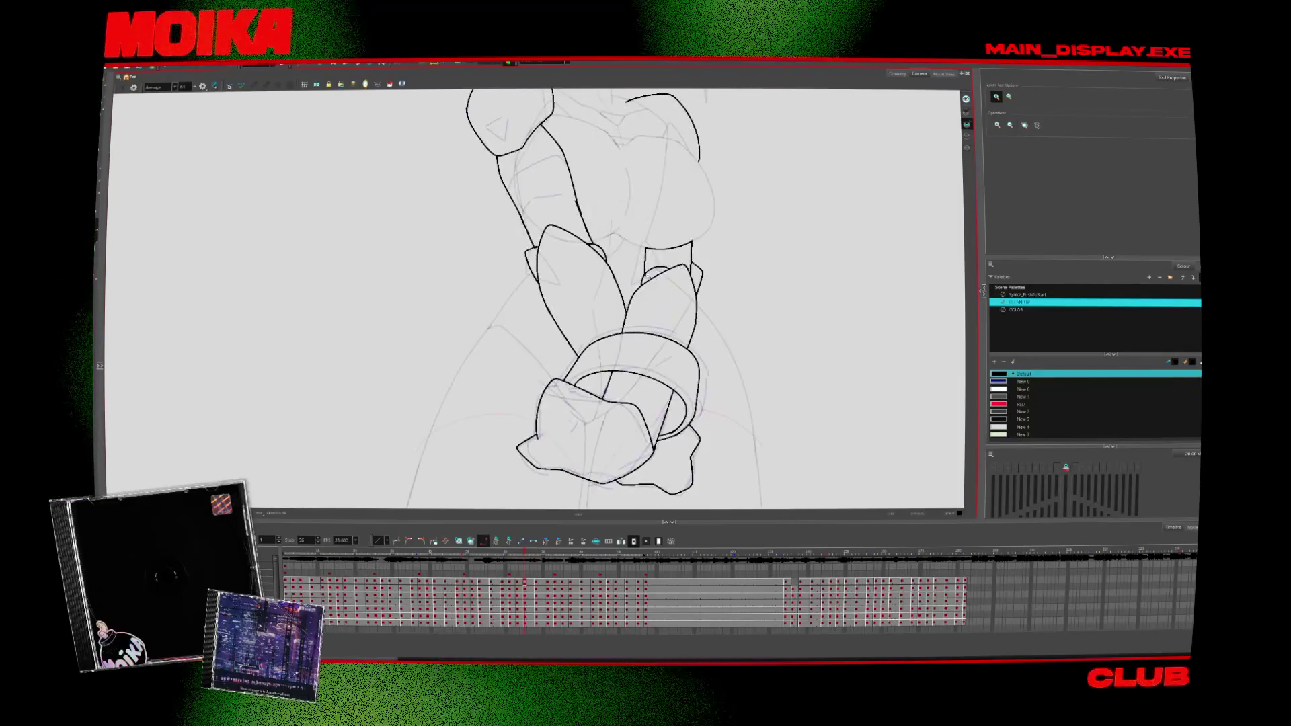
pyautogui.click(640, 304)
pyautogui.hotkey('alt', 'b')
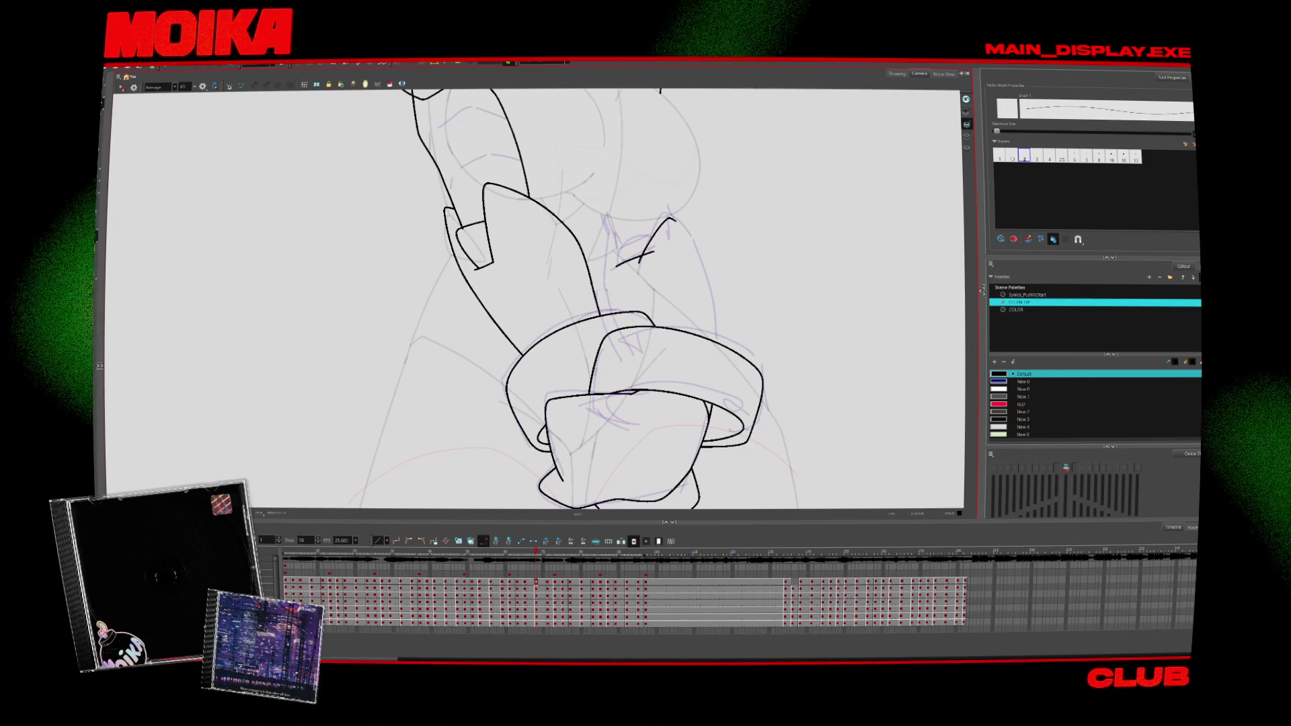
pyautogui.moveTo(613, 240); pyautogui.dragTo(610, 314)
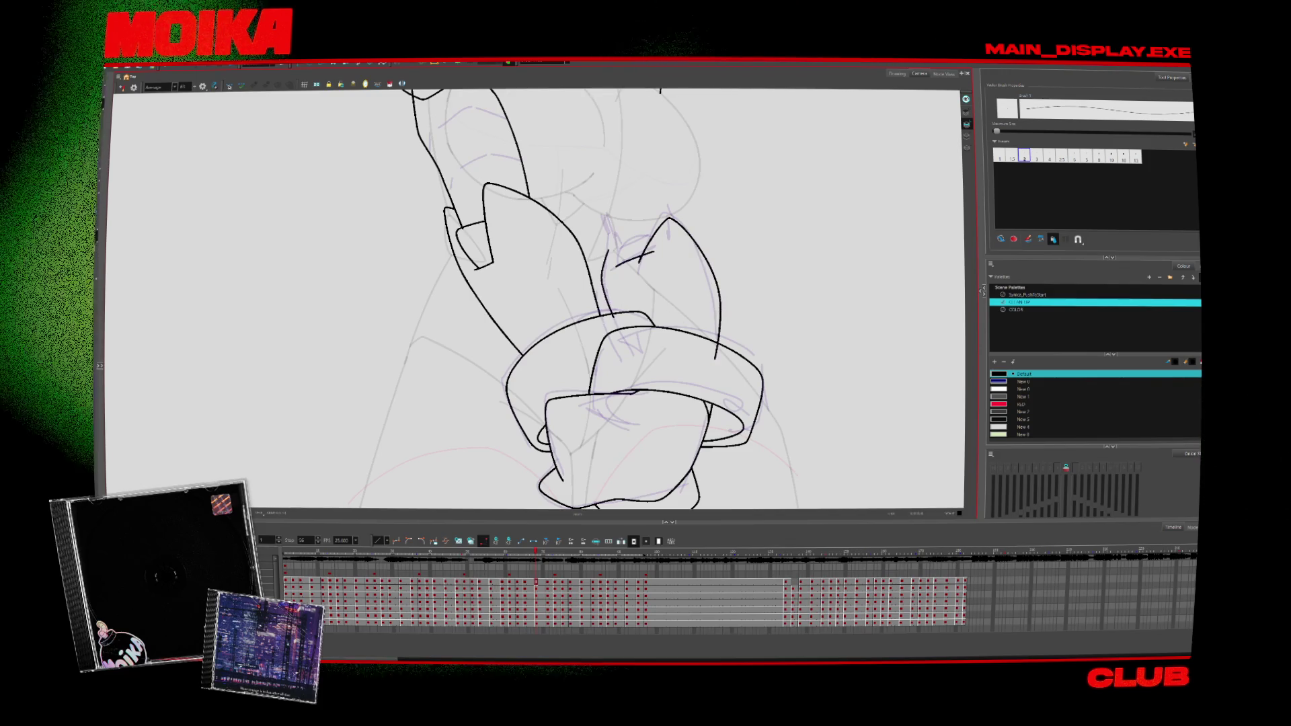
# Step: Zoom out to the camera frame and play back the animation
pyautogui.hotkey('alt', 's')
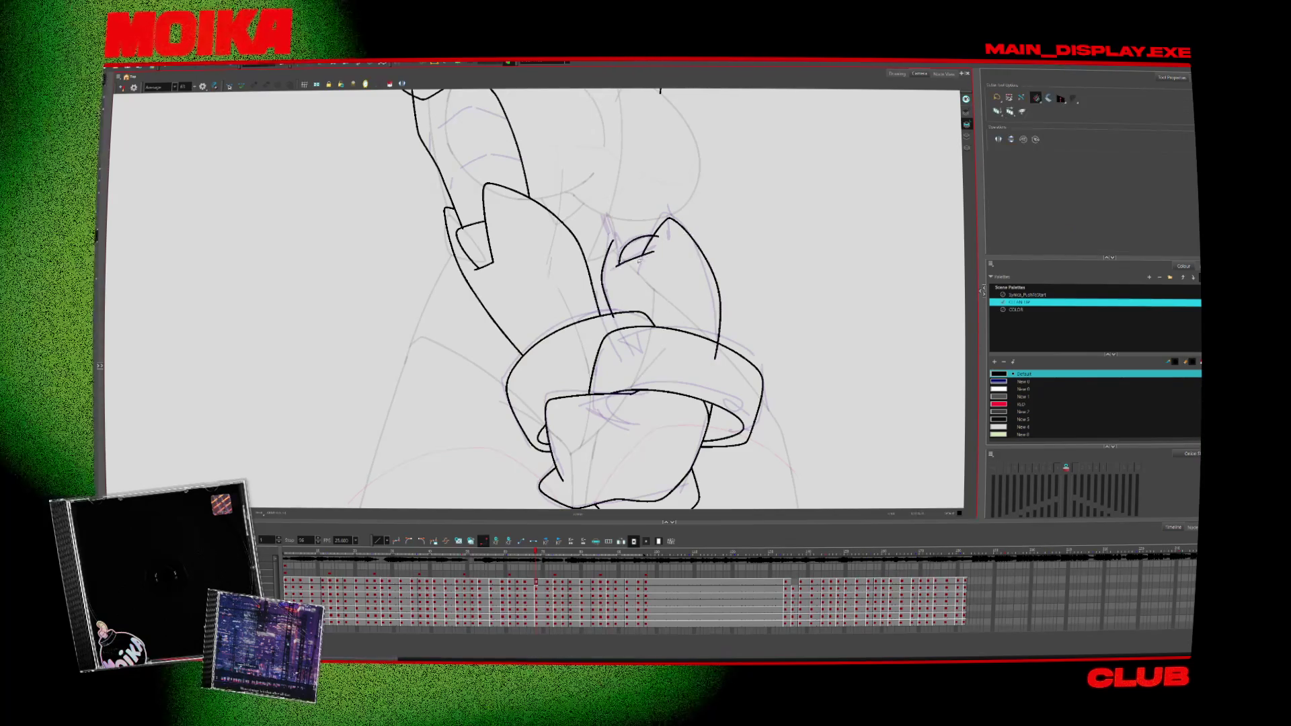
pyautogui.hotkey('alt', 'z')
pyautogui.moveTo(715, 354)
pyautogui.mouseDown()
pyautogui.moveTo(731, 303)
pyautogui.moveTo(684, 304)
pyautogui.mouseUp()
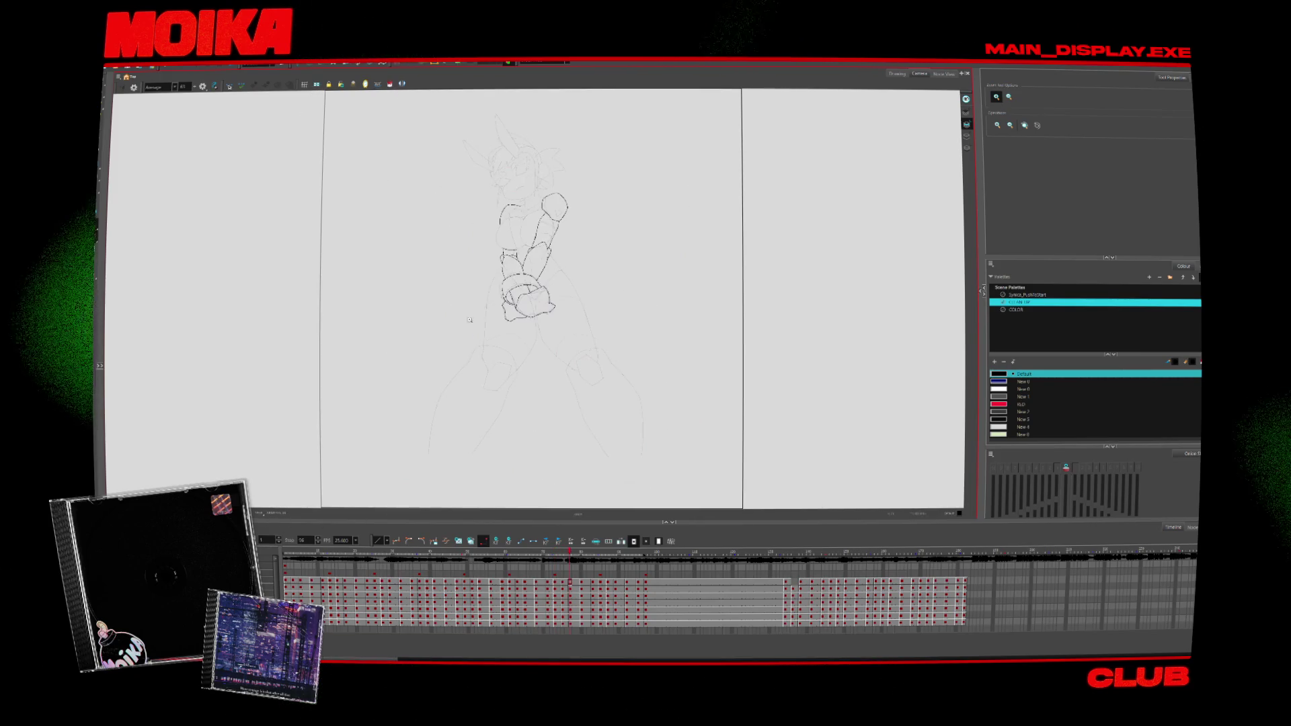
pyautogui.moveTo(342, 398); pyautogui.dragTo(318, 462)
pyautogui.press('Return')
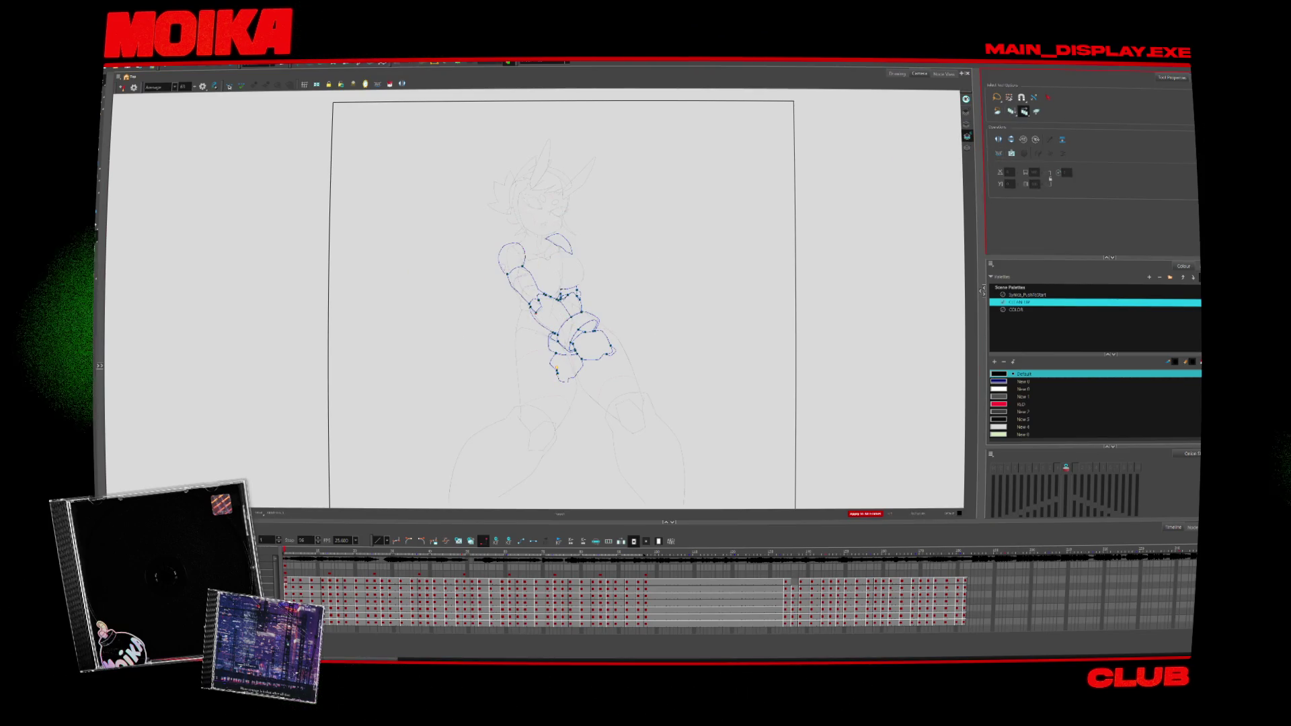
# Step: Lasso-fill the arm pieces and shoulder pads using palette colours New 4 and New 0
pyautogui.click(1005, 427)
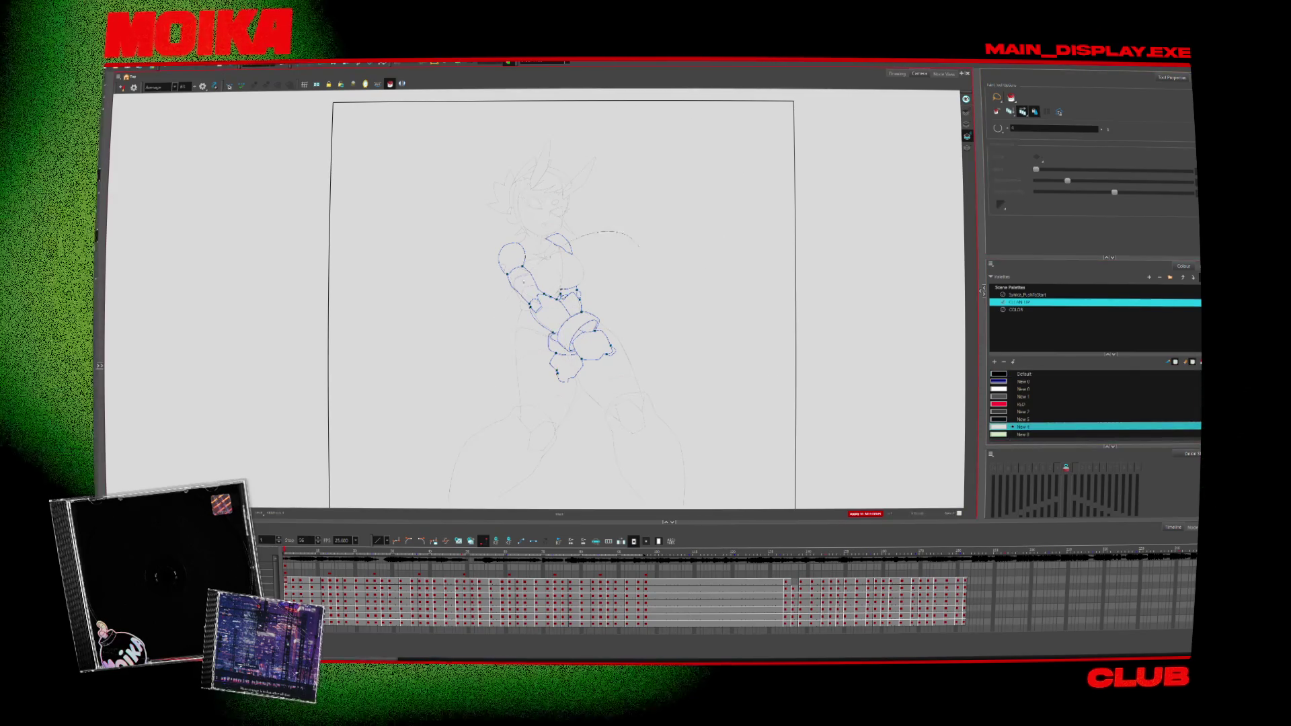
pyautogui.moveTo(814, 401); pyautogui.dragTo(286, 413)
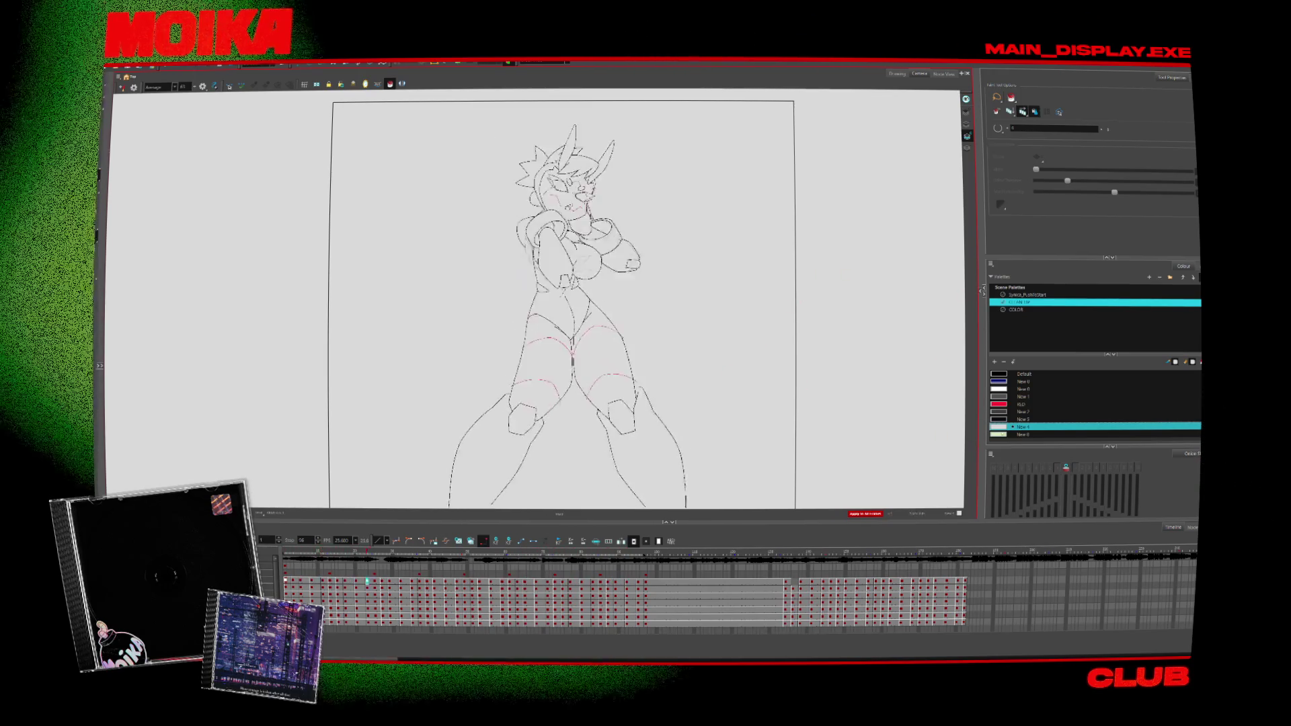
pyautogui.click(995, 434)
pyautogui.moveTo(836, 374); pyautogui.dragTo(875, 197)
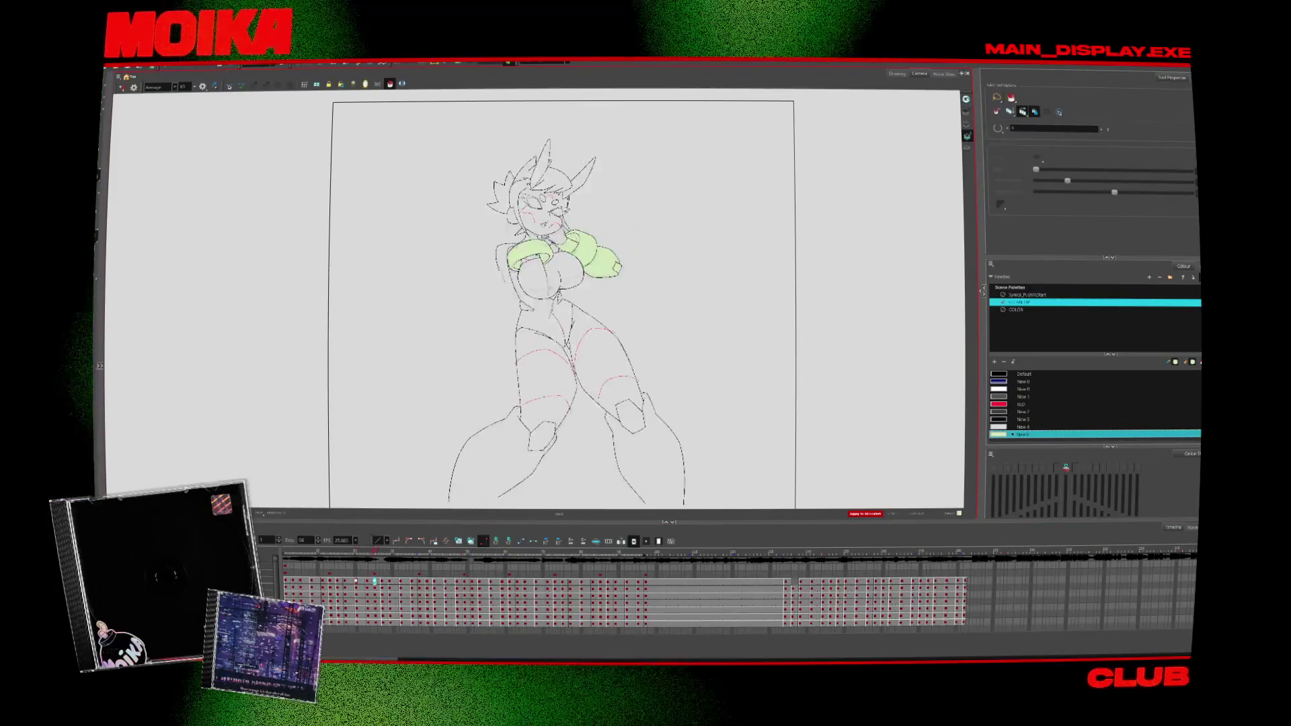
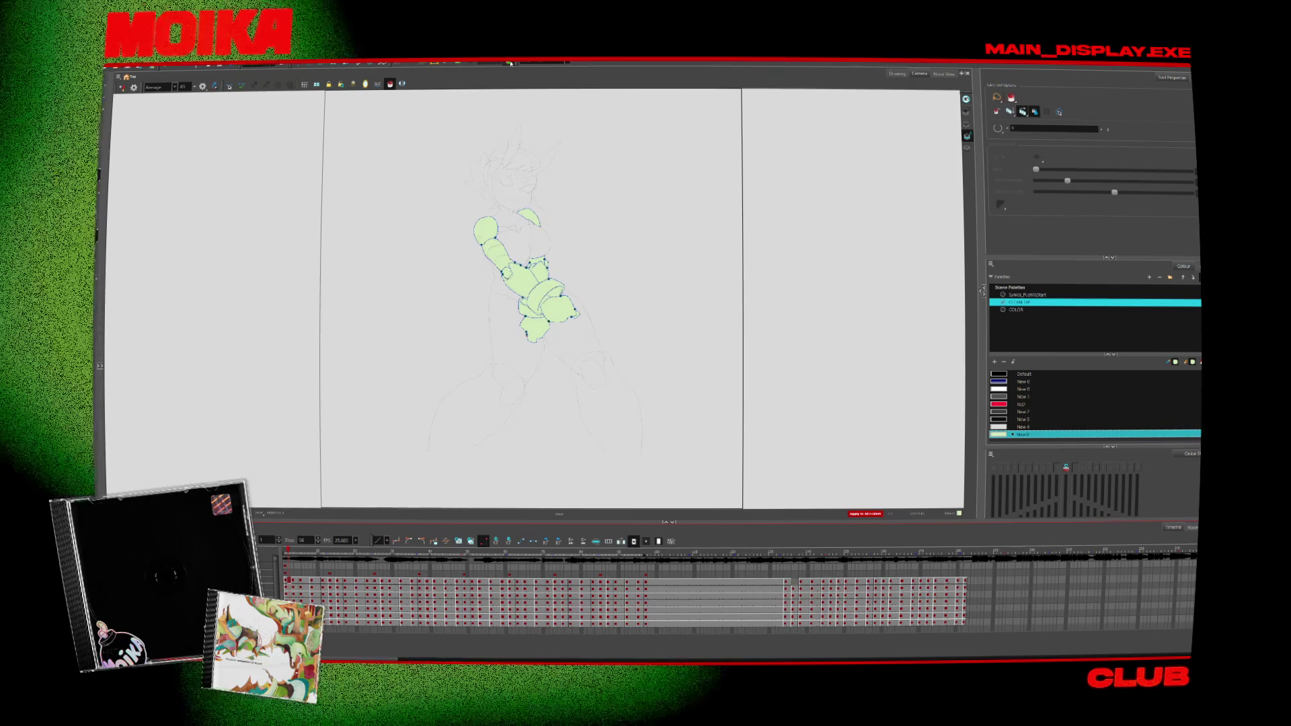
# Step: Launch Steam through Windows search, over the open Harmony colouring project
pyautogui.press('super')
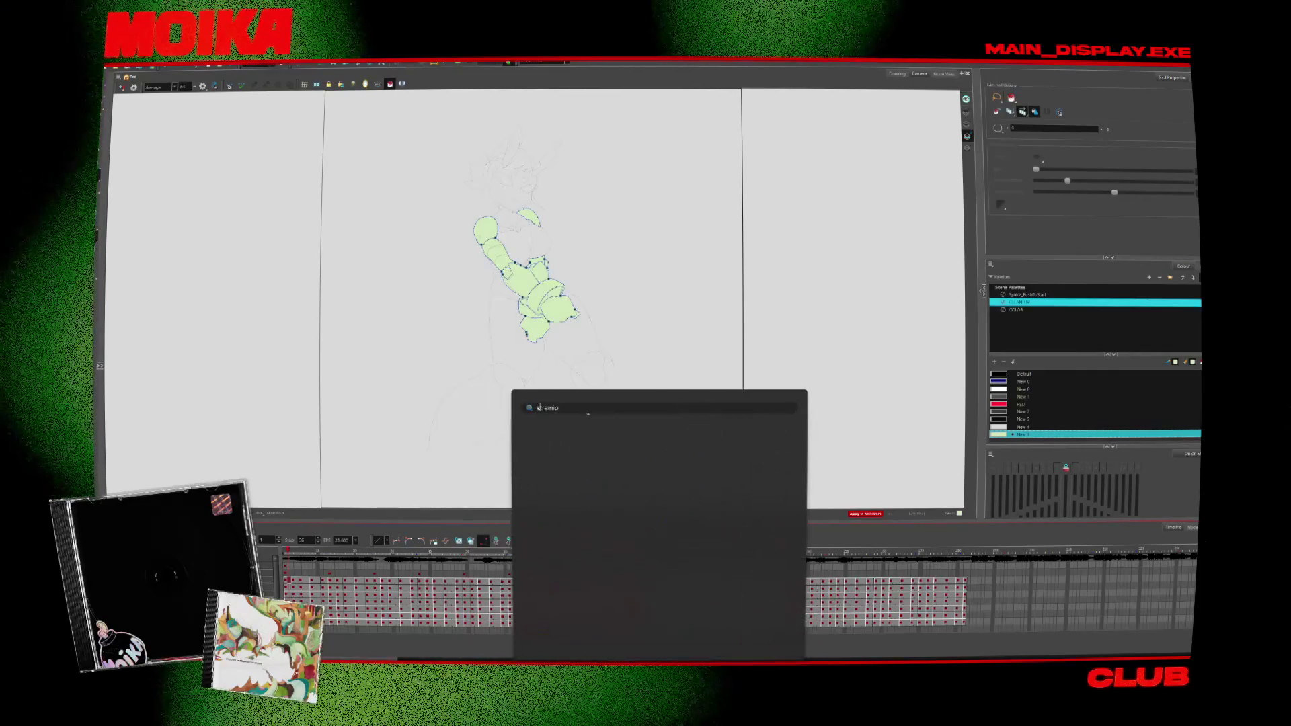
pyautogui.write('steam')
pyautogui.click(591, 474)
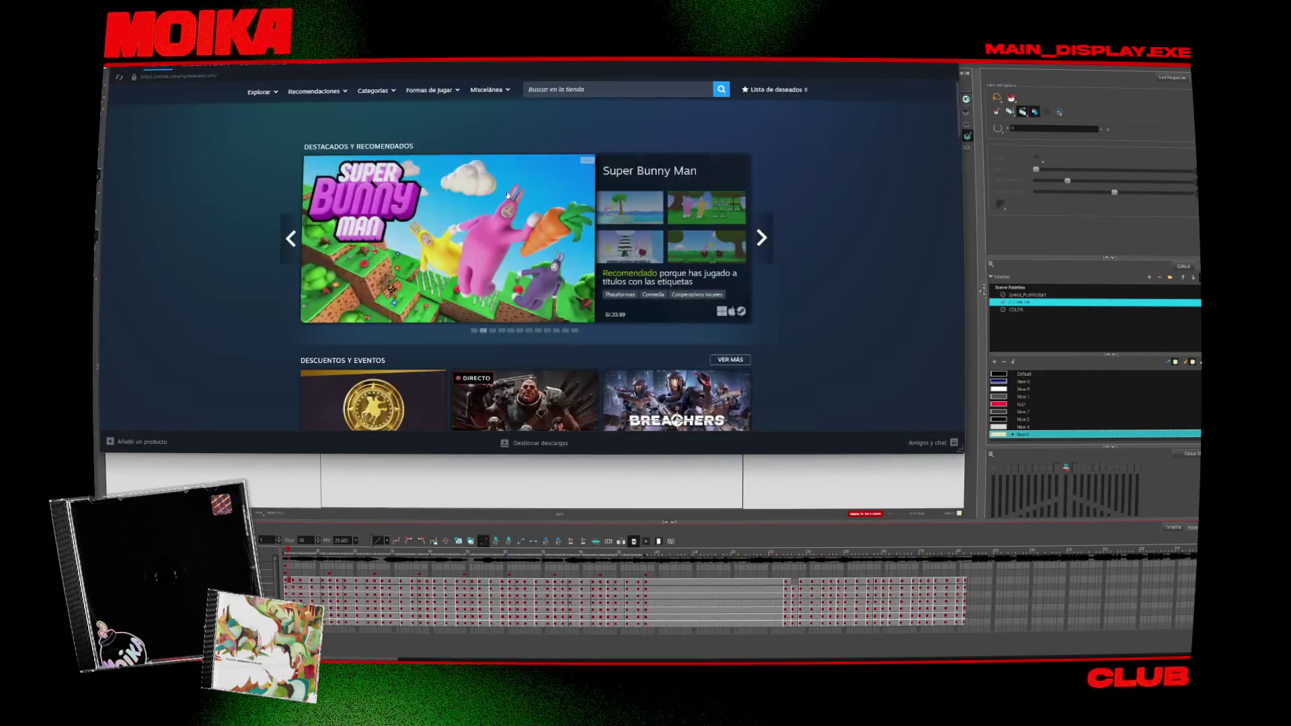
# Step: Install Brotato from the recently played games in the Steam library
pyautogui.click(205, 78)
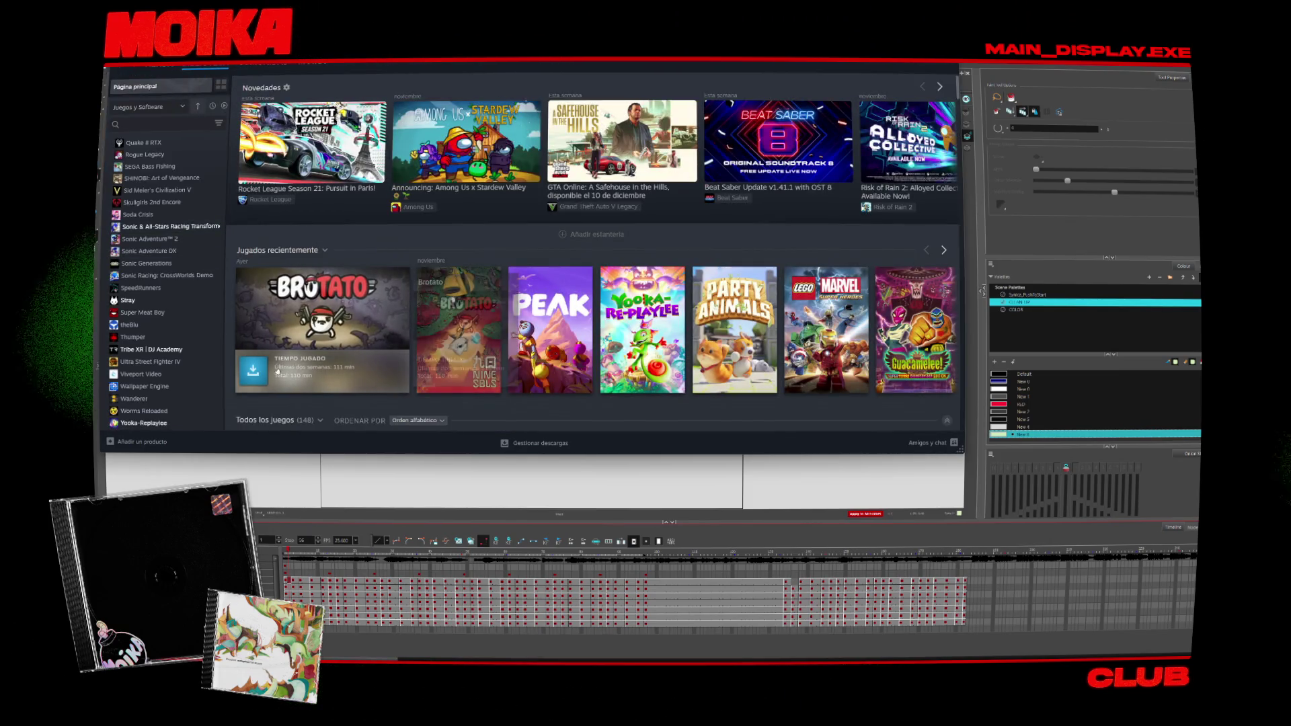
pyautogui.click(253, 370)
pyautogui.click(530, 331)
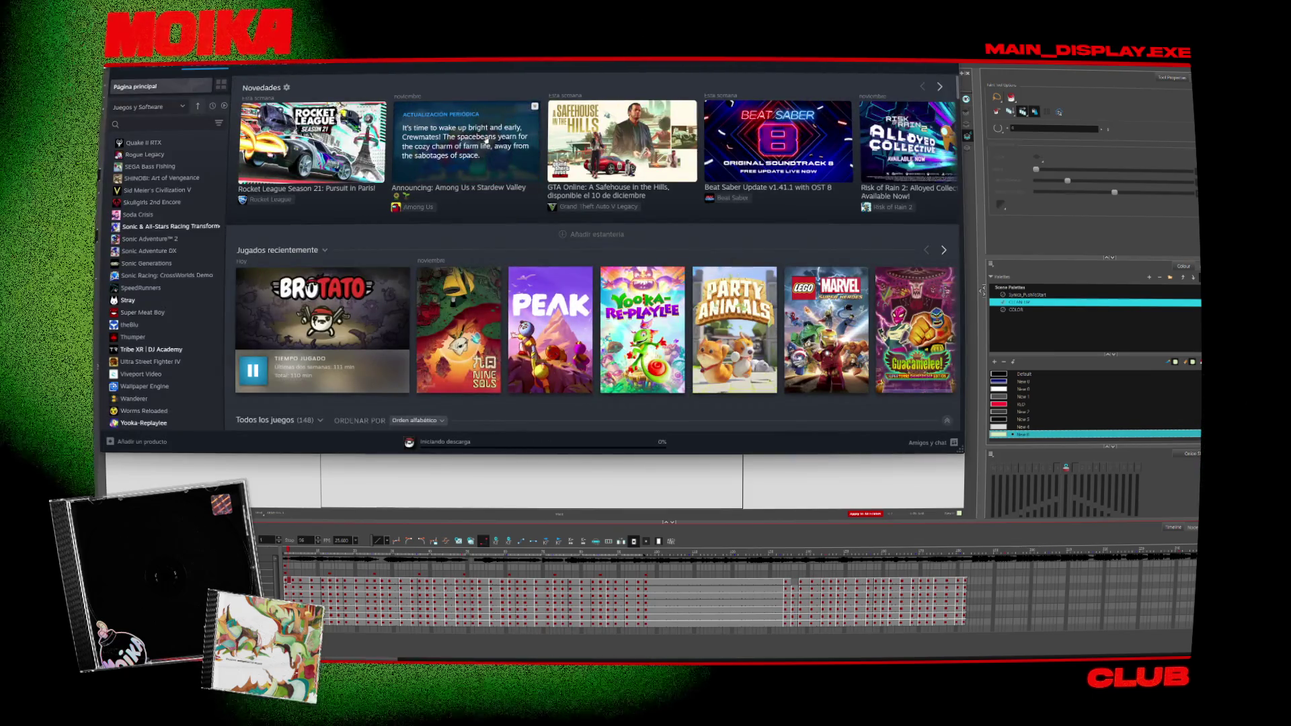
# Step: Check Brotato's completed download on the Downloads page, then switch away from Steam
pyautogui.scroll(4, 134, 153)
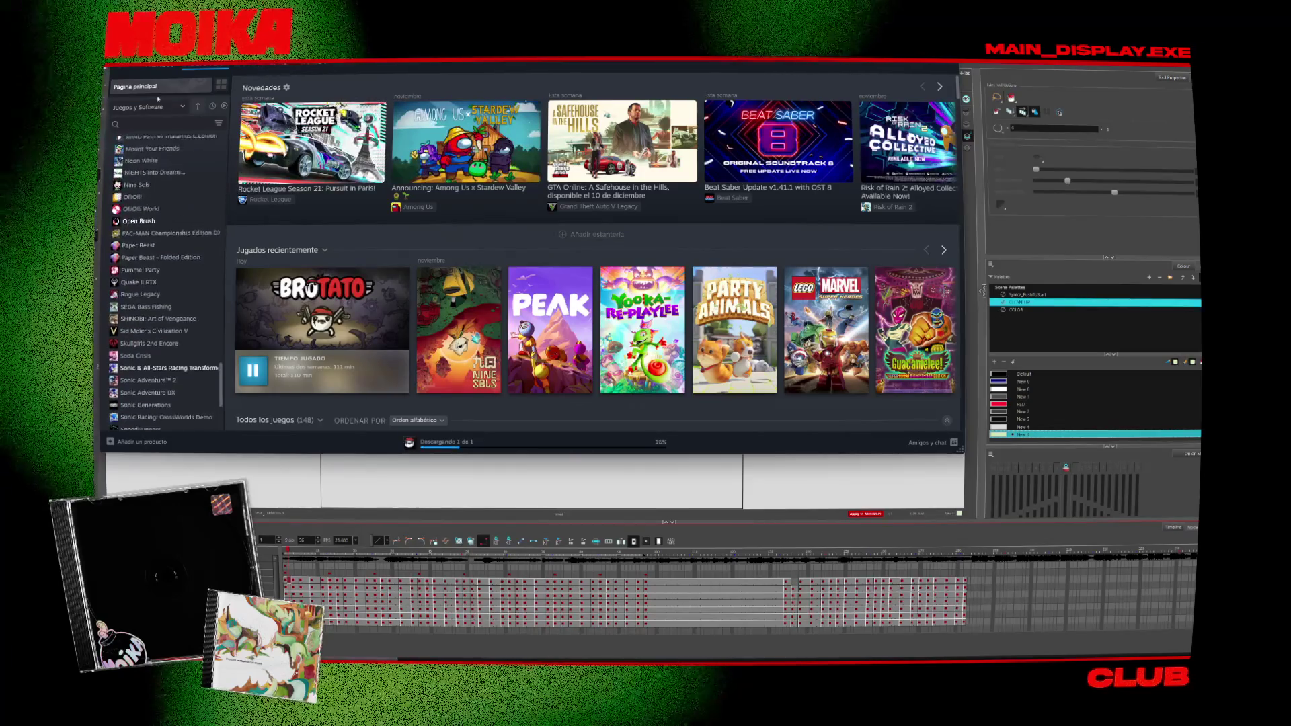
pyautogui.moveTo(165, 69)
pyautogui.scroll(-3, 438, 411)
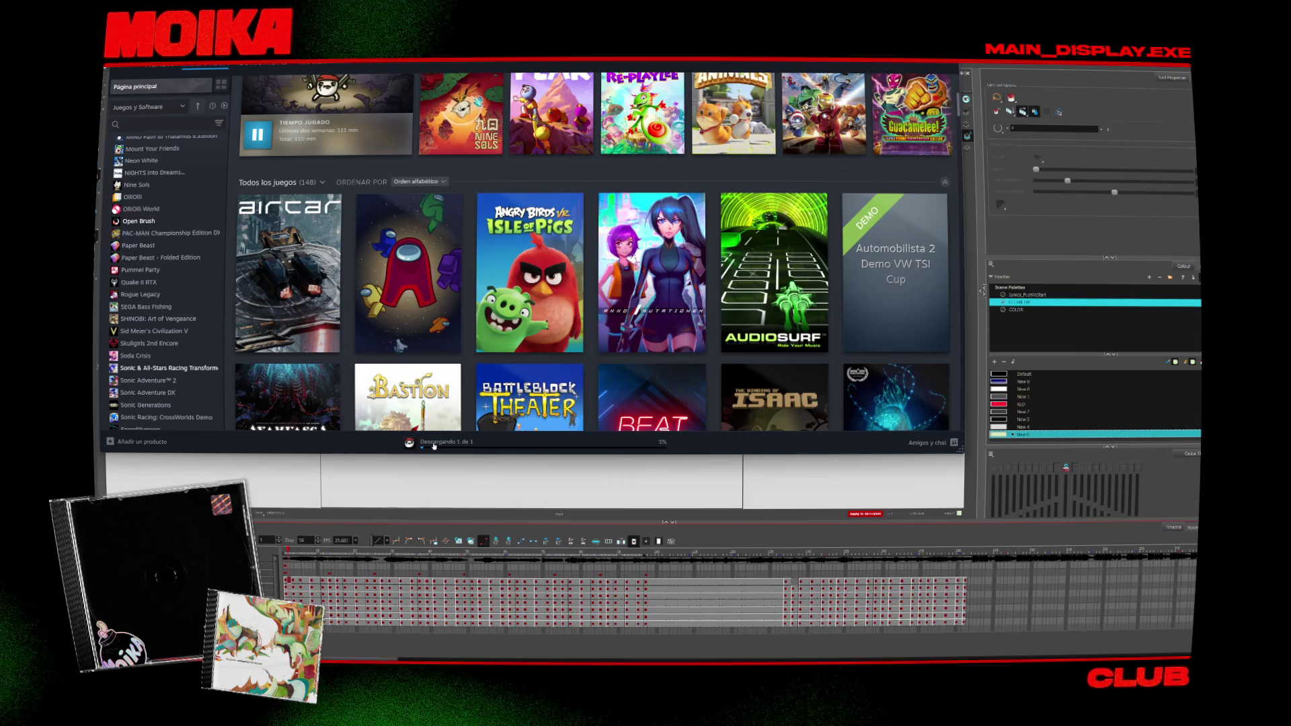
pyautogui.click(434, 444)
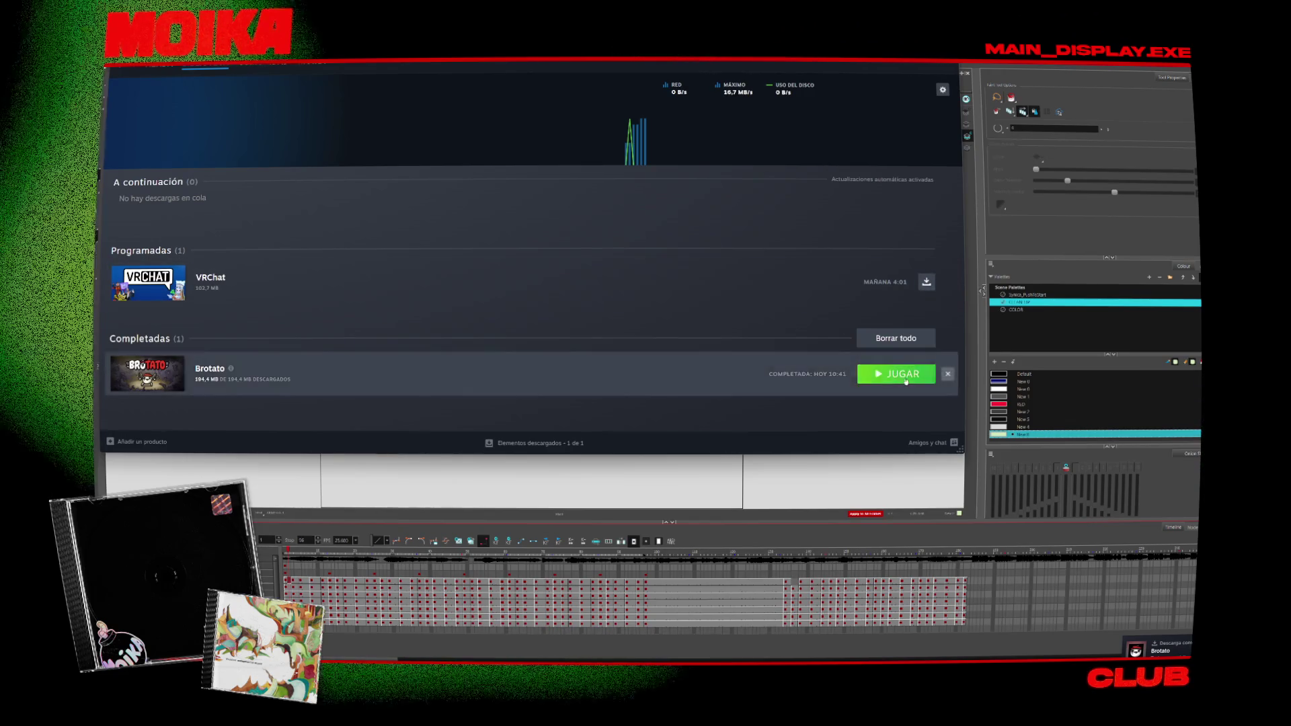
pyautogui.hotkey('alt', 'Tab')
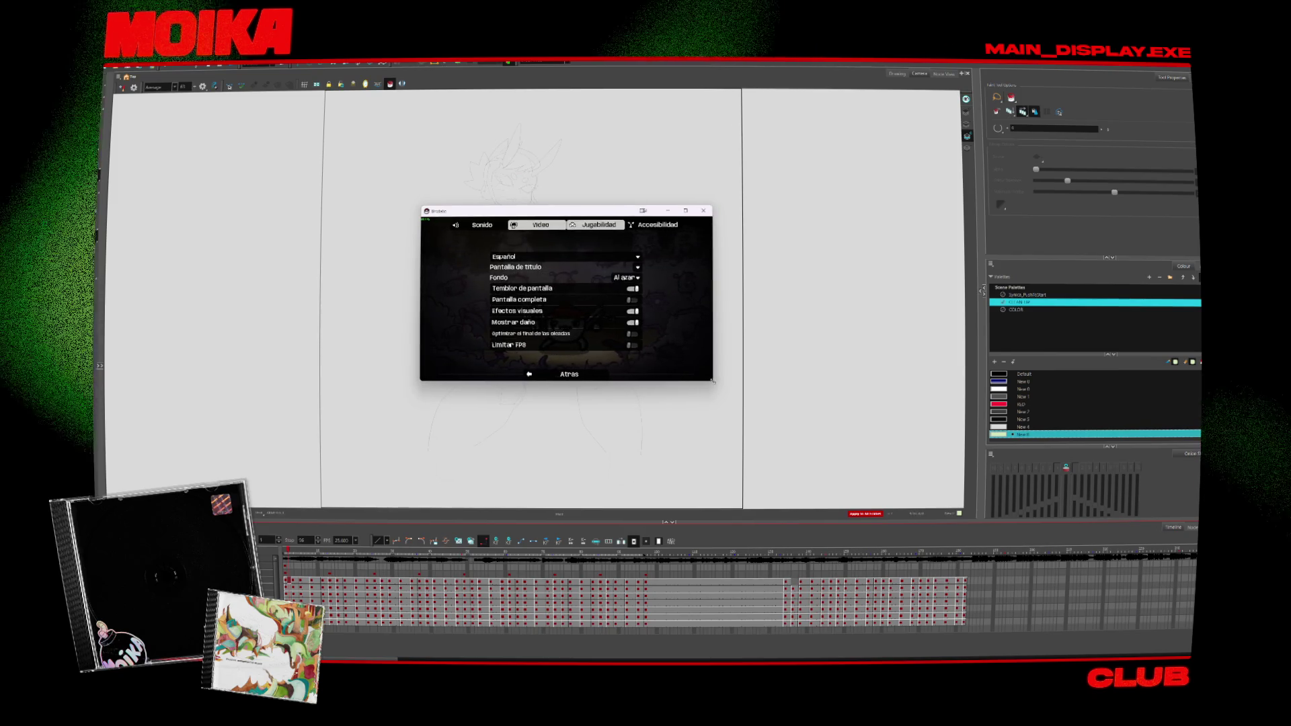
# Step: Enlarge the Brotato window, return from the Sonido settings to the main menu, and start a run
pyautogui.moveTo(714, 384); pyautogui.dragTo(1029, 574)
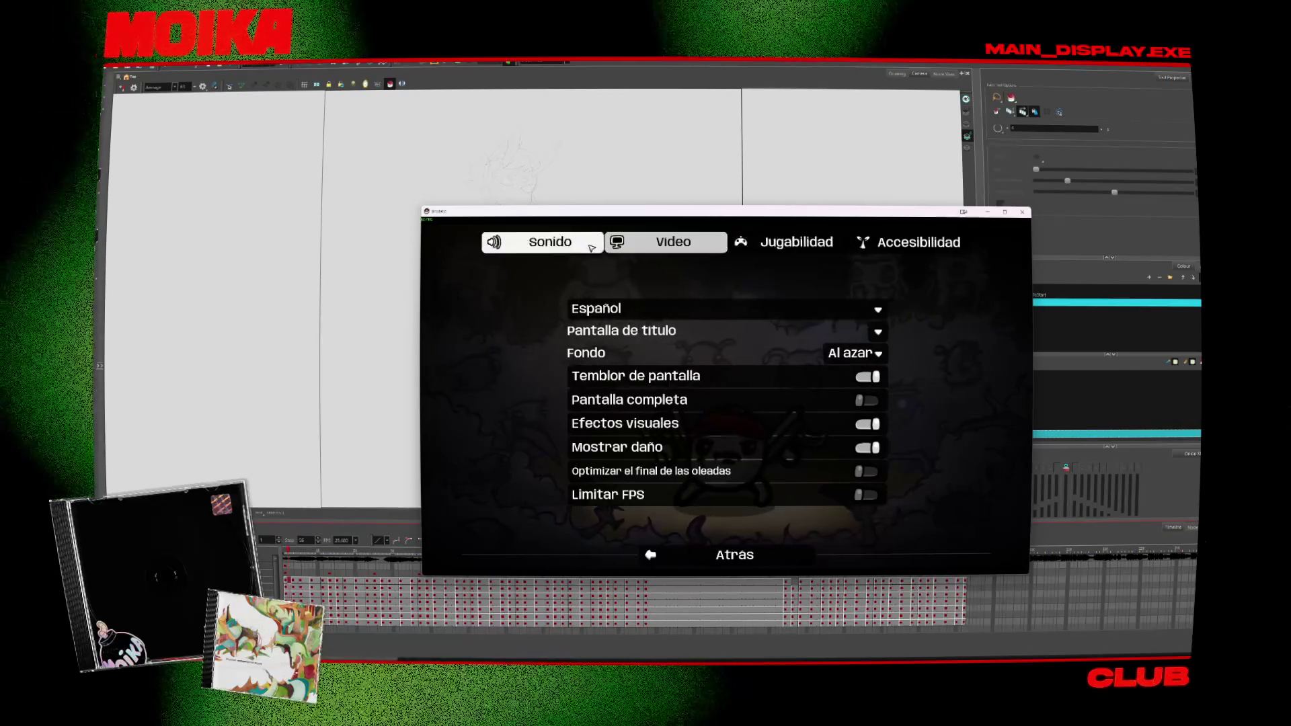
pyautogui.click(550, 242)
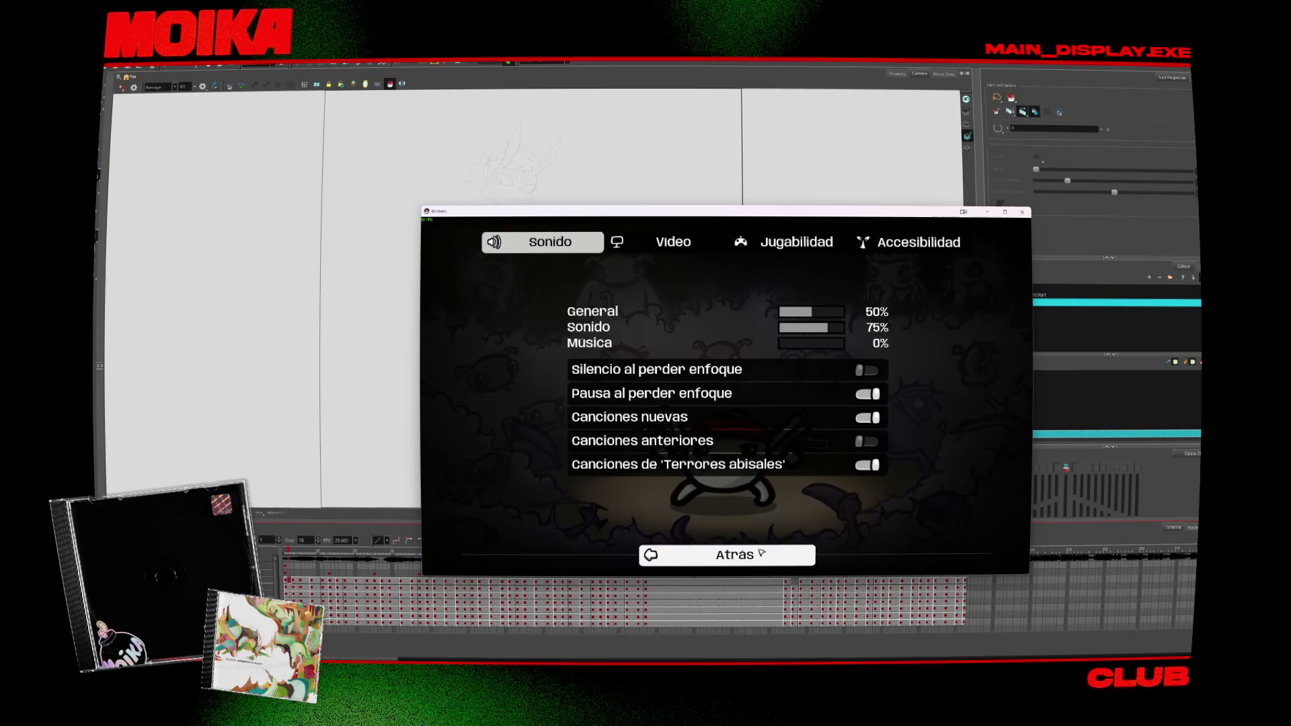
pyautogui.click(735, 555)
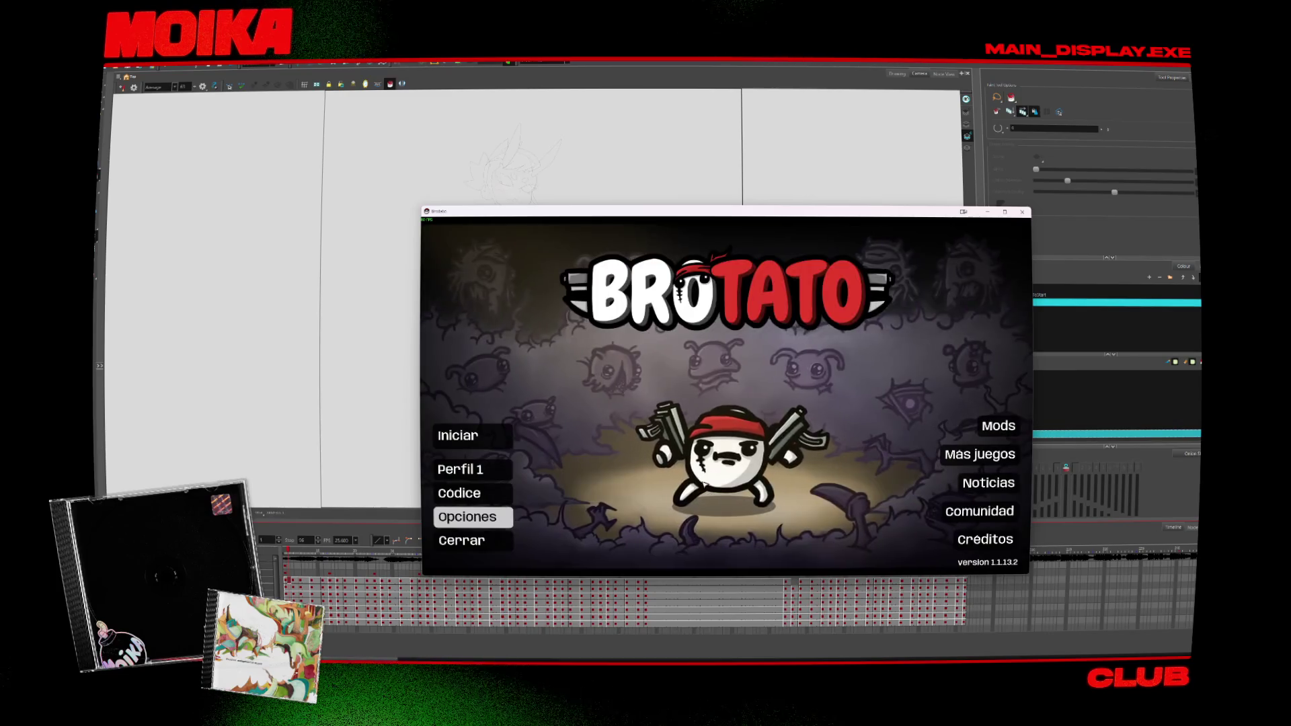
pyautogui.click(498, 439)
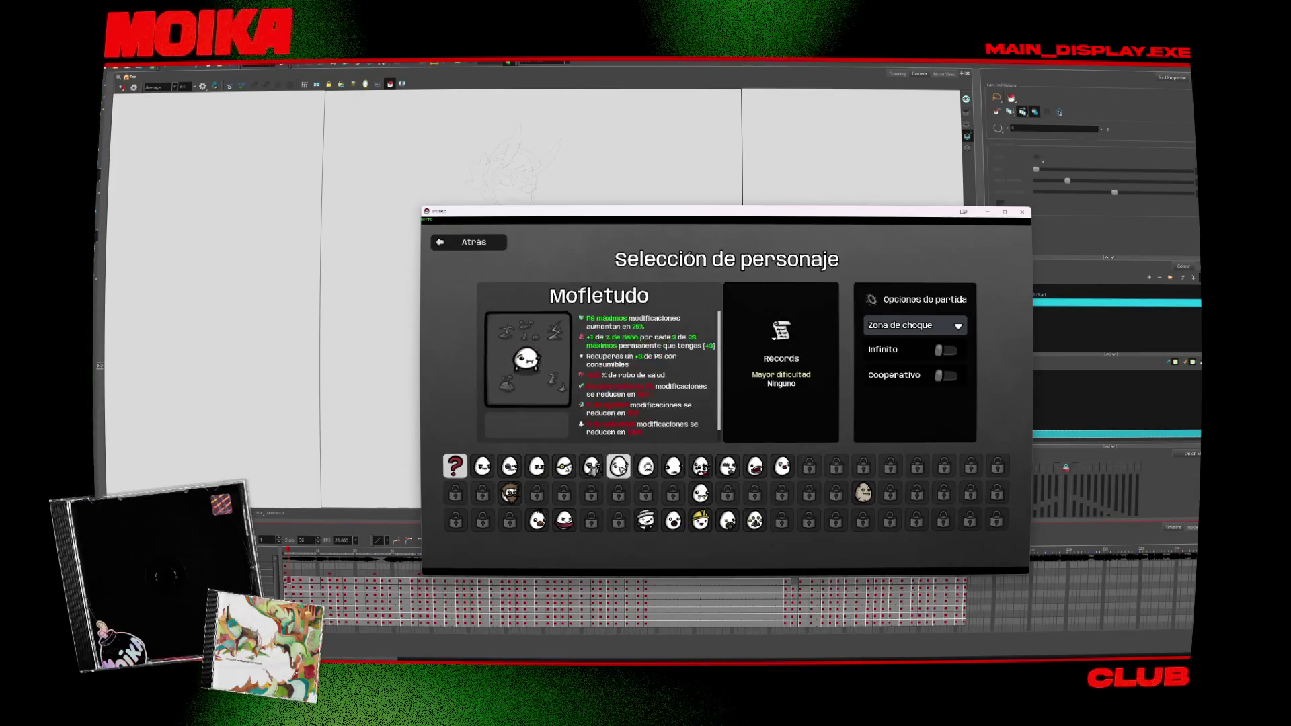
# Step: Start a Brotato run as Mutante, not Suertudo, with the Subfusil at Peligro 0
pyautogui.click(681, 469)
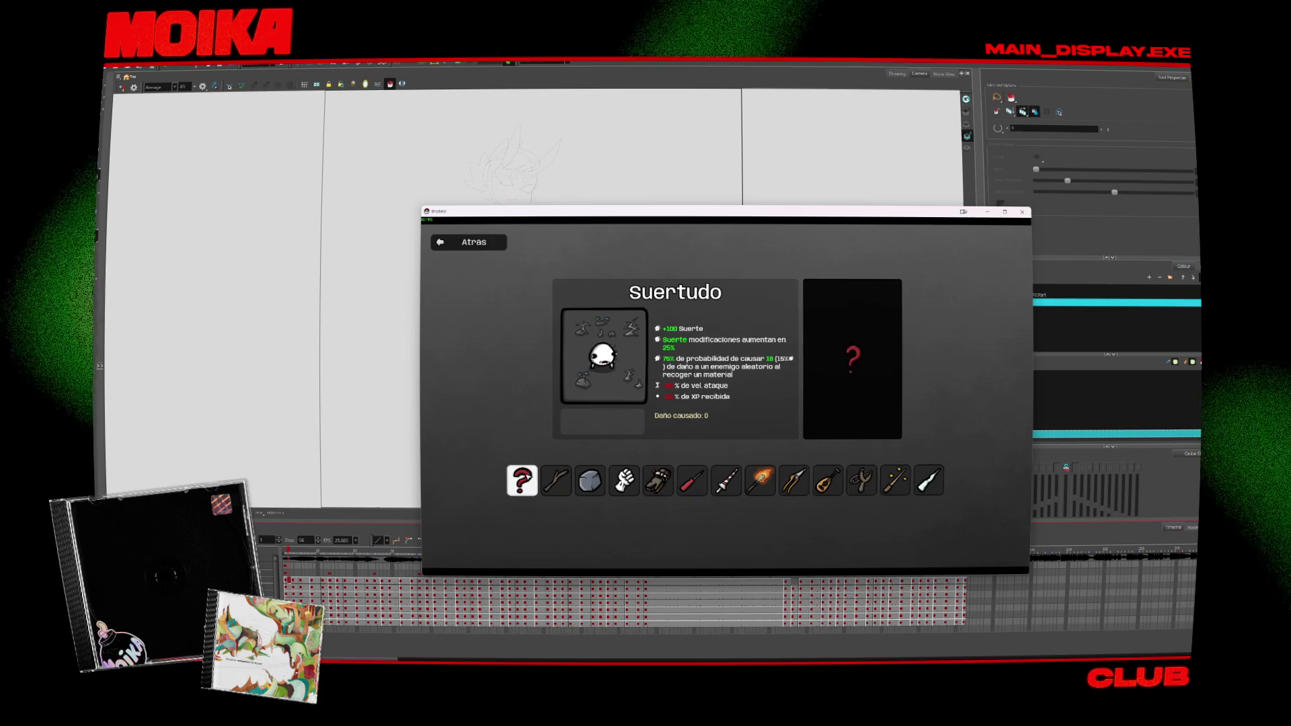
pyautogui.click(468, 242)
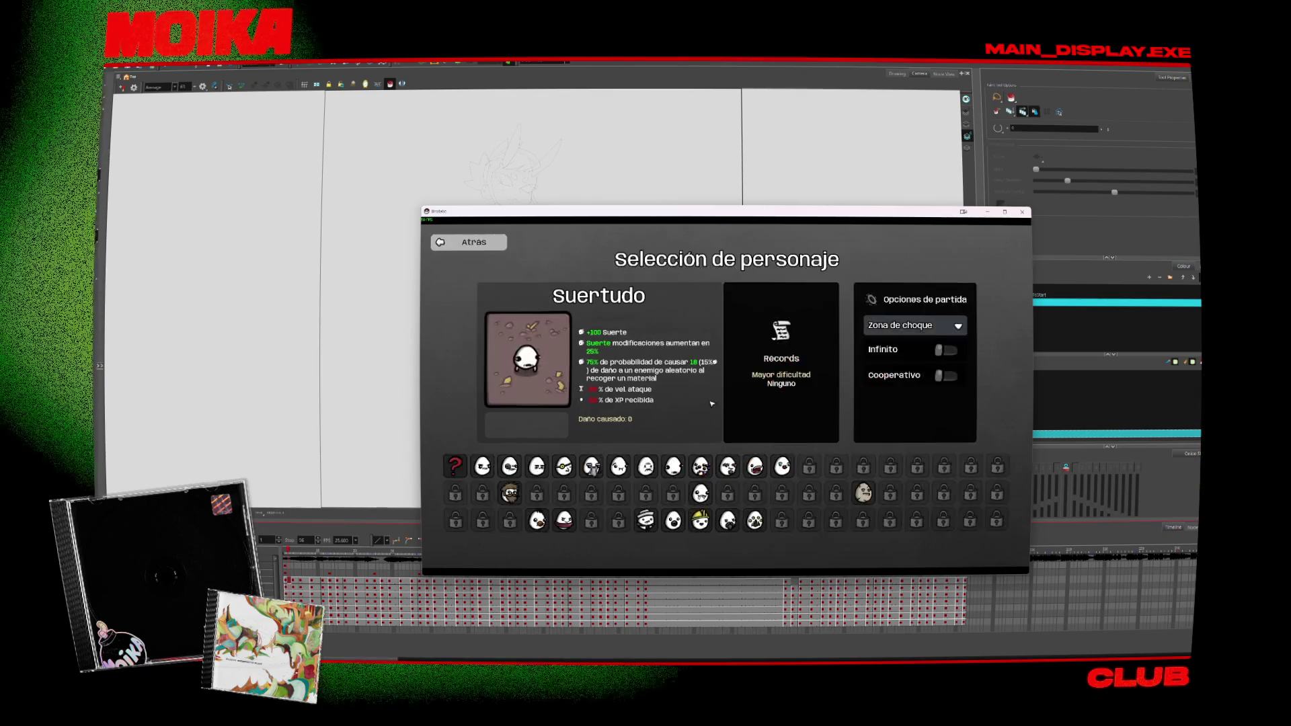
pyautogui.click(699, 466)
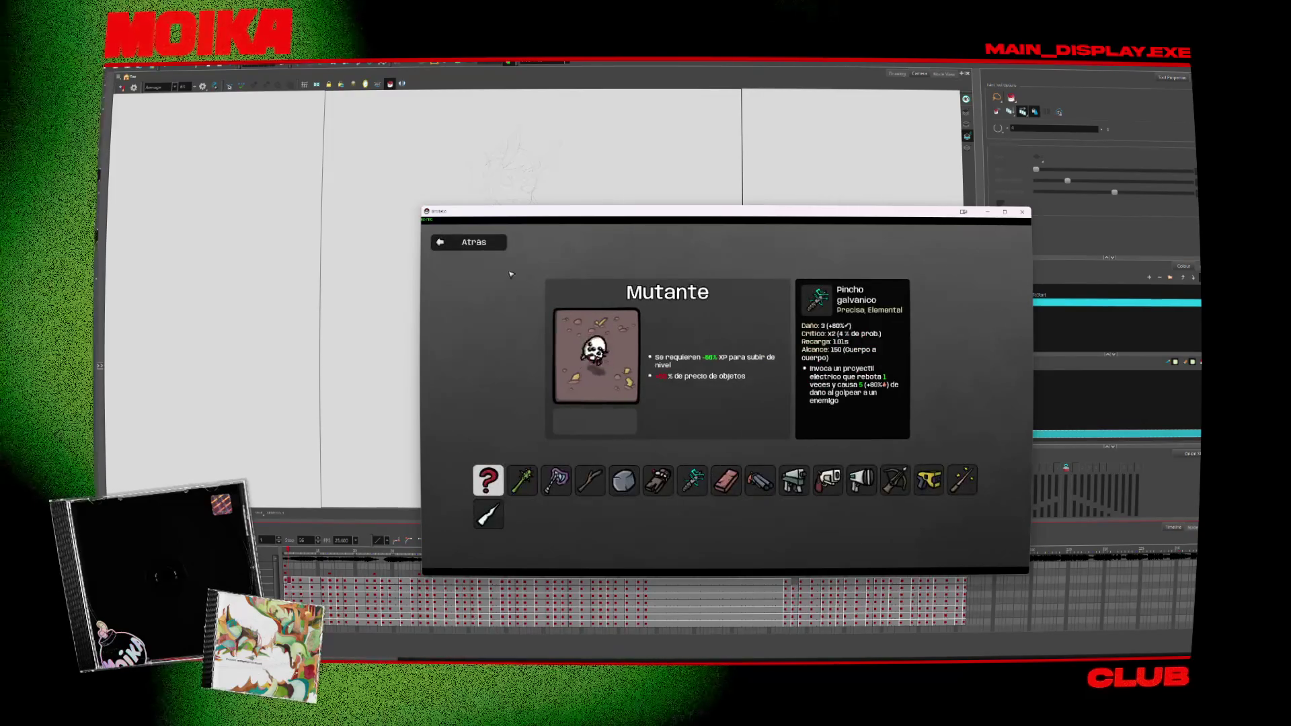
pyautogui.click(793, 479)
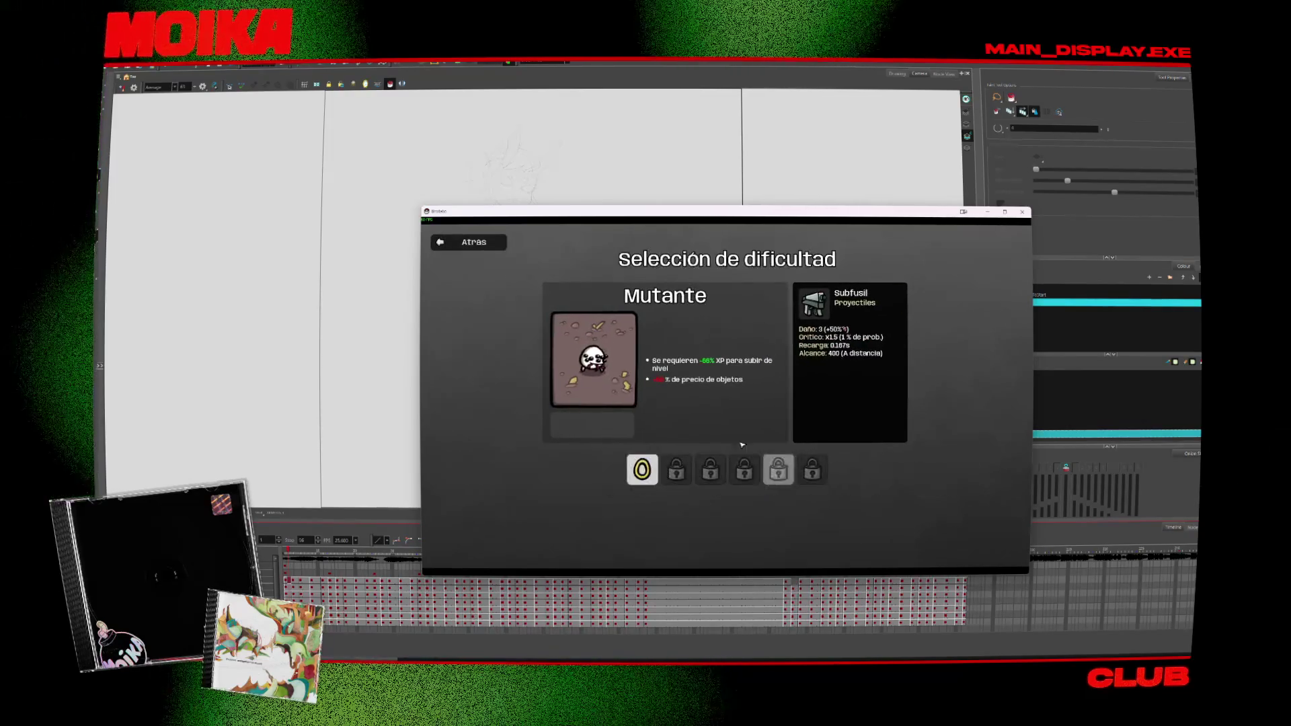
pyautogui.click(655, 464)
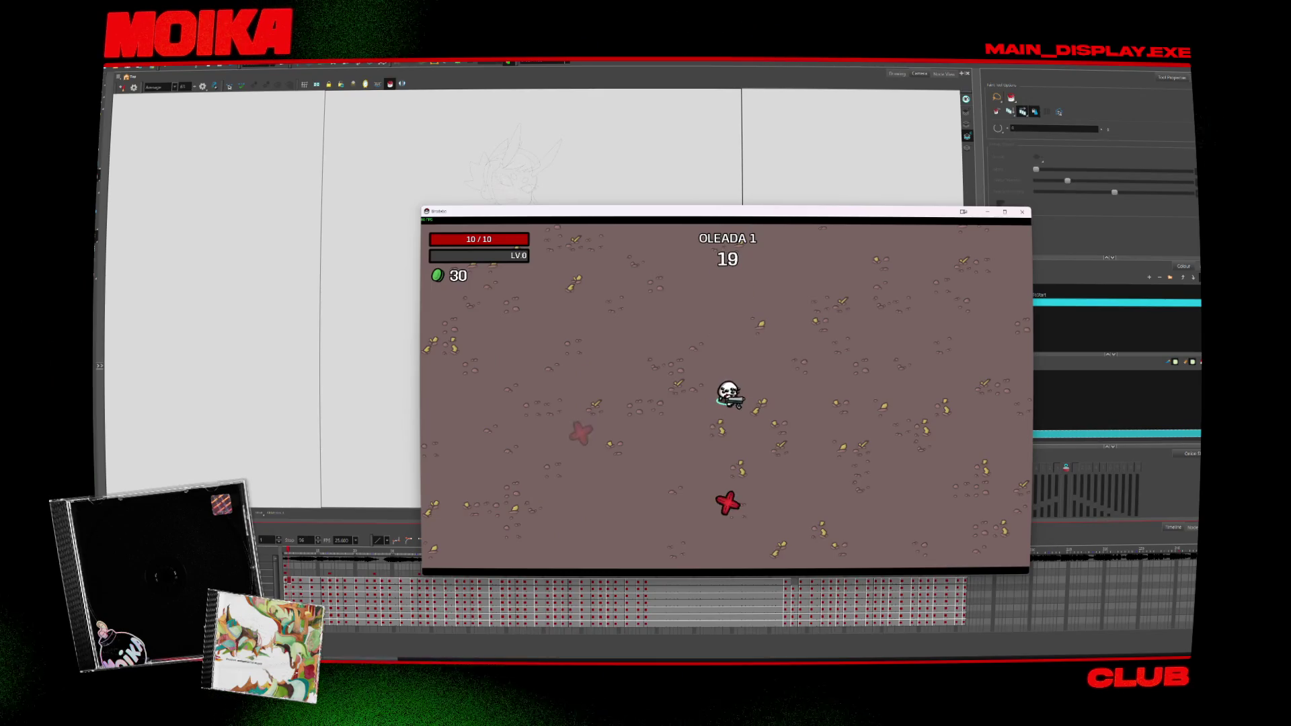
# Step: Dodge enemies around the arena with WASD through wave 1, then accept the level-up upgrade
pyautogui.press('d')
pyautogui.press('s')
pyautogui.press('s')
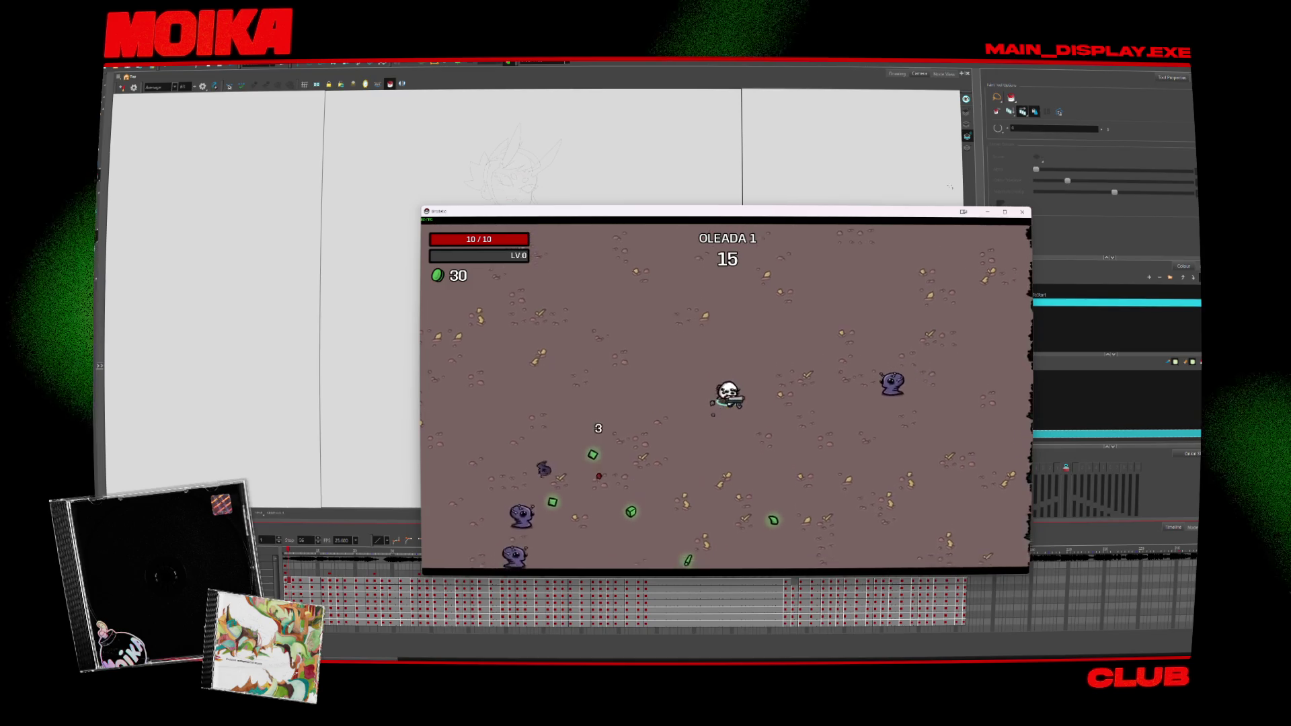
pyautogui.press('a')
pyautogui.press('d')
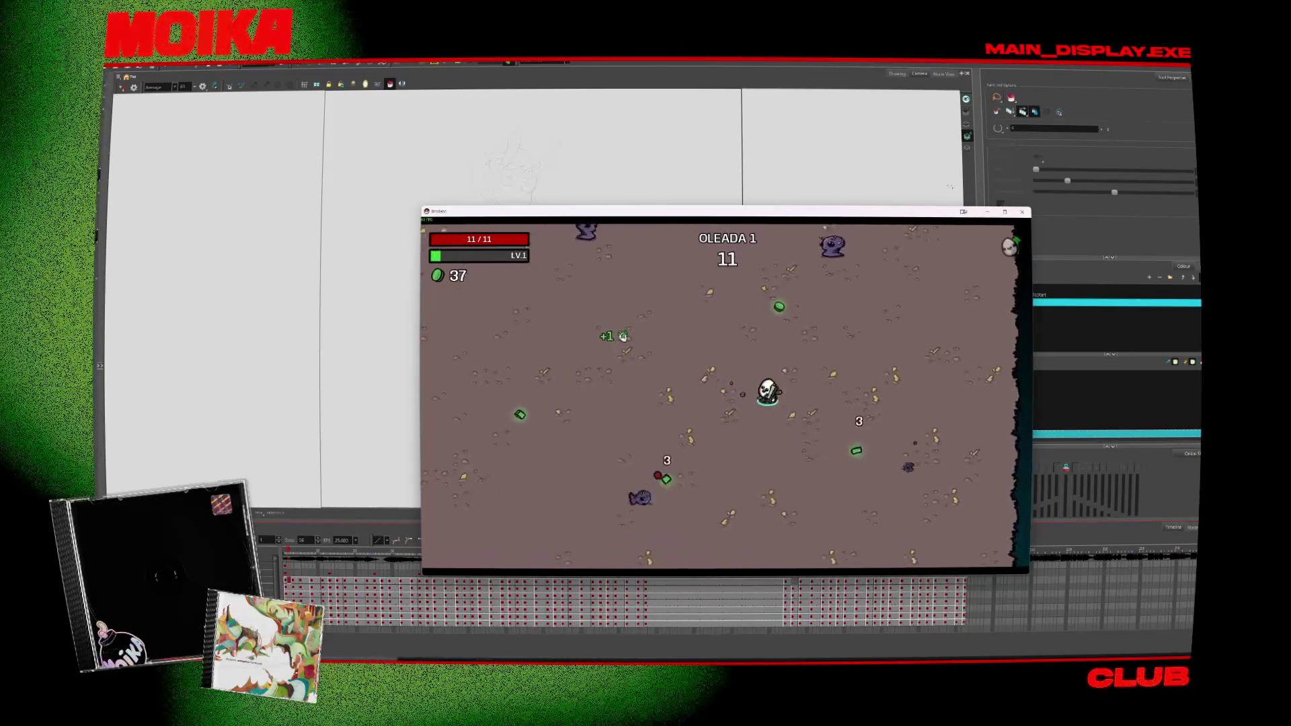
pyautogui.press('w')
pyautogui.press('d')
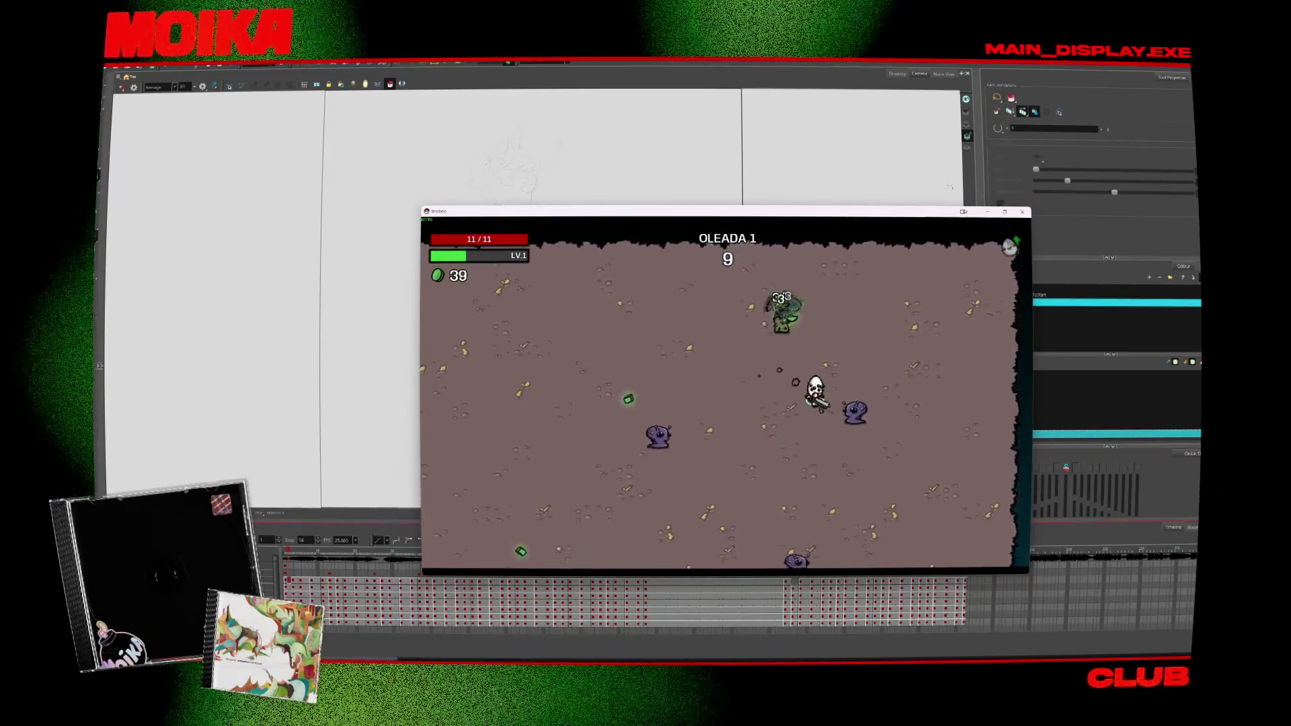
pyautogui.press('a')
pyautogui.press('s')
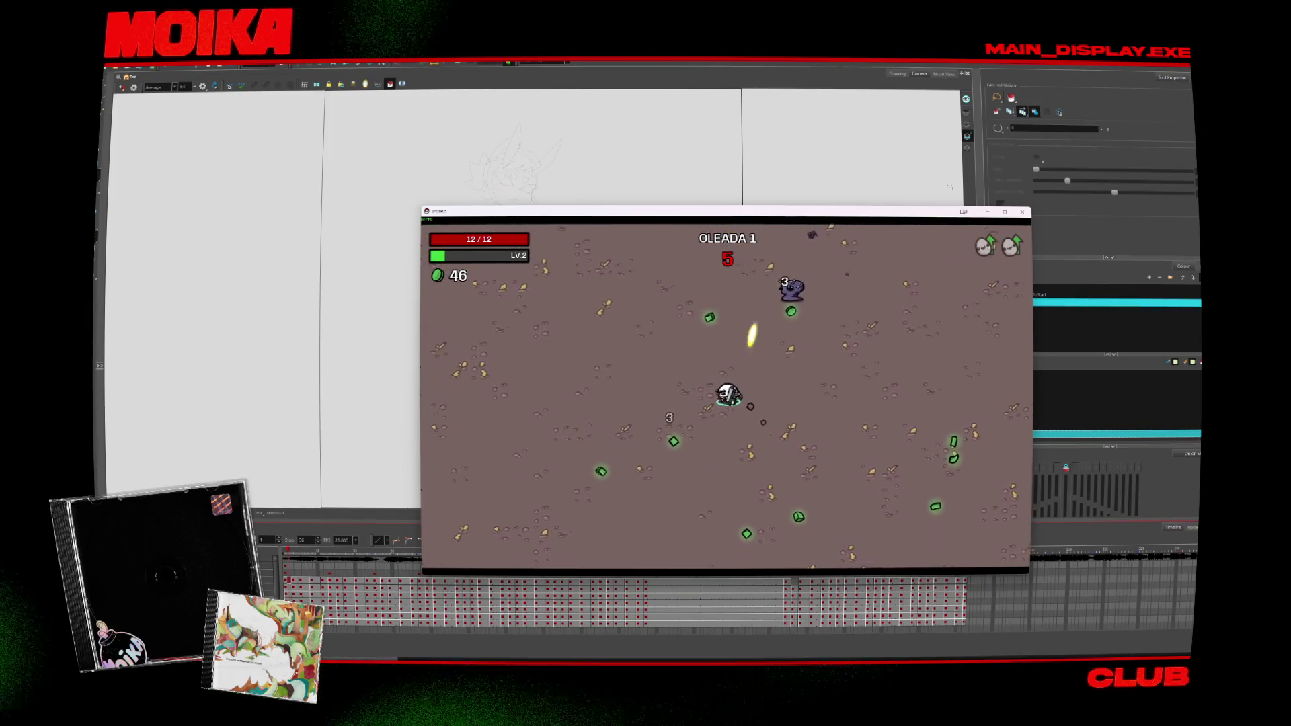
pyautogui.press('d')
pyautogui.press('s')
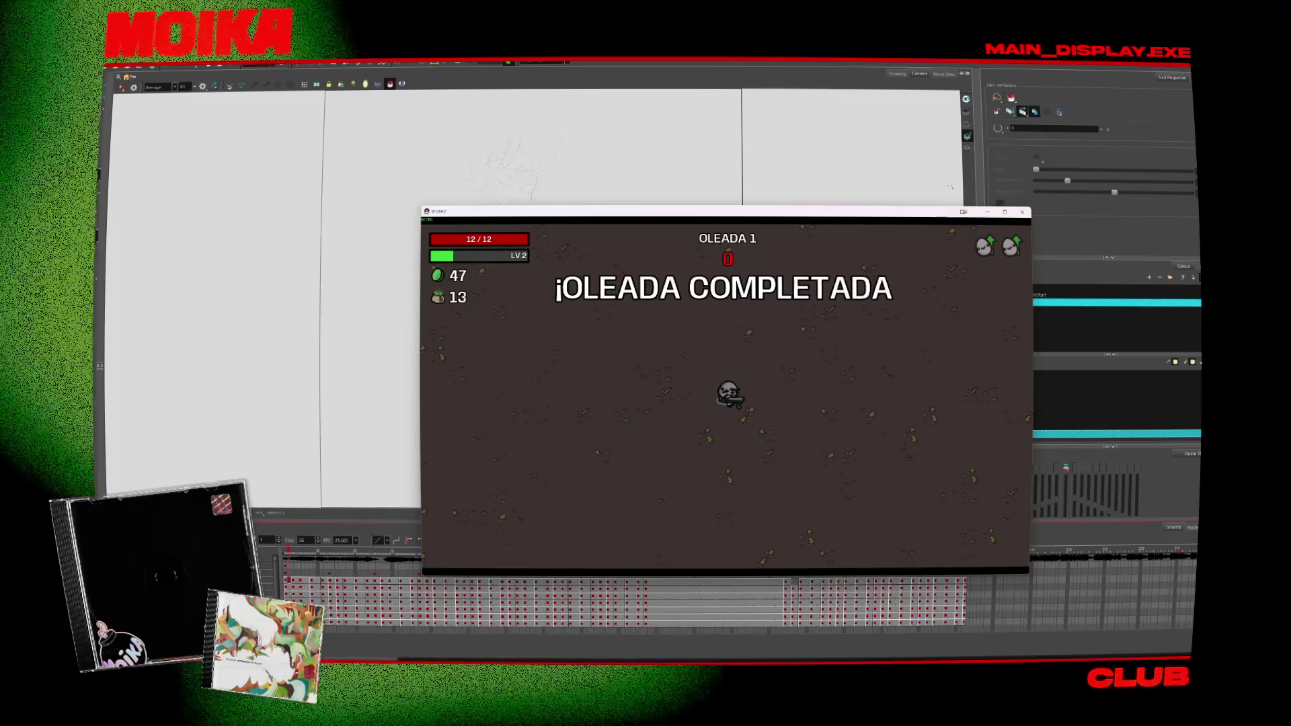
pyautogui.press('Return')
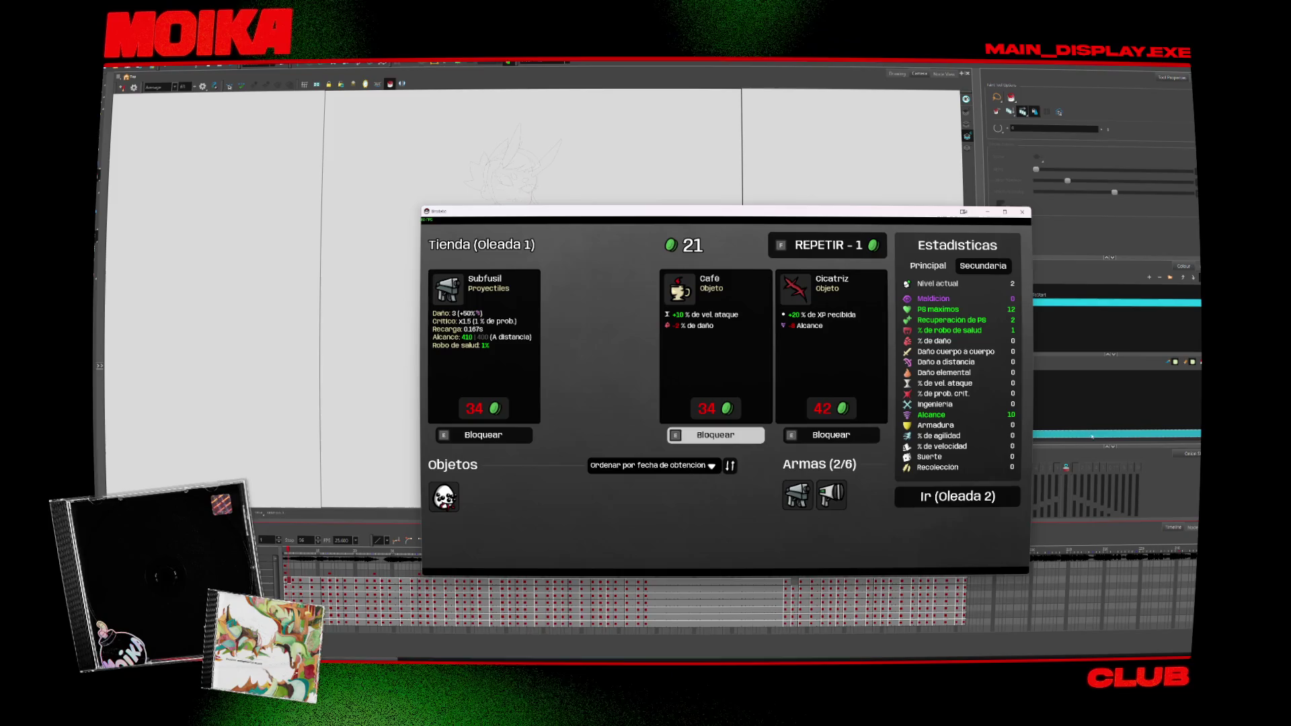
# Step: Start wave 2 and play it, steering the character to the arena's right side
pyautogui.click(958, 496)
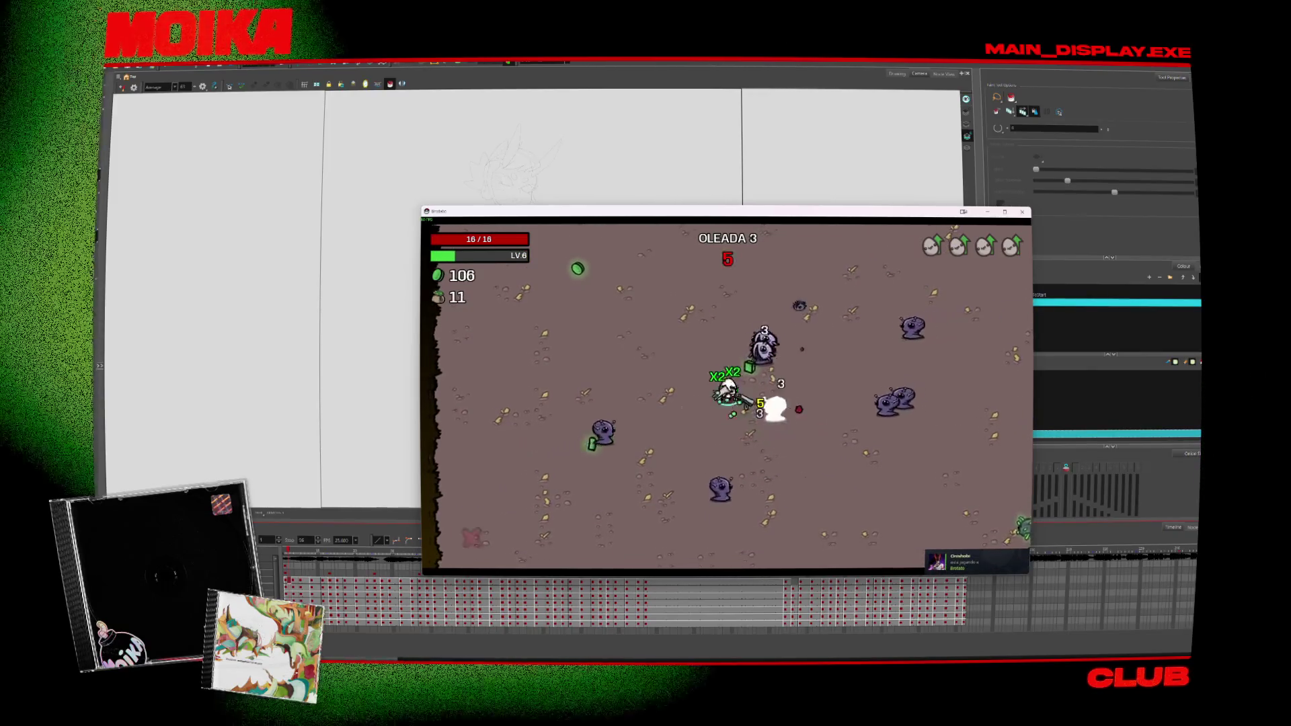
pyautogui.press('d')
pyautogui.press('d')
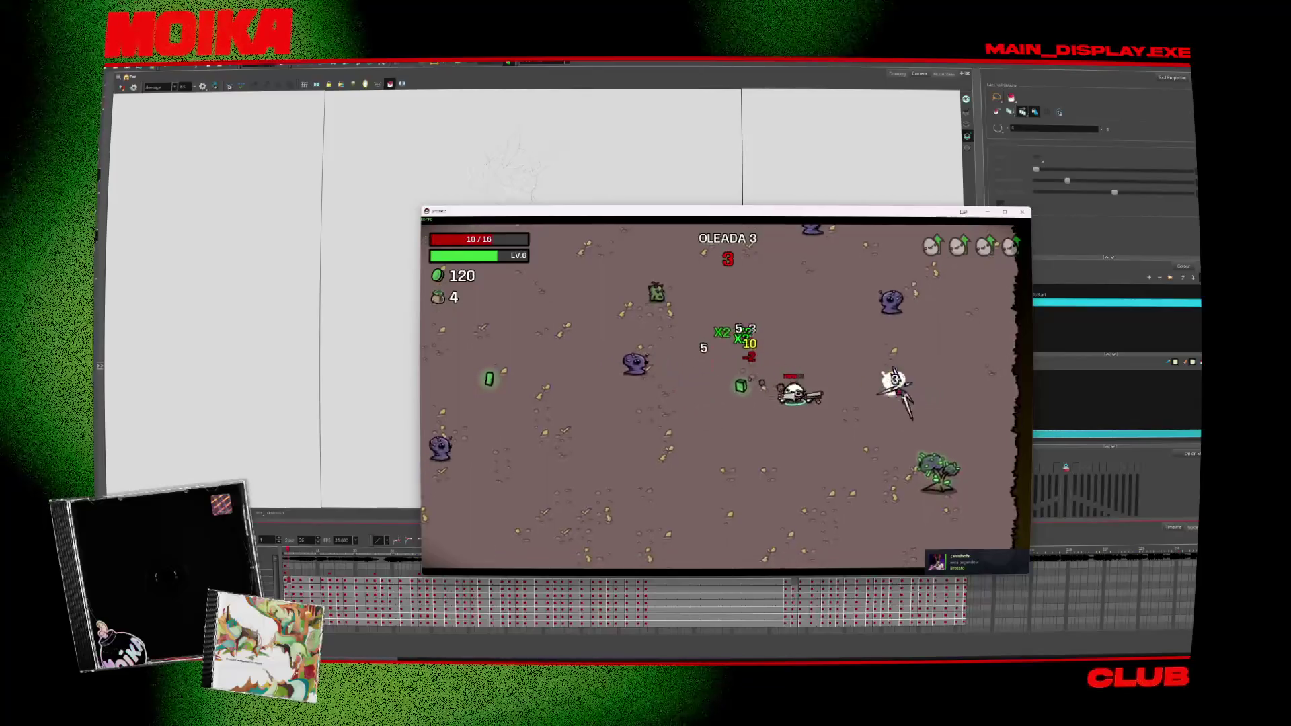
pyautogui.press('d')
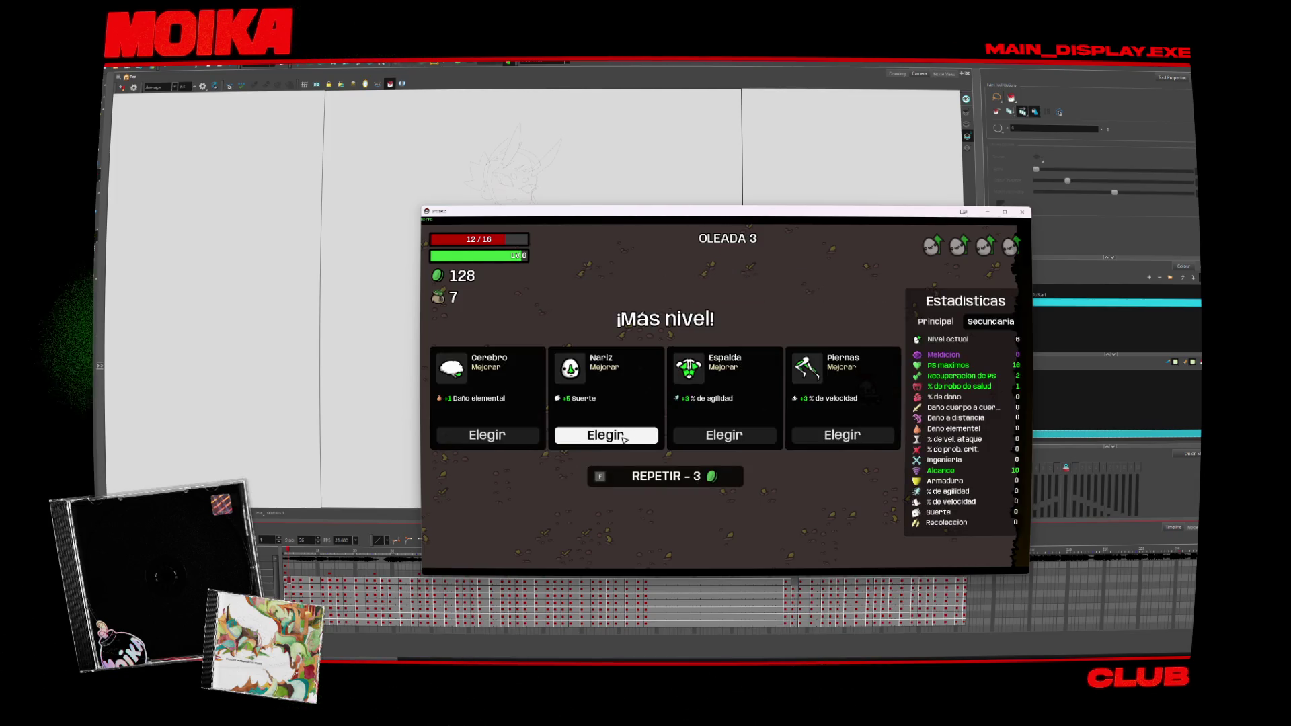
# Step: Take the four pending level-up upgrades and start wave 4
pyautogui.click(705, 435)
pyautogui.click(706, 436)
pyautogui.click(706, 436)
pyautogui.click(706, 436)
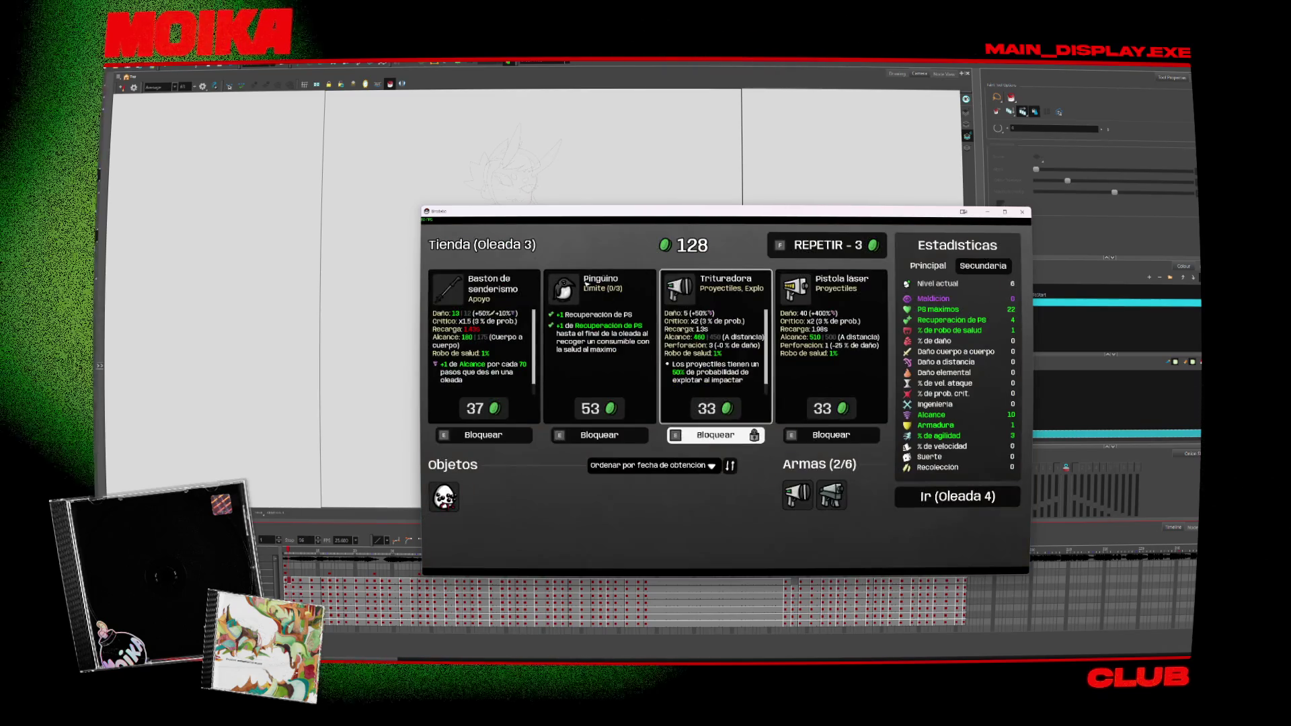
pyautogui.click(990, 504)
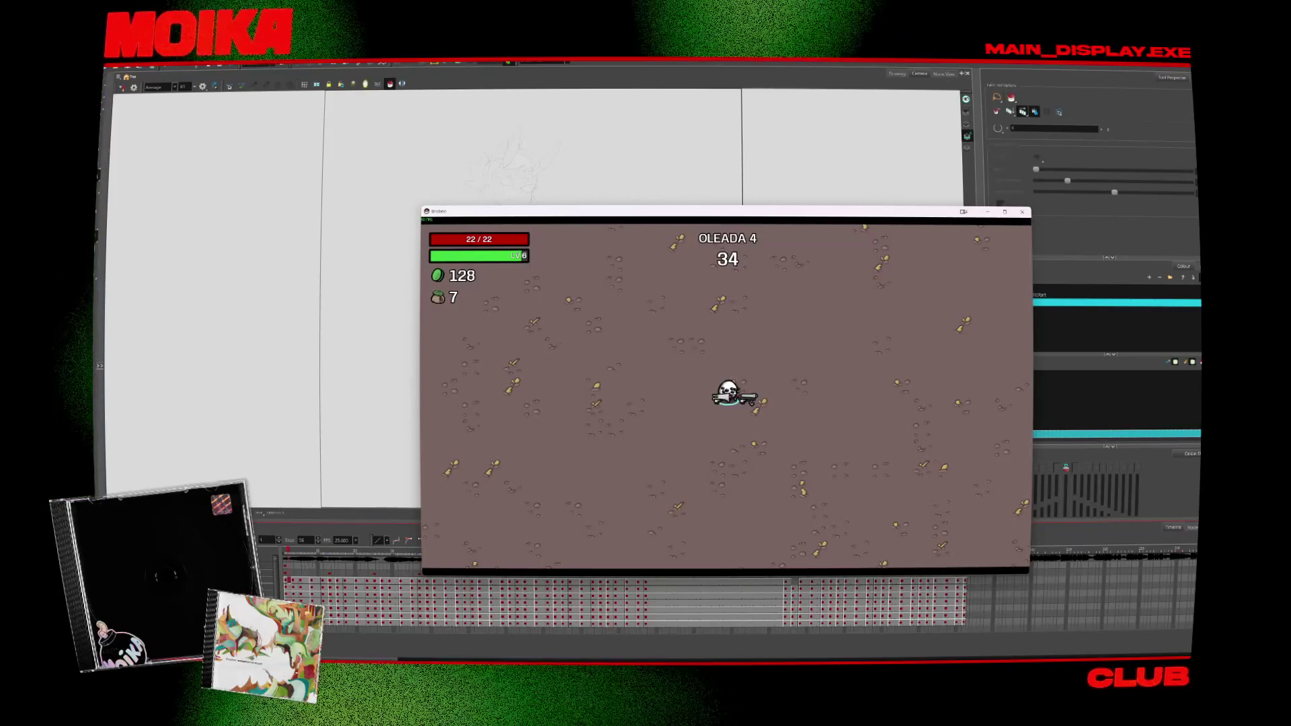
# Step: Pause and resume wave 4, then sweep left, down and right collecting materials
pyautogui.press('Escape')
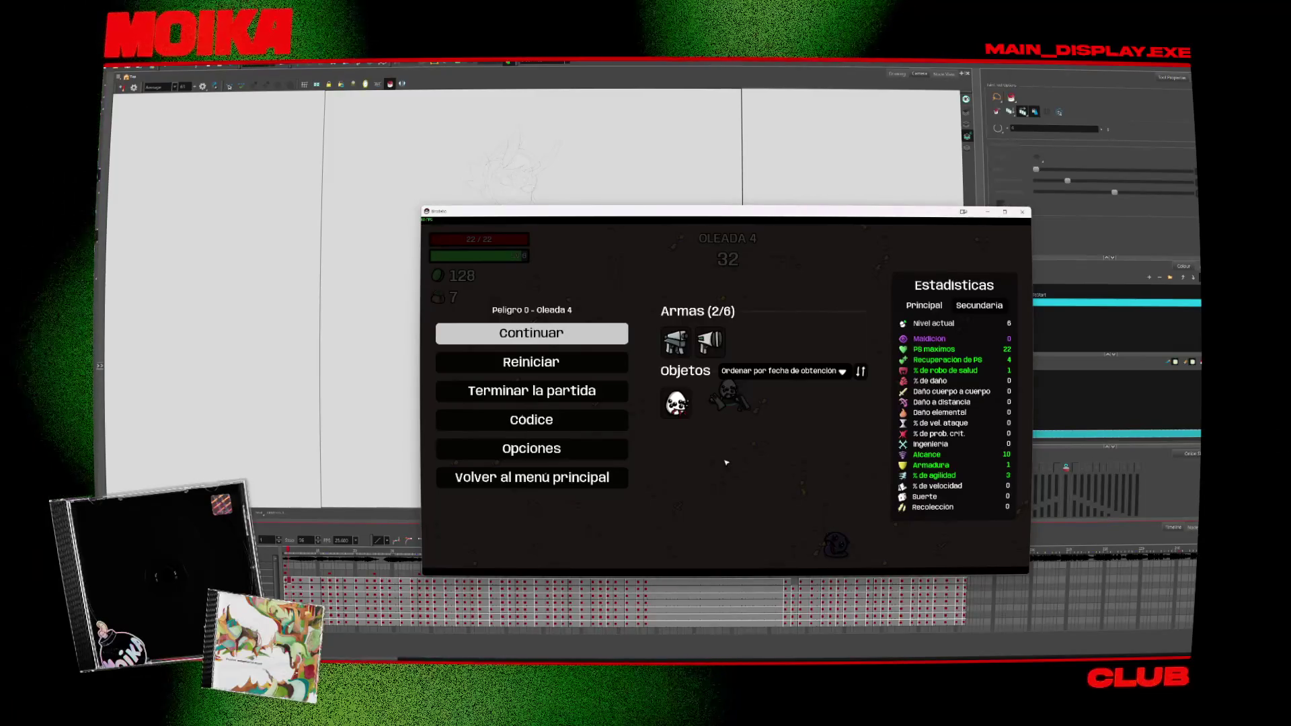
pyautogui.press('Return')
pyautogui.press('a')
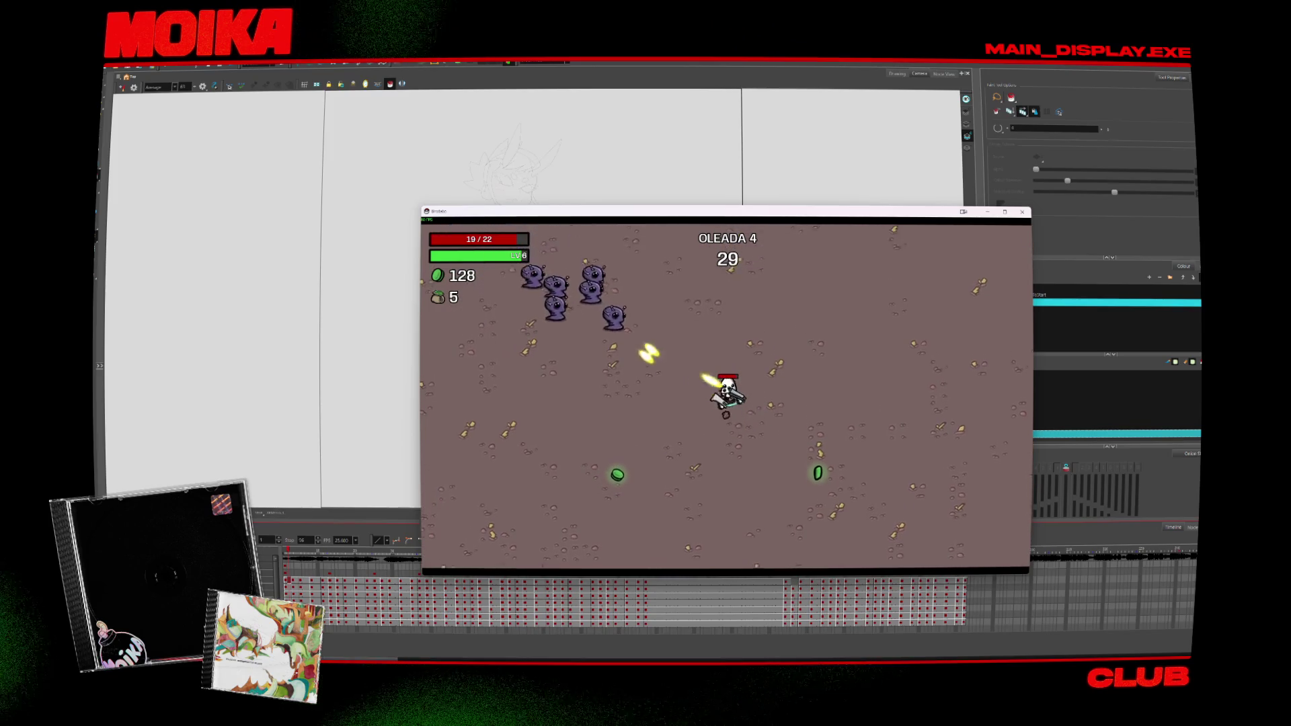
pyautogui.press('s')
pyautogui.press('a')
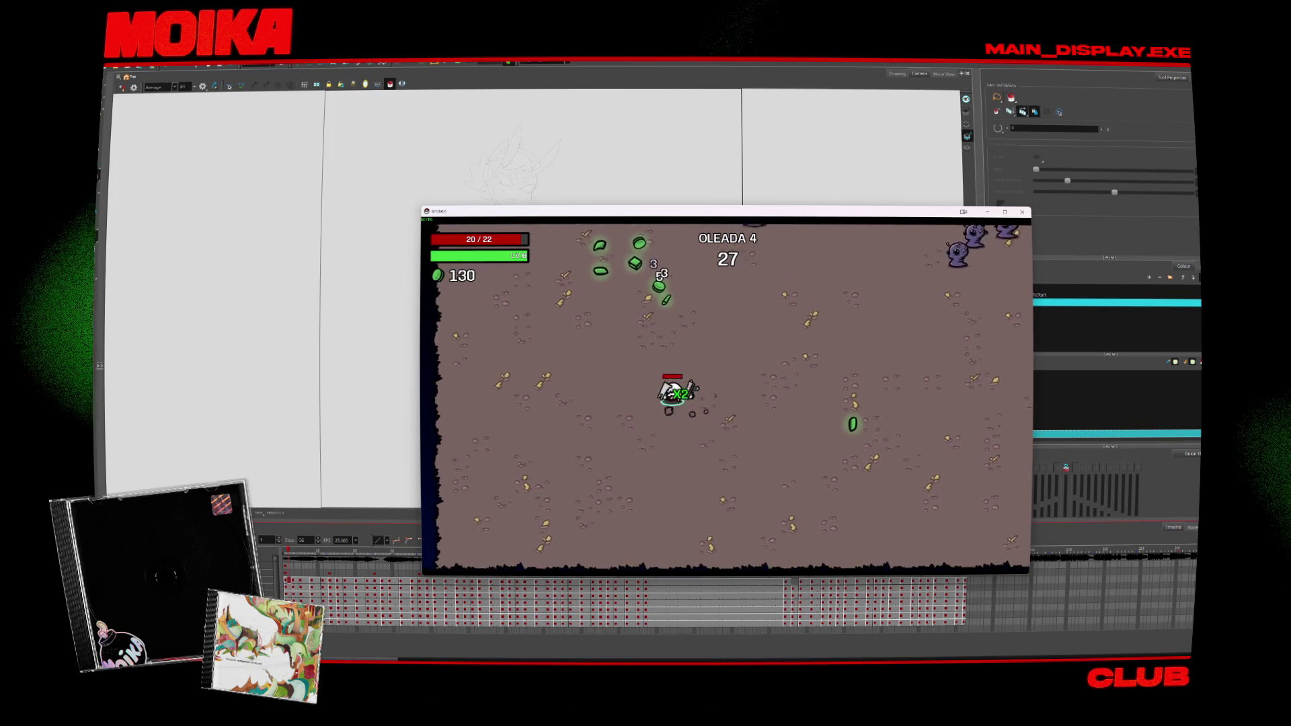
pyautogui.press('w')
pyautogui.press('d')
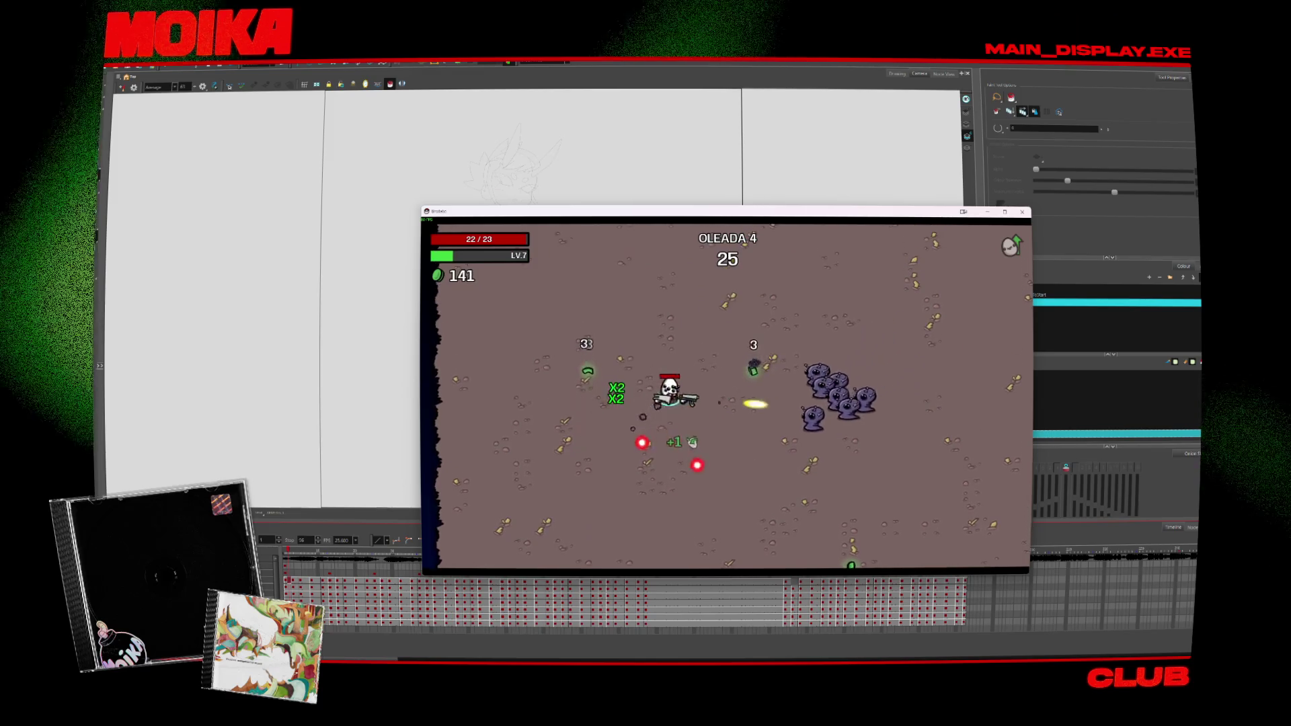
pyautogui.press('d')
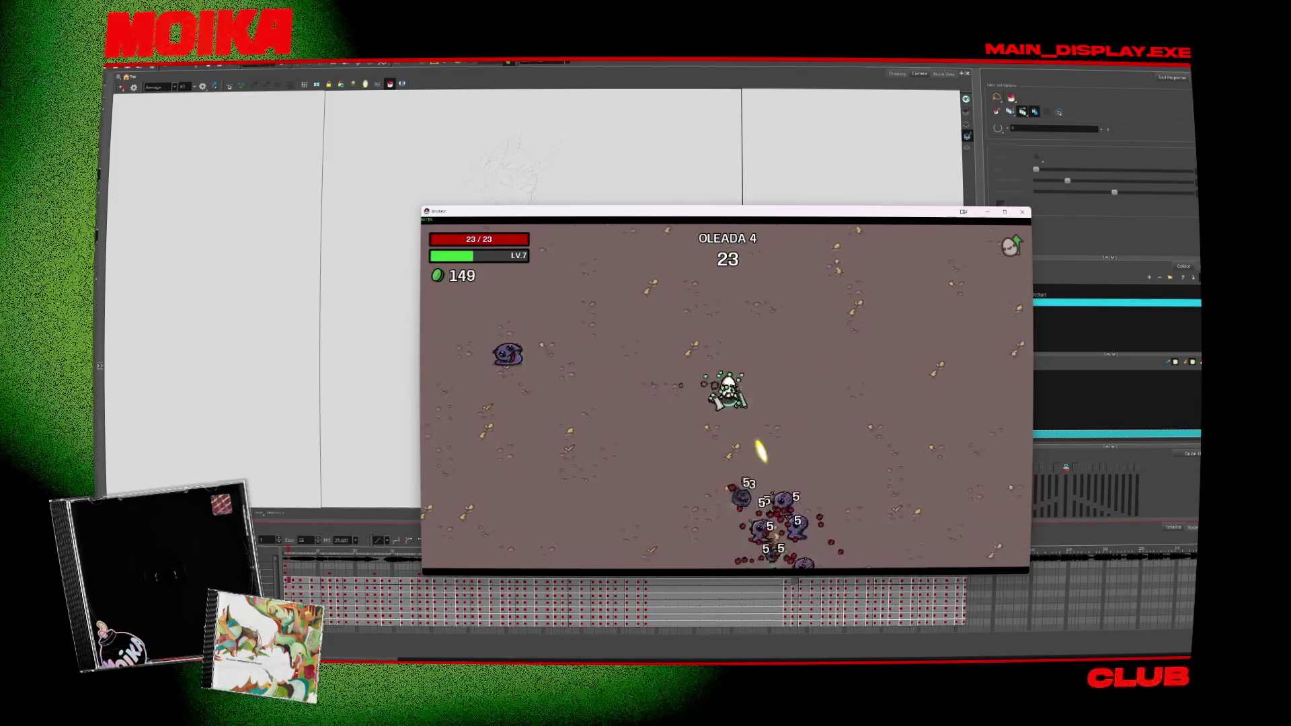
pyautogui.press('w')
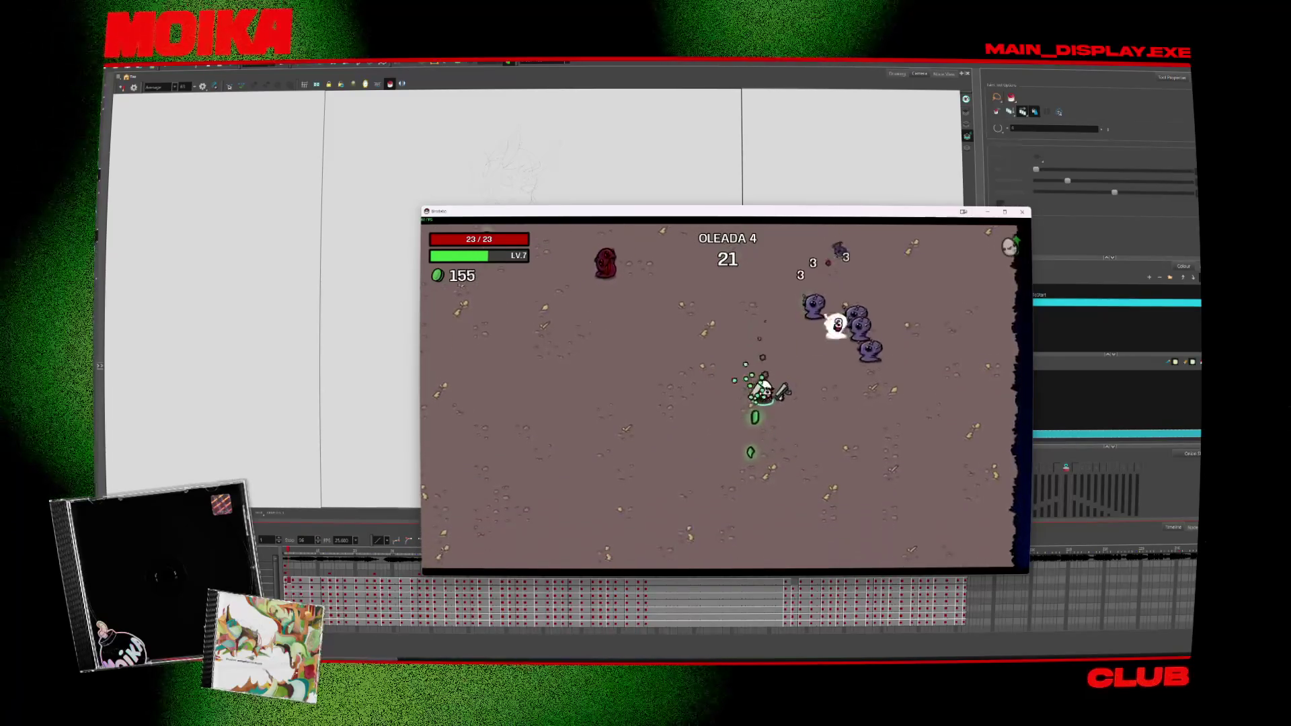
pyautogui.press('d')
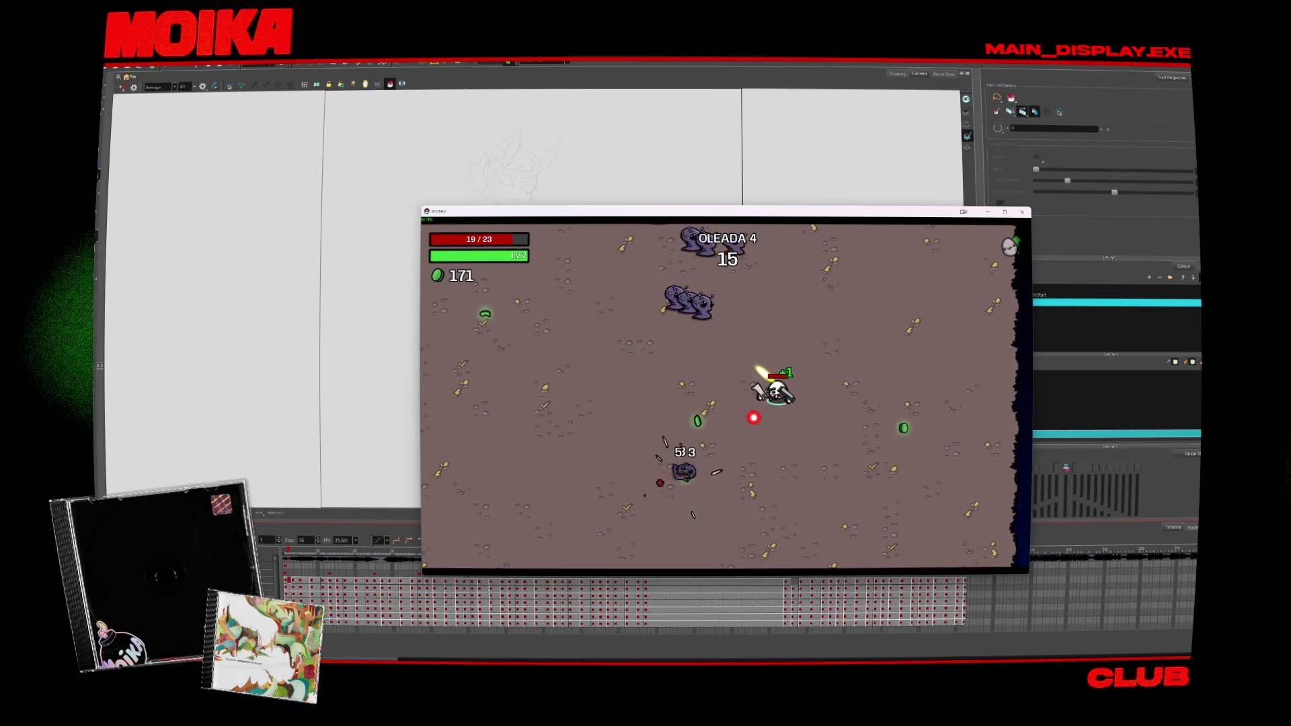
# Step: Weave around the enemy groups until wave 4 ends at level 8 with 203 materials
pyautogui.press('w')
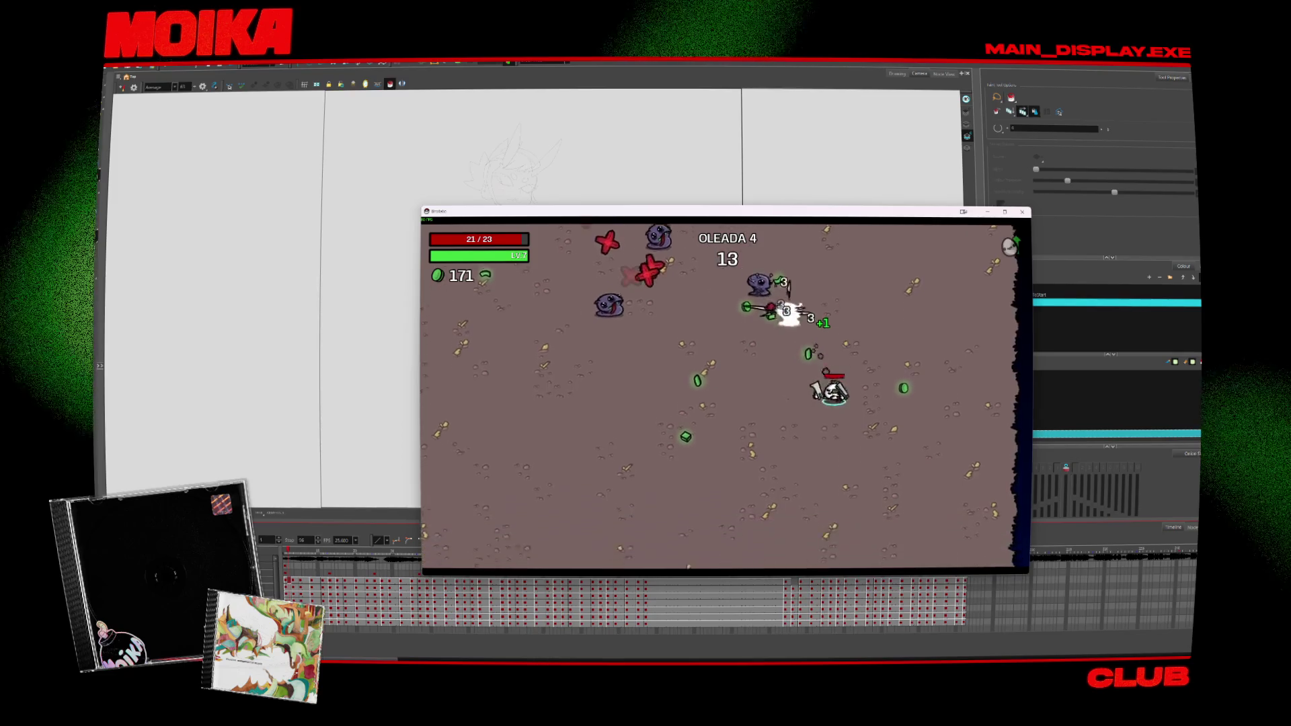
pyautogui.press('a')
pyautogui.press('d')
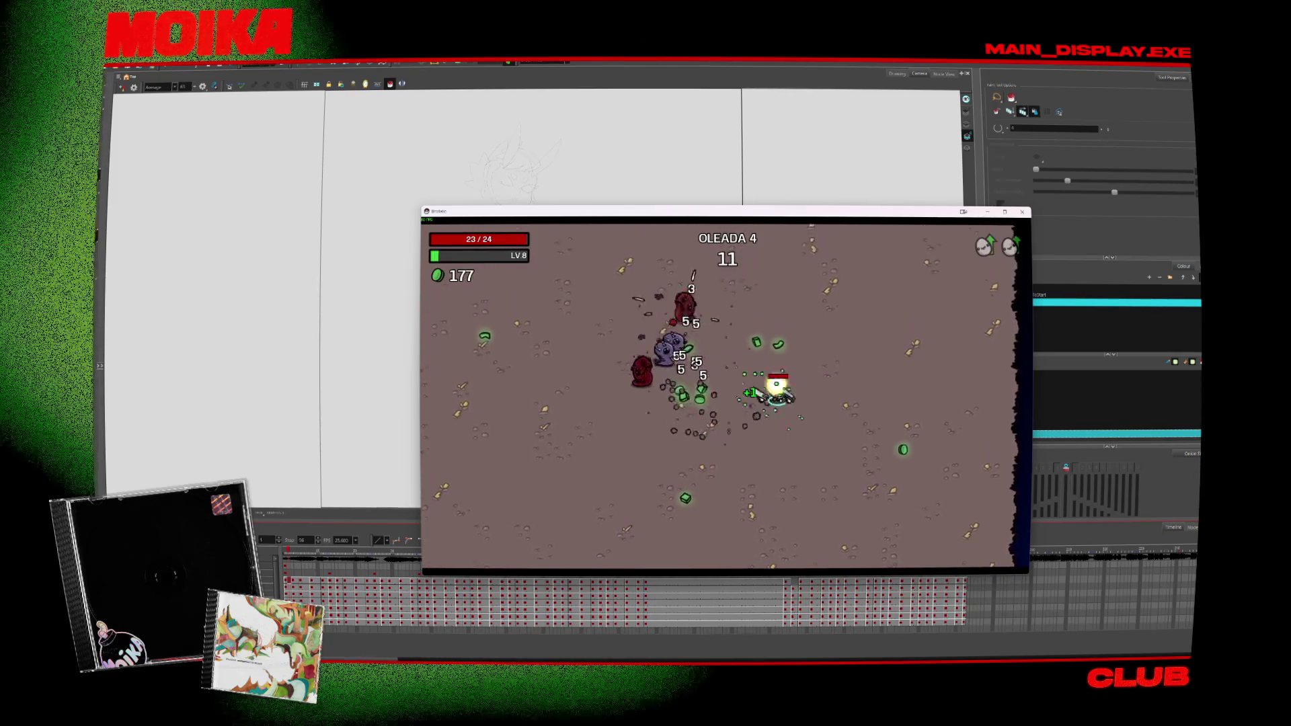
pyautogui.press('w')
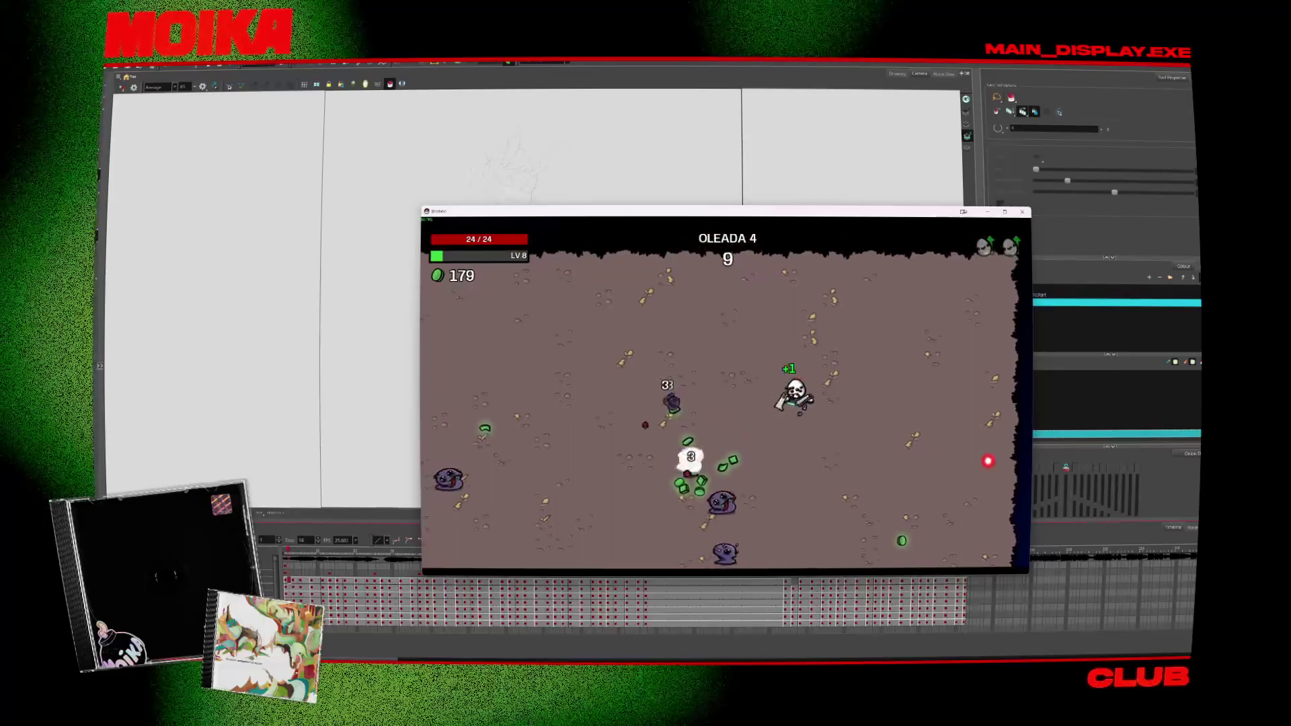
pyautogui.press('s')
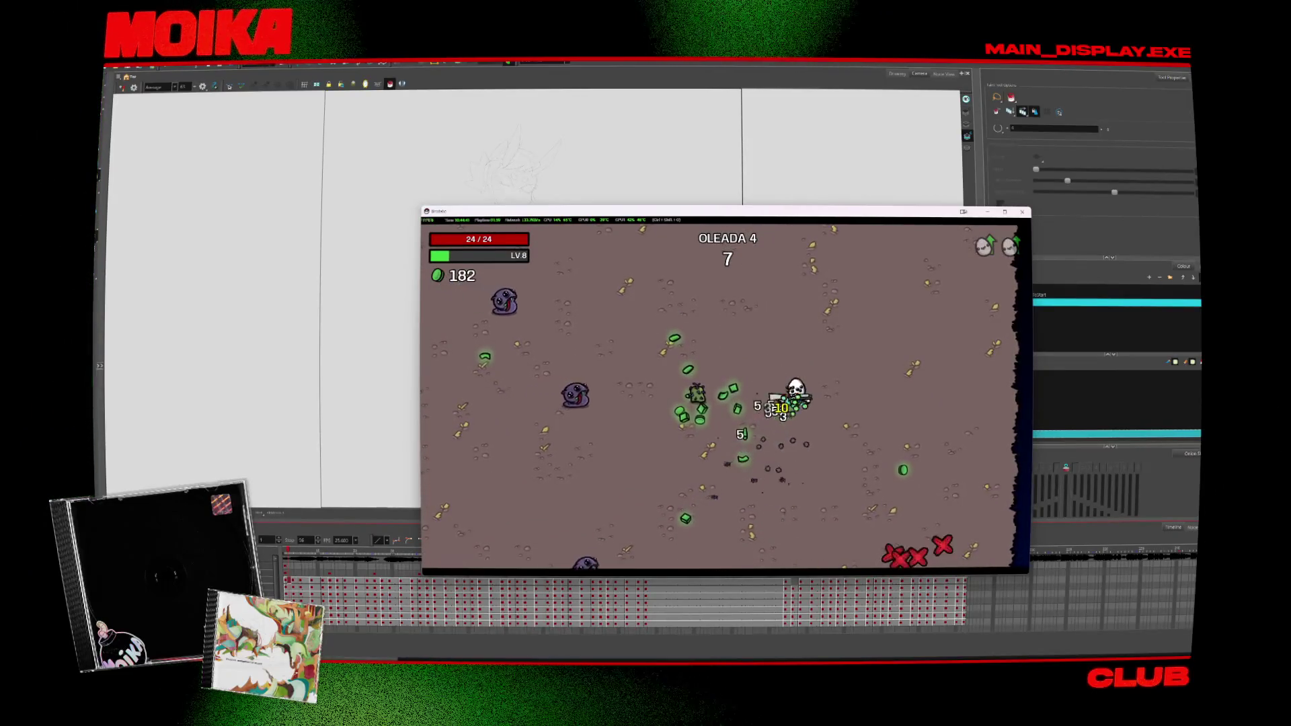
pyautogui.press('a')
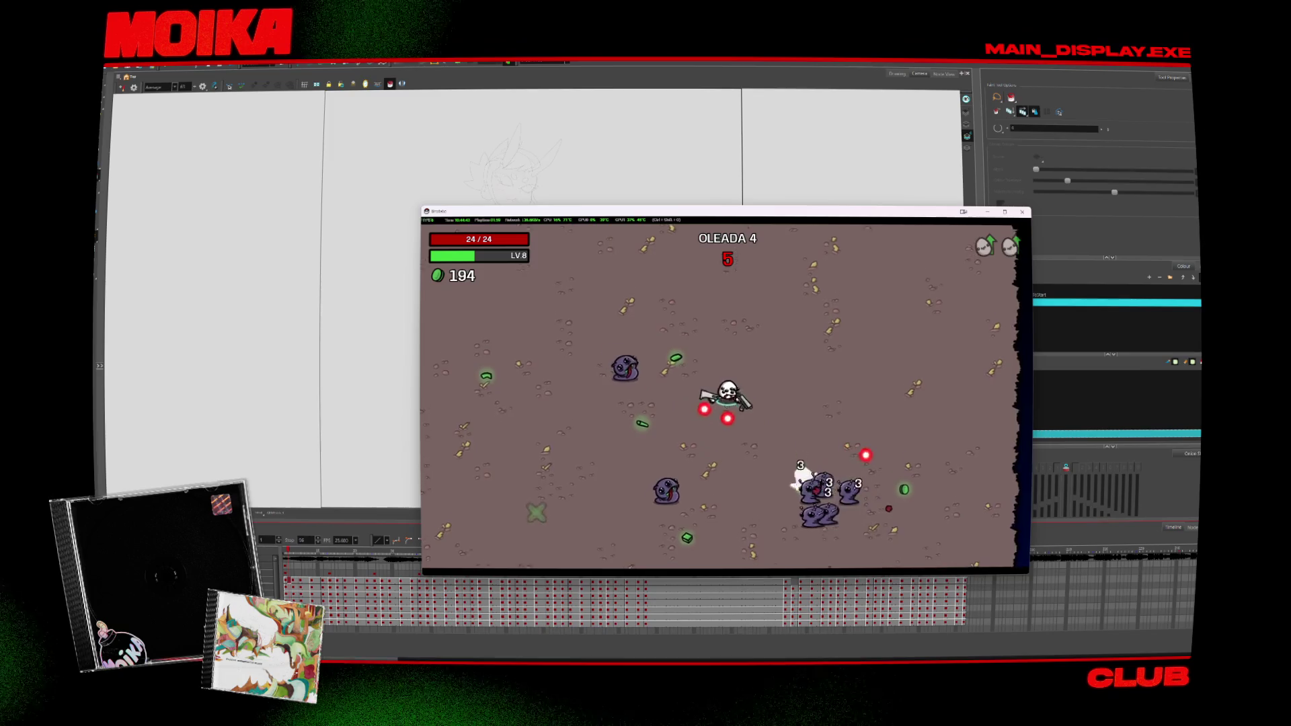
pyautogui.press('w')
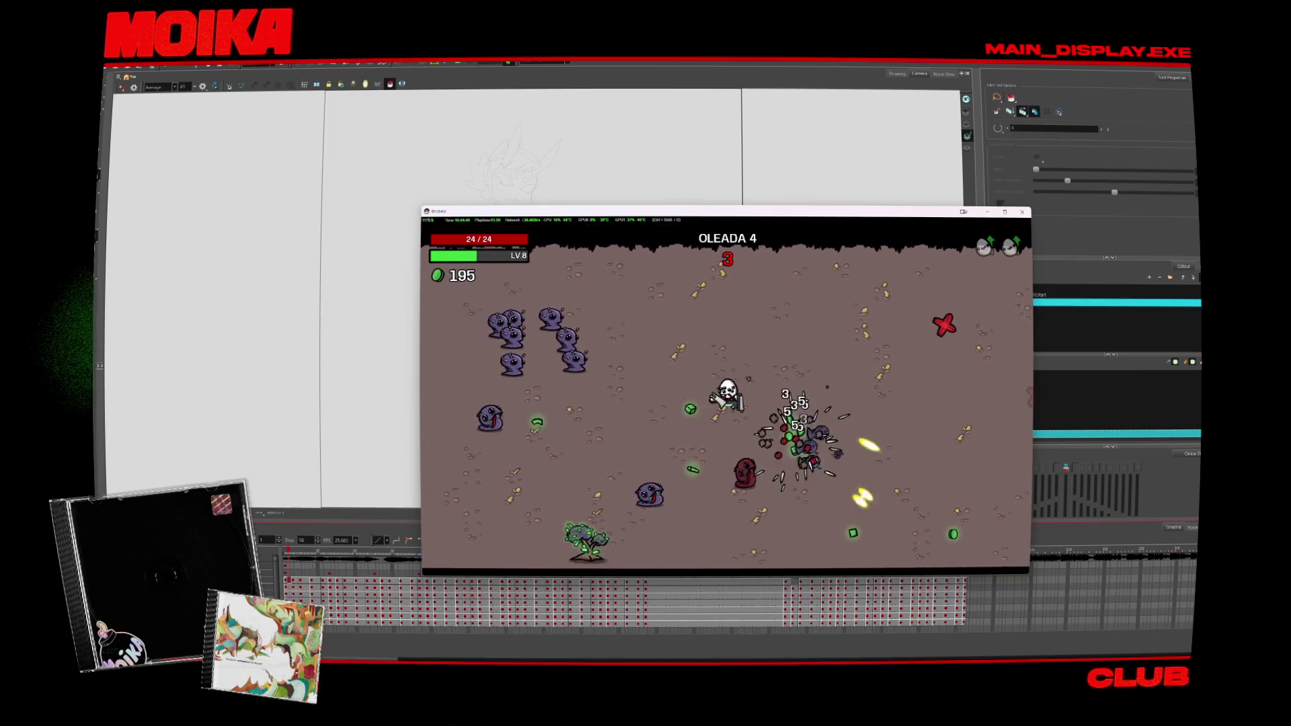
pyautogui.press('s')
pyautogui.press('d')
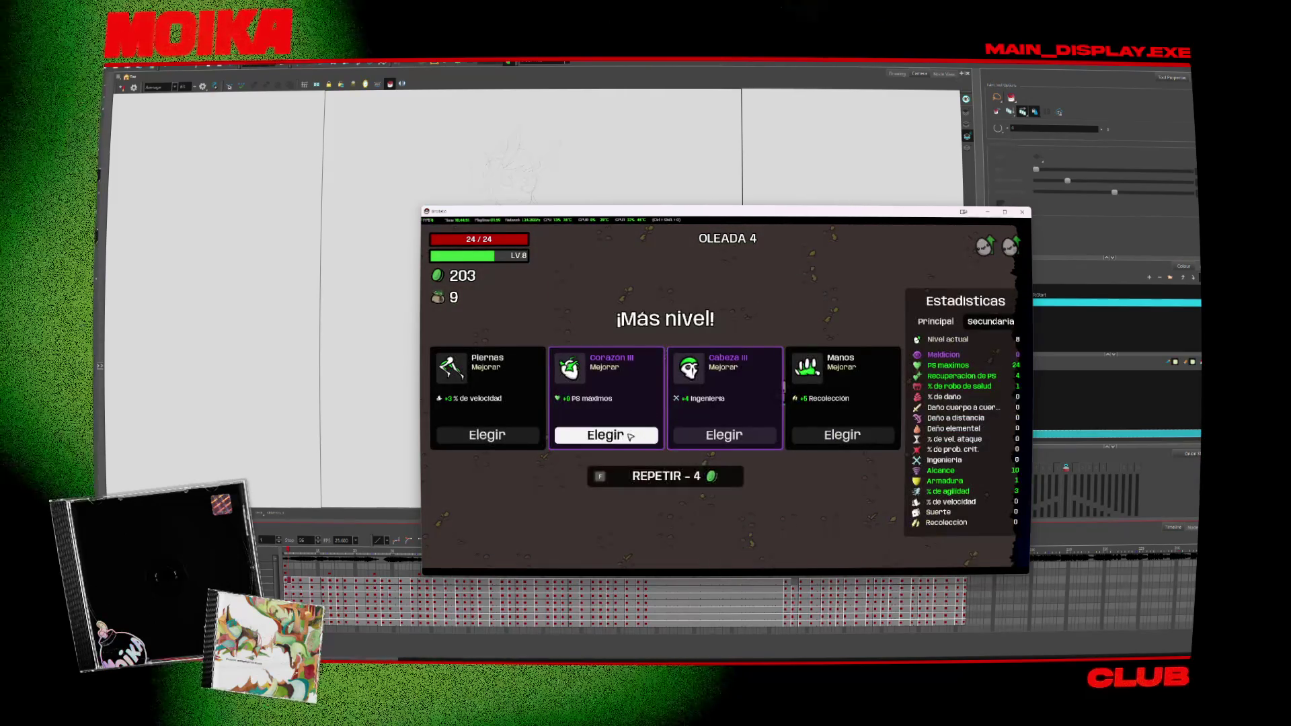
# Step: Take Corazon III and Triceps, buy Trituradora, Cinta americana and Limonada, then start wave 5
pyautogui.click(630, 436)
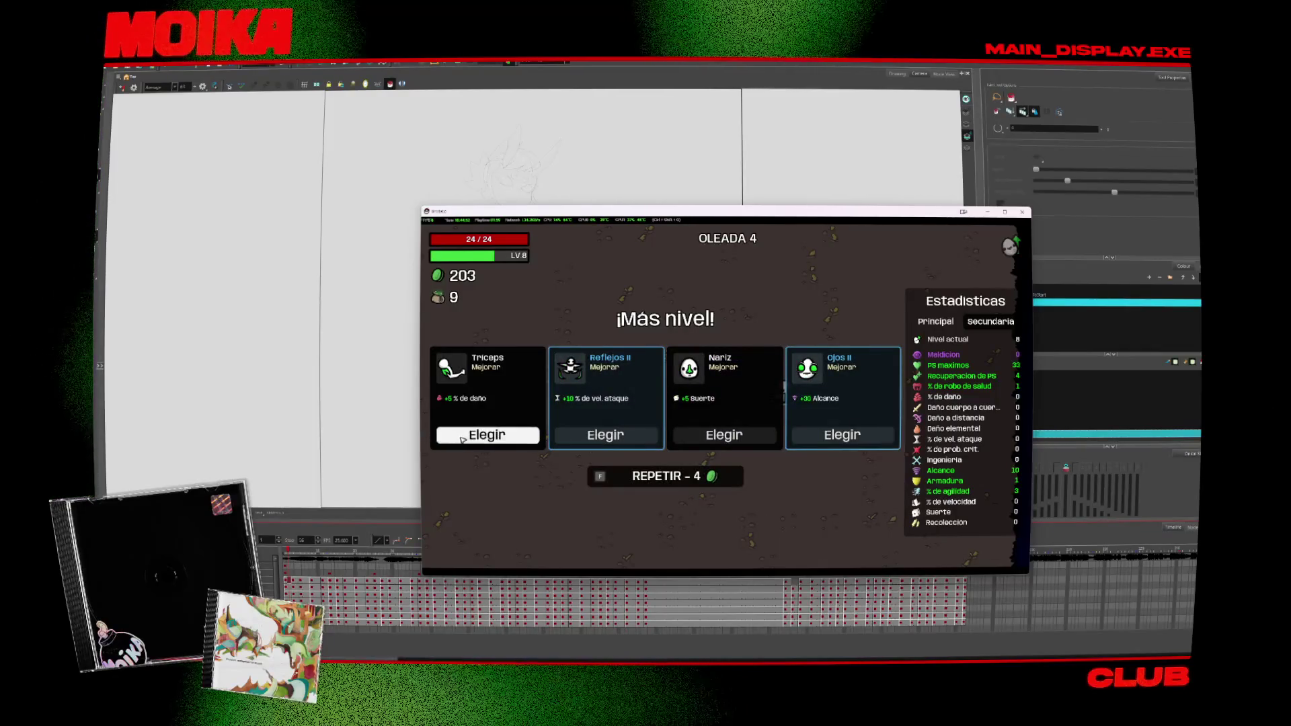
pyautogui.click(462, 438)
pyautogui.click(508, 398)
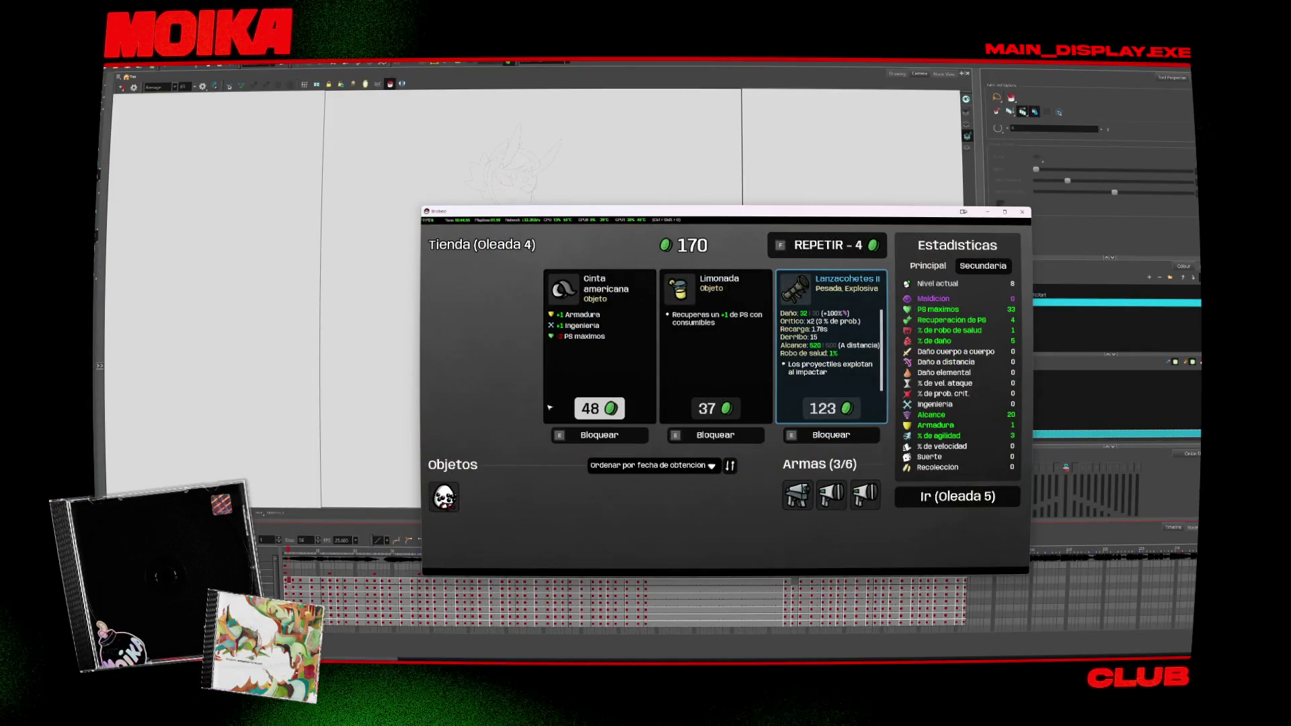
pyautogui.click(599, 408)
pyautogui.click(714, 408)
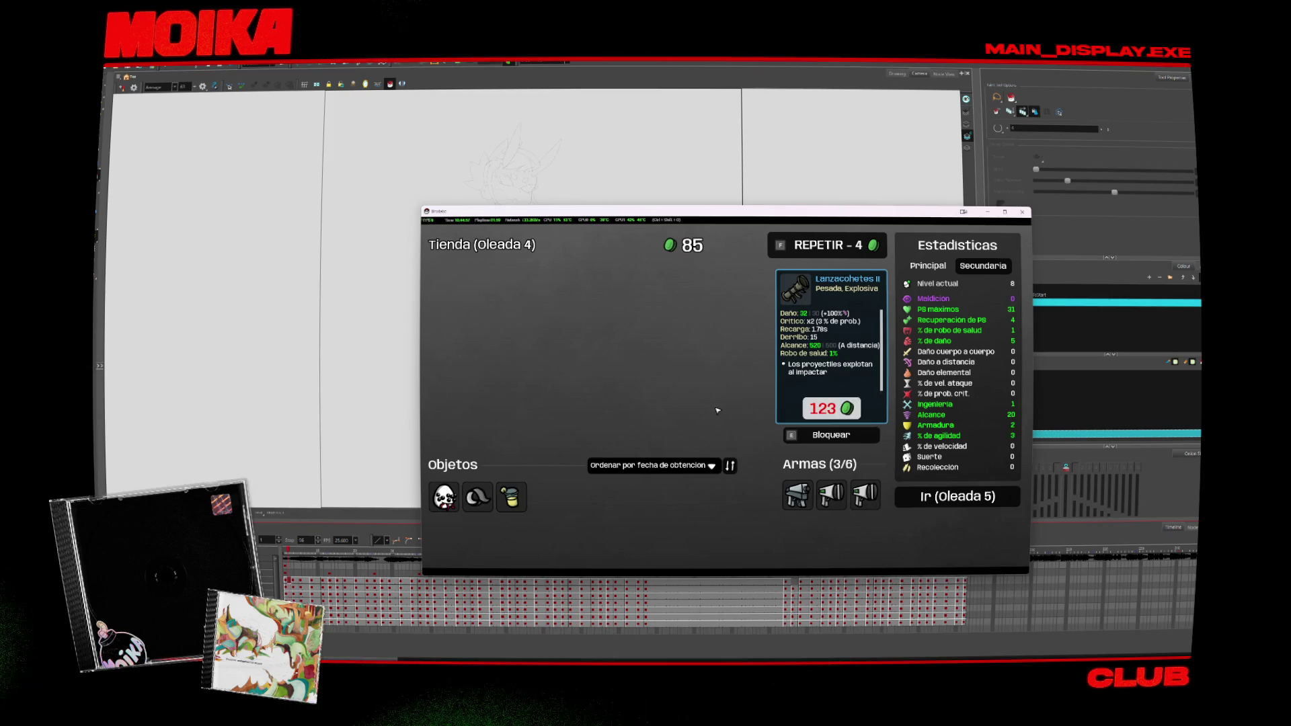
pyautogui.click(952, 494)
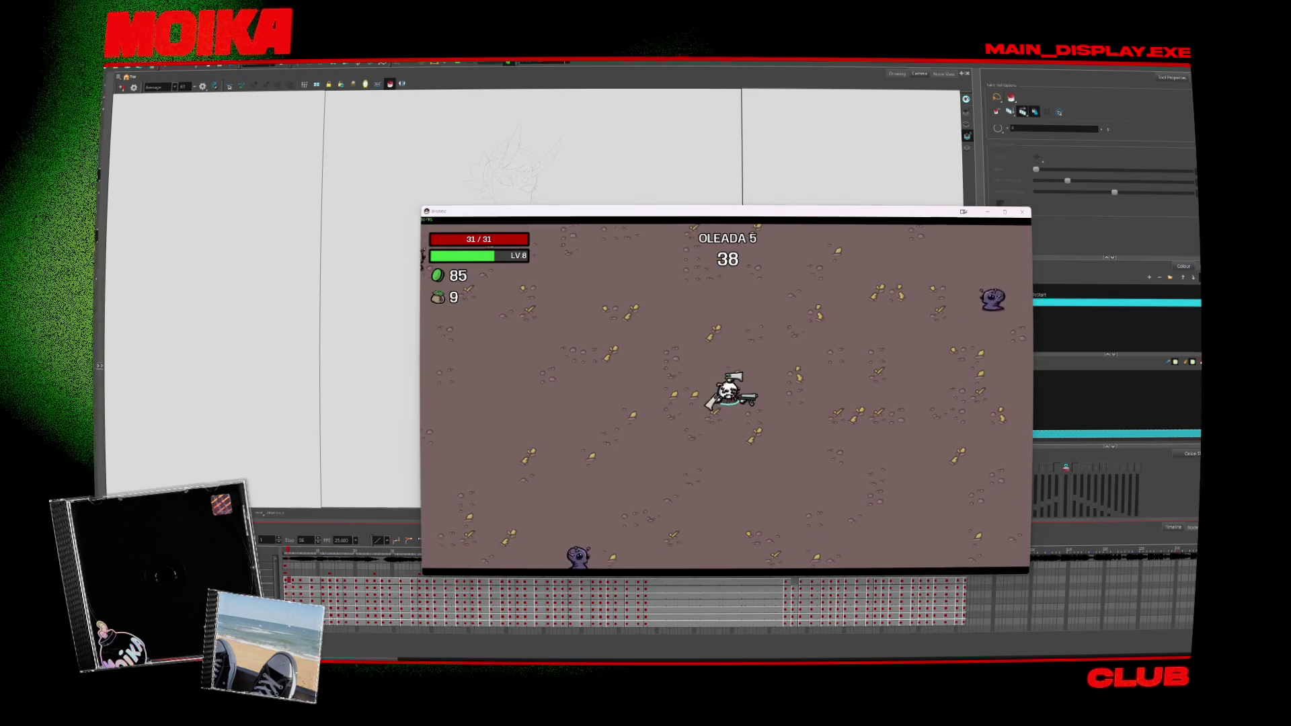
pyautogui.press('Escape')
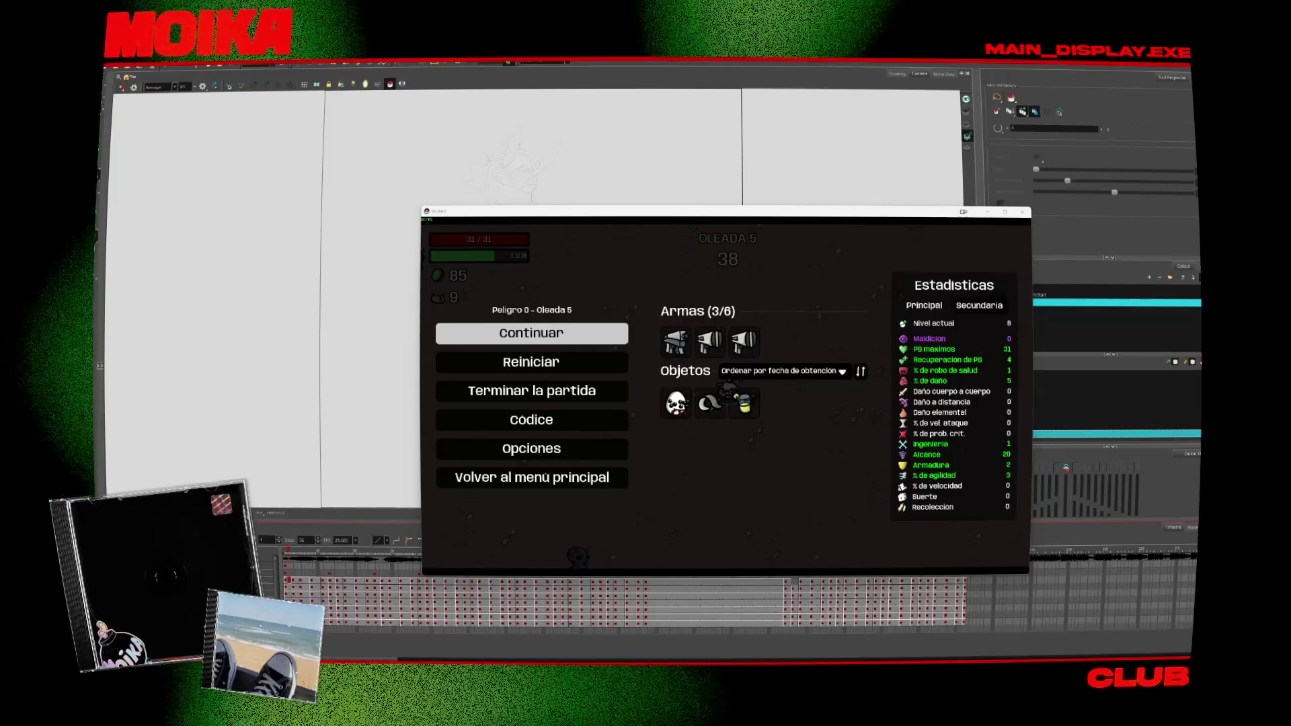
# Step: Resume wave 5 and play it out to level 10 with 197 materials
pyautogui.press('Escape')
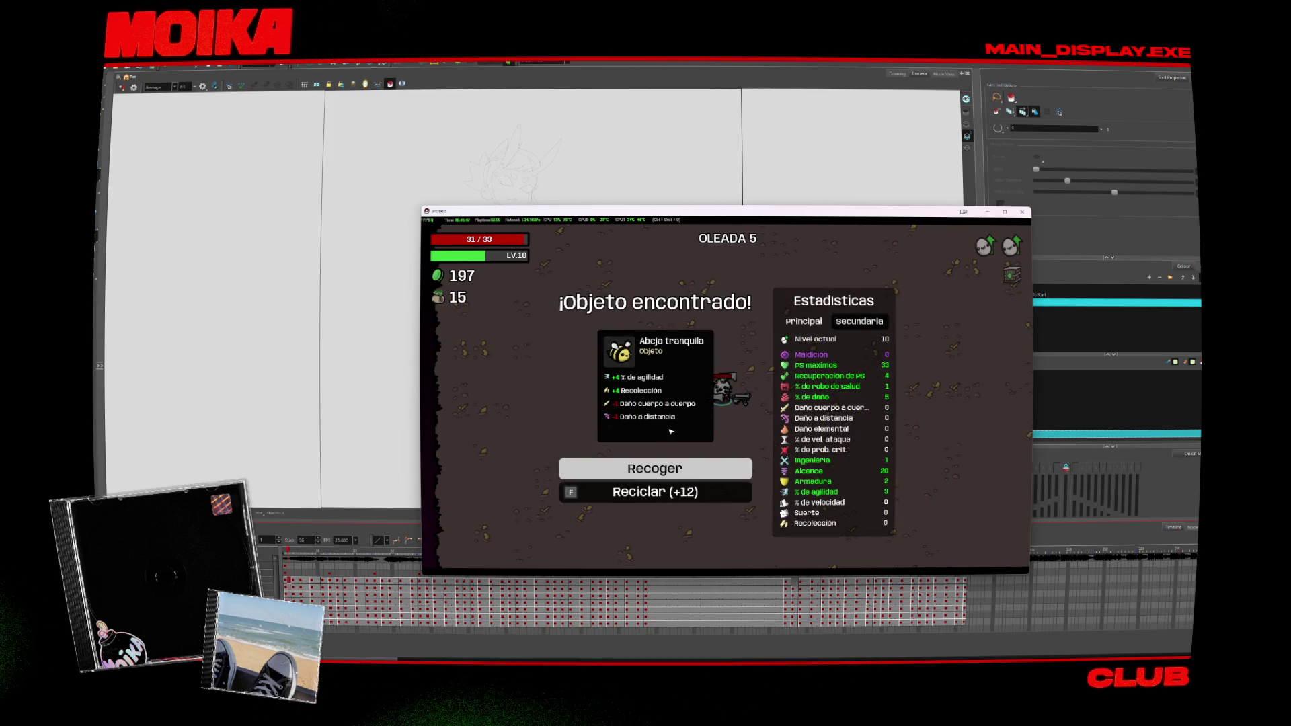
# Step: Collect the Abeja tranquila item and take the Corazon II and Pulmones III upgrades
pyautogui.click(654, 469)
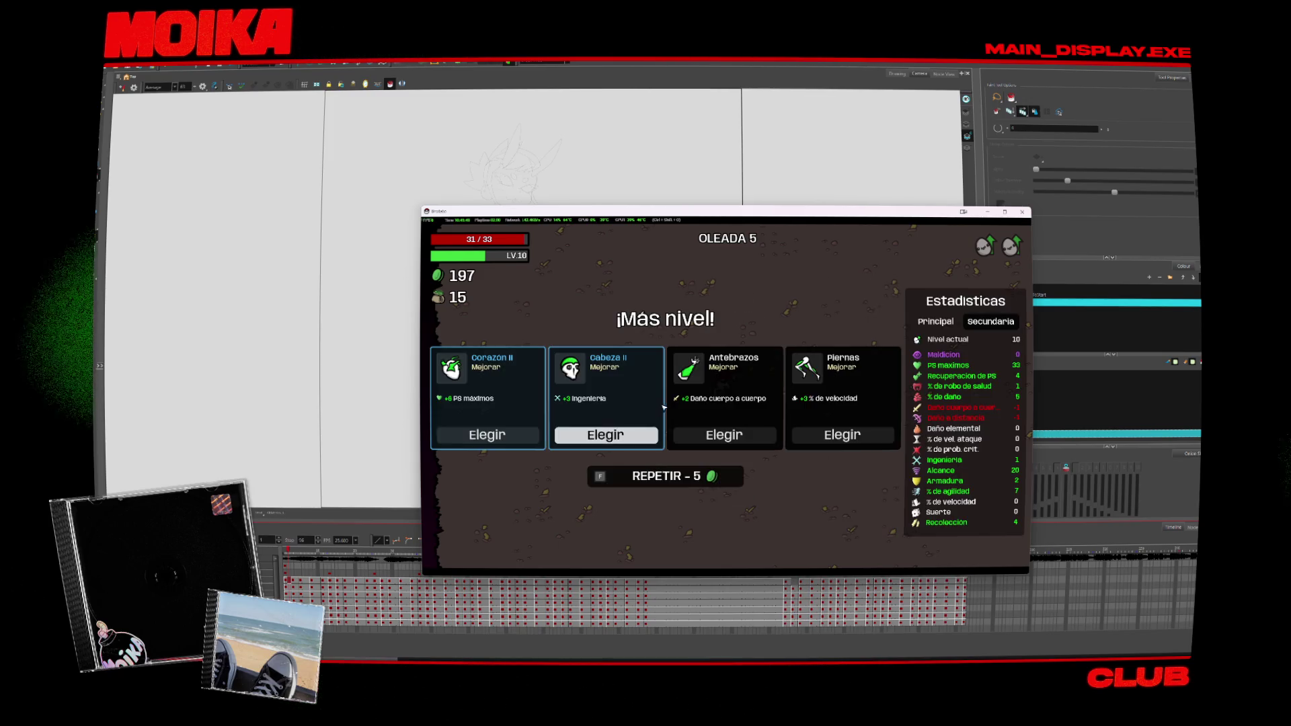
pyautogui.click(487, 435)
pyautogui.click(479, 435)
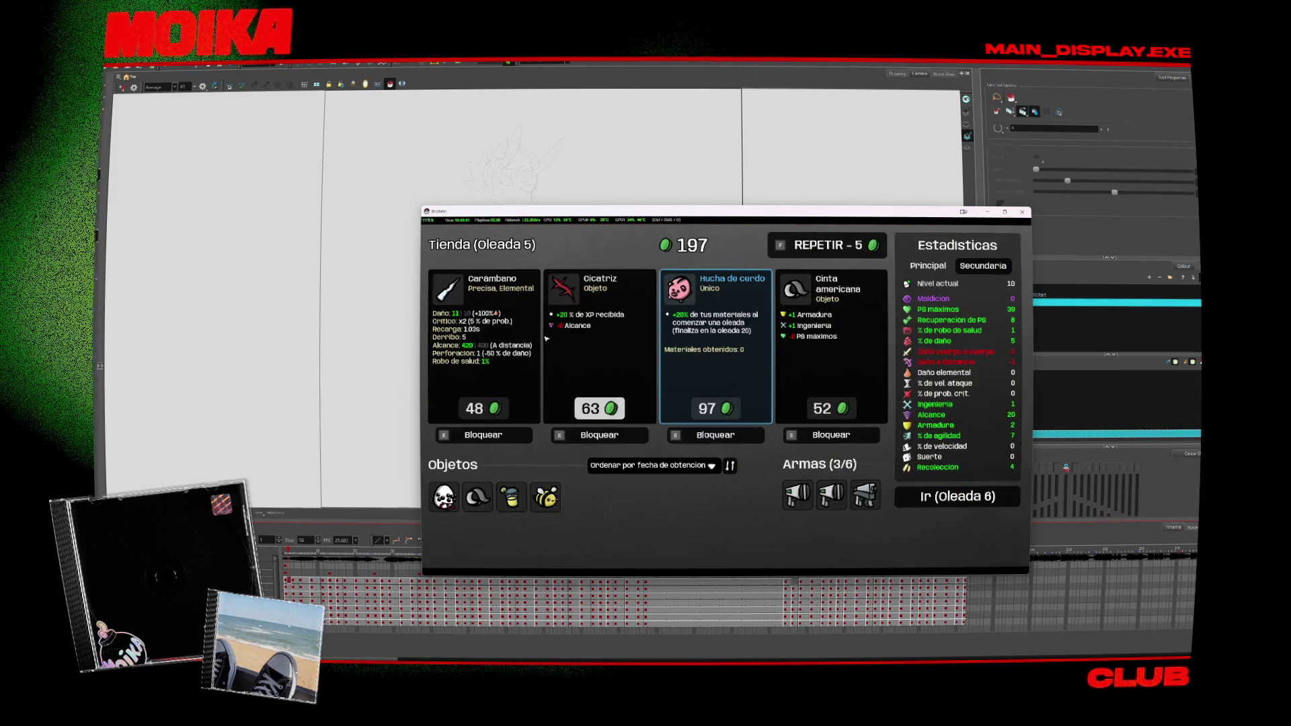
# Step: Buy Carambano, Hucha de cerdo and another Cinta americana, then start wave 6
pyautogui.click(474, 408)
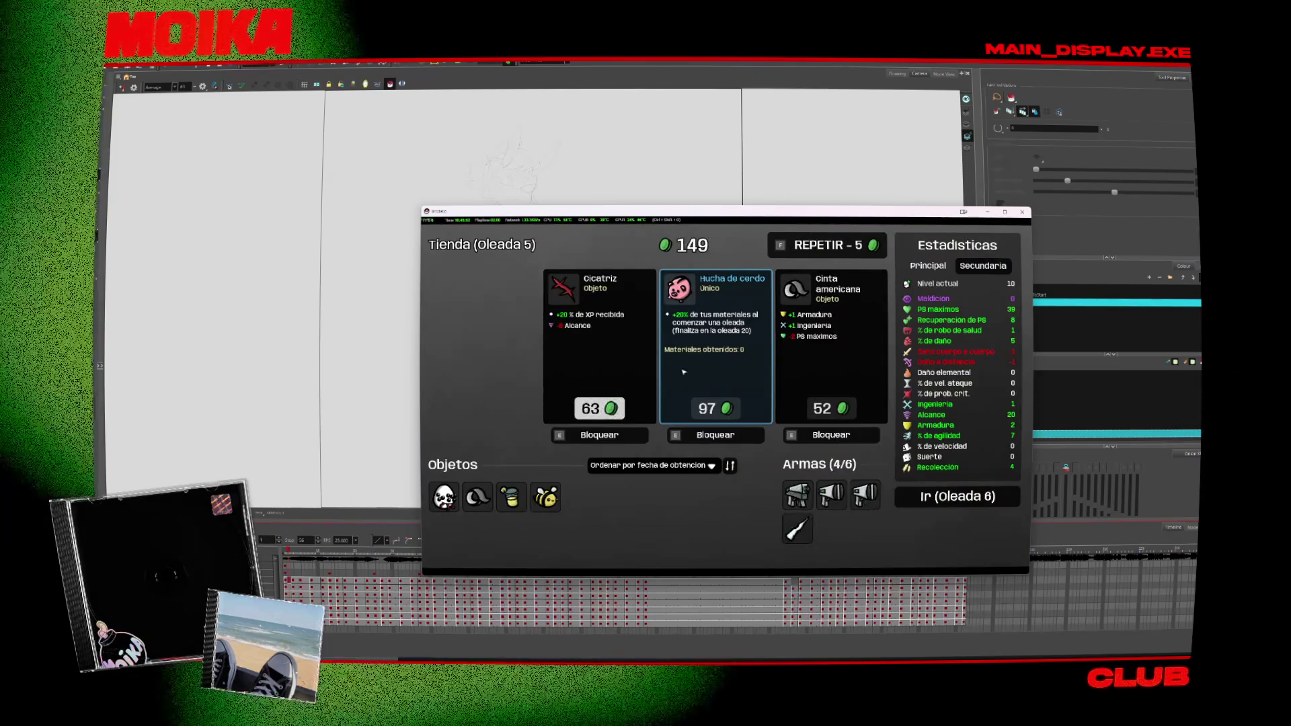
pyautogui.click(711, 408)
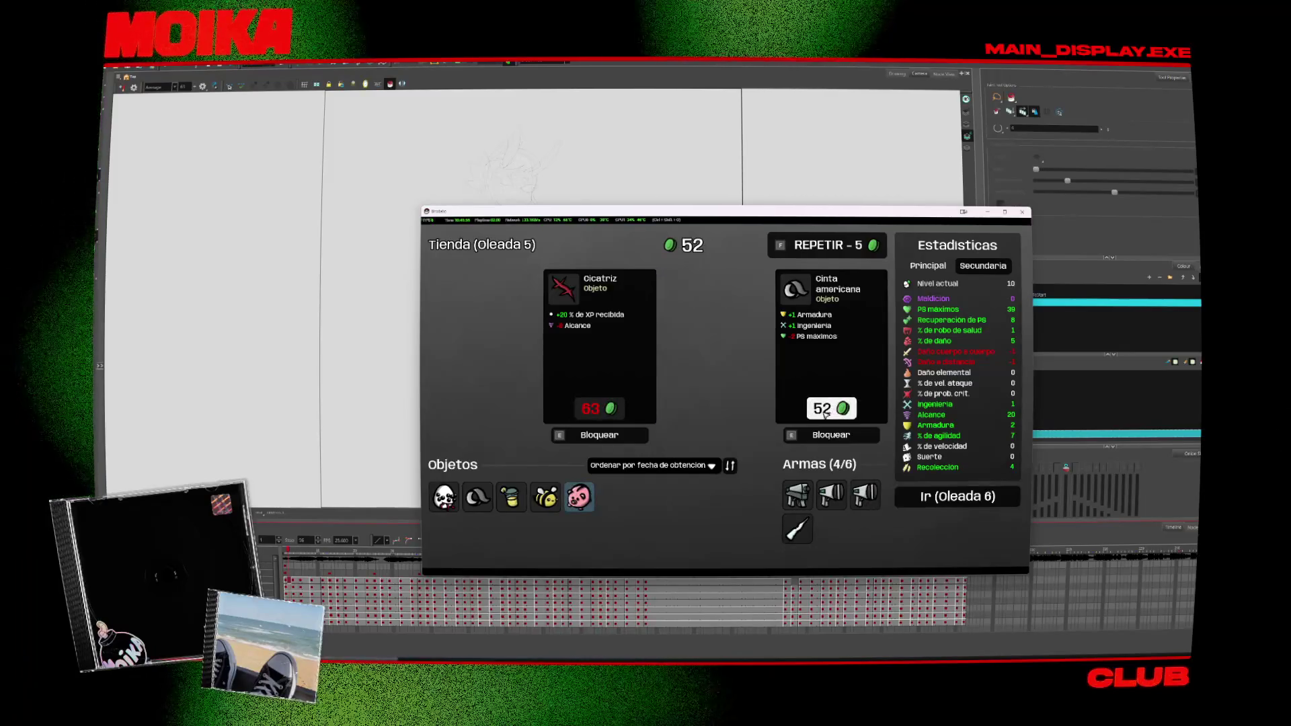
pyautogui.click(823, 408)
pyautogui.click(827, 504)
pyautogui.click(956, 496)
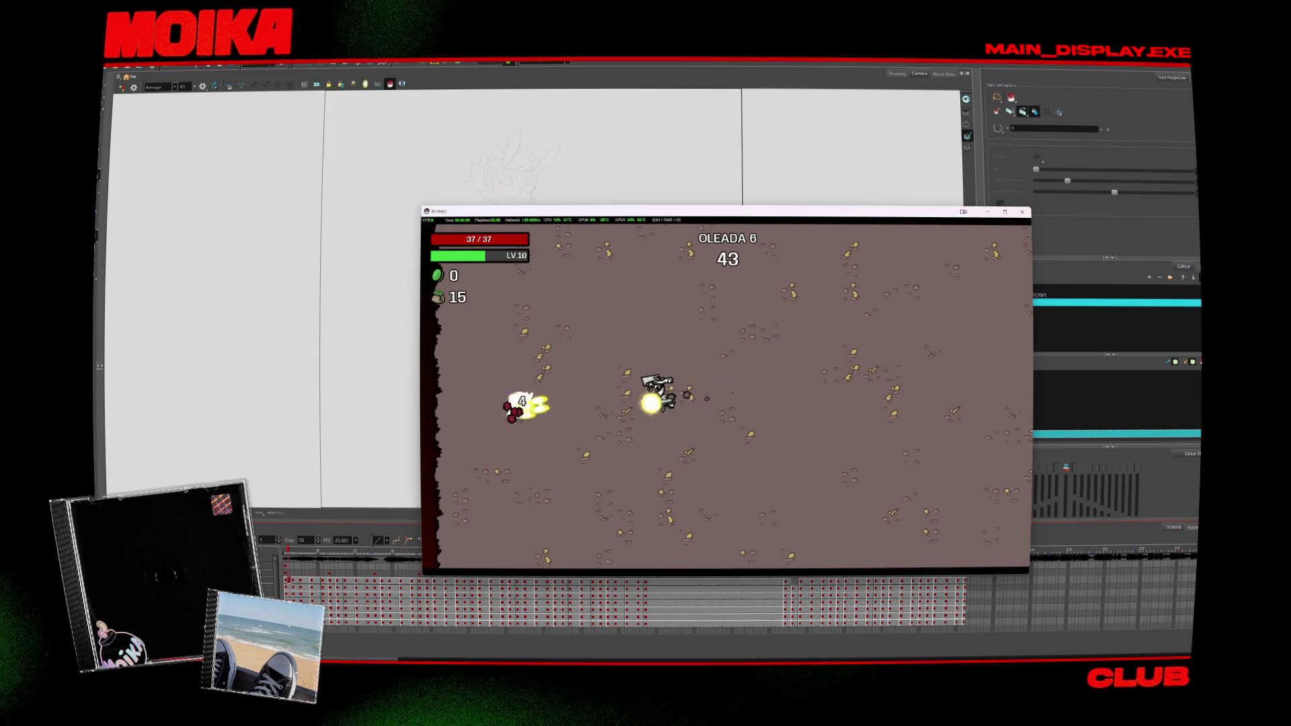
# Step: Dodge enemies across the wave 6 arena while collecting materials
pyautogui.press('d')
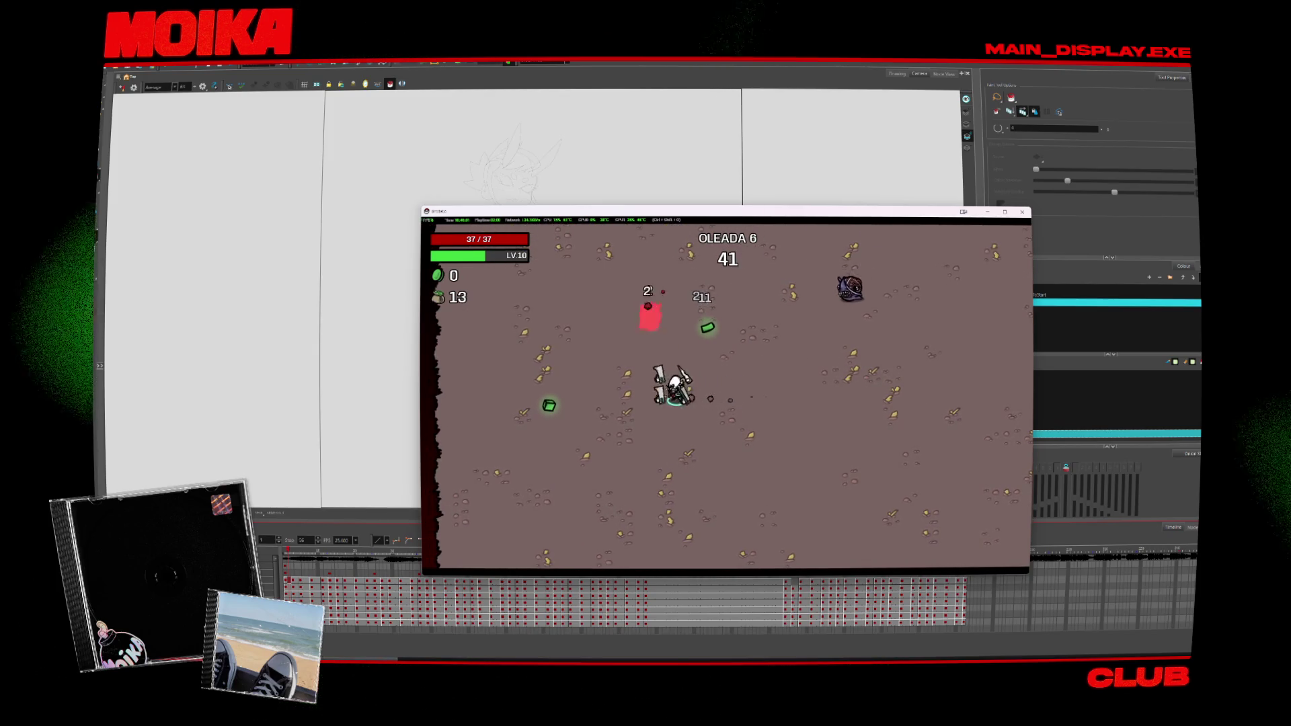
pyautogui.press('a')
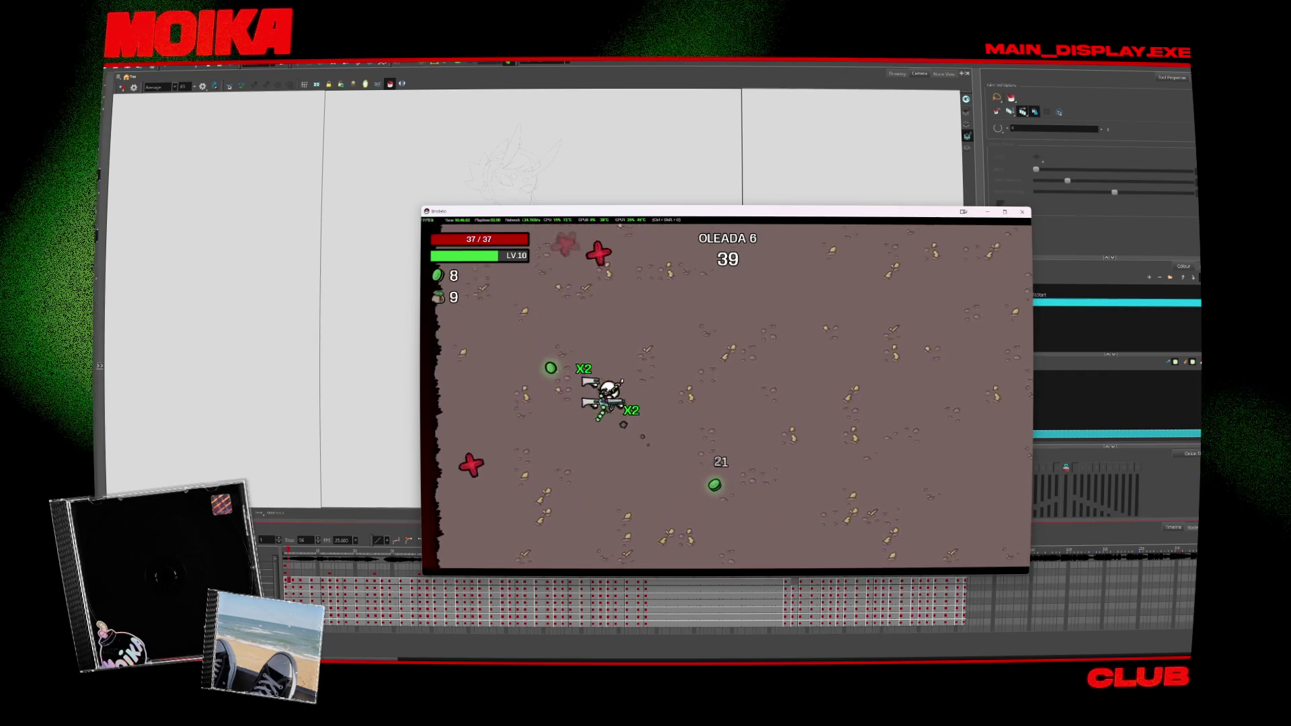
pyautogui.press('d')
pyautogui.press('a')
pyautogui.press('w')
pyautogui.press('w')
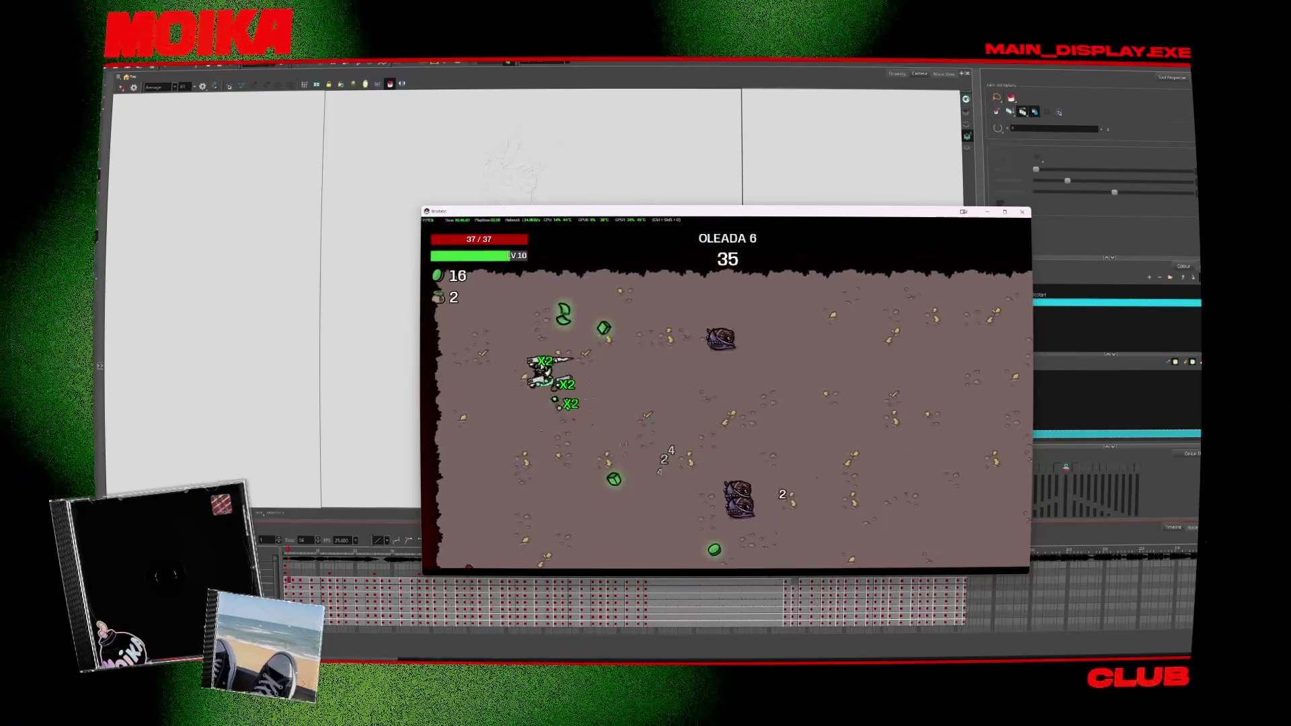
pyautogui.press('s')
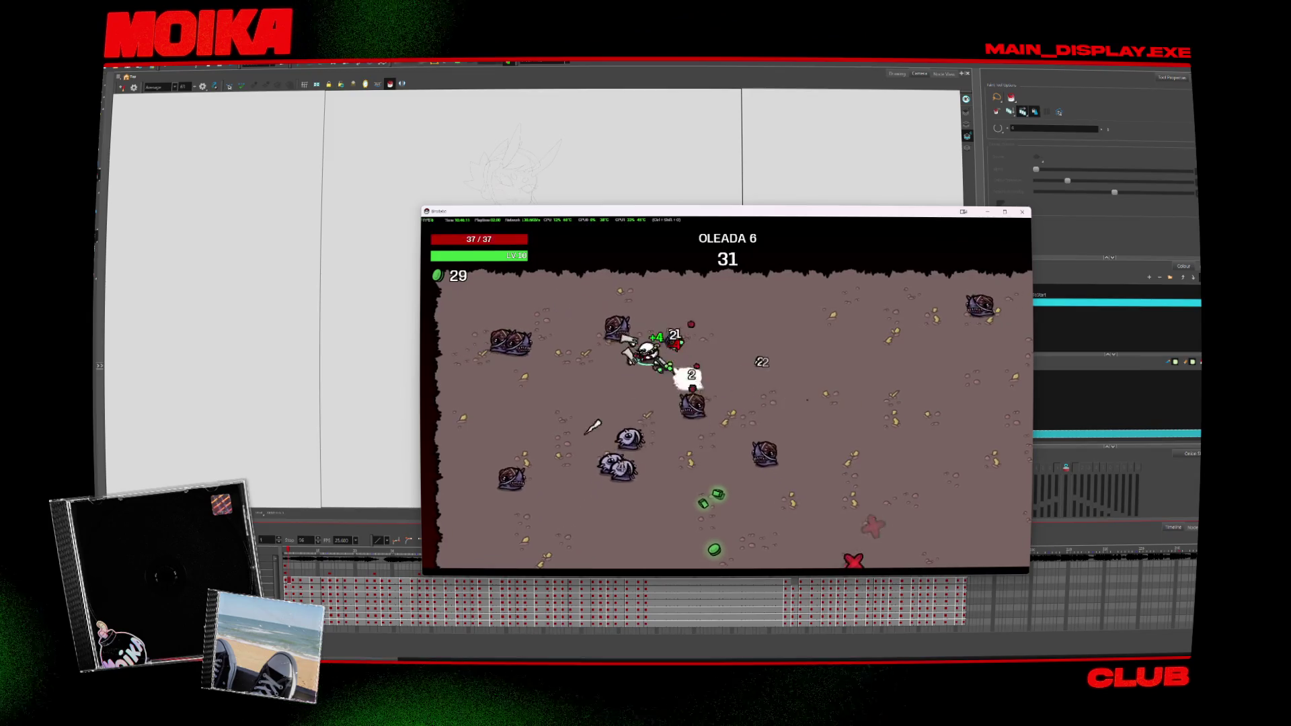
pyautogui.press('s')
pyautogui.press('d')
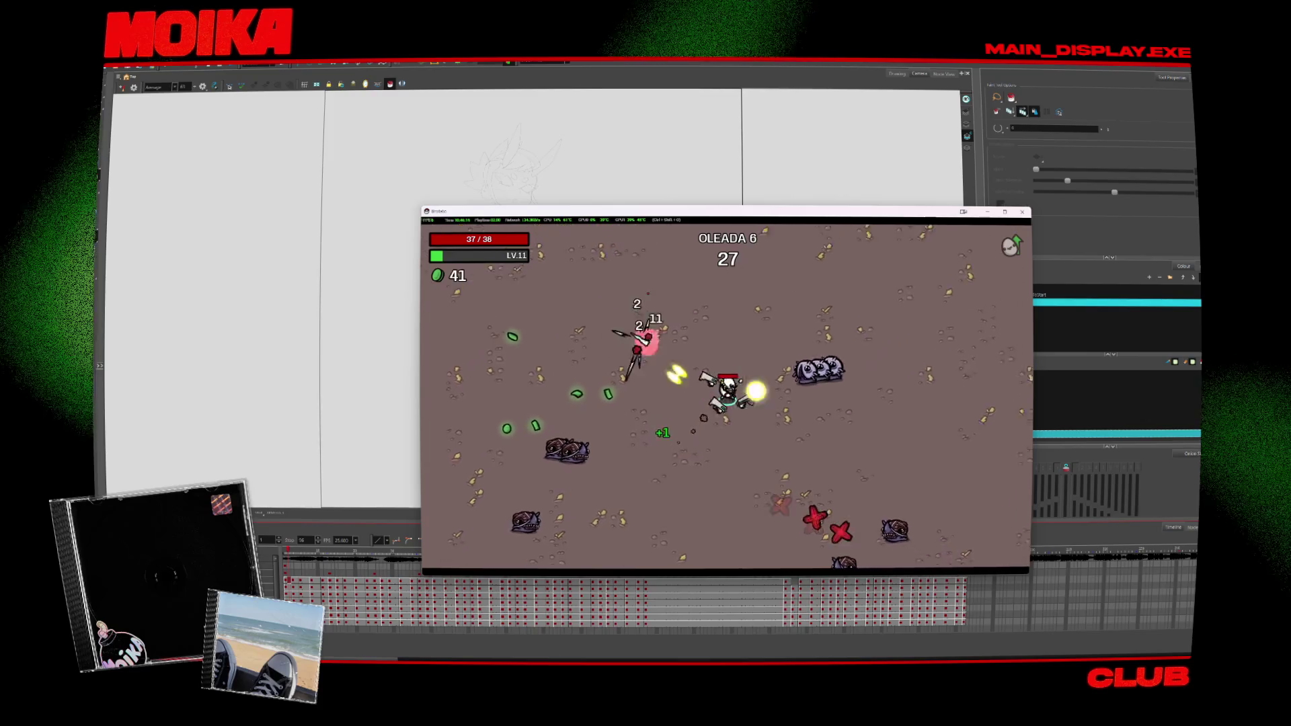
pyautogui.press('d')
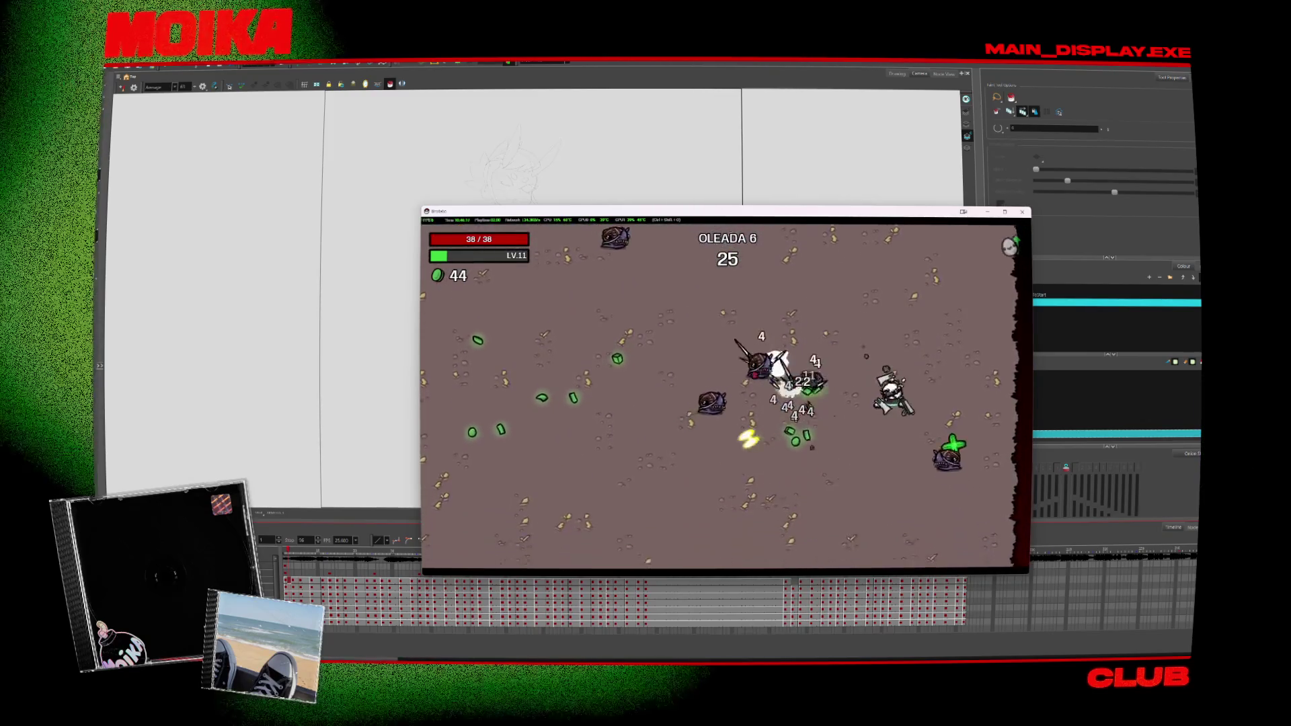
pyautogui.press('s')
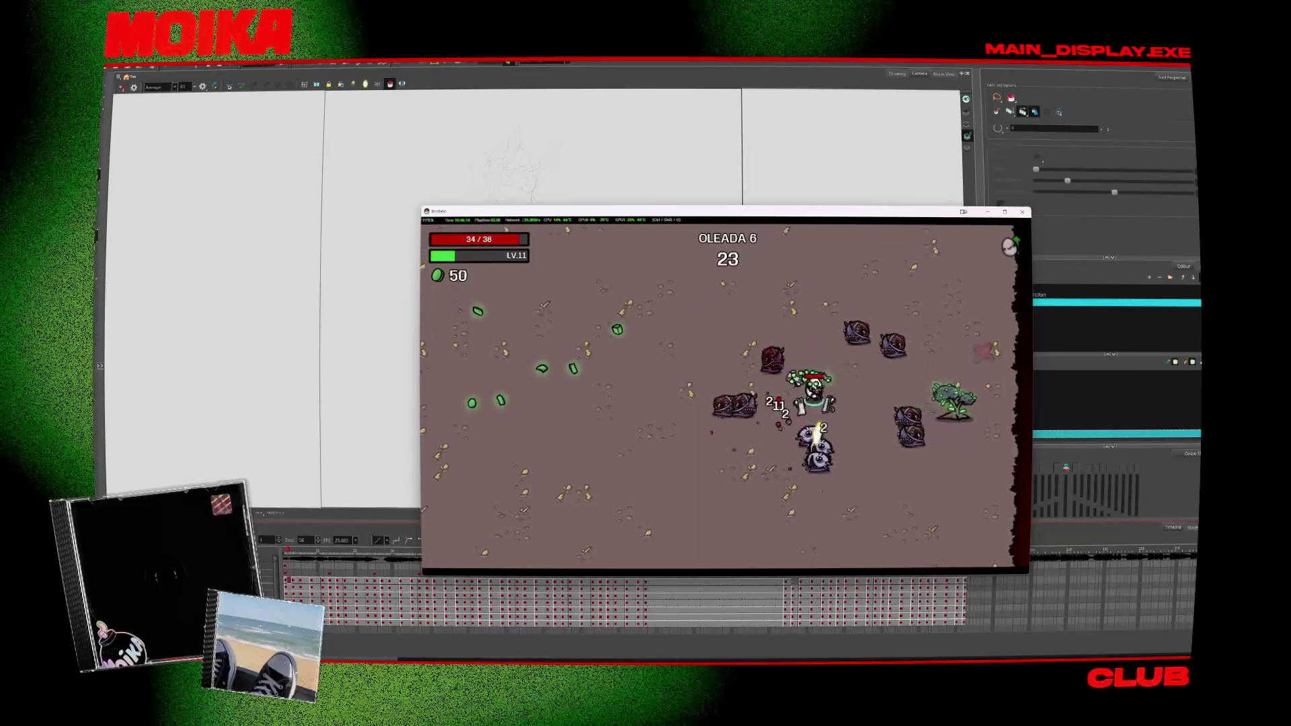
# Step: Keep weaving between the arena edges until wave 6 ends at level 12 with 121 materials
pyautogui.press('d')
pyautogui.press('w')
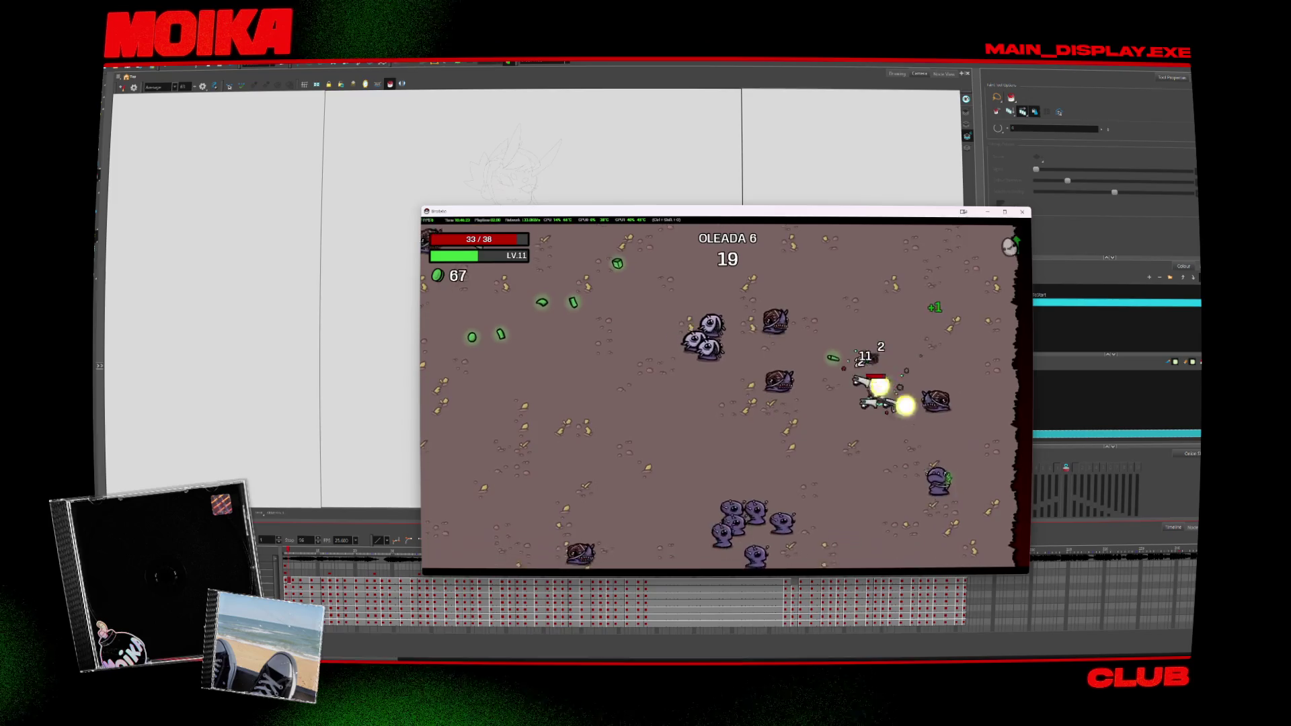
pyautogui.press('a')
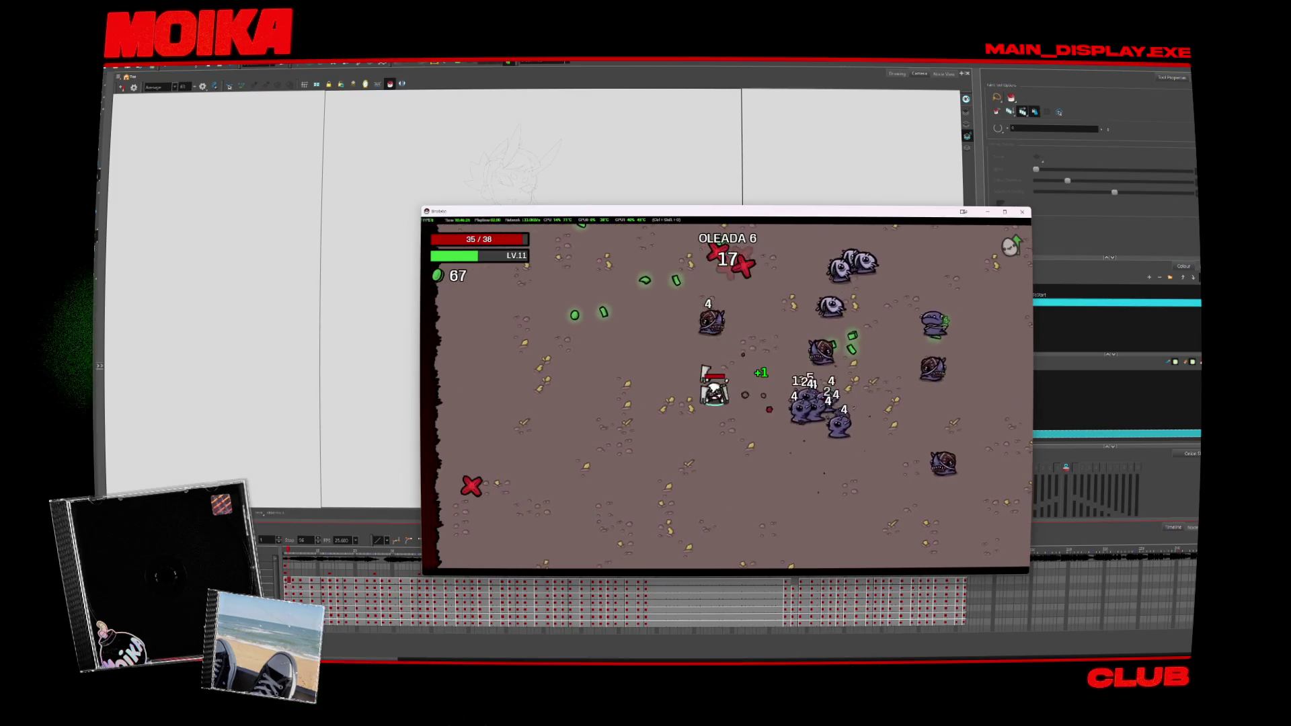
pyautogui.press('a')
pyautogui.press('w')
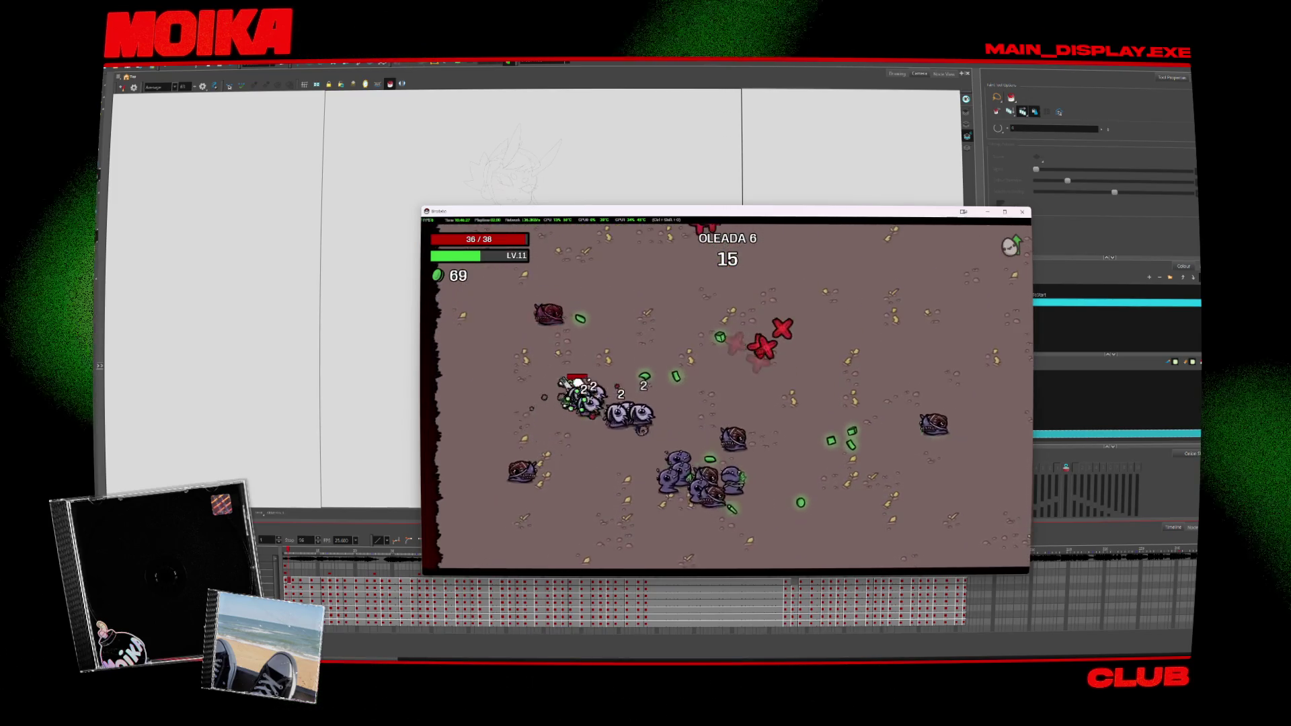
pyautogui.press('d')
pyautogui.press('w')
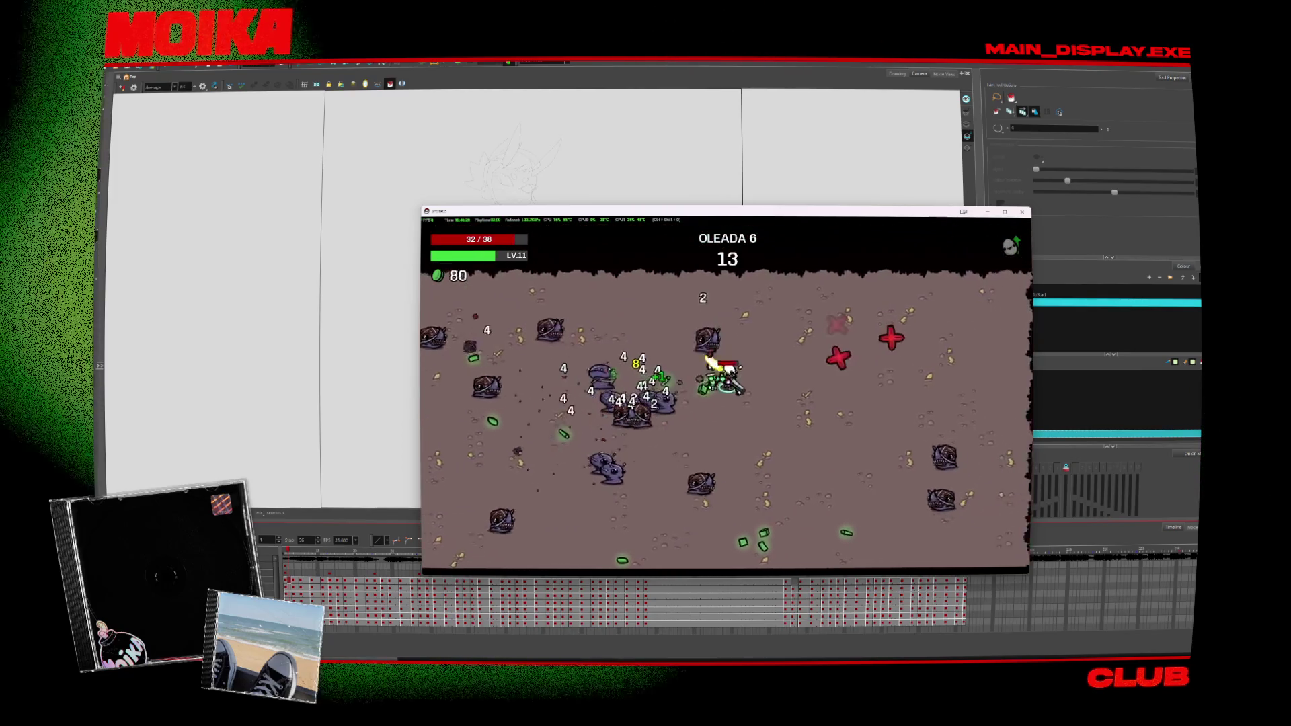
pyautogui.press('a')
pyautogui.press('s')
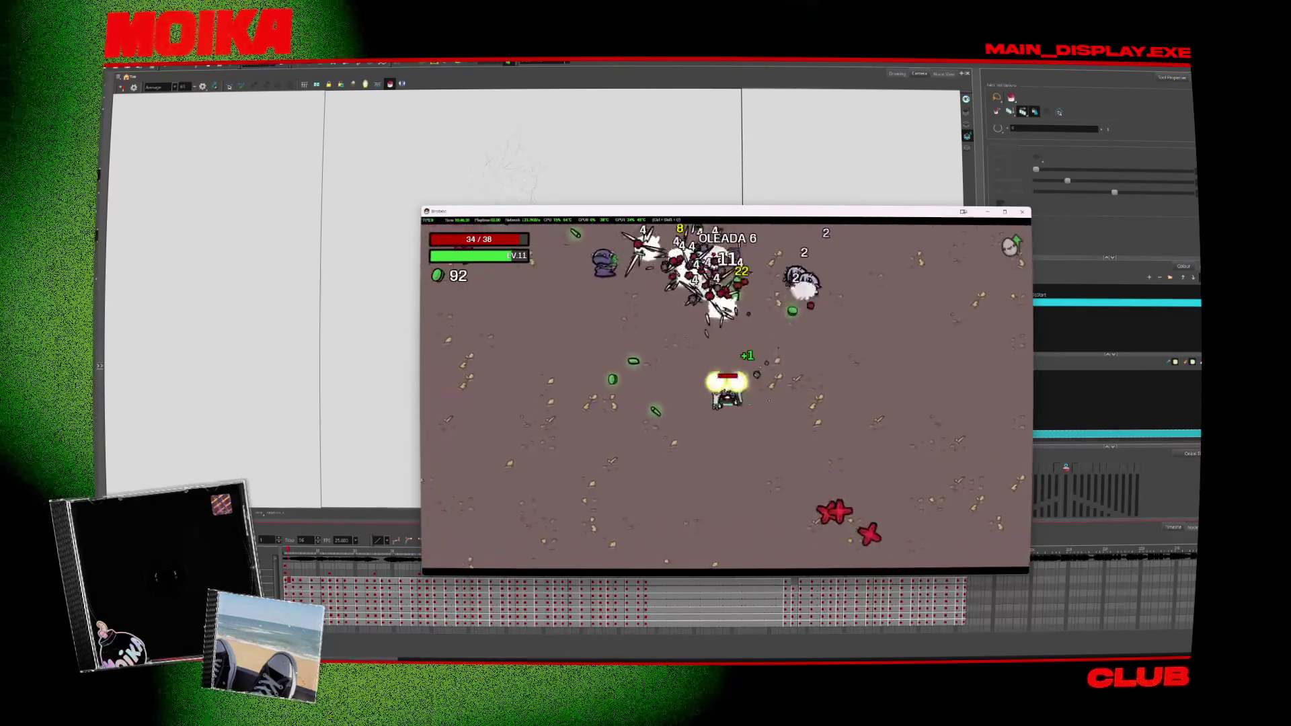
pyautogui.press('a')
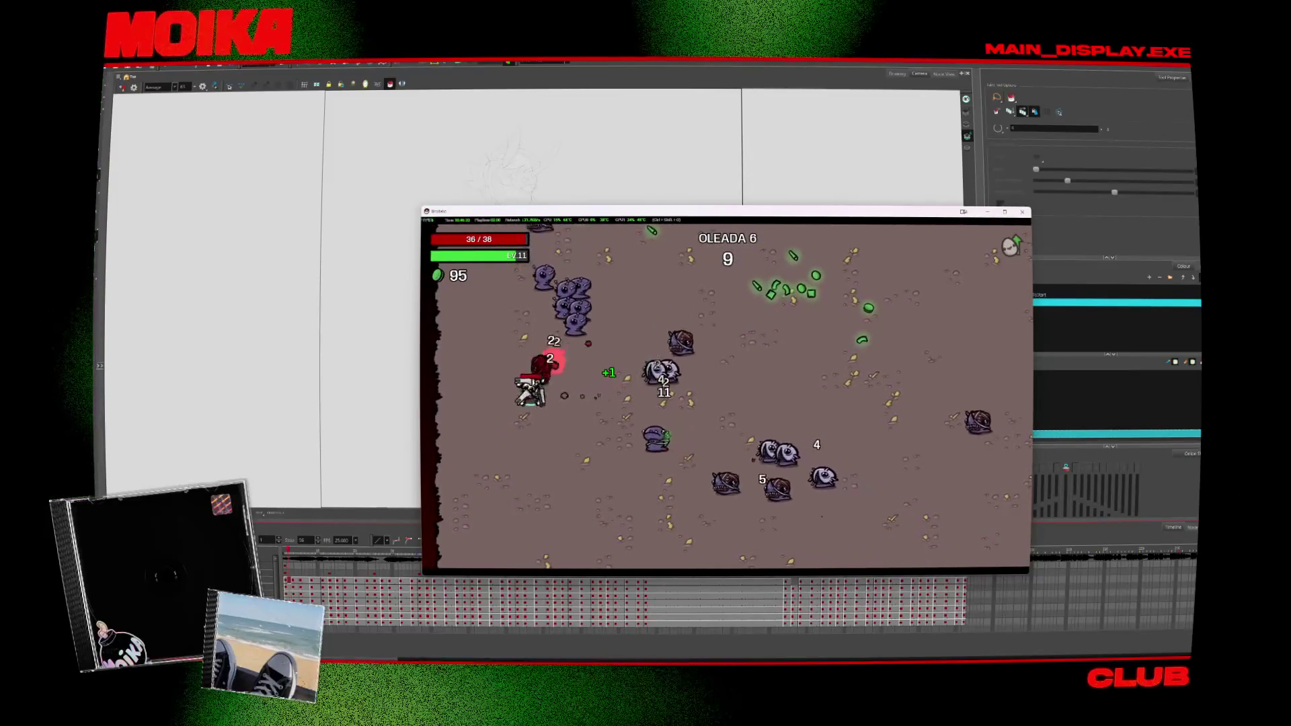
pyautogui.press('s')
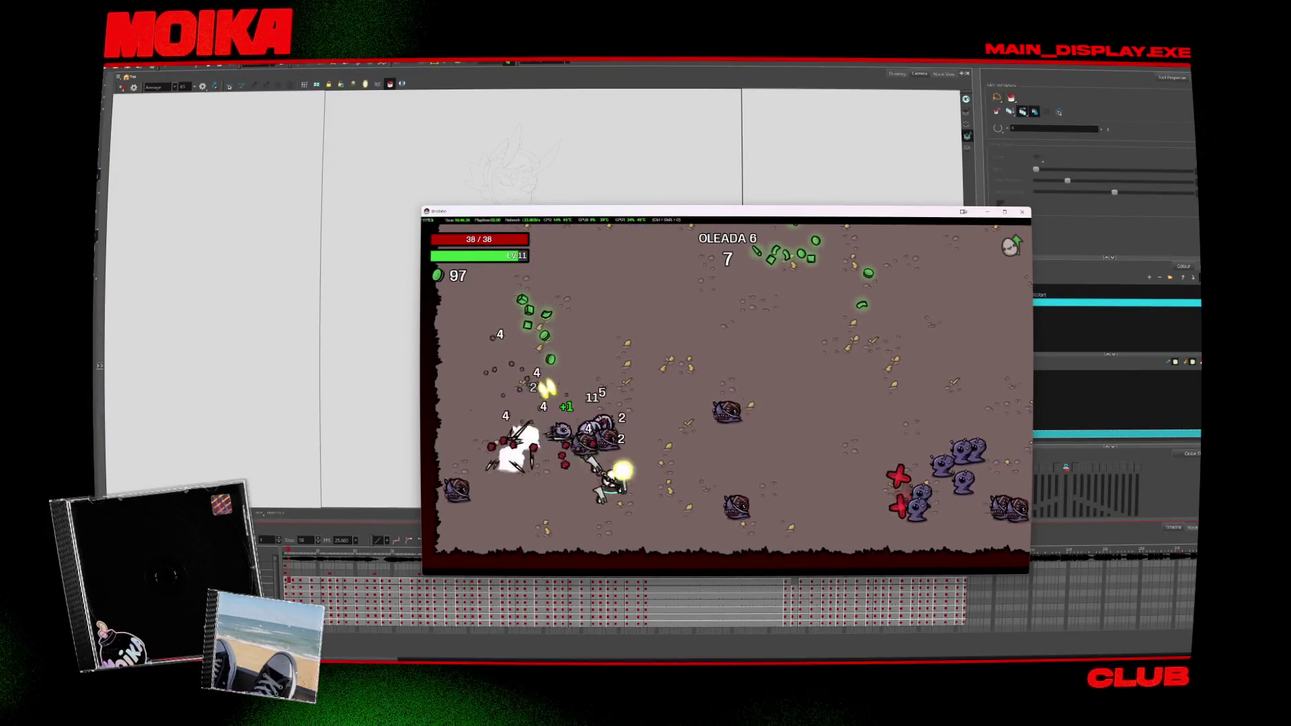
pyautogui.press('d')
pyautogui.press('w')
pyautogui.press('w')
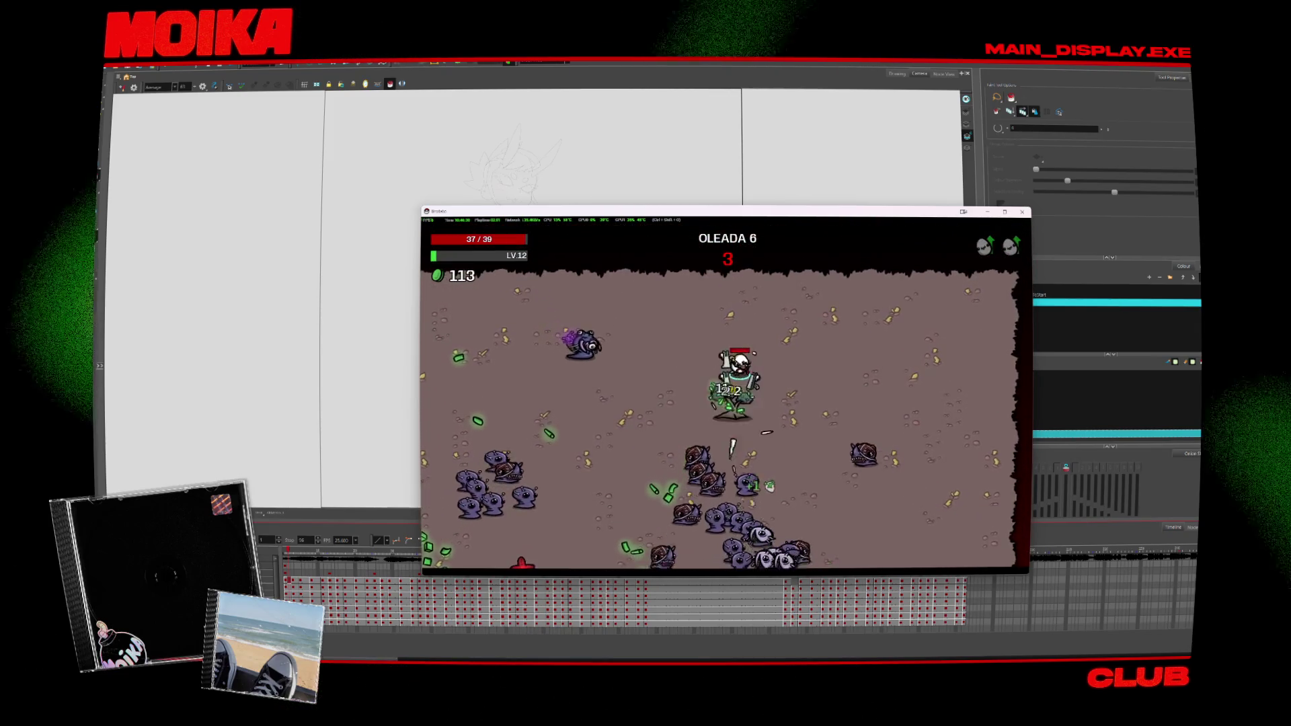
pyautogui.press('s')
pyautogui.press('d')
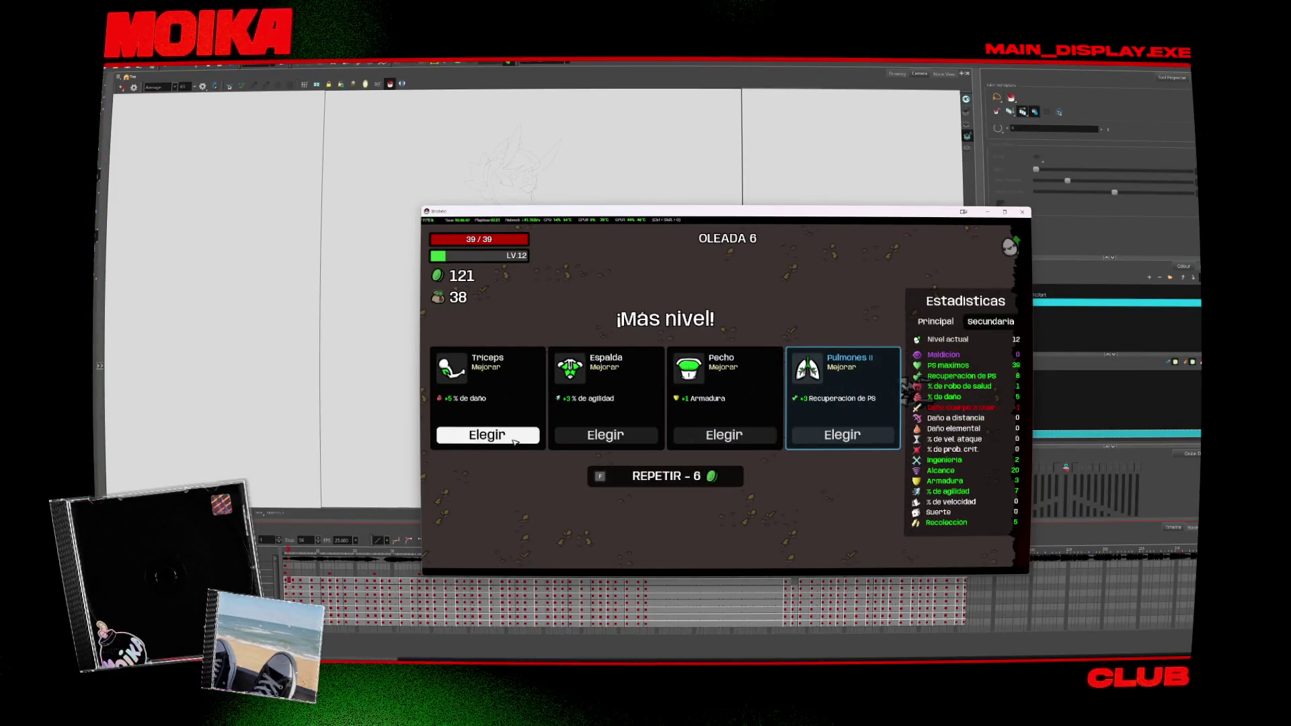
# Step: Take the Triceps upgrade, buy Subfusil II, and start wave 7
pyautogui.click(514, 441)
pyautogui.click(608, 407)
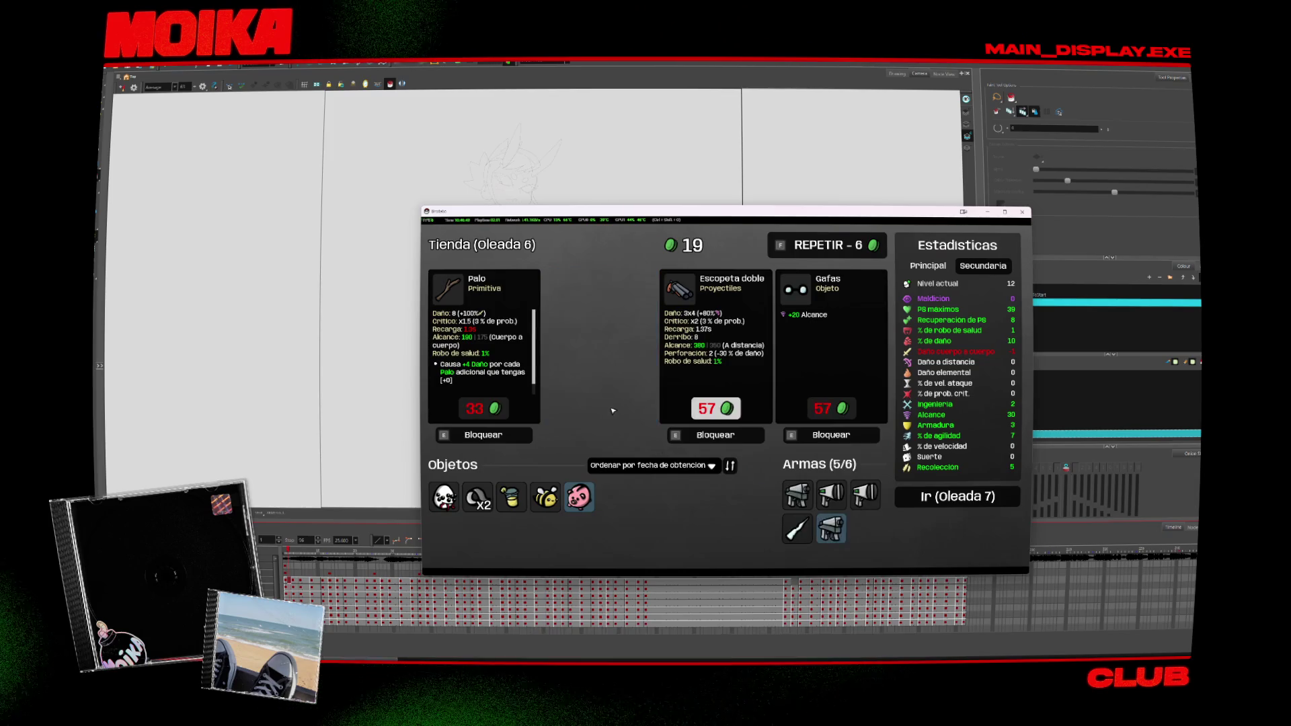
pyautogui.click(959, 491)
# Step: Dodge left and right around the arena centre until wave 7 ends
pyautogui.press('a')
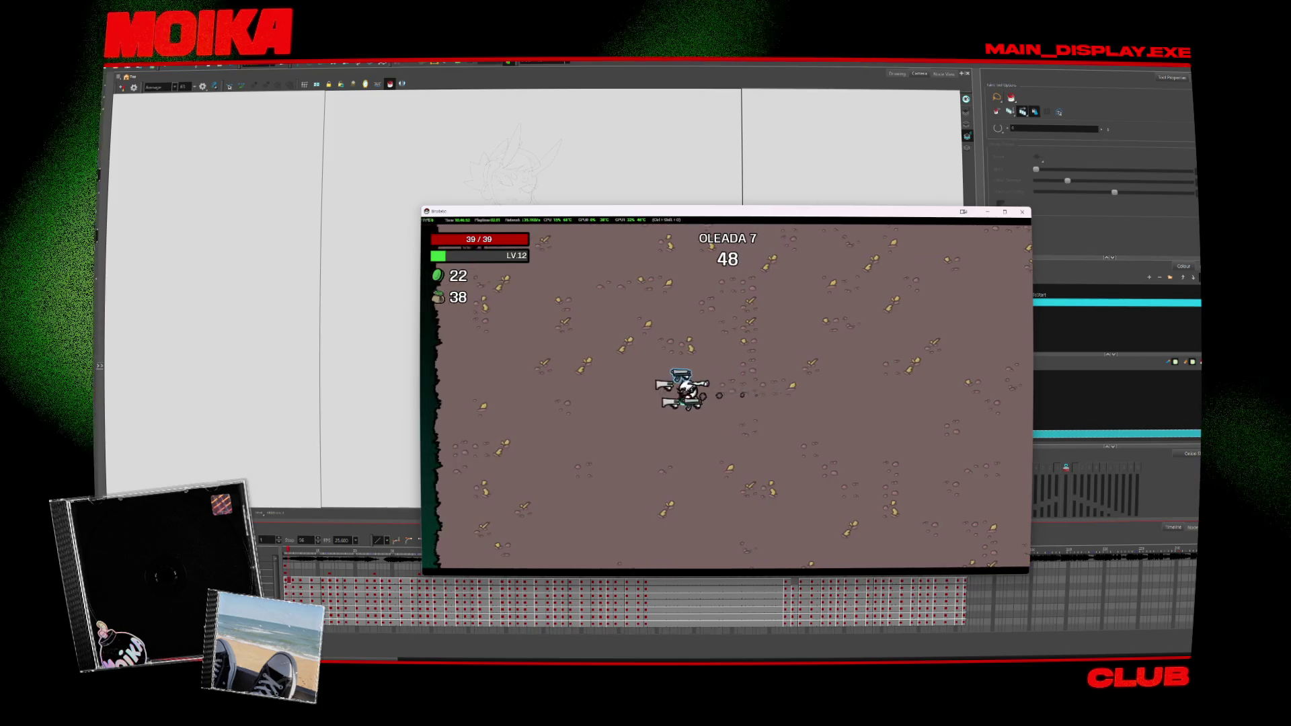
pyautogui.press('a')
pyautogui.press('d')
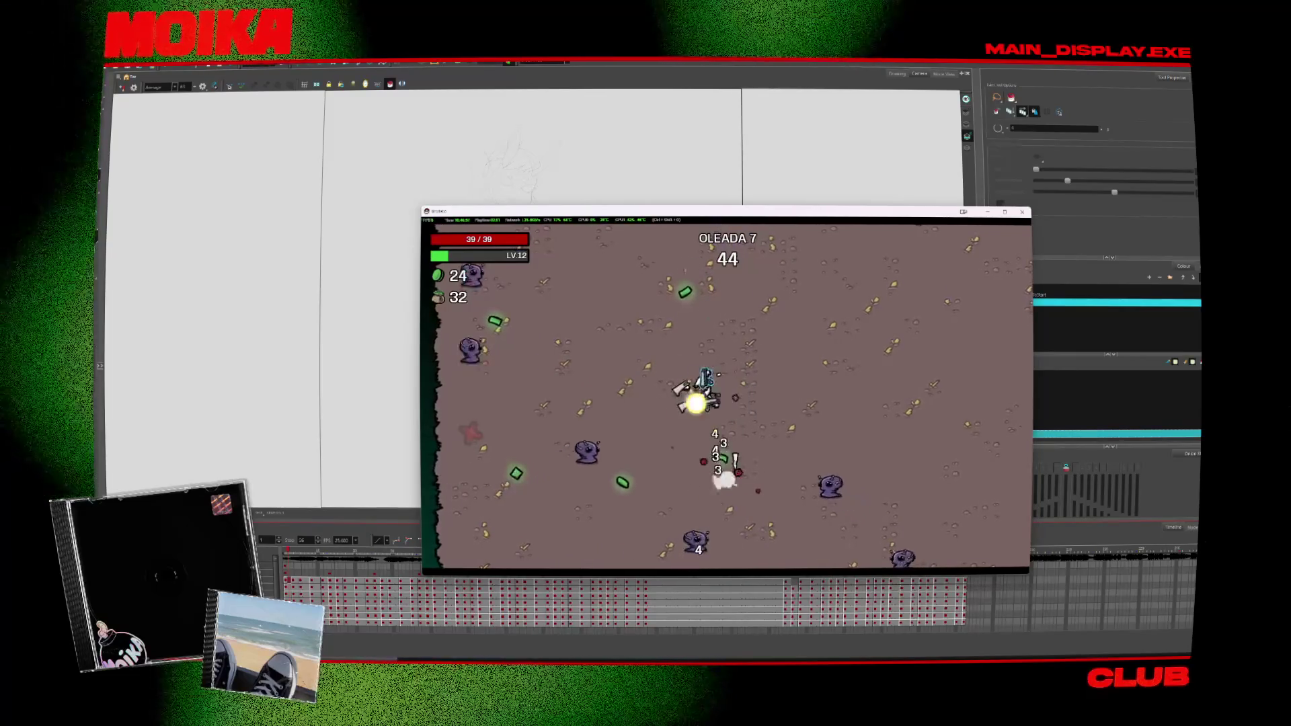
pyautogui.press('a')
pyautogui.press('d')
pyautogui.press('a')
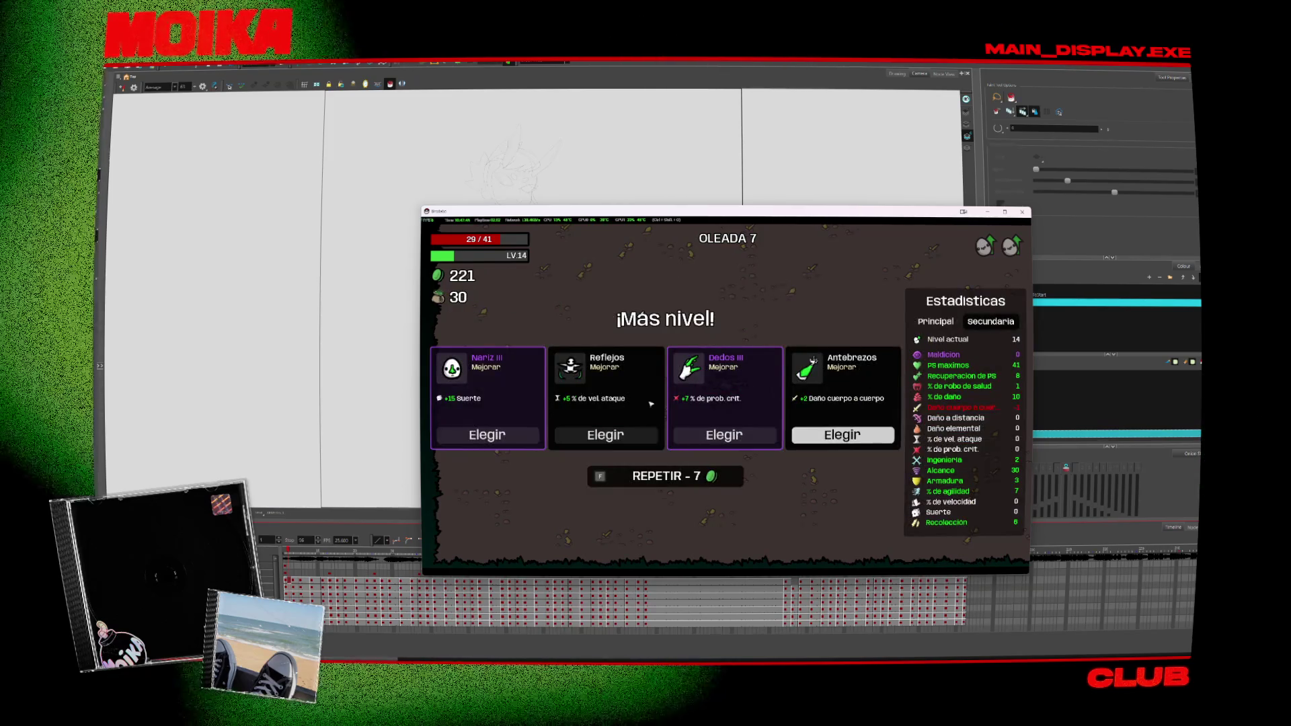
# Step: Take Antebrazos and Espalda II, buy Ballesta and Lodo toxico, and start wave 8
pyautogui.click(859, 440)
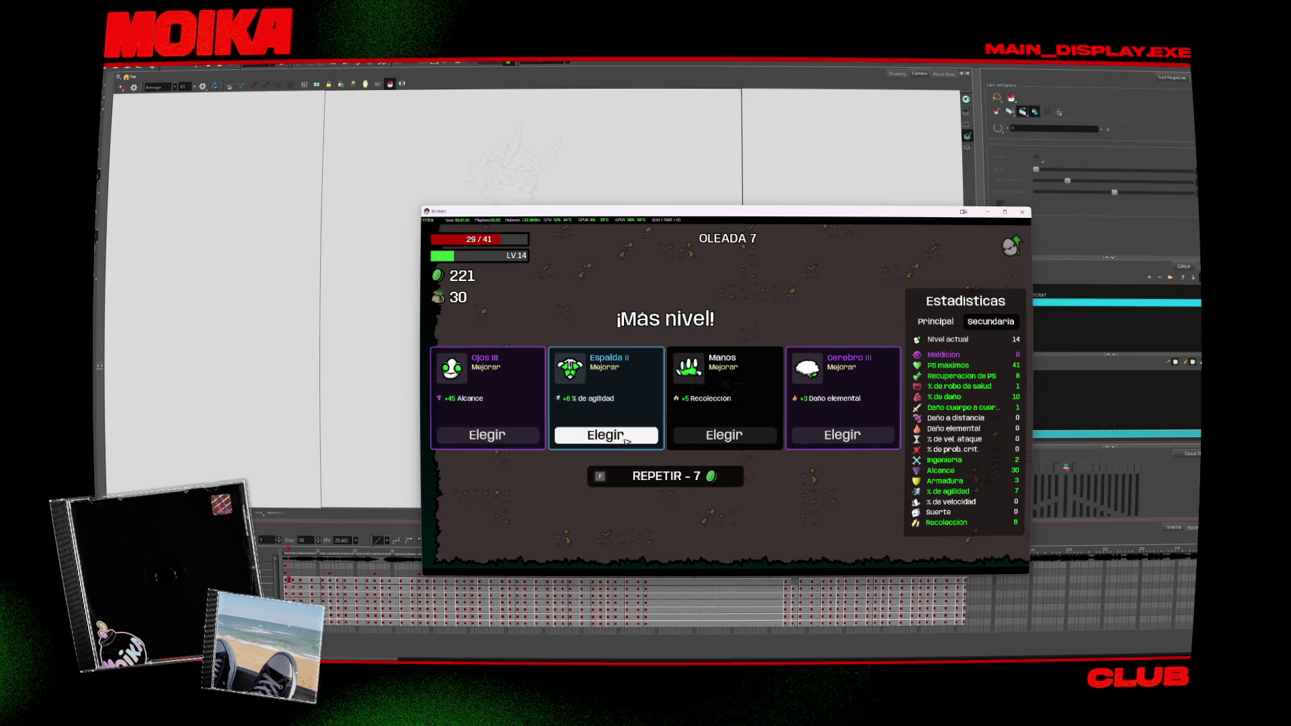
pyautogui.click(626, 441)
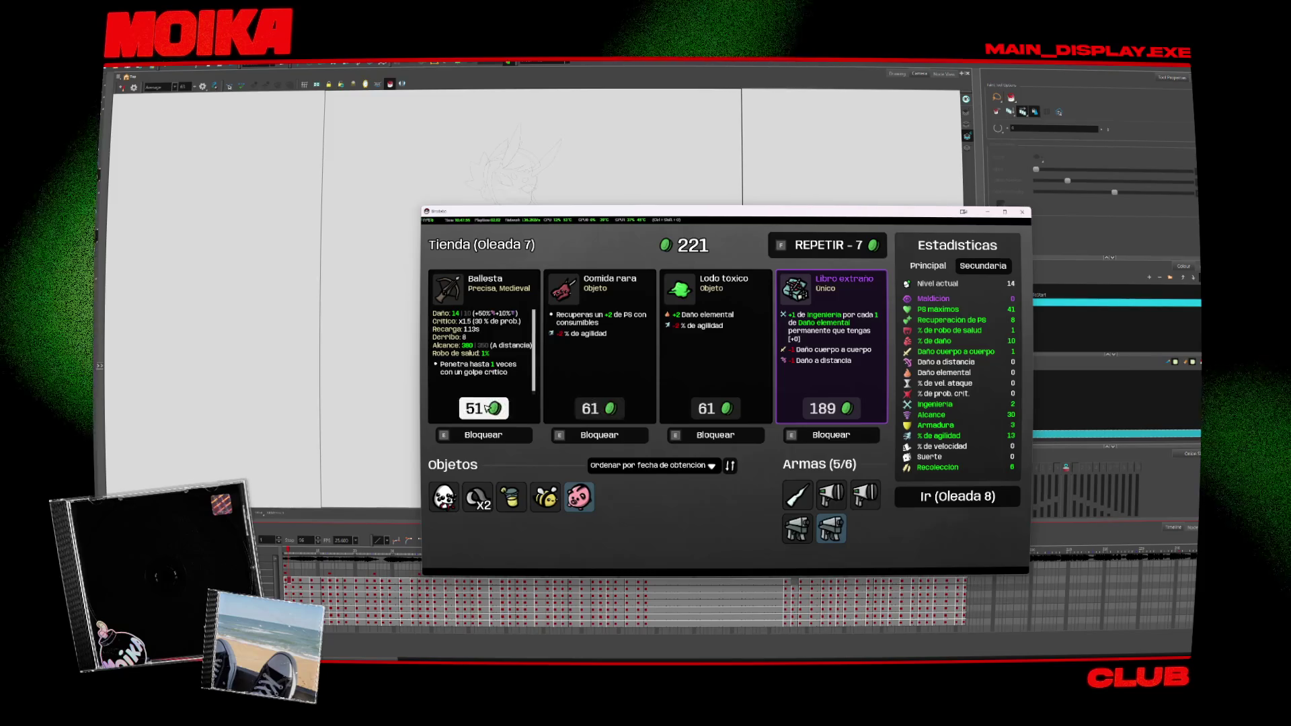
pyautogui.click(485, 409)
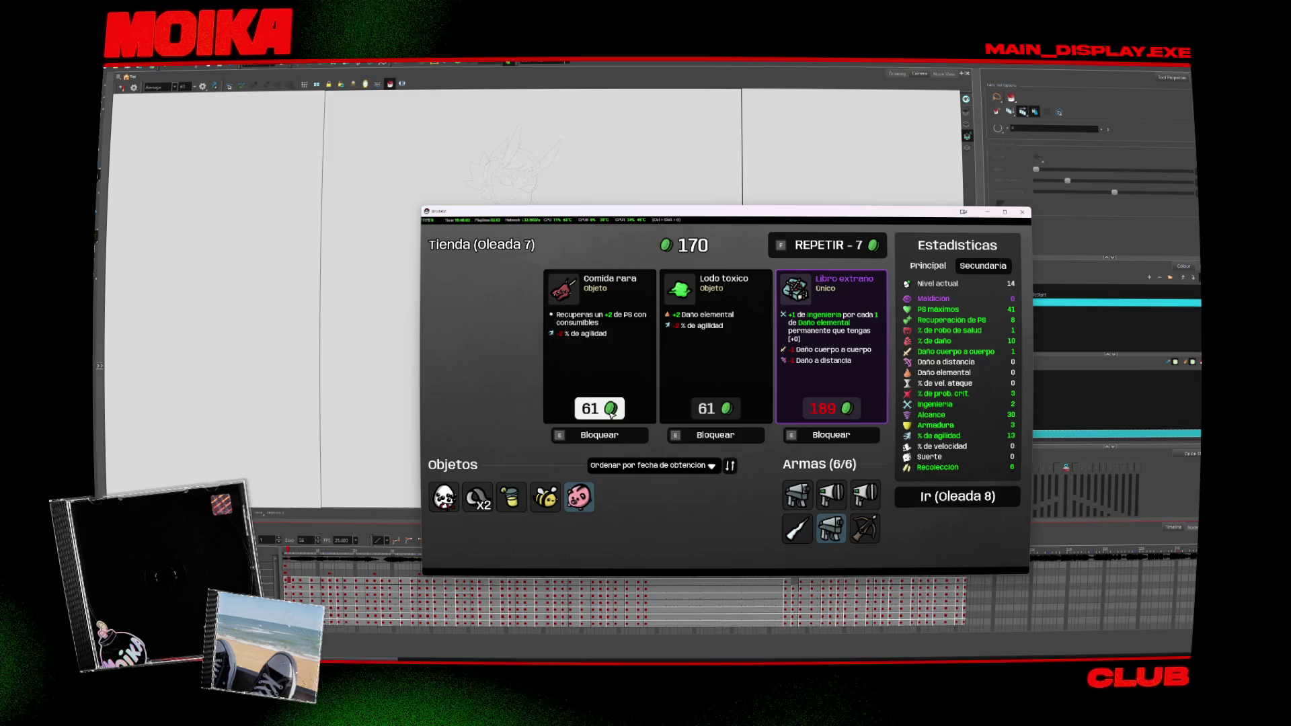
pyautogui.click(718, 409)
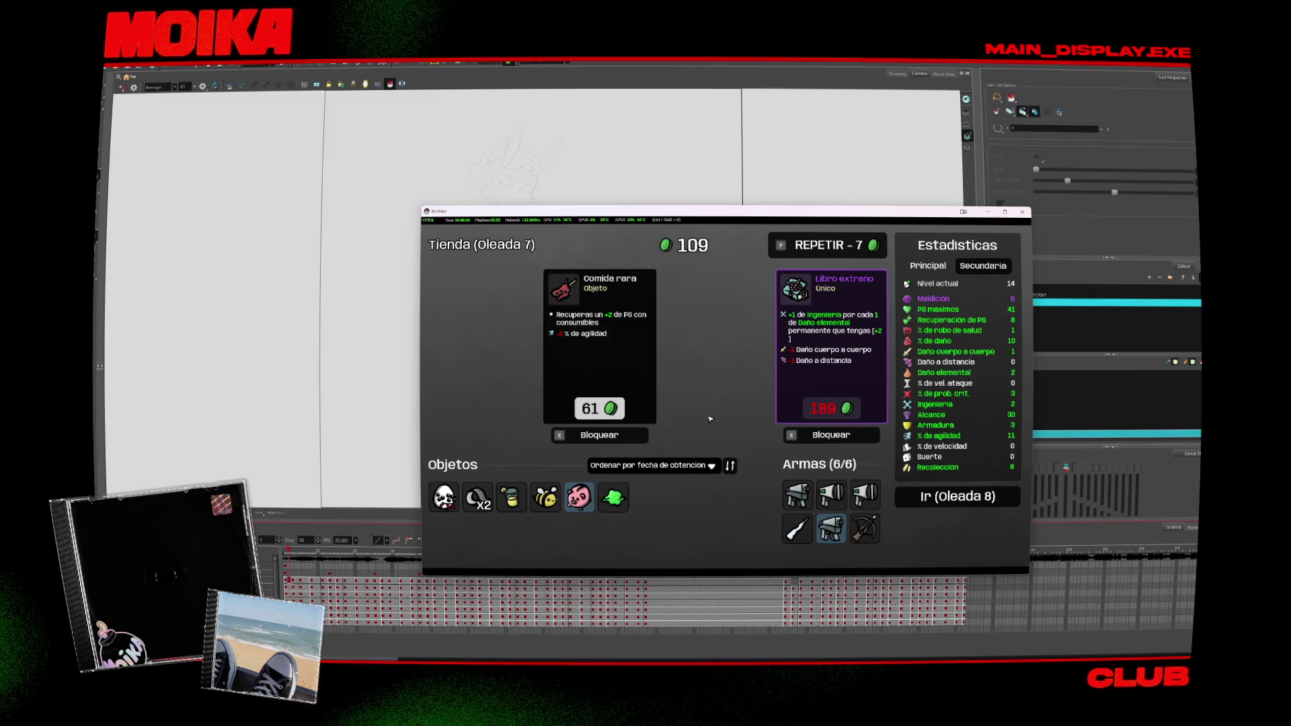
pyautogui.click(926, 500)
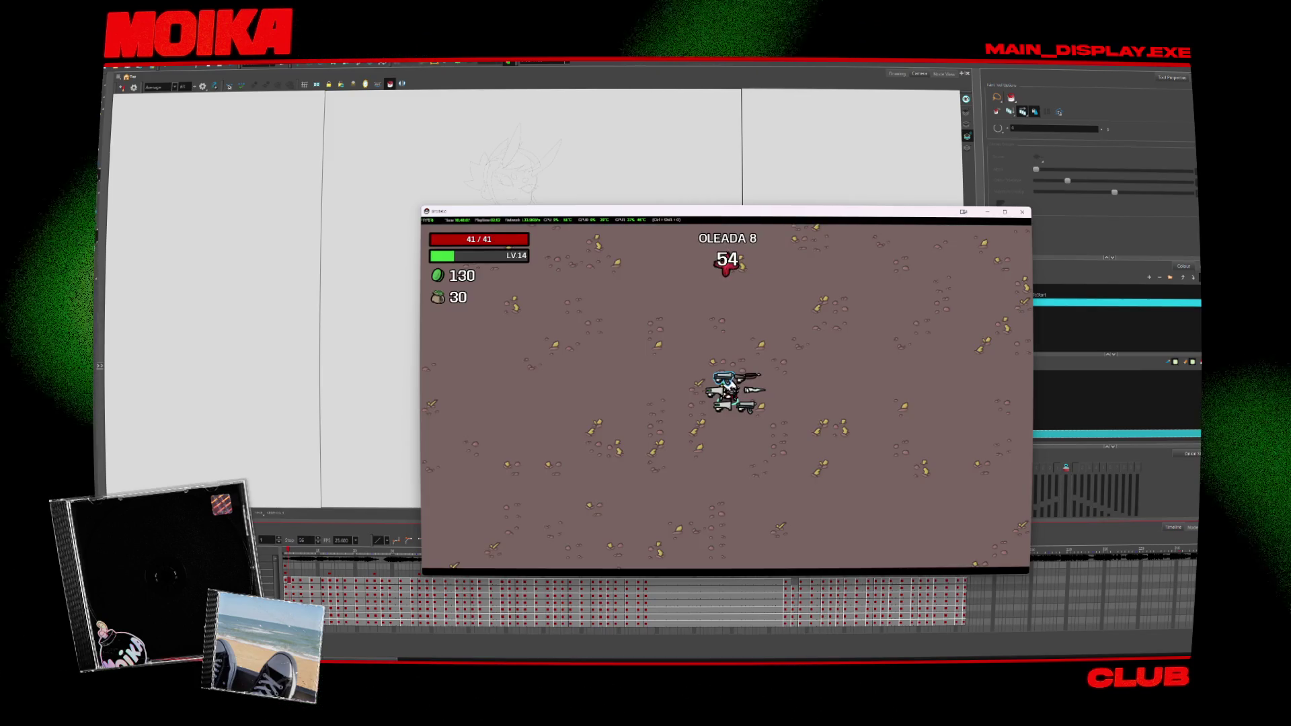
# Step: Circle right, then sweep left across the arena early in wave 8
pyautogui.press('w')
pyautogui.press('d')
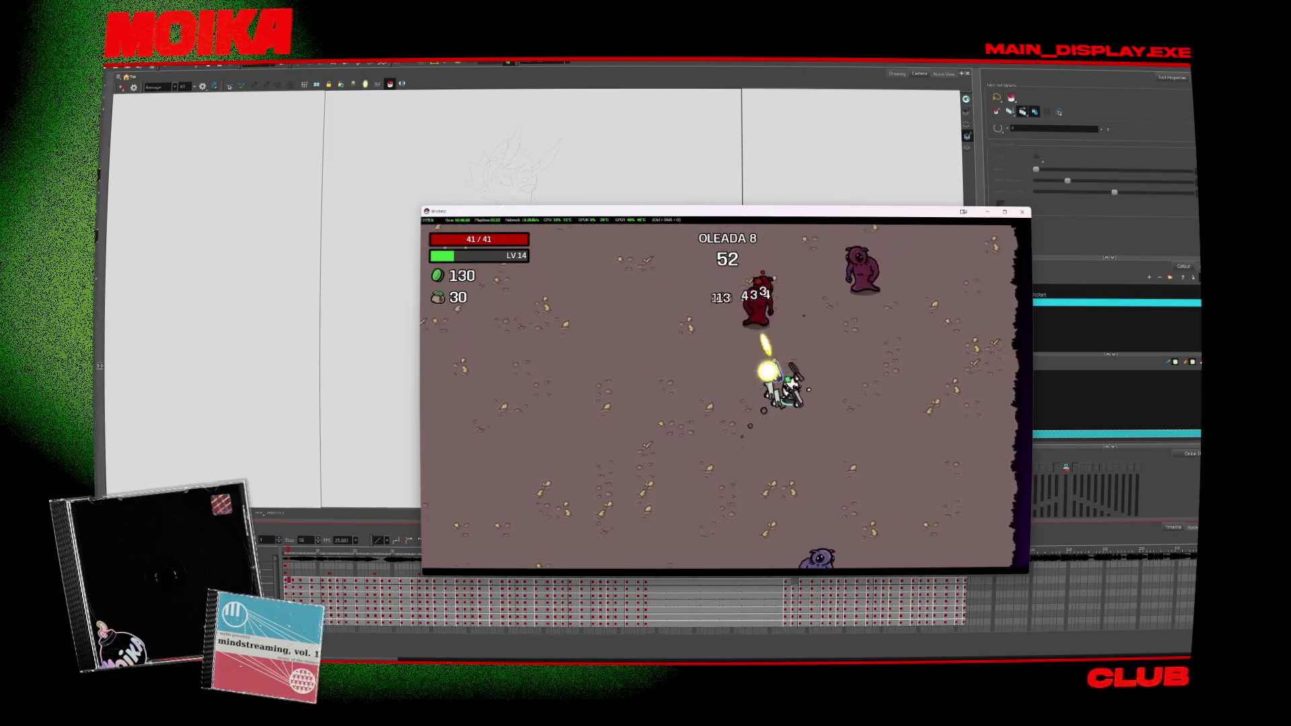
pyautogui.press('d')
pyautogui.press('s')
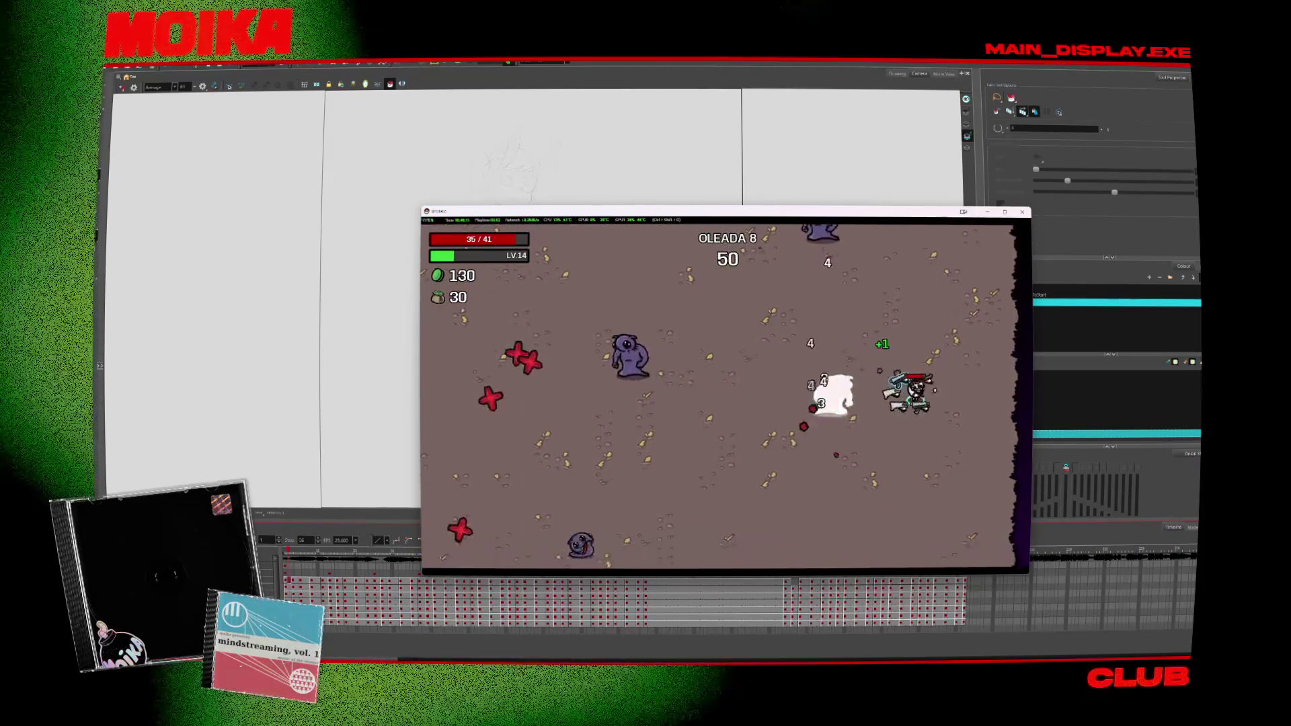
pyautogui.press('a')
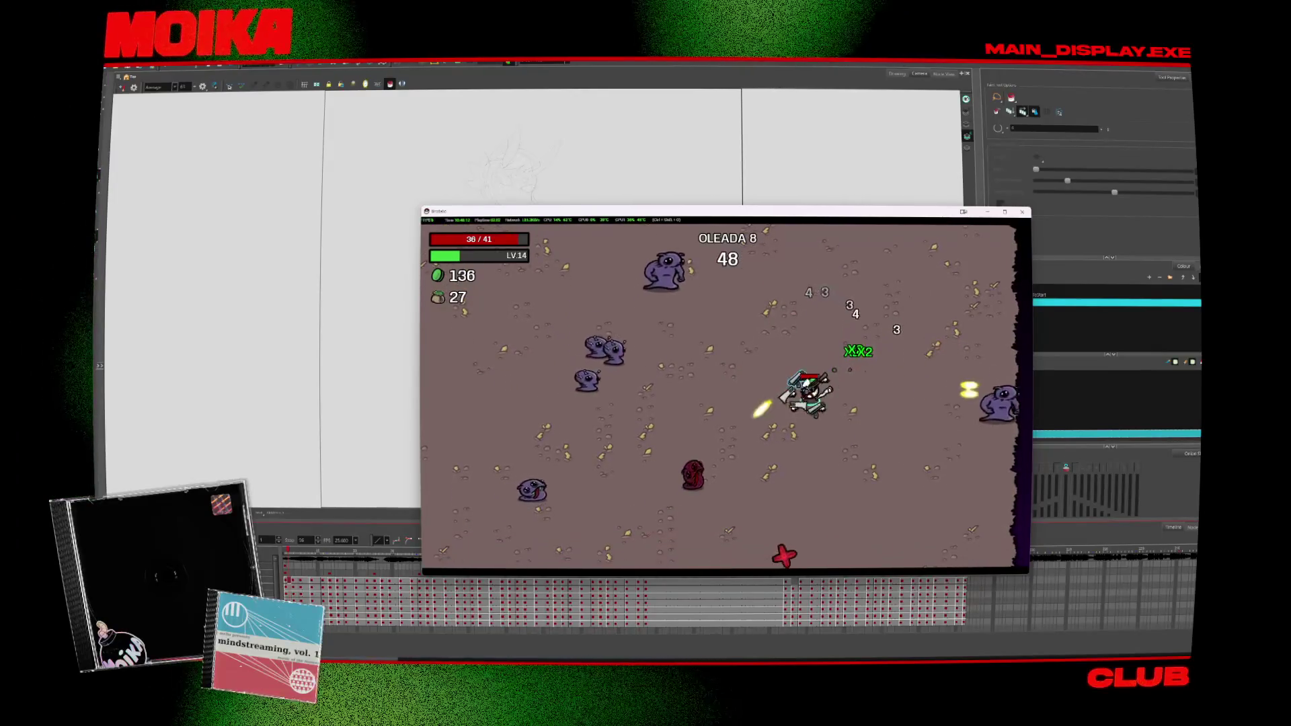
pyautogui.press('a')
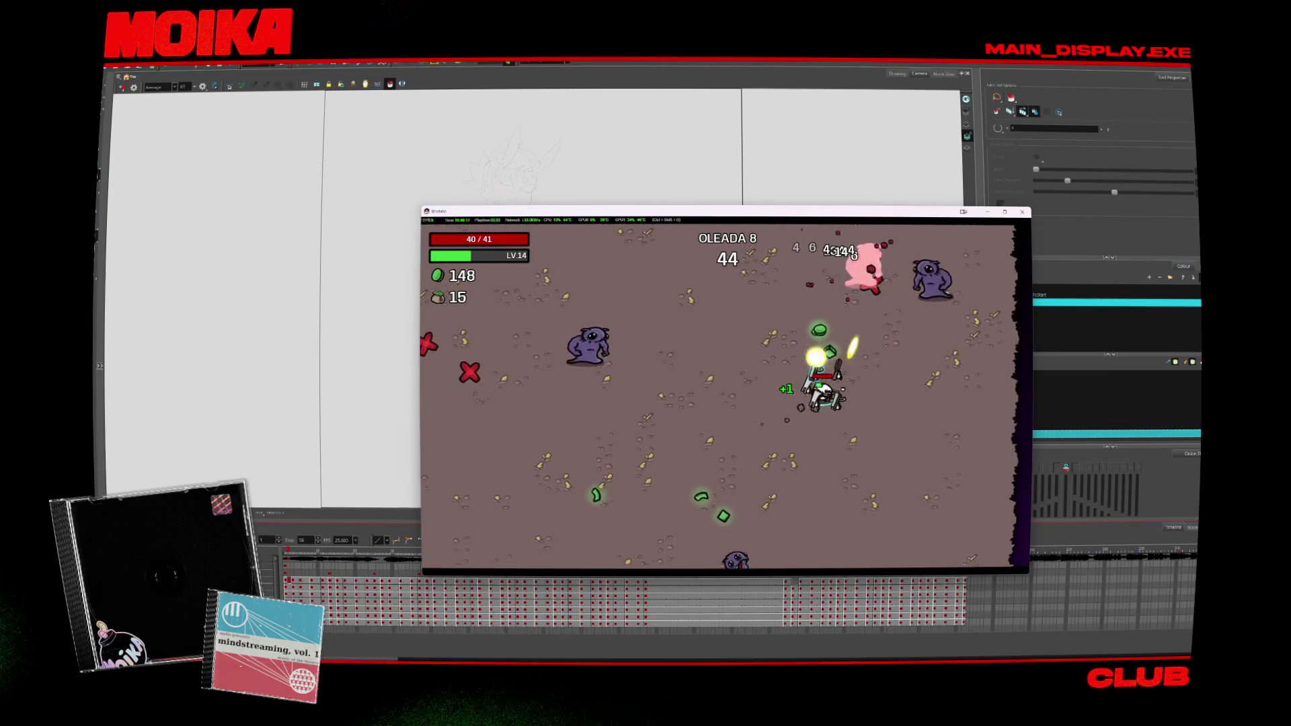
pyautogui.press('a')
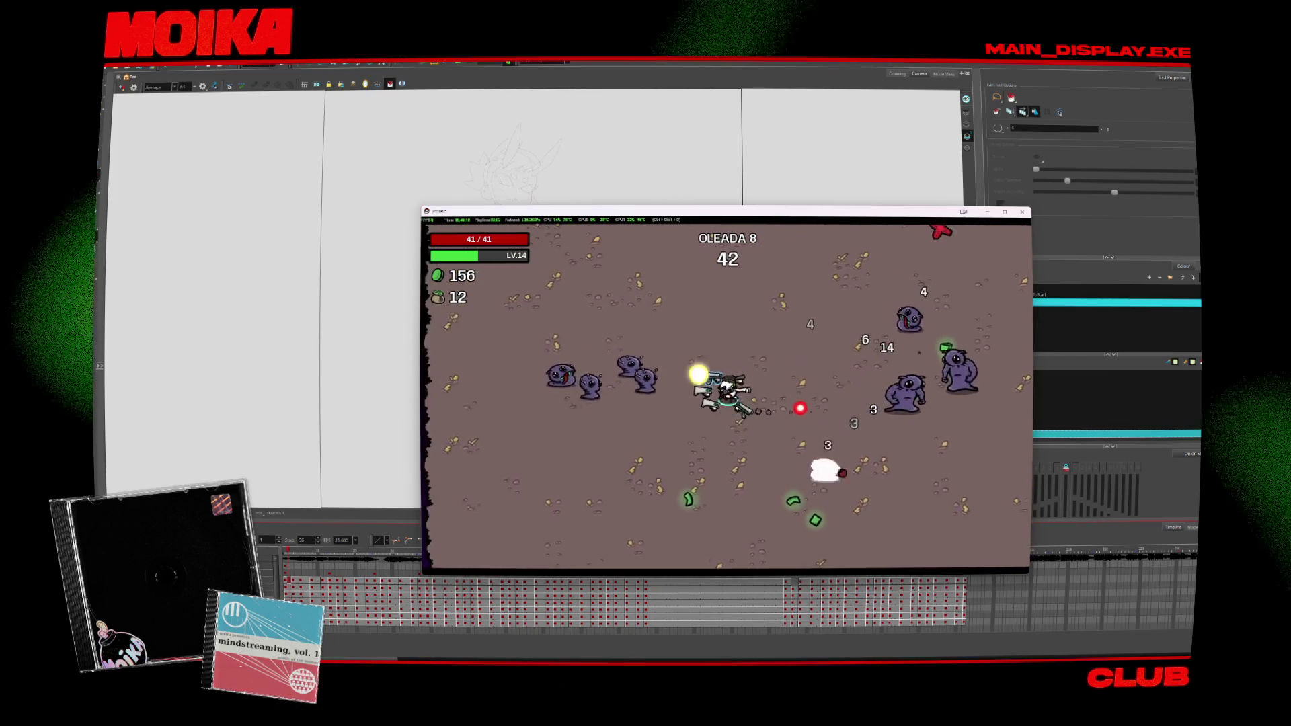
pyautogui.press('a')
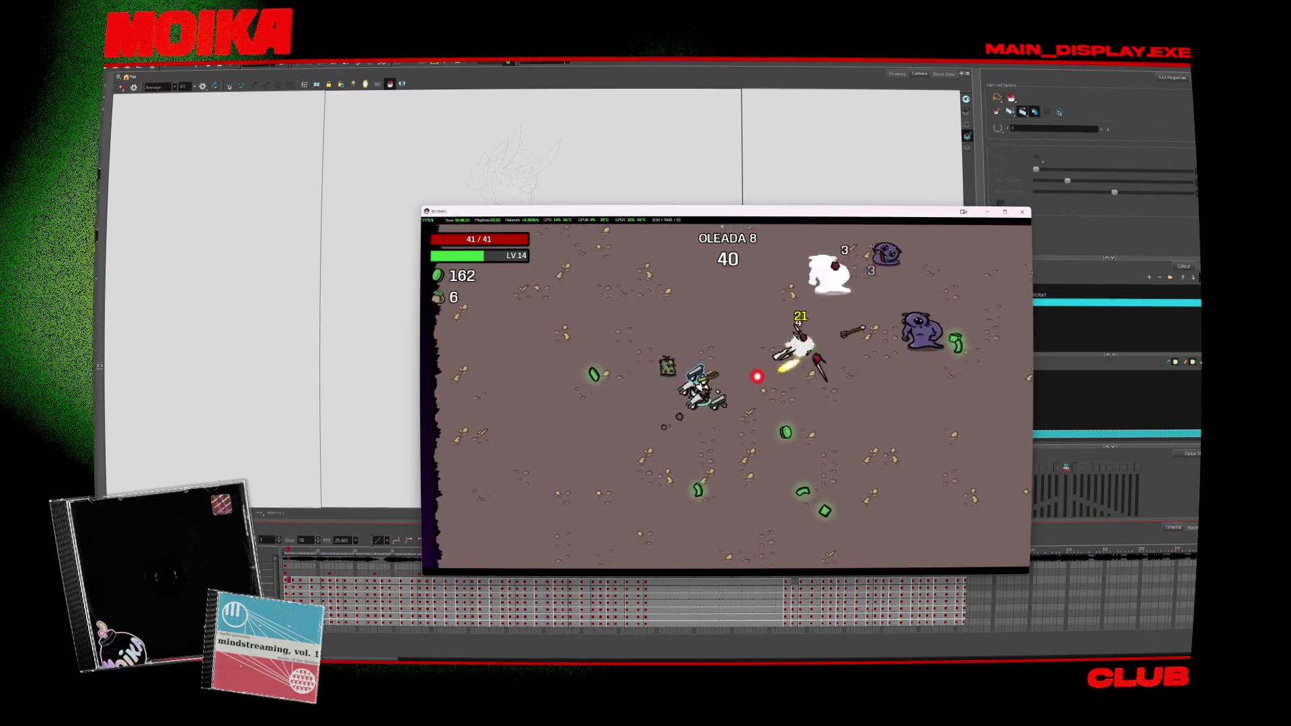
pyautogui.press('a')
pyautogui.press('d')
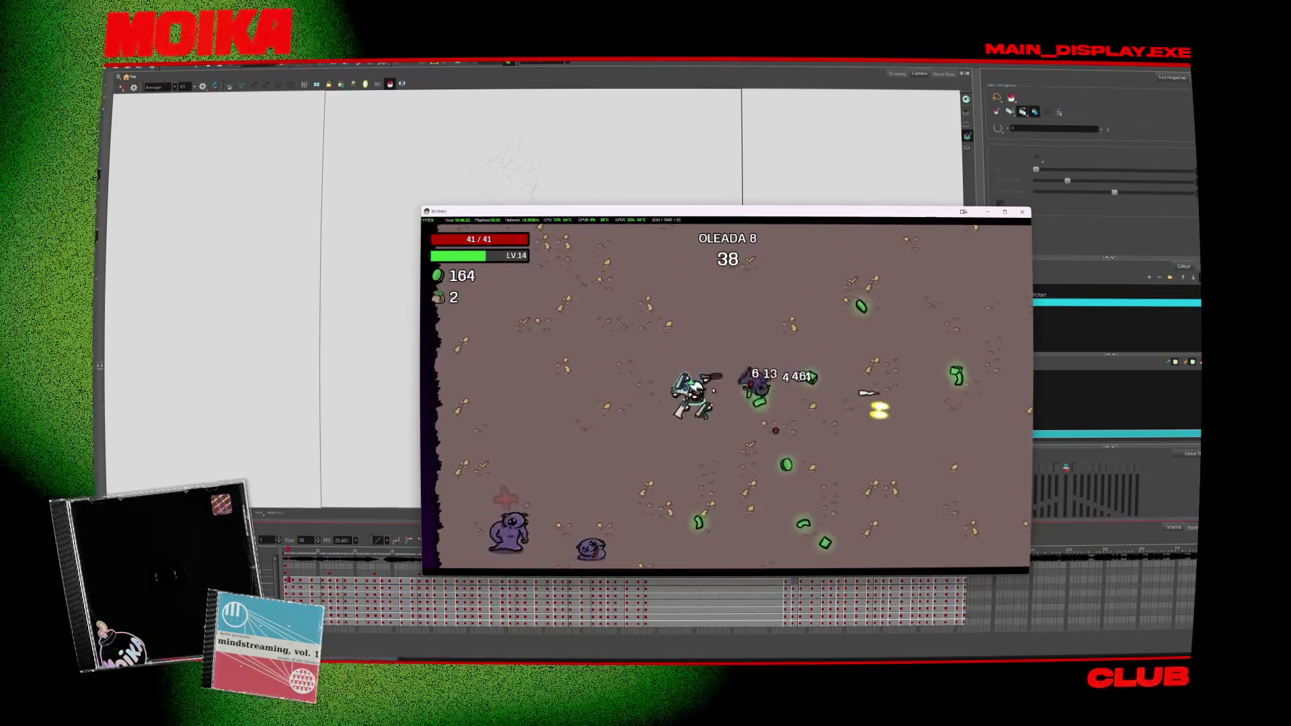
pyautogui.press('s')
pyautogui.press('d')
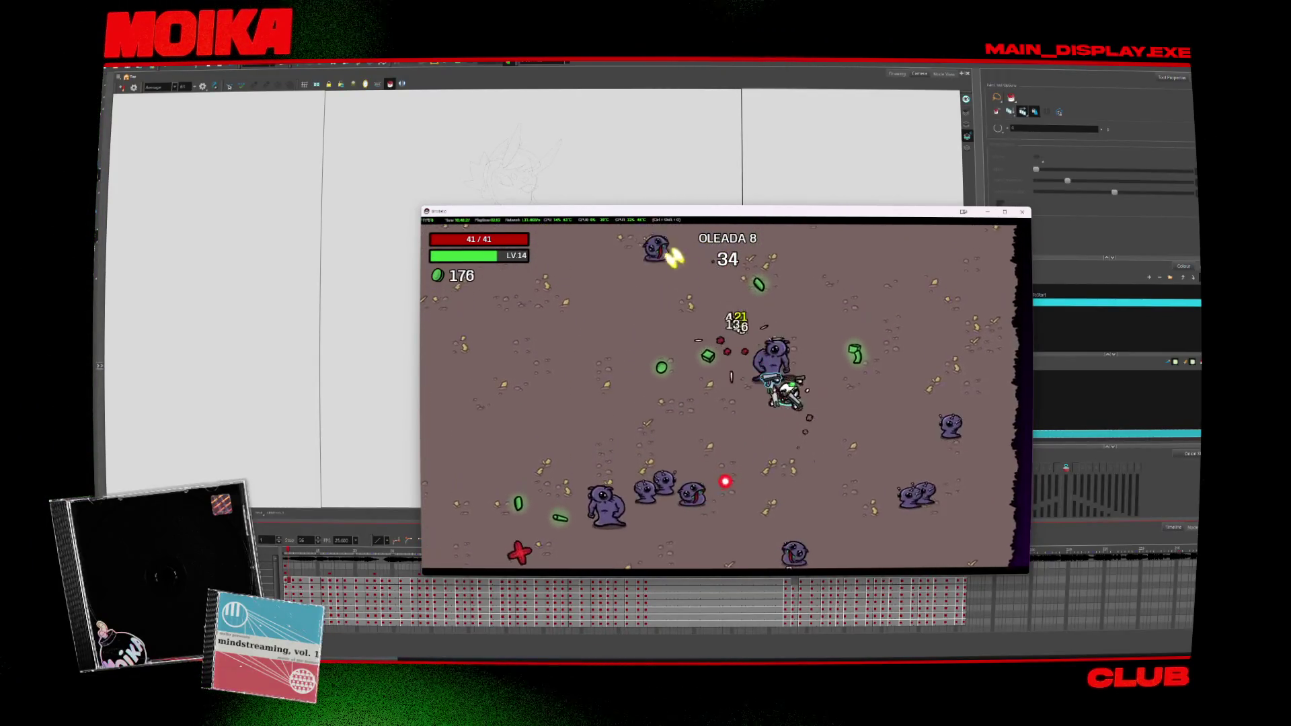
pyautogui.press('w')
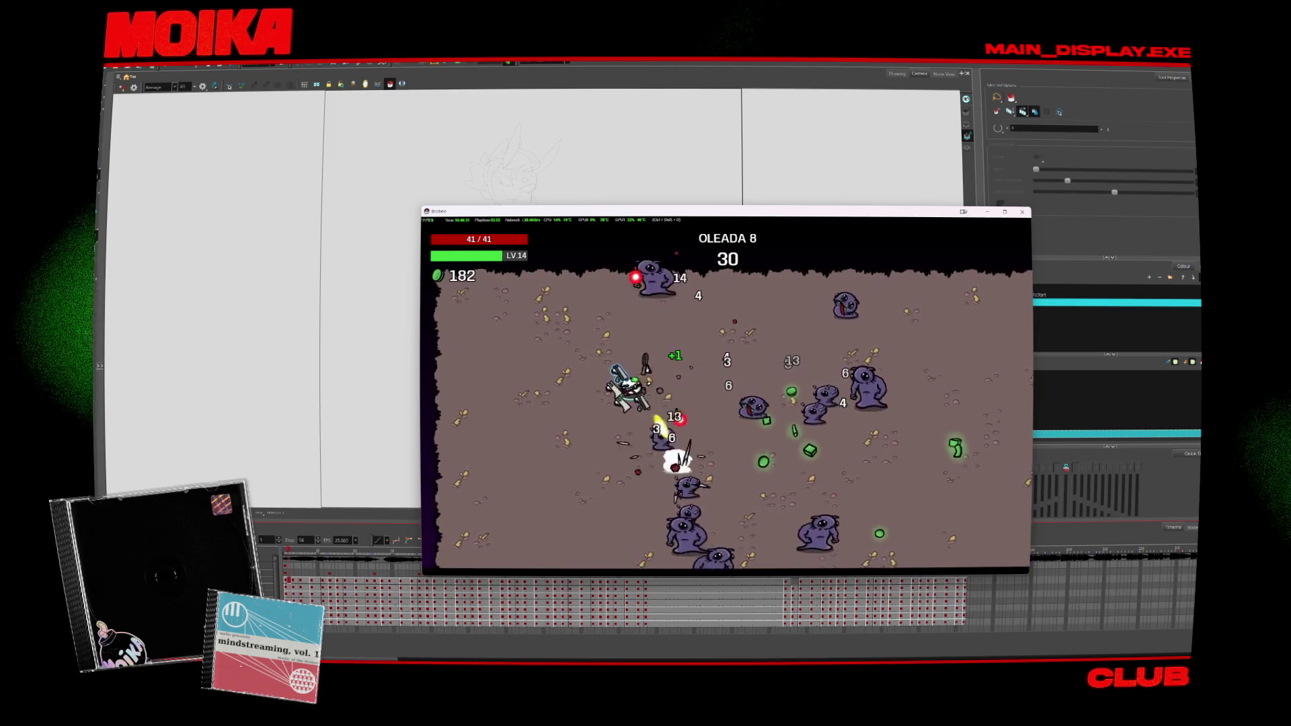
# Step: Weave between the top and bottom edges collecting materials in wave 8
pyautogui.press('s')
pyautogui.press('a')
pyautogui.press('d')
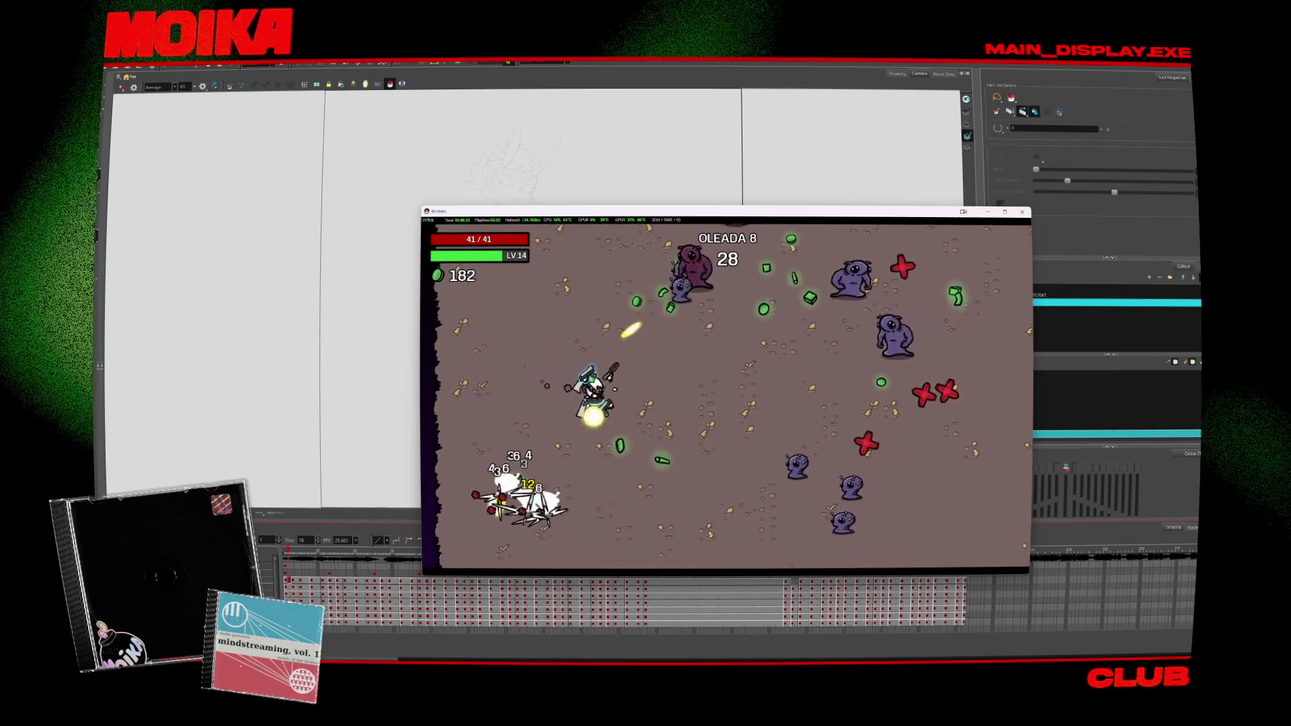
pyautogui.press('w')
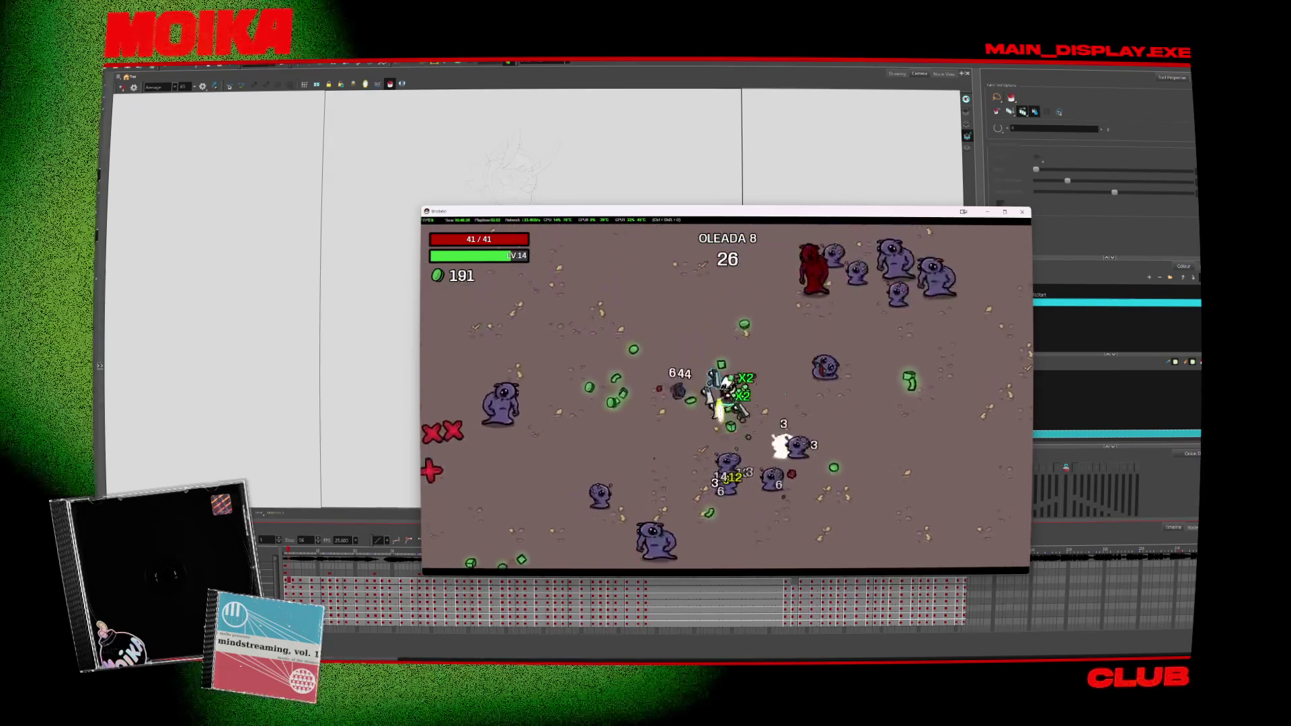
pyautogui.press('s')
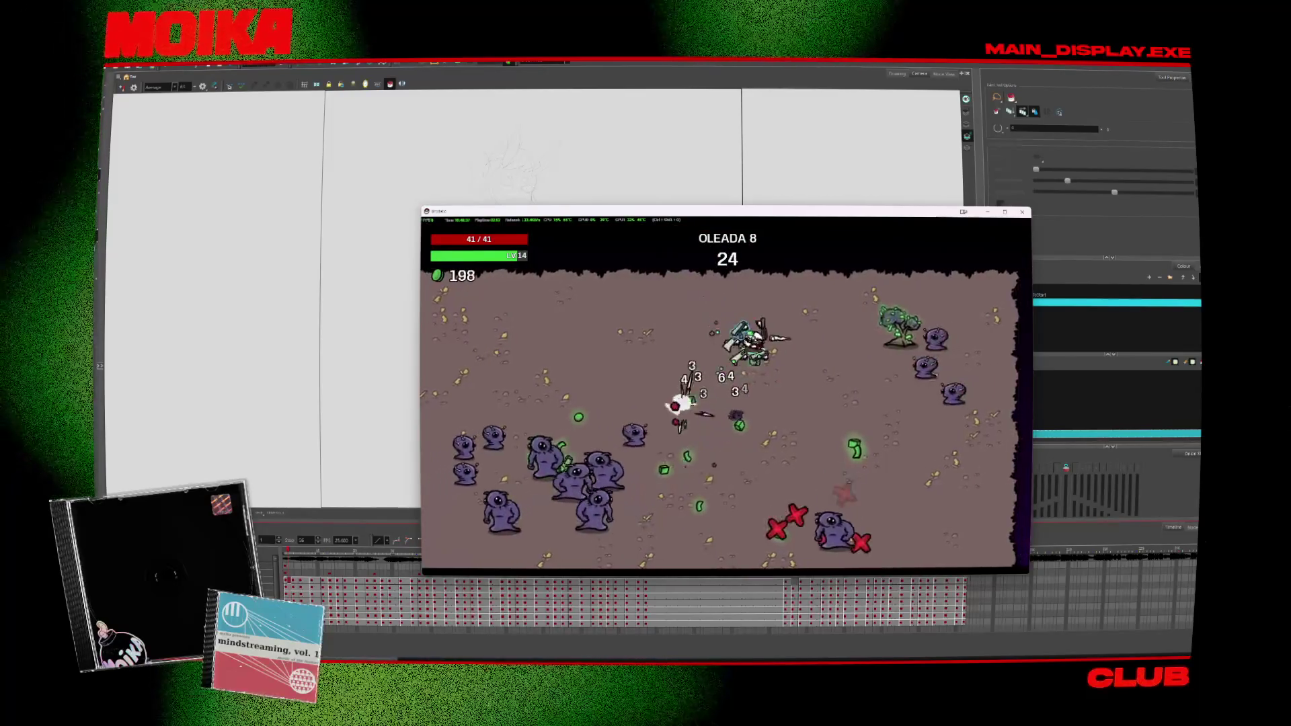
pyautogui.press('d')
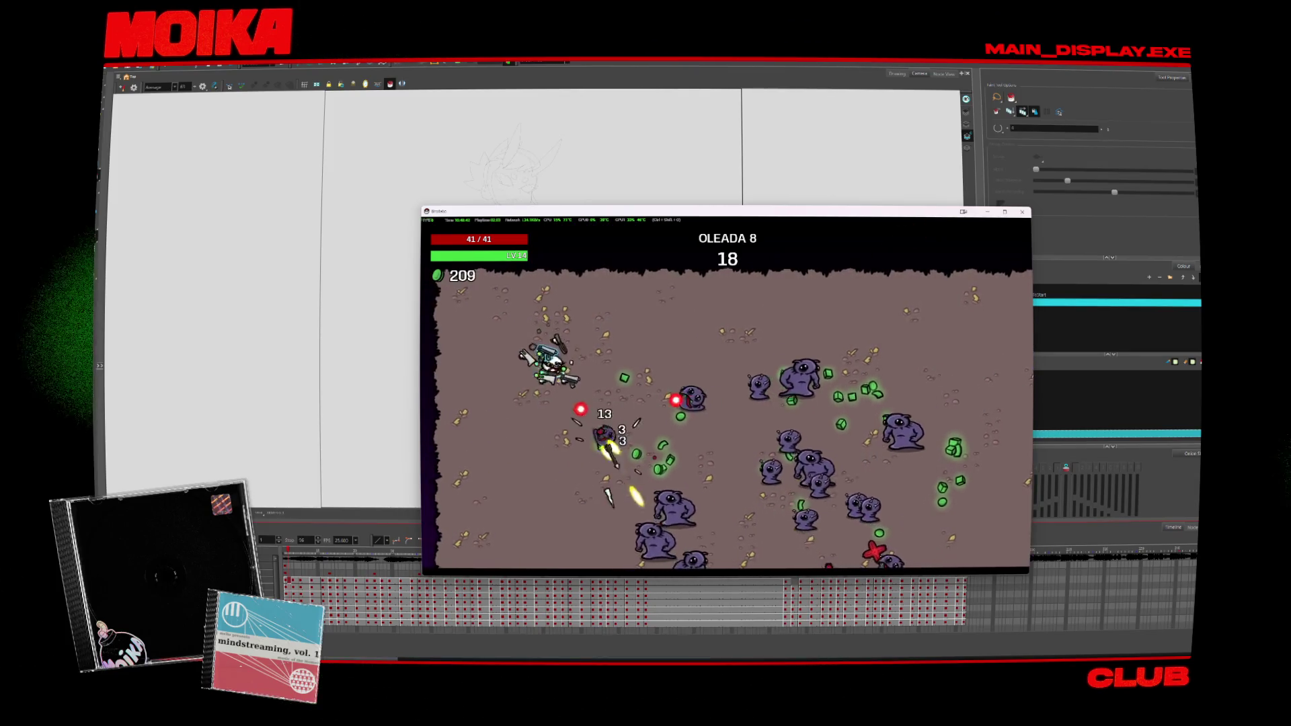
pyautogui.press('s')
pyautogui.press('d')
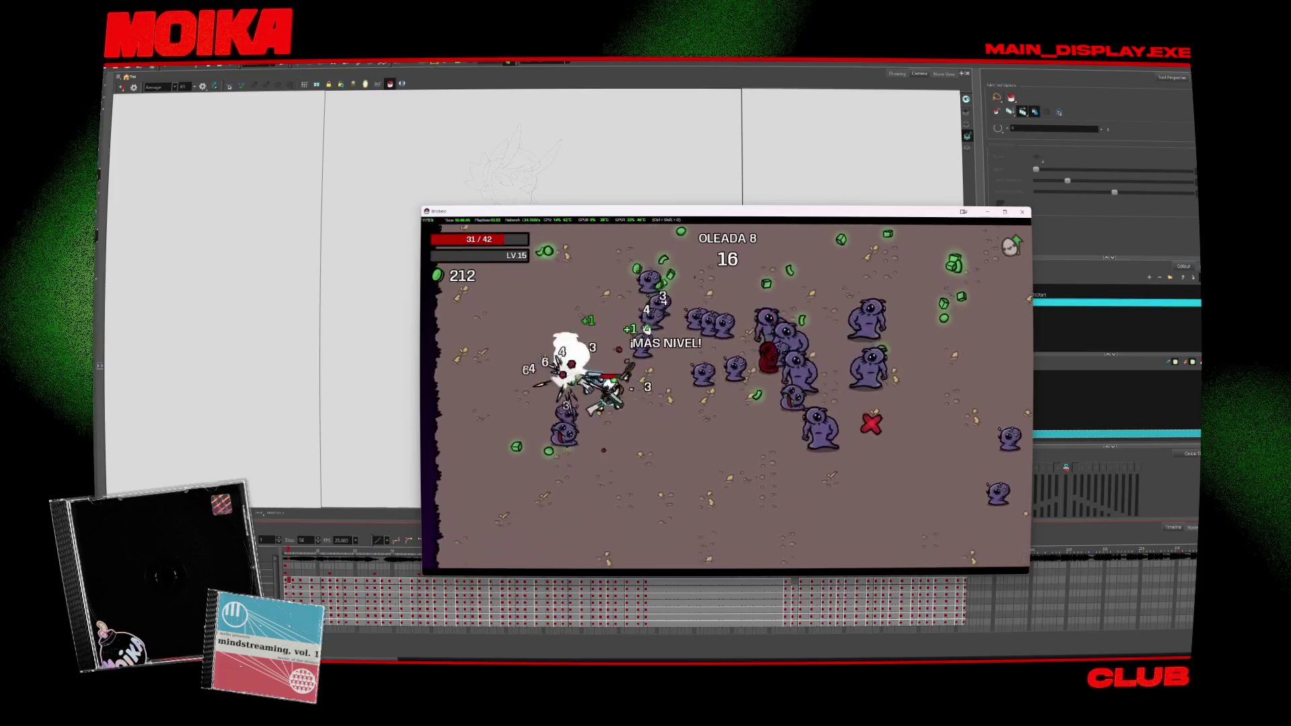
pyautogui.press('s')
pyautogui.press('d')
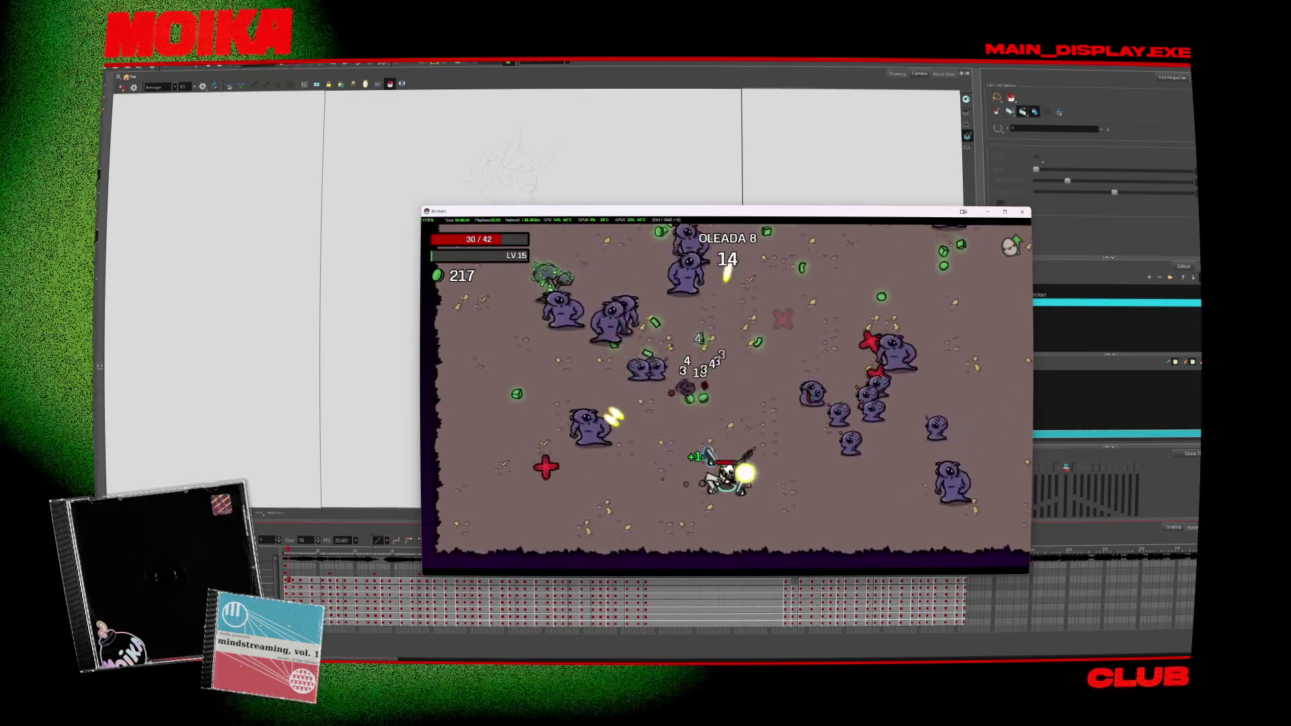
pyautogui.press('d')
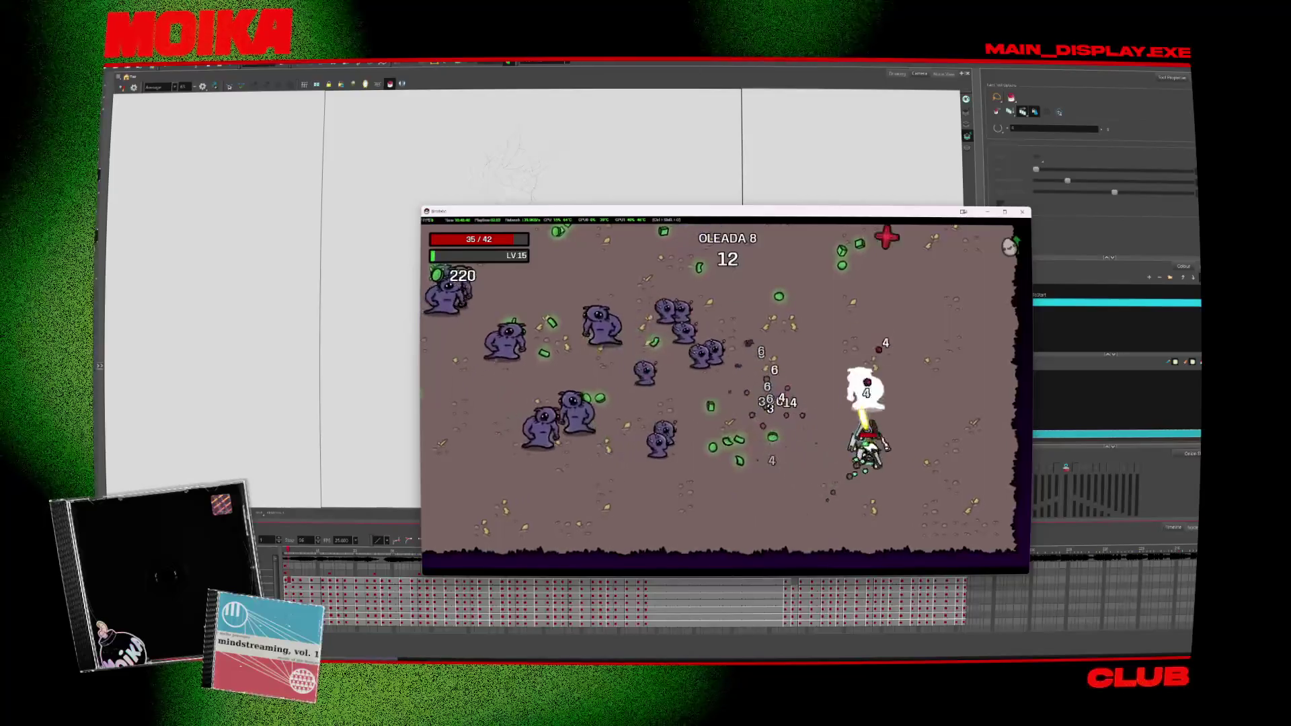
pyautogui.press('d')
# Step: Dodge nearby enemies and gather materials until wave 8 ends with 277 materials
pyautogui.press('w')
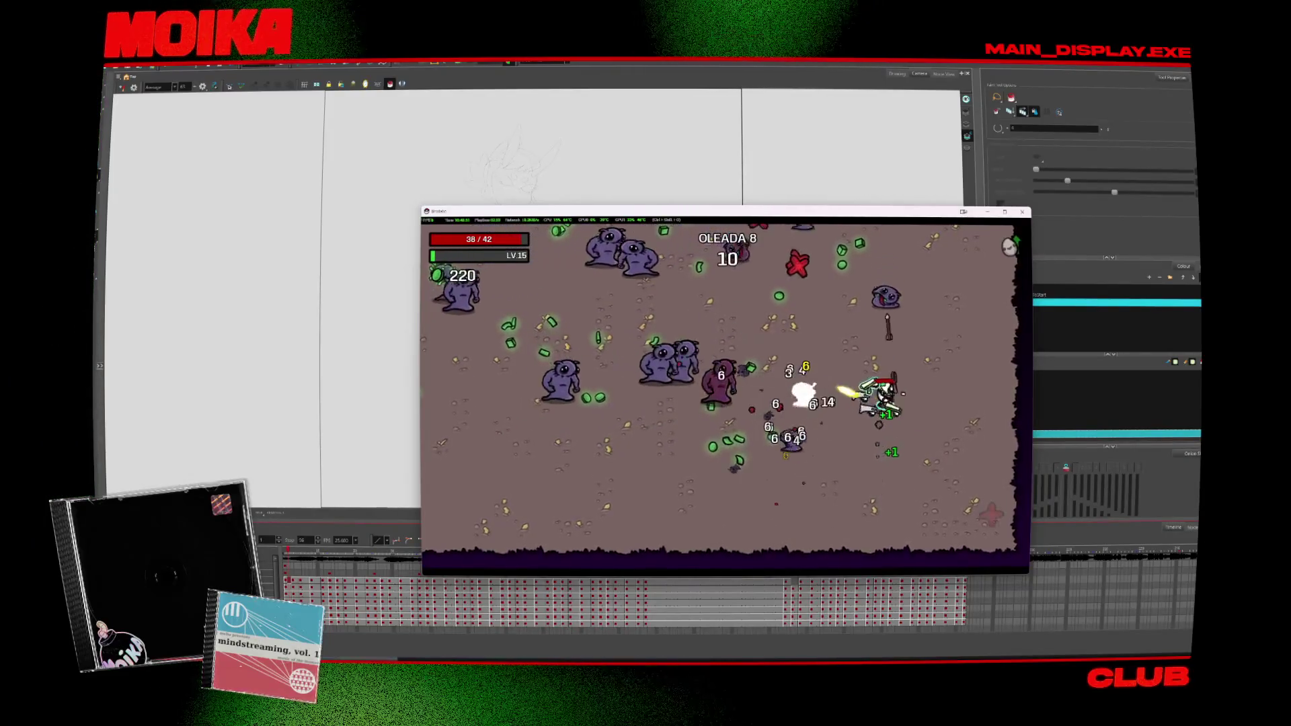
pyautogui.press('d')
pyautogui.press('w')
pyautogui.press('w')
pyautogui.press('a')
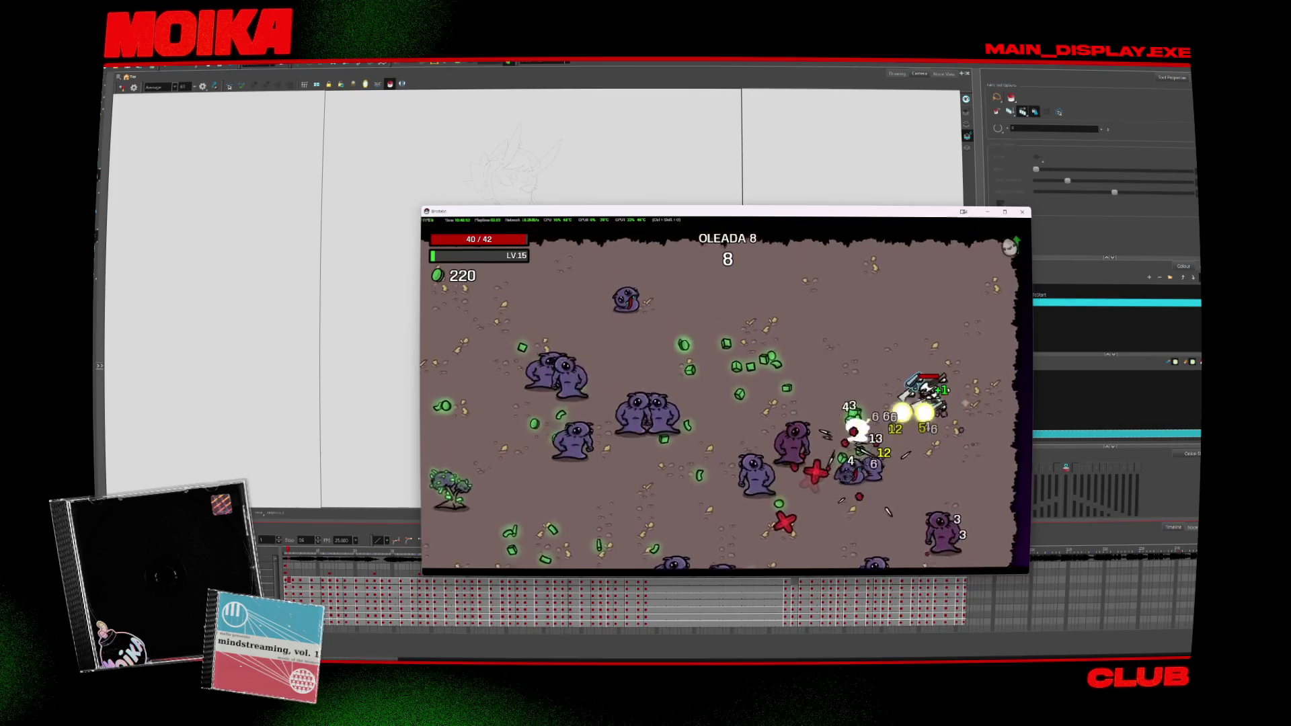
pyautogui.press('a')
pyautogui.press('w')
pyautogui.press('a')
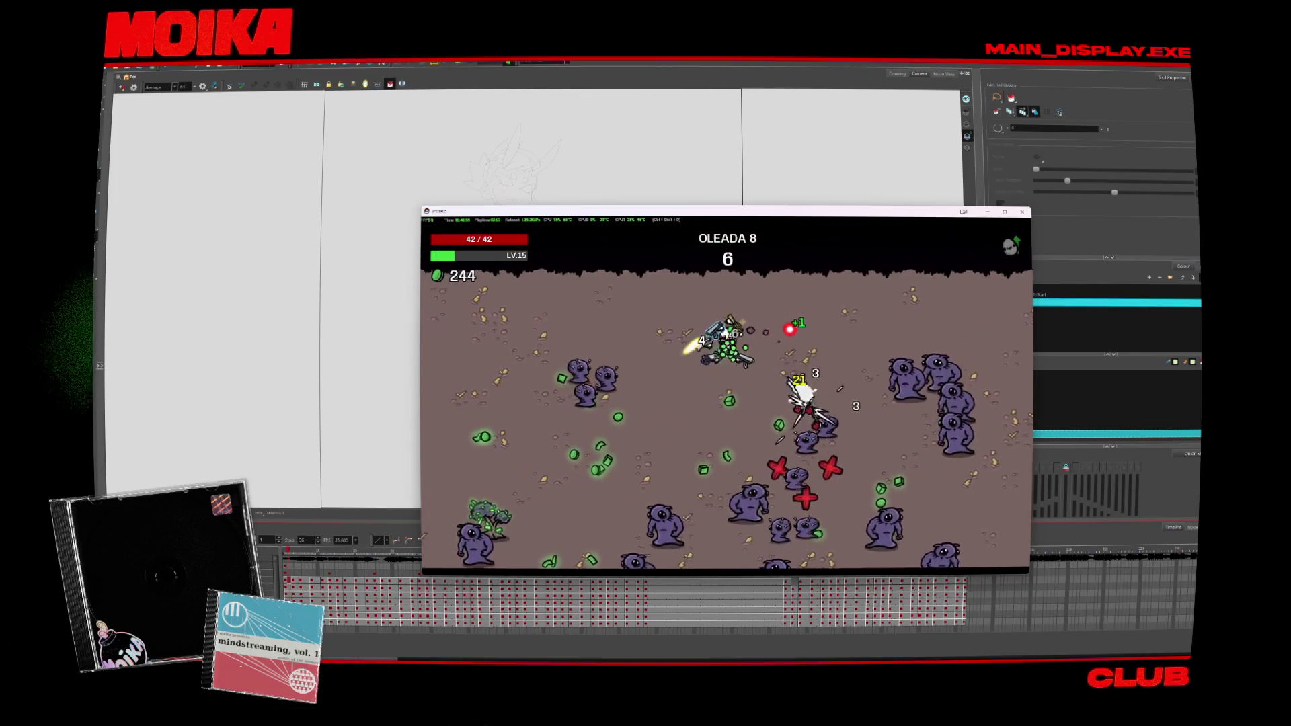
pyautogui.press('s')
pyautogui.press('d')
pyautogui.press('a')
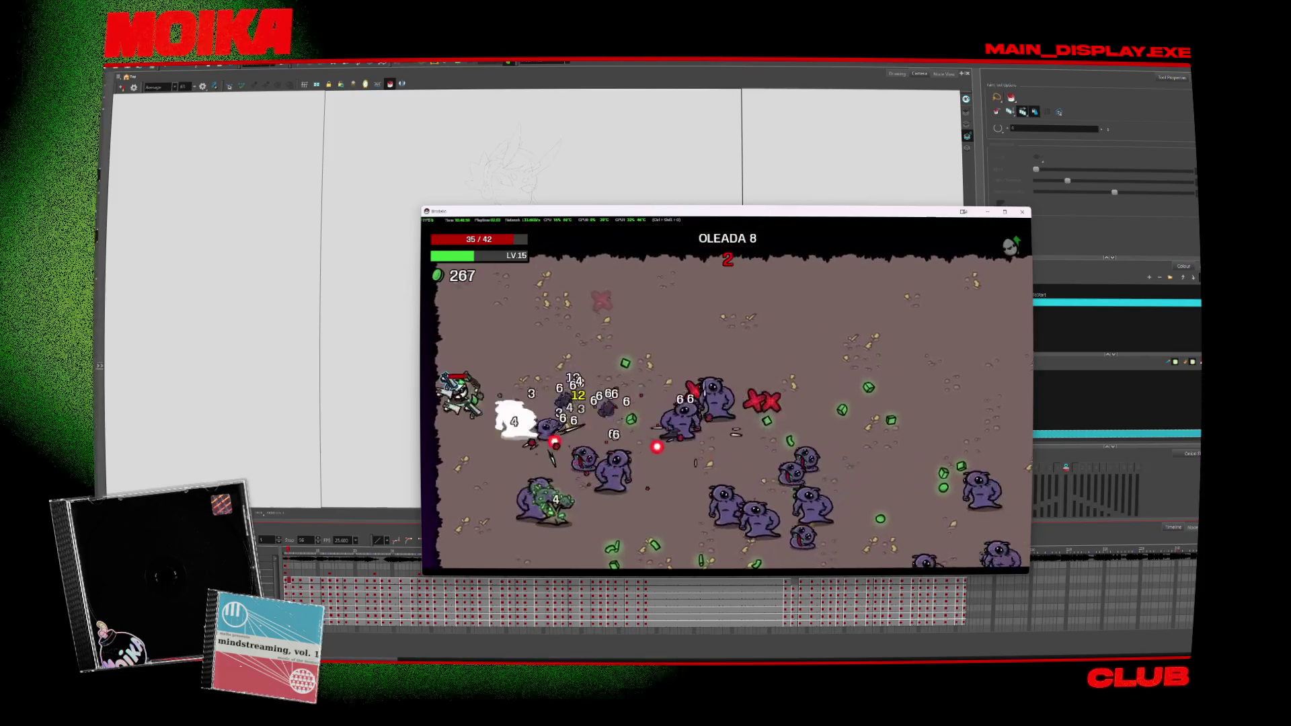
pyautogui.press('w')
pyautogui.press('d')
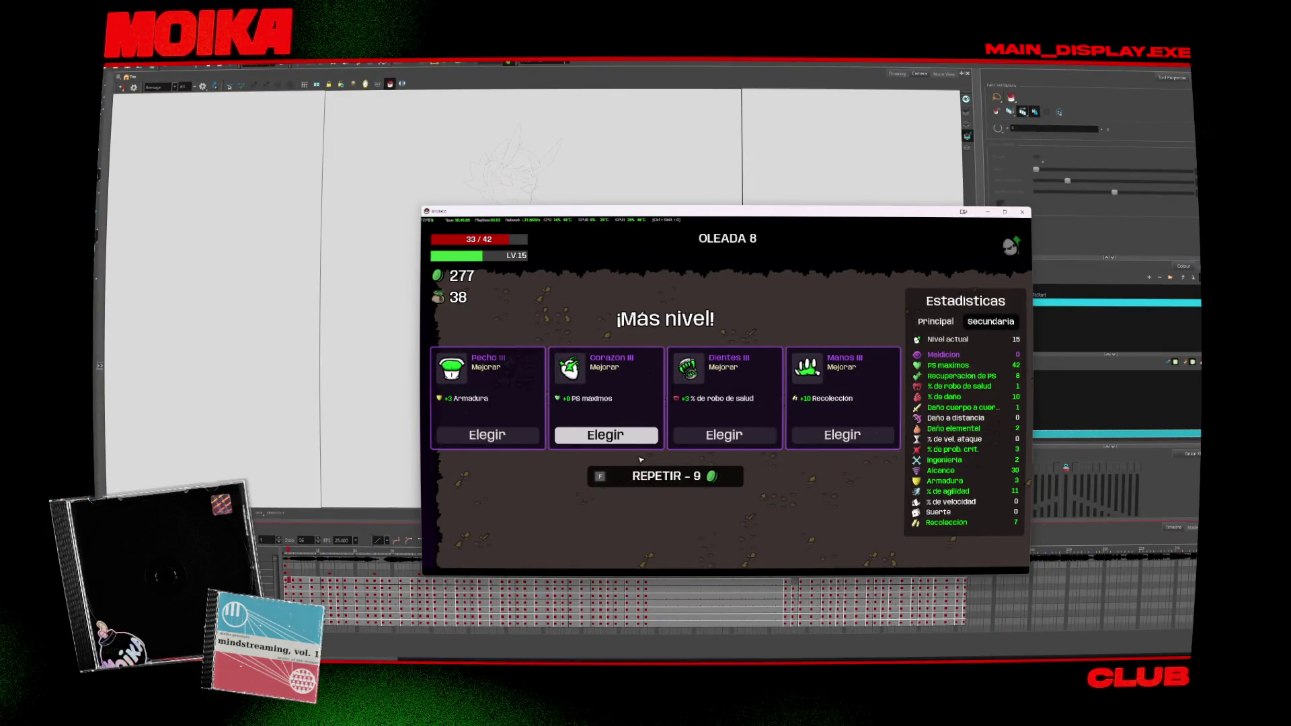
# Step: Take Corazón III and combine the two Trituradoras into Trituradora II
pyautogui.click(594, 438)
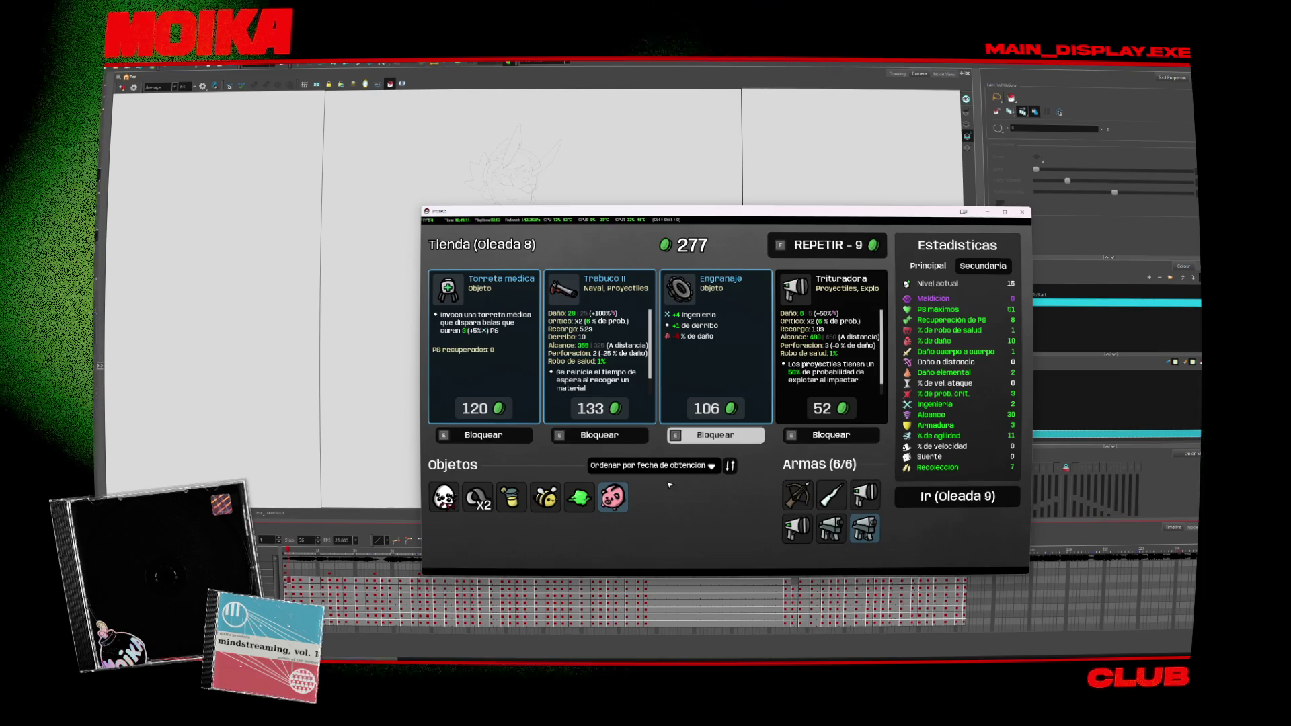
pyautogui.click(864, 528)
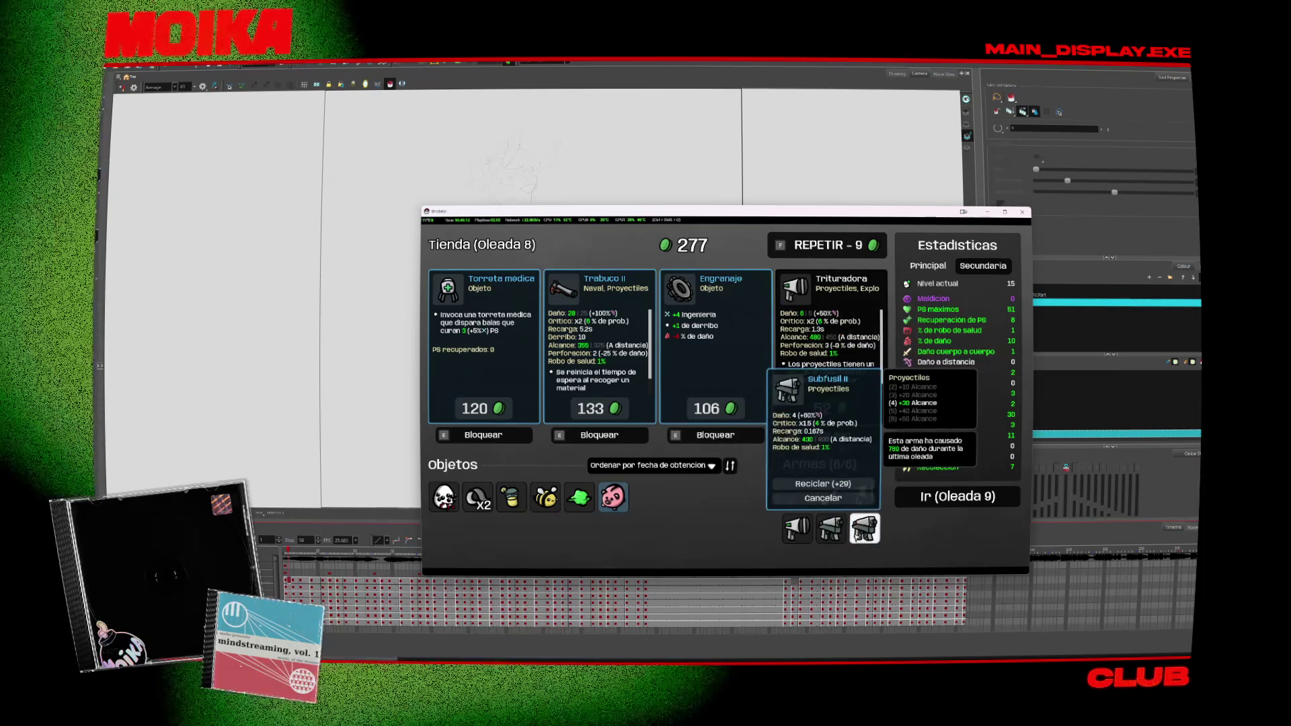
pyautogui.click(798, 529)
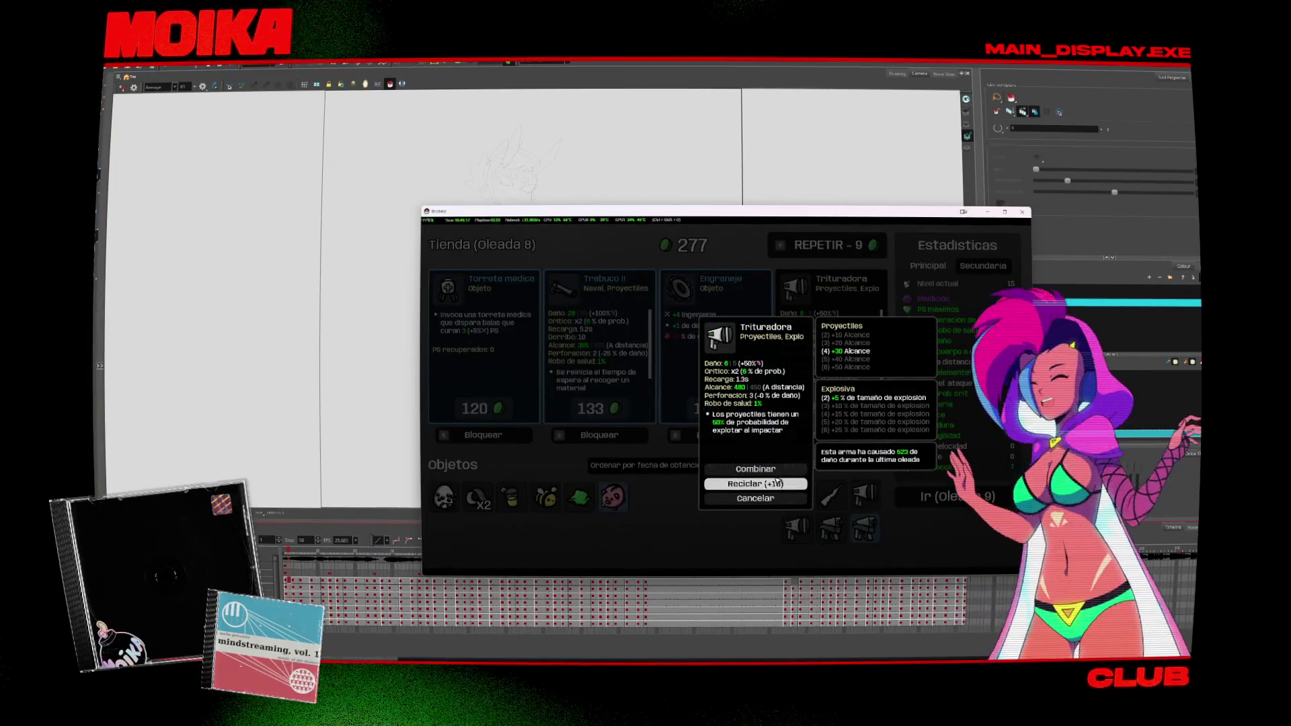
pyautogui.click(755, 468)
pyautogui.click(800, 492)
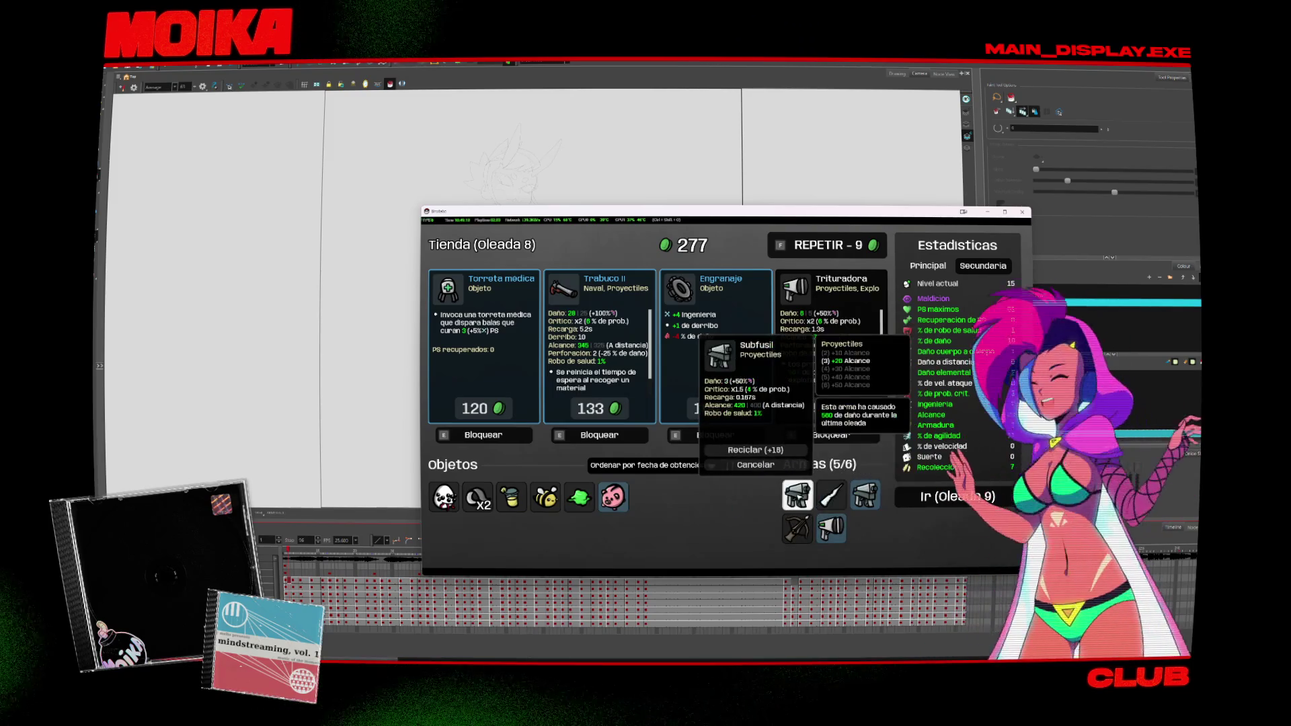
pyautogui.click(831, 528)
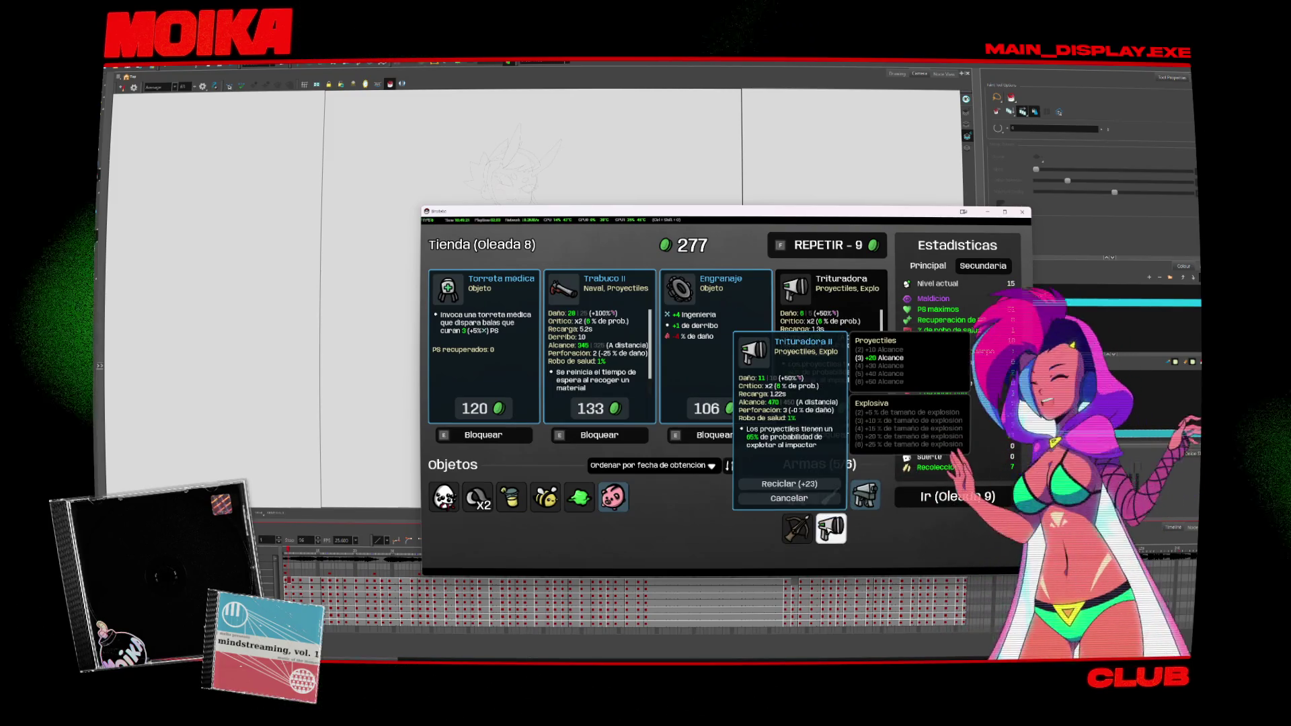
pyautogui.click(864, 495)
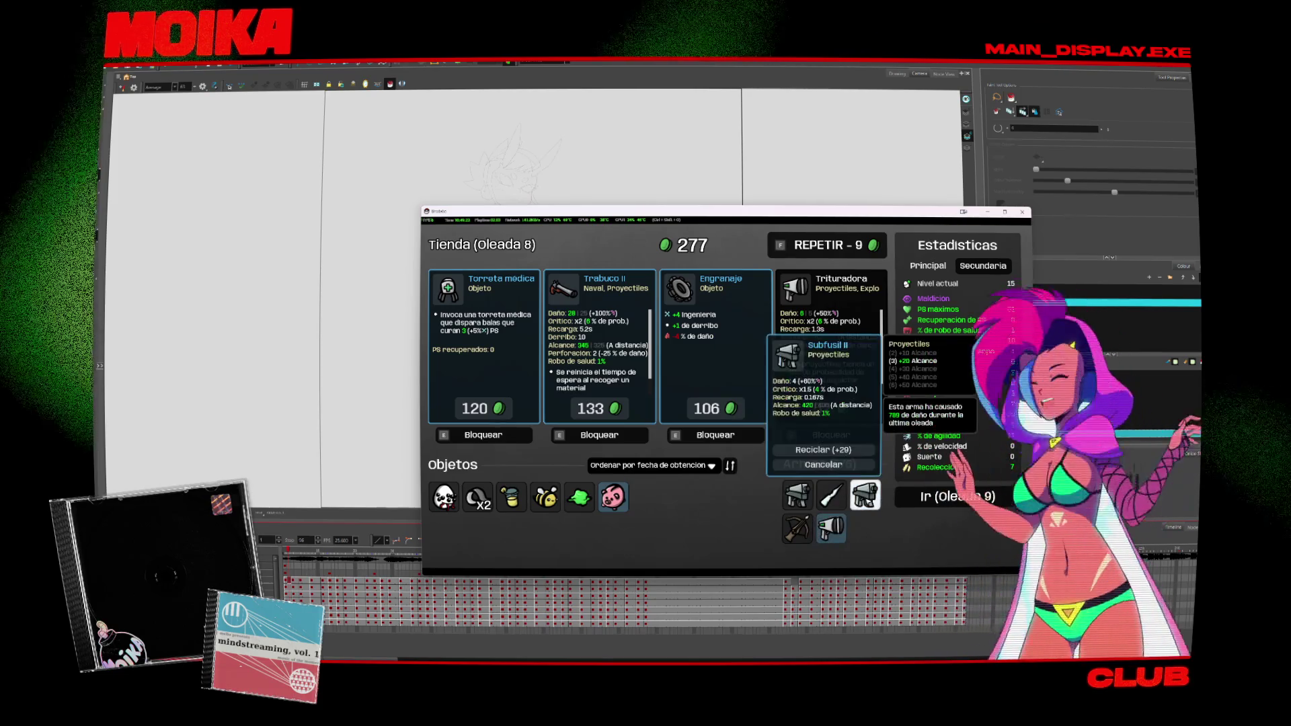
pyautogui.click(823, 464)
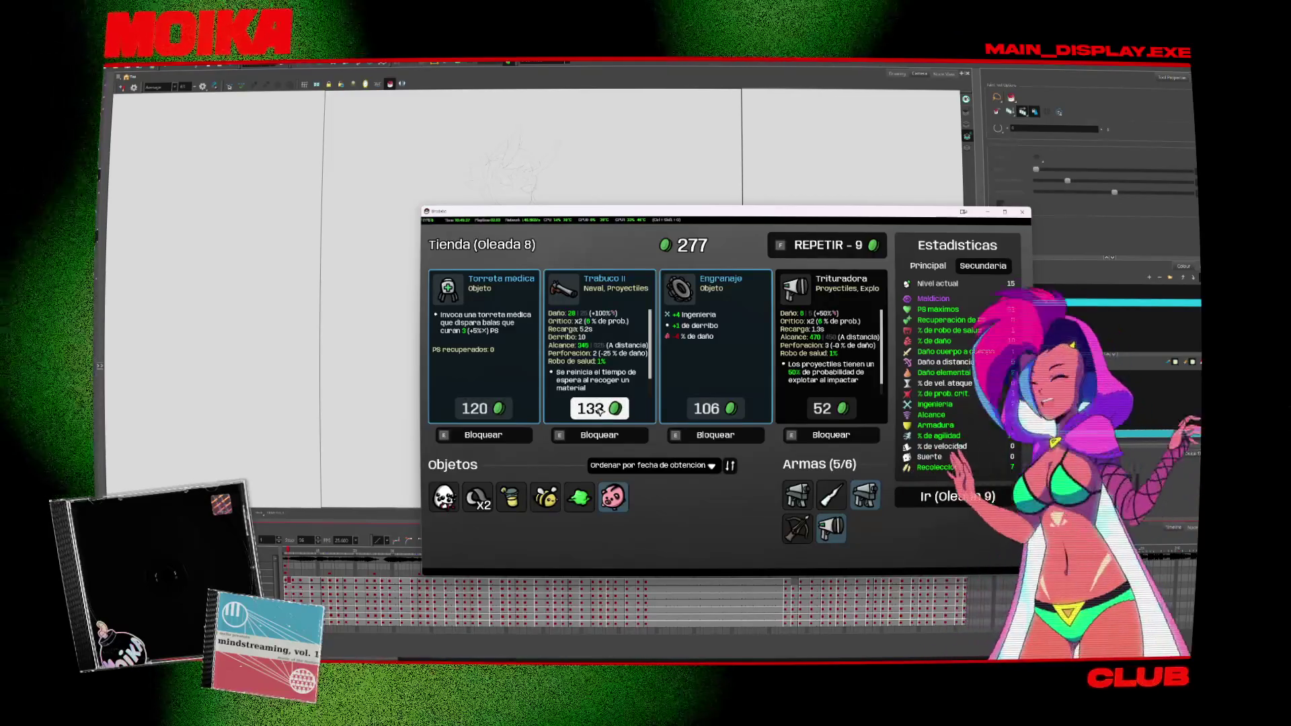
# Step: Buy Trabuco II and the Engranaje item, then start wave 9
pyautogui.click(599, 409)
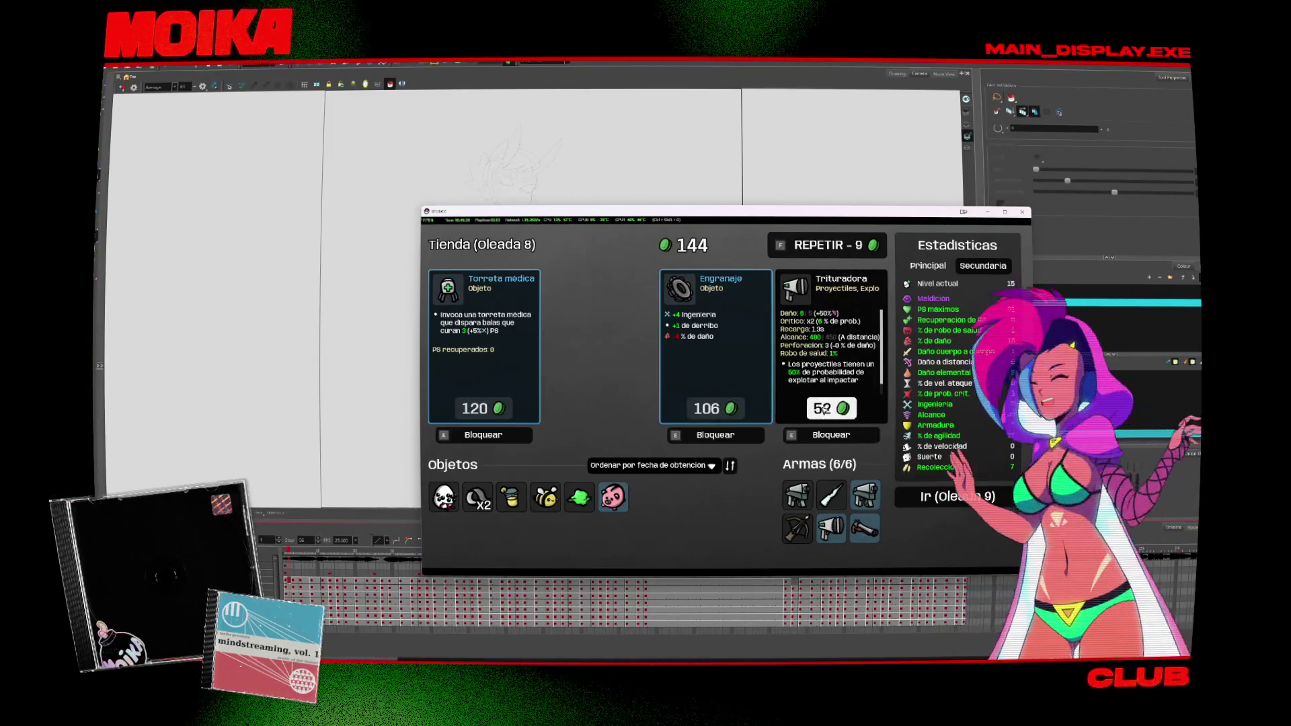
pyautogui.click(830, 527)
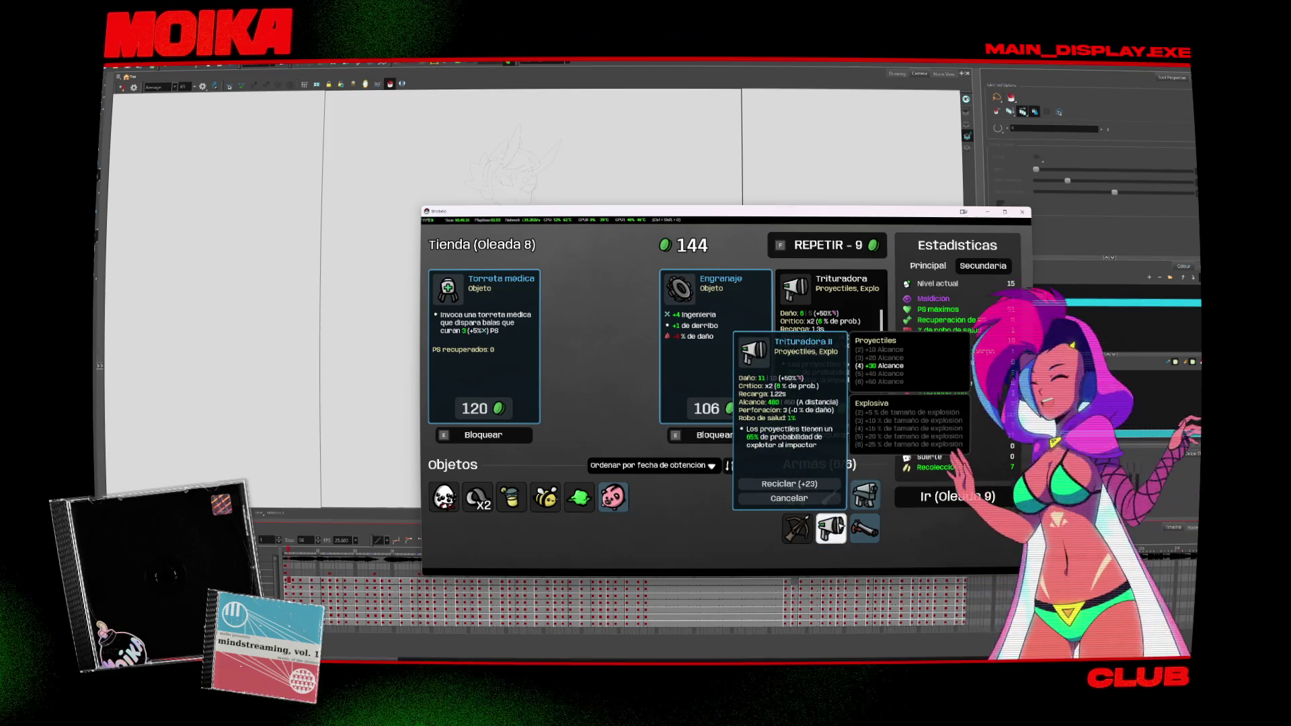
pyautogui.click(797, 528)
pyautogui.click(807, 529)
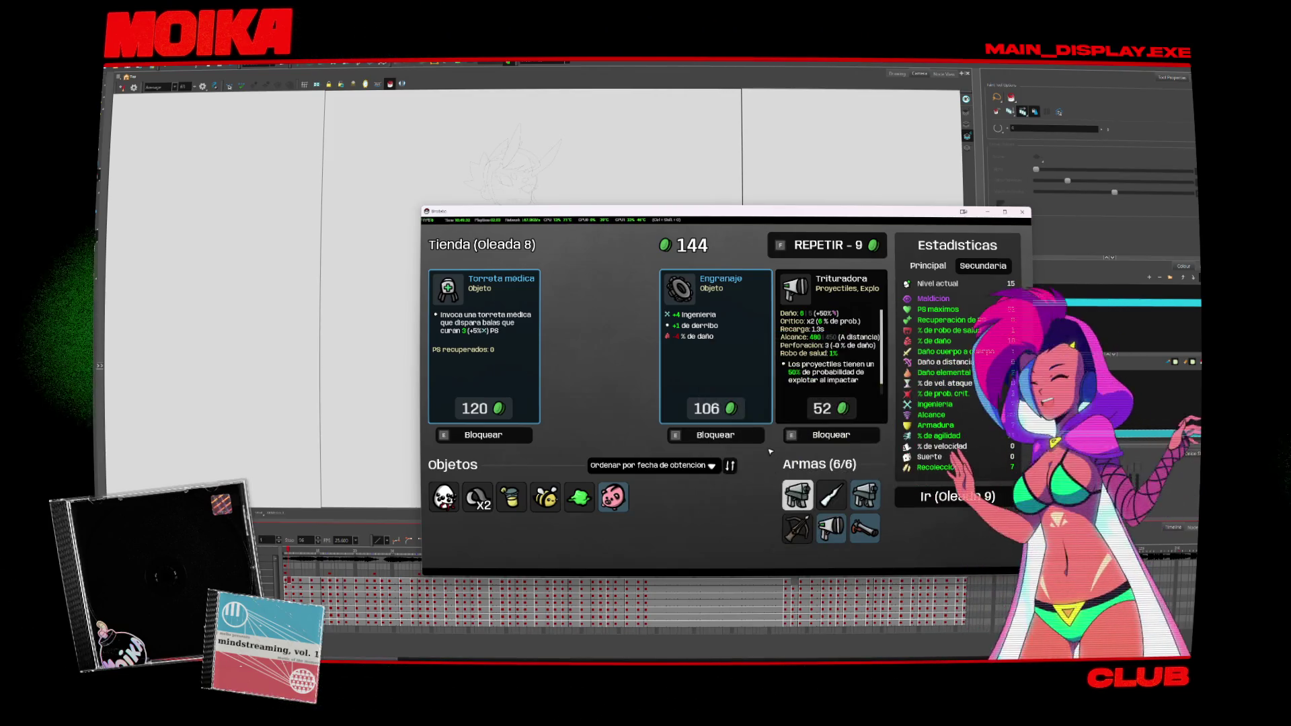
pyautogui.click(729, 435)
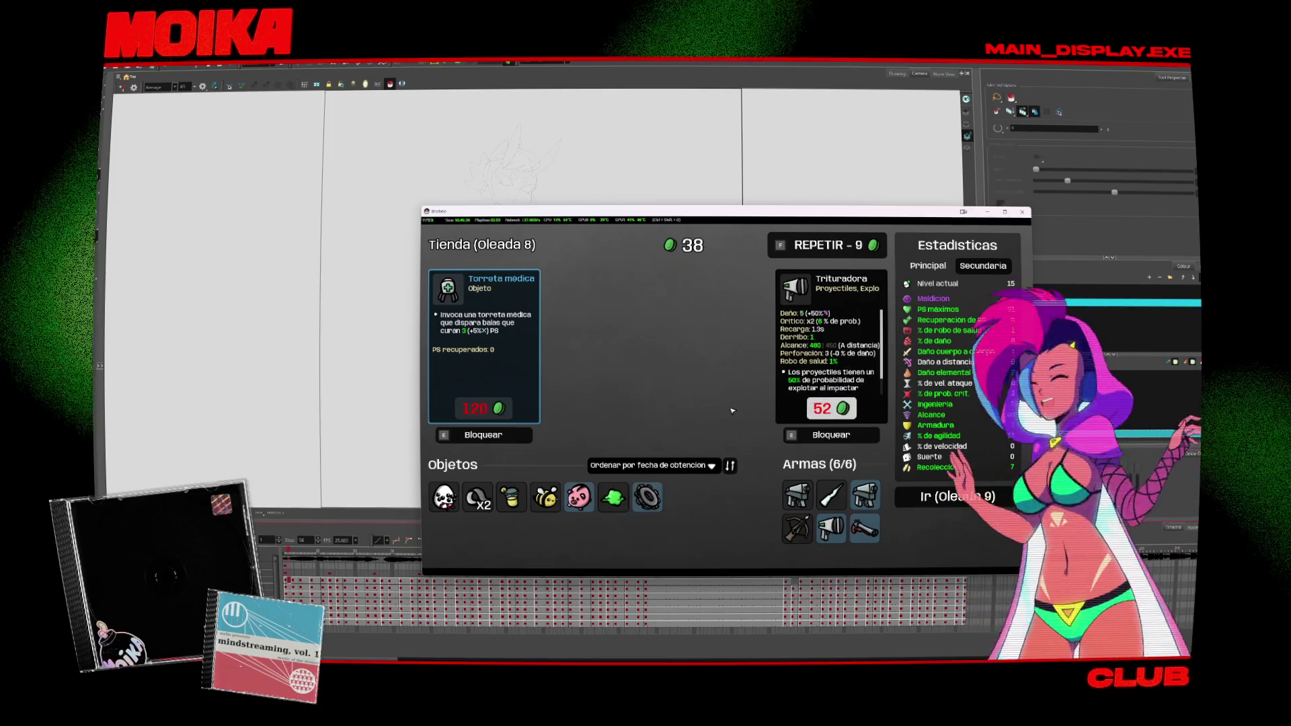
pyautogui.click(931, 498)
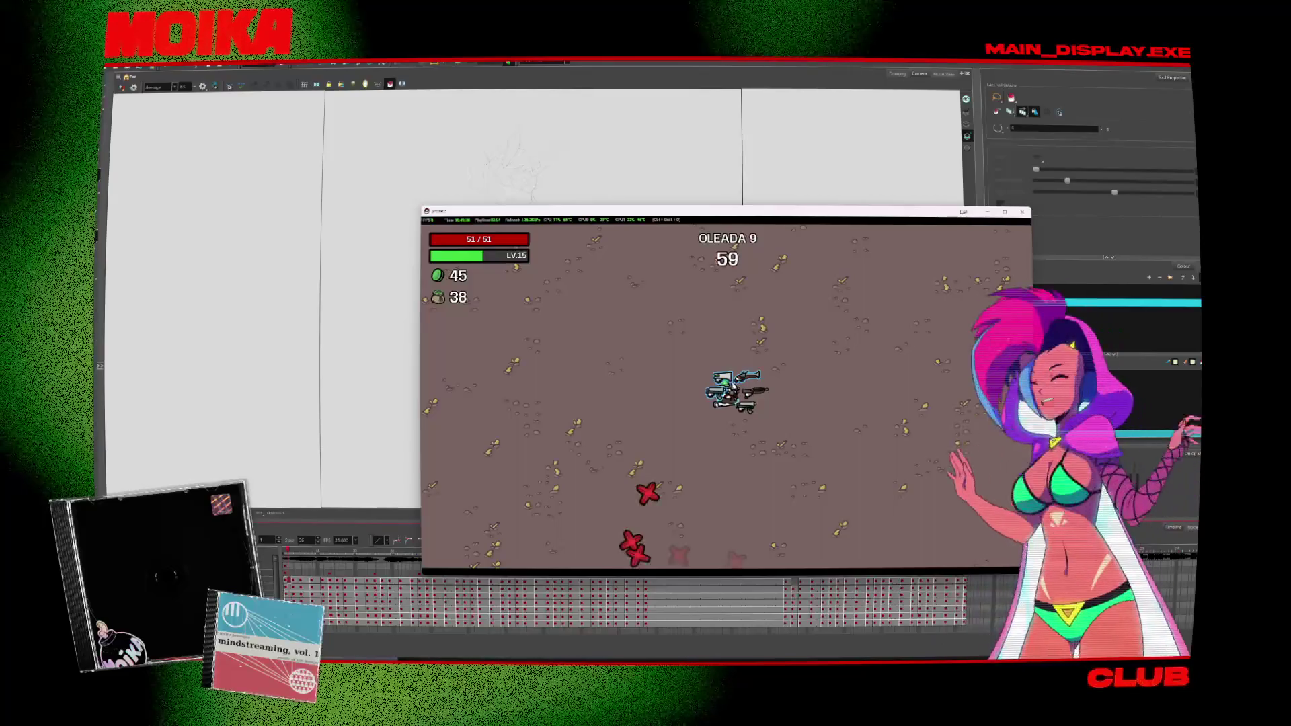
# Step: Move around the arena engaging enemies early in wave 9
pyautogui.press('d')
pyautogui.press('s')
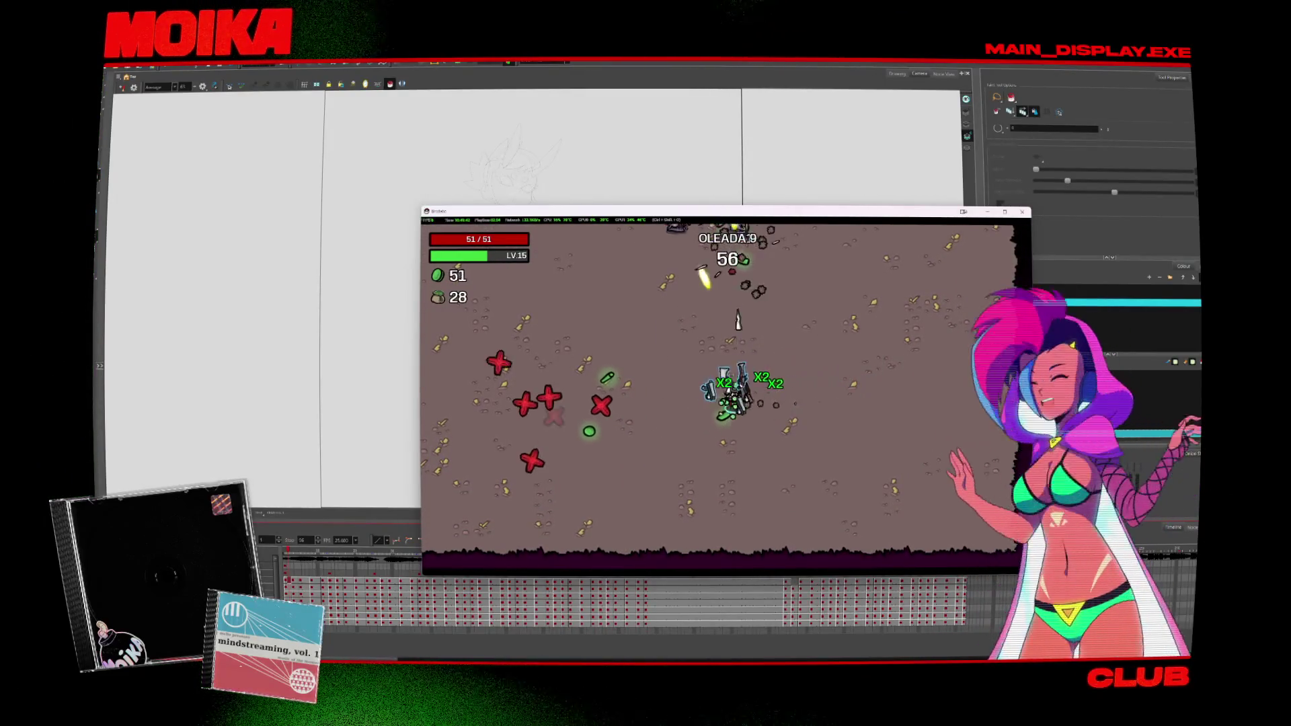
pyautogui.press('a')
pyautogui.press('w')
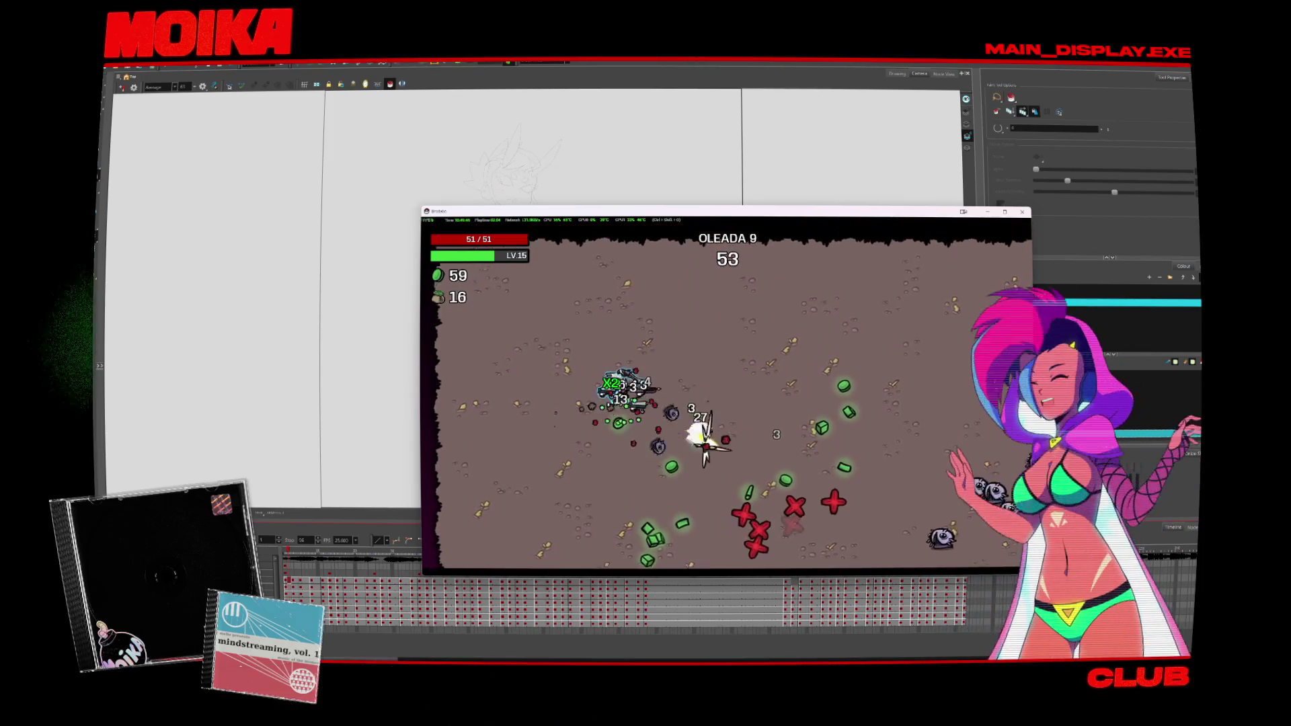
pyautogui.press('d')
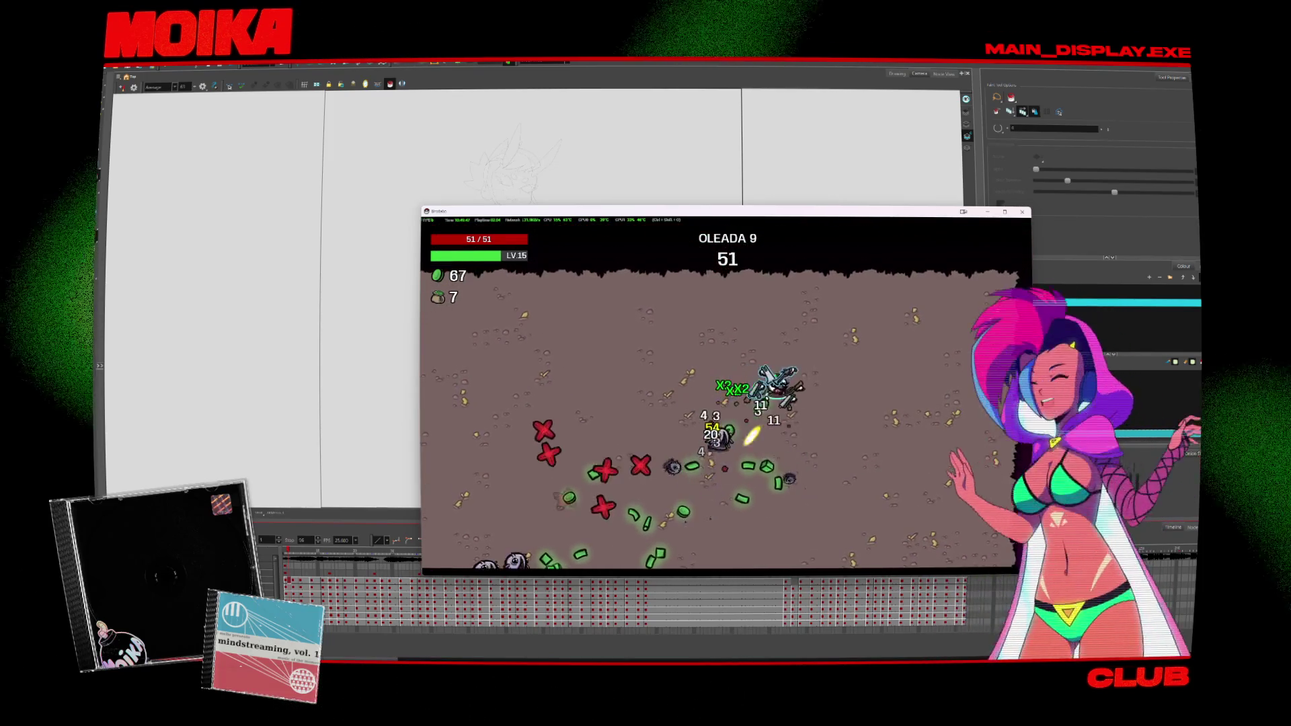
pyautogui.press('s')
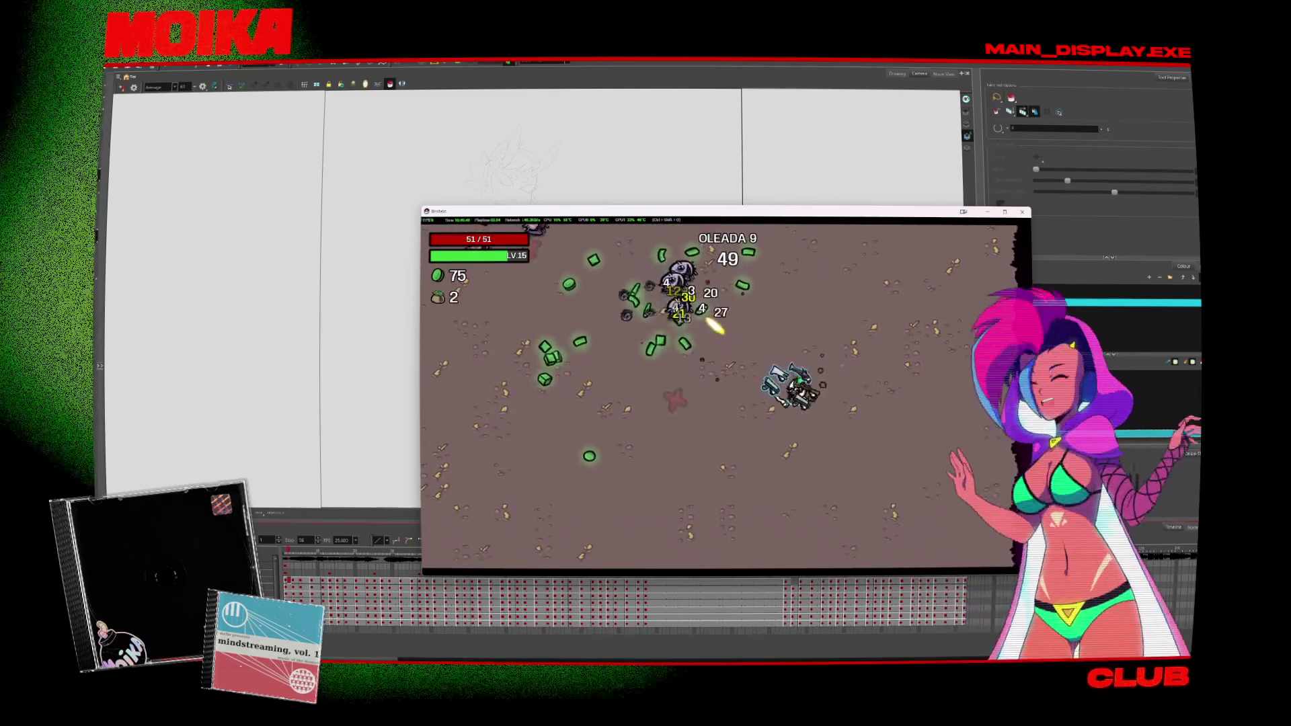
pyautogui.press('a')
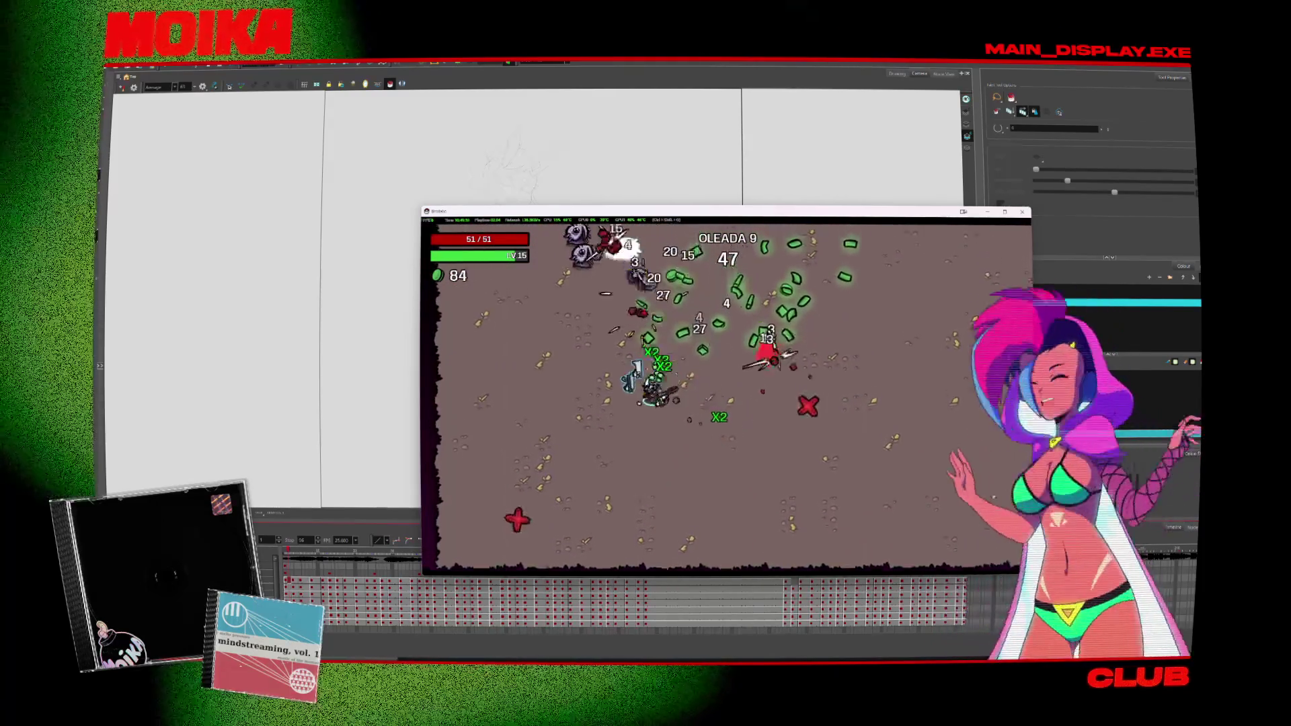
pyautogui.press('w')
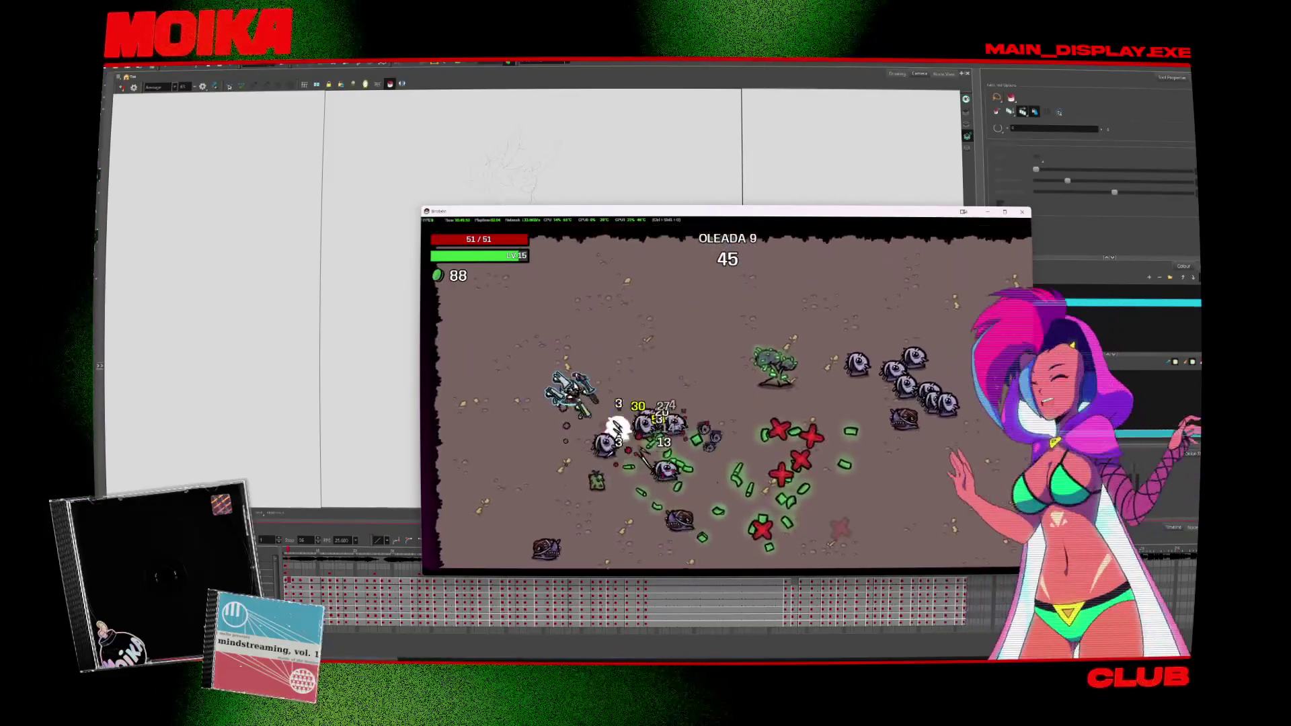
pyautogui.press('d')
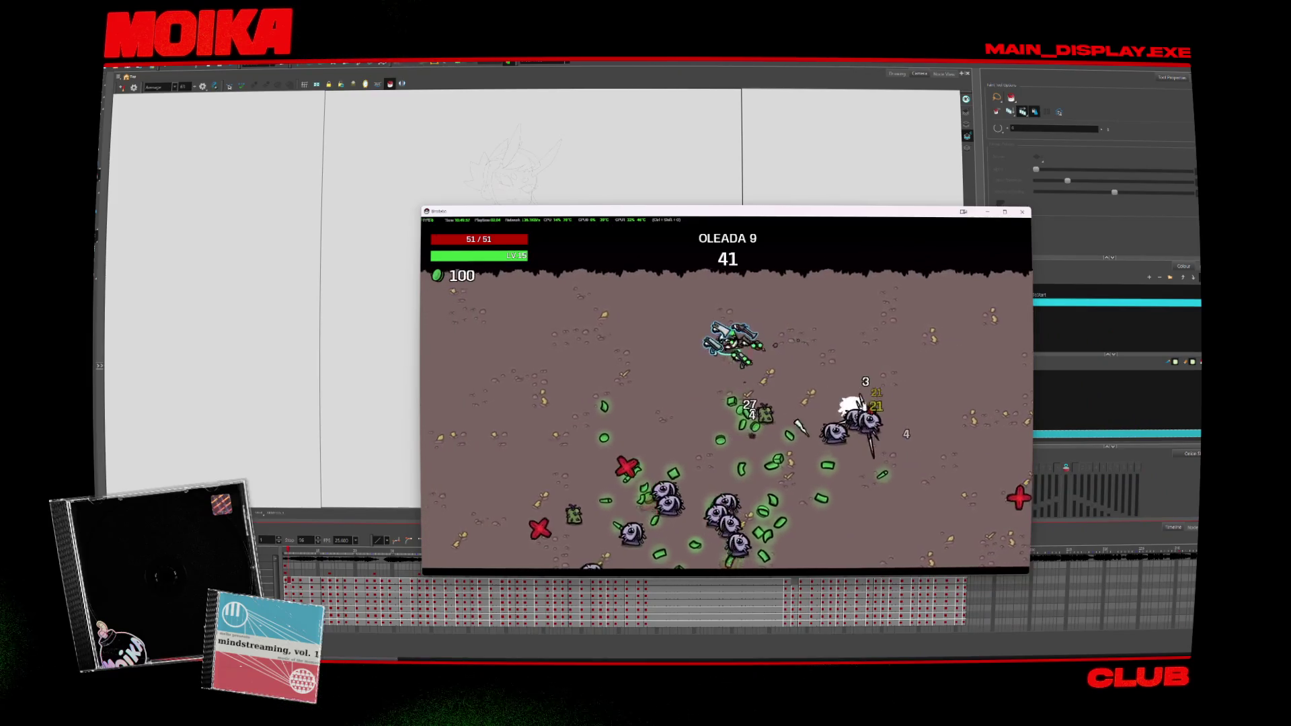
# Step: Collect the green materials while dodging, down to 23 seconds left in wave 9
pyautogui.press('s')
pyautogui.press('a')
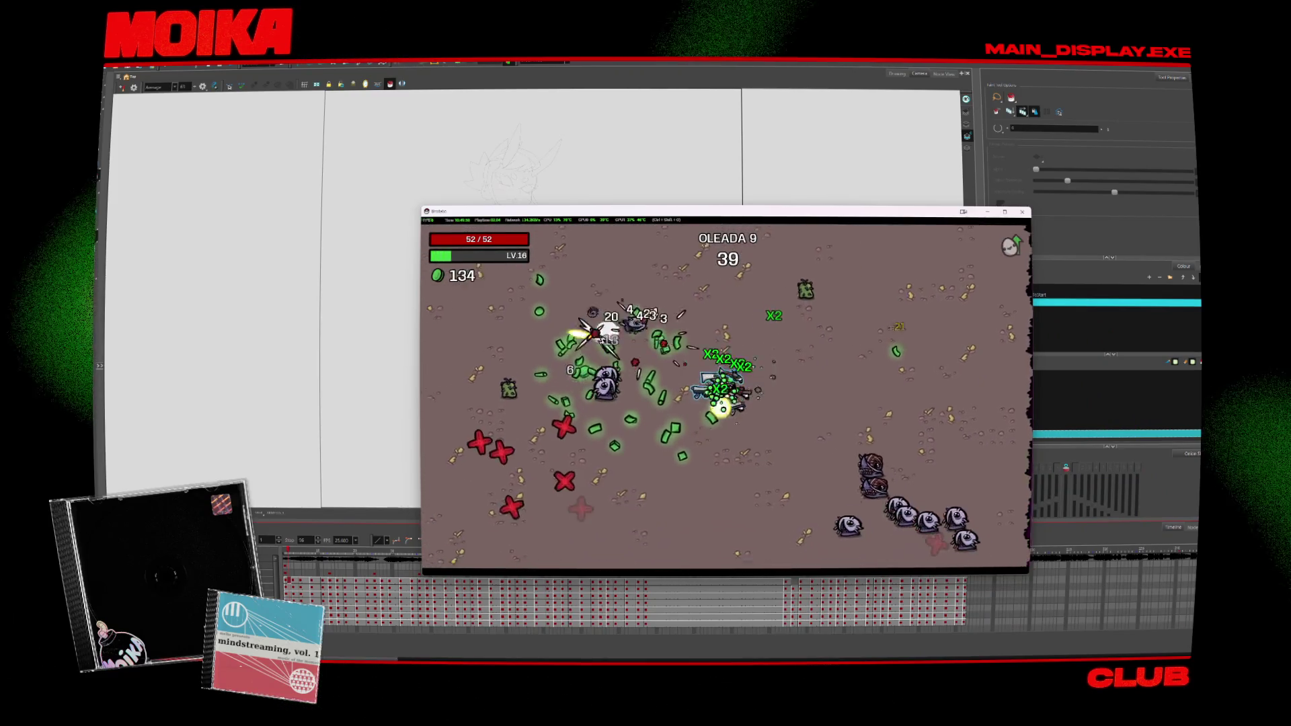
pyautogui.press('w')
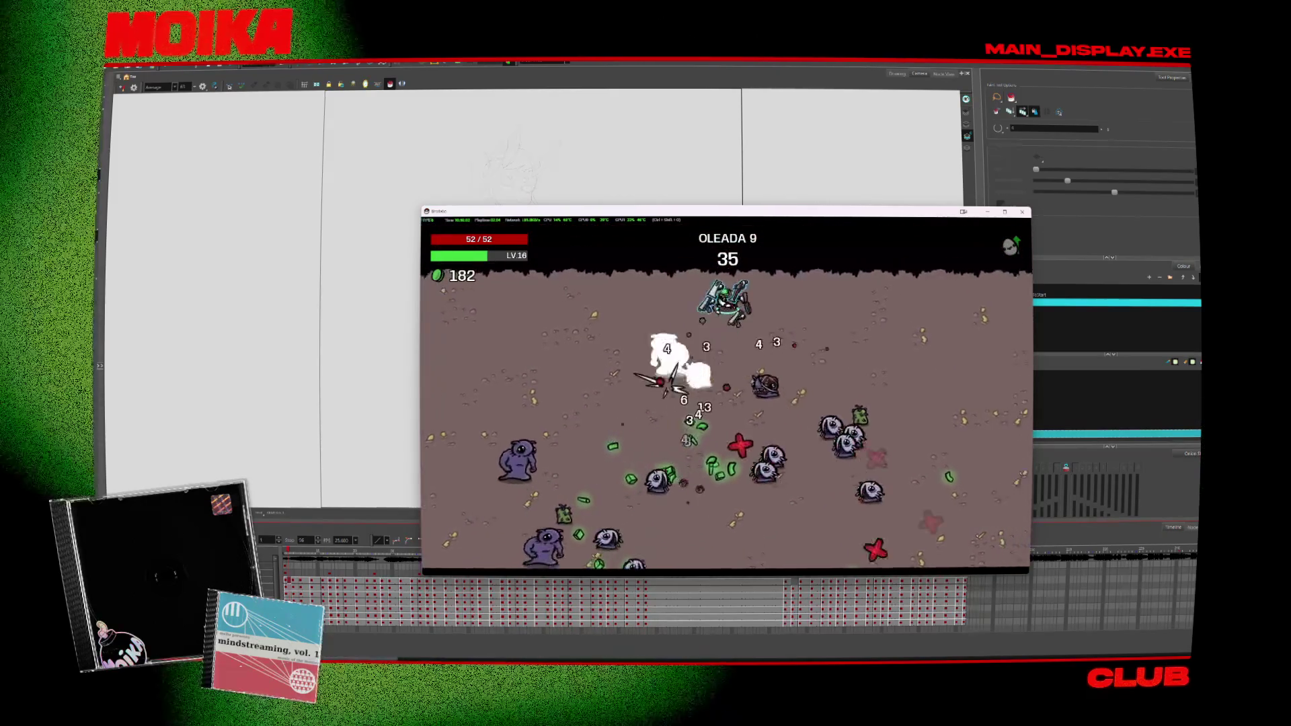
pyautogui.press('d')
pyautogui.press('s')
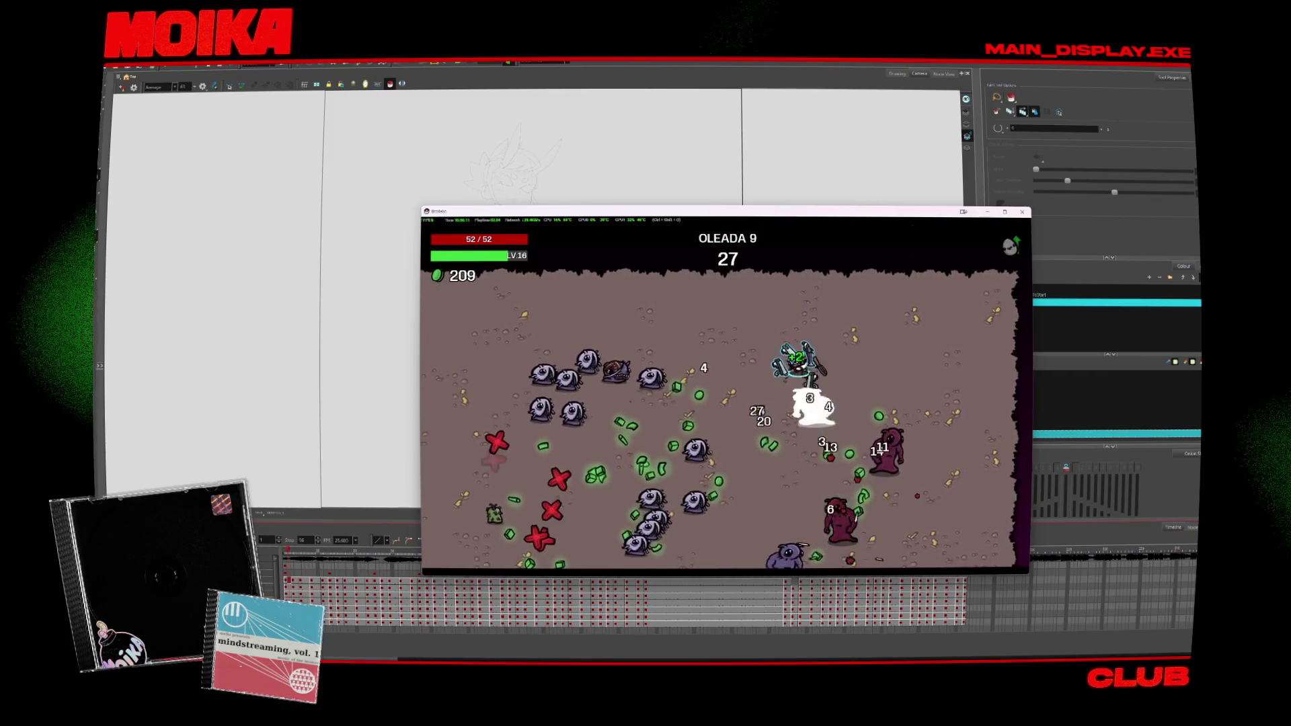
pyautogui.press('a')
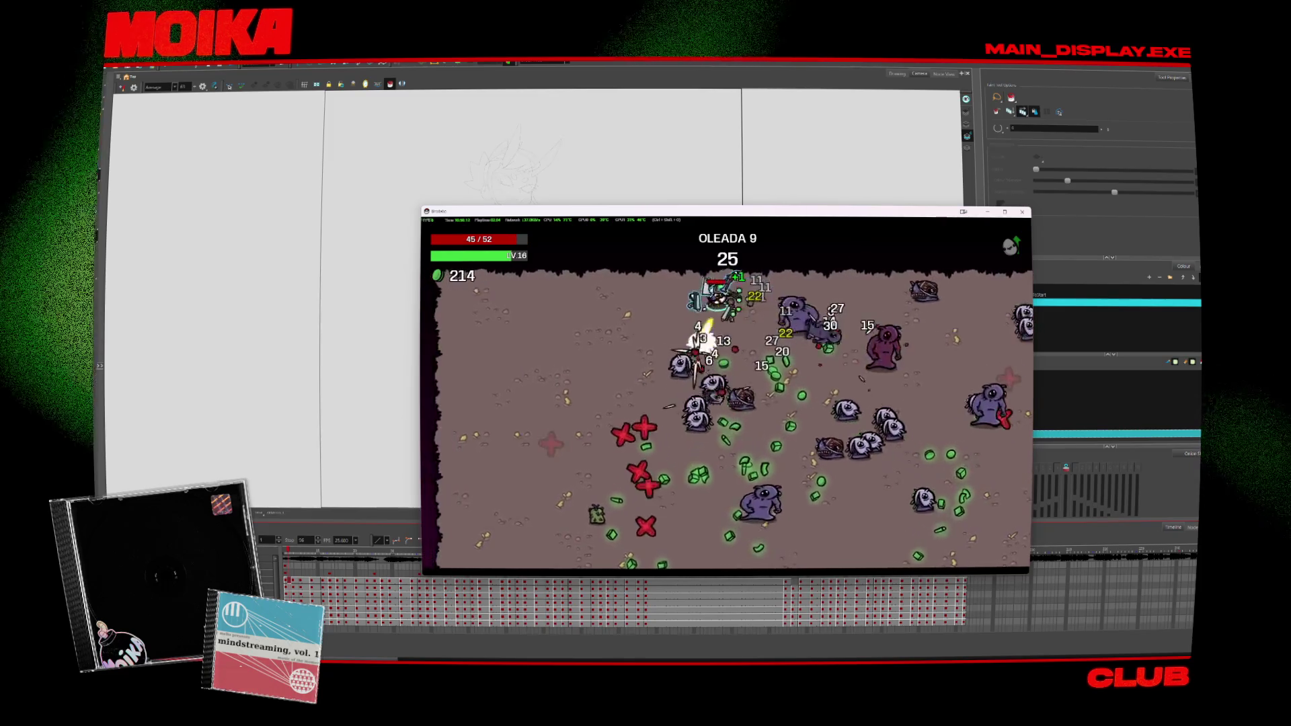
pyautogui.press('s')
pyautogui.press('s')
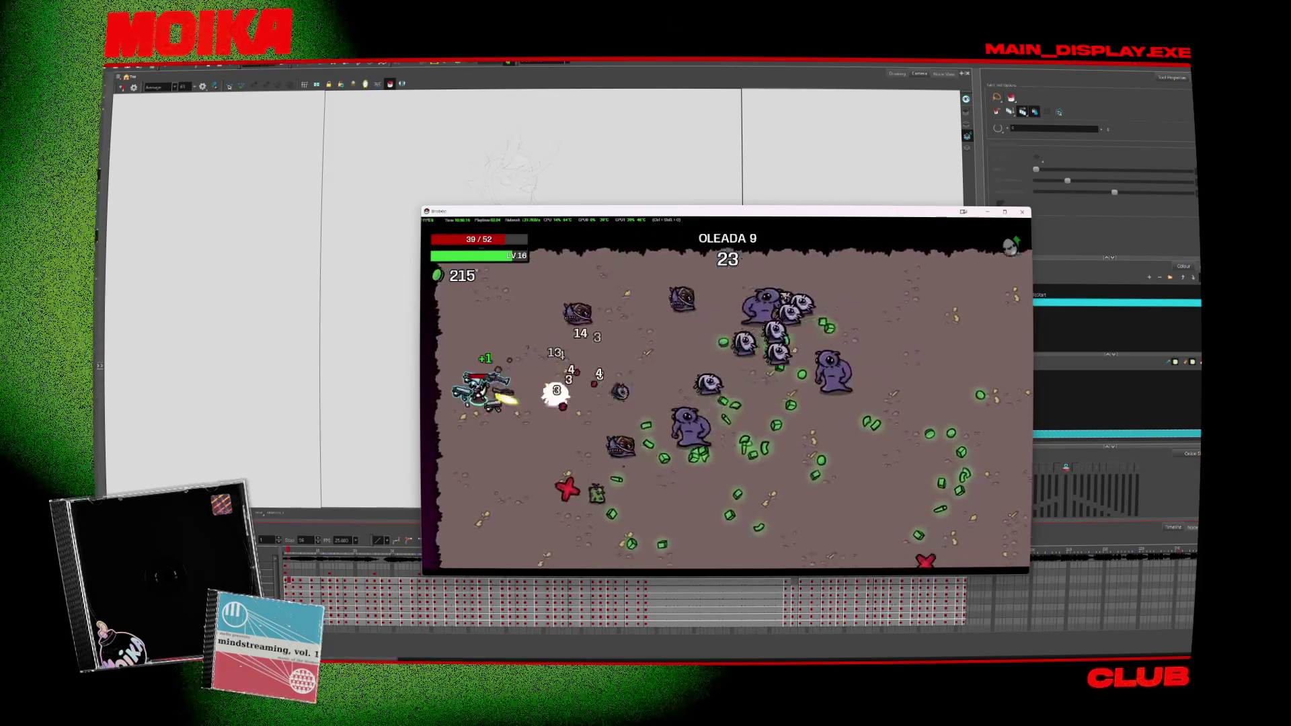
pyautogui.press('s')
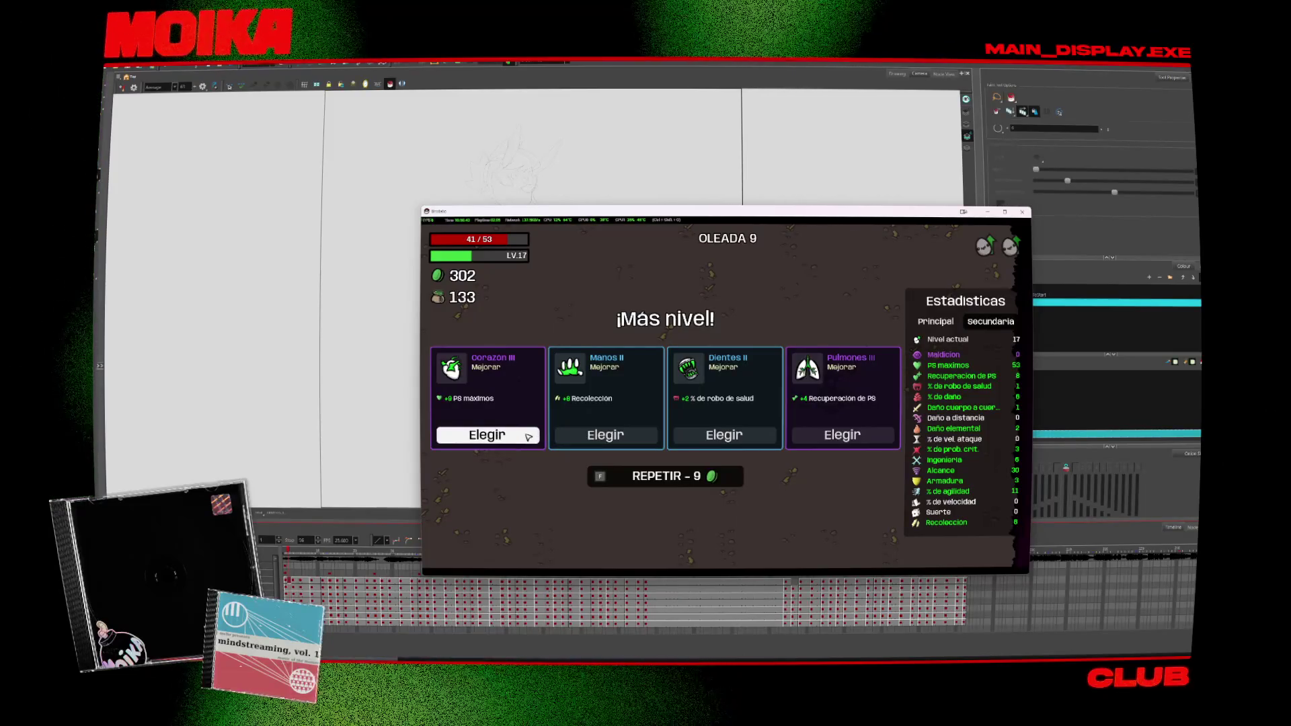
# Step: Take Pulmones III and Triceps III, buy Cargador pequeña for 184, and start wave 10
pyautogui.click(874, 436)
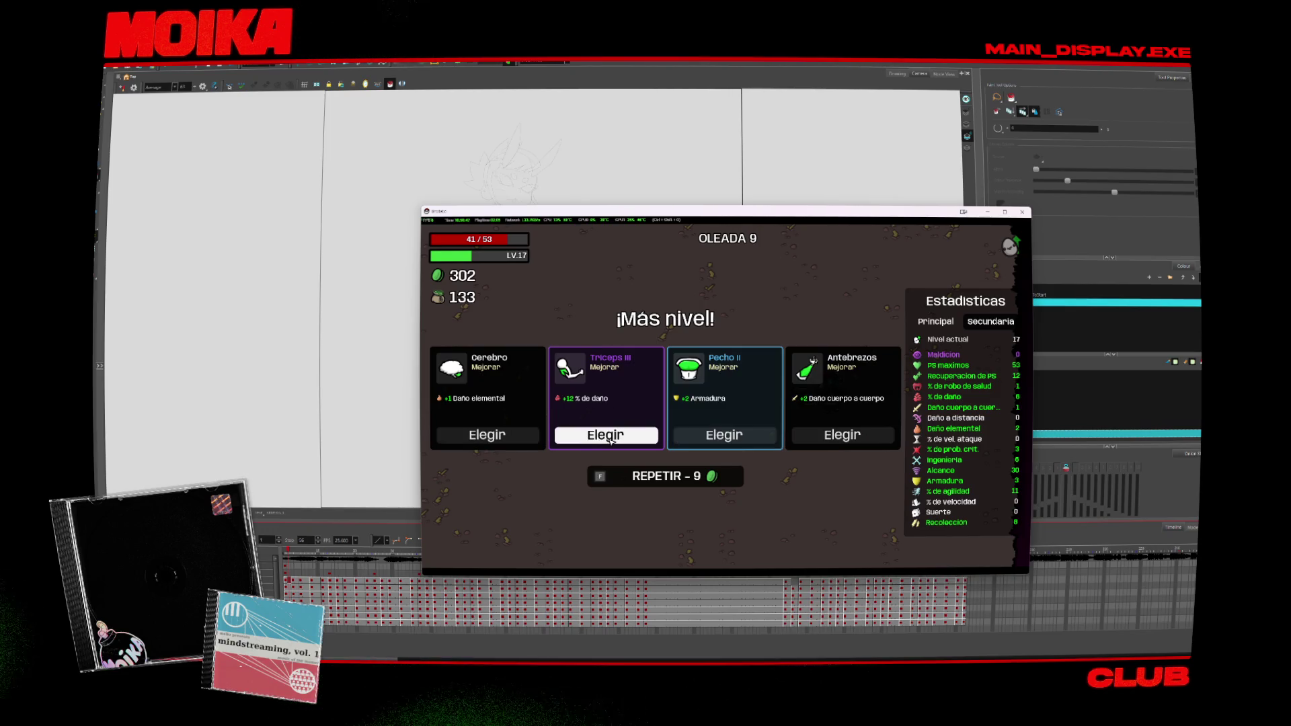
pyautogui.click(610, 437)
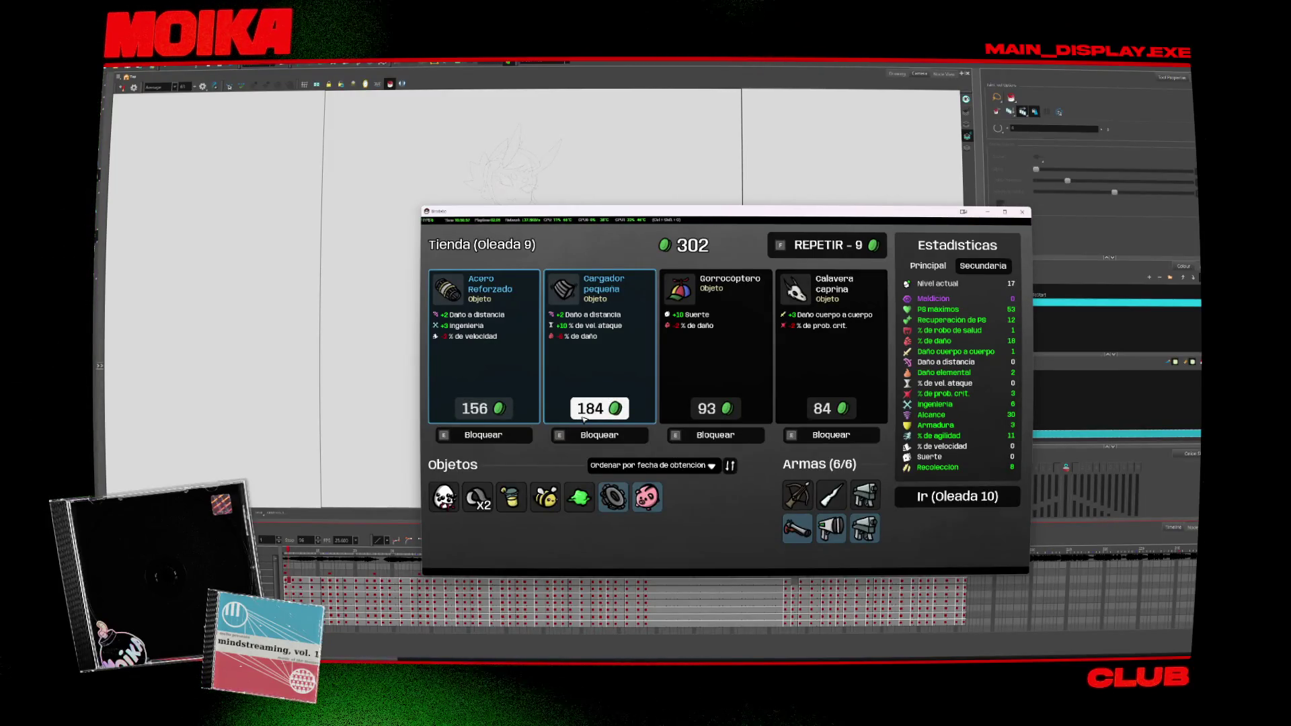
pyautogui.click(583, 410)
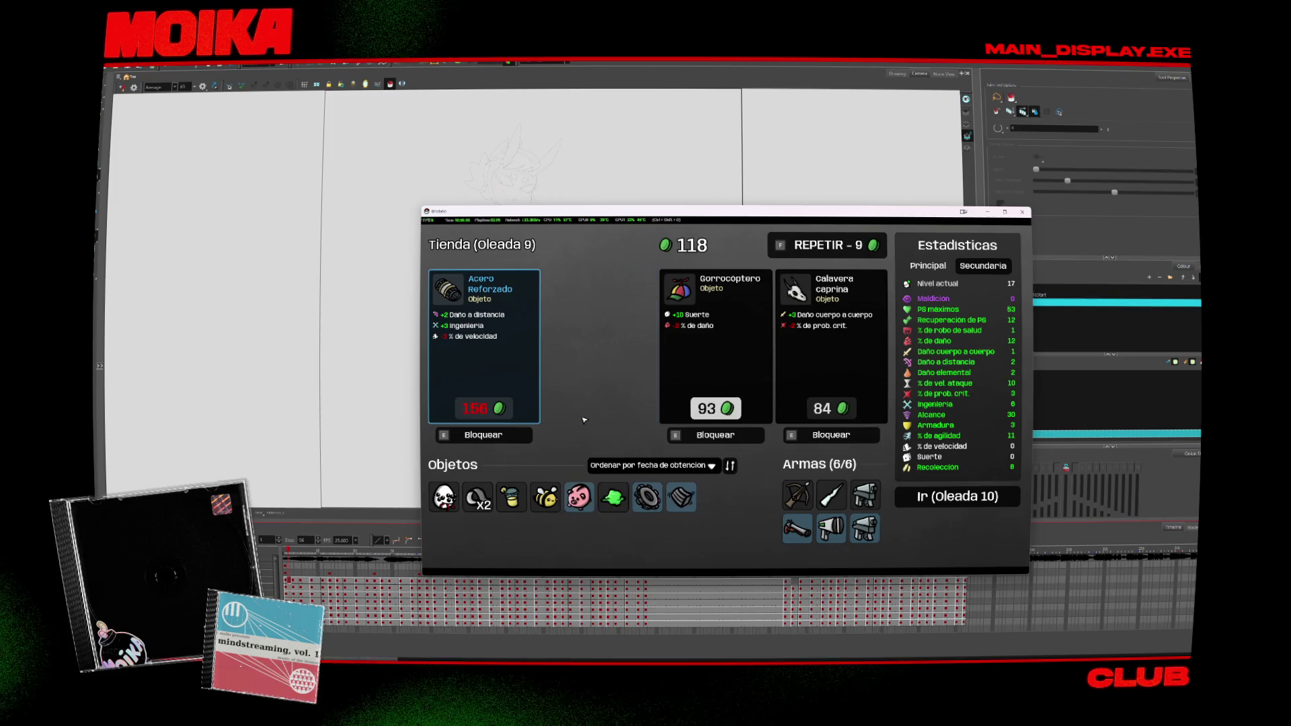
pyautogui.click(962, 500)
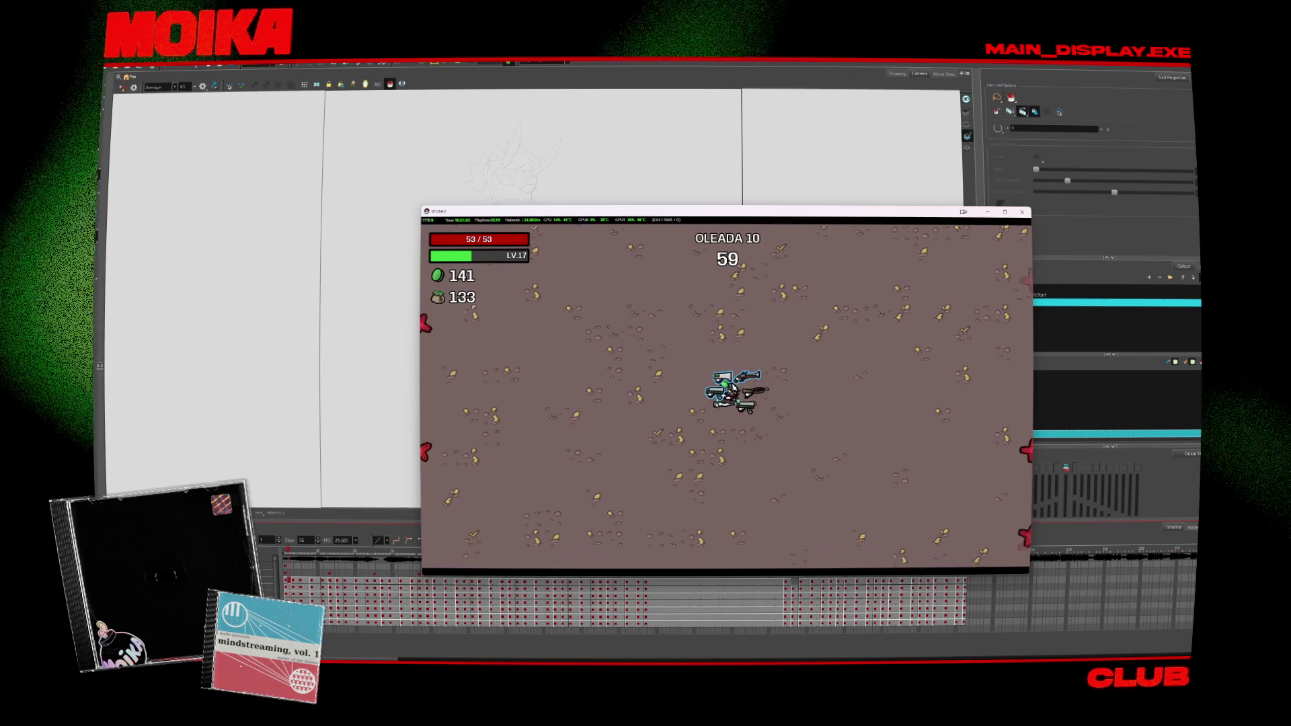
# Step: Dodge enemies and gather materials through wave 10, finishing at level 19 with 447 materials
pyautogui.press('d')
pyautogui.press('a')
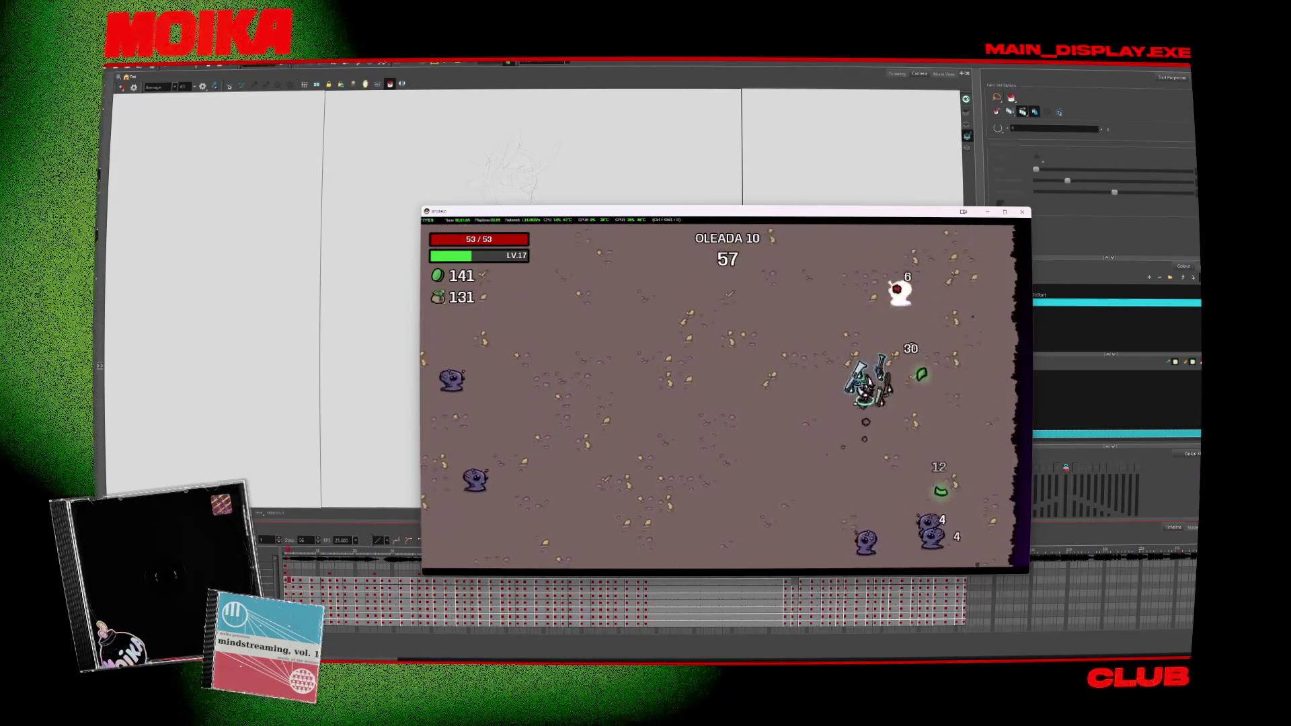
pyautogui.press('w')
pyautogui.press('a')
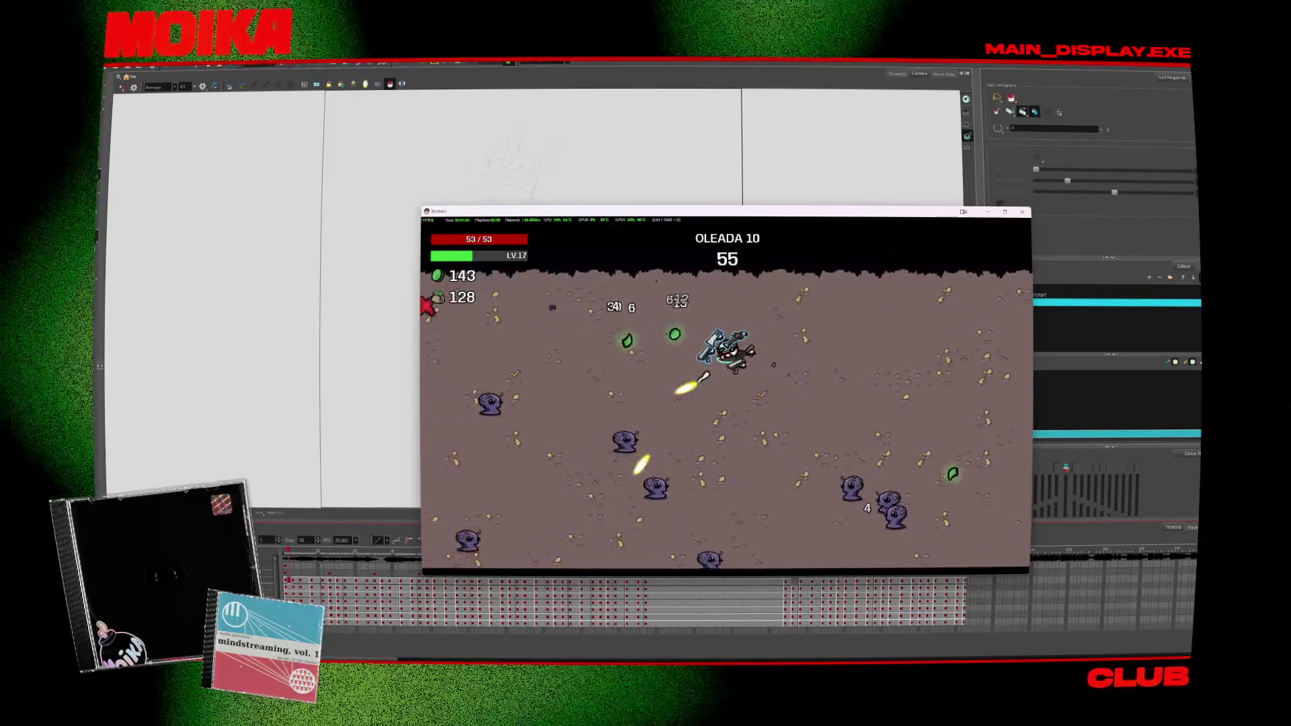
pyautogui.press('d')
pyautogui.press('s')
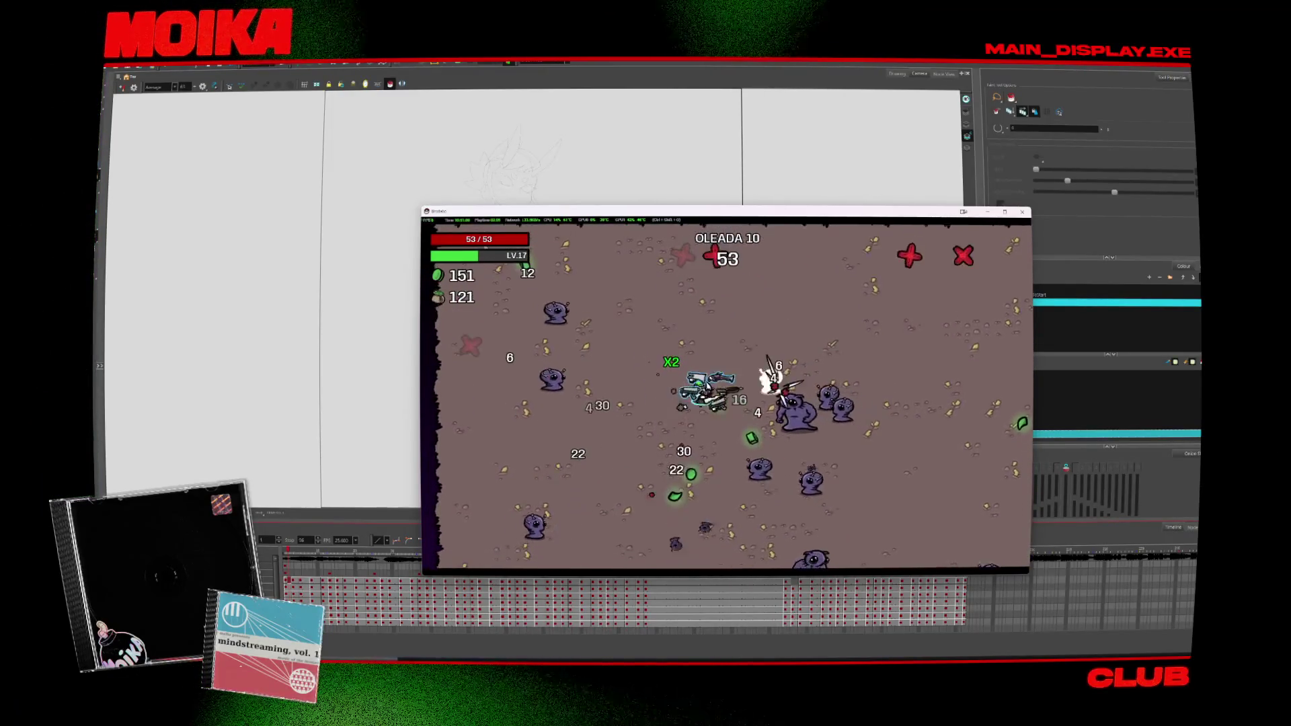
pyautogui.press('d')
pyautogui.press('s')
pyautogui.press('a')
pyautogui.press('s')
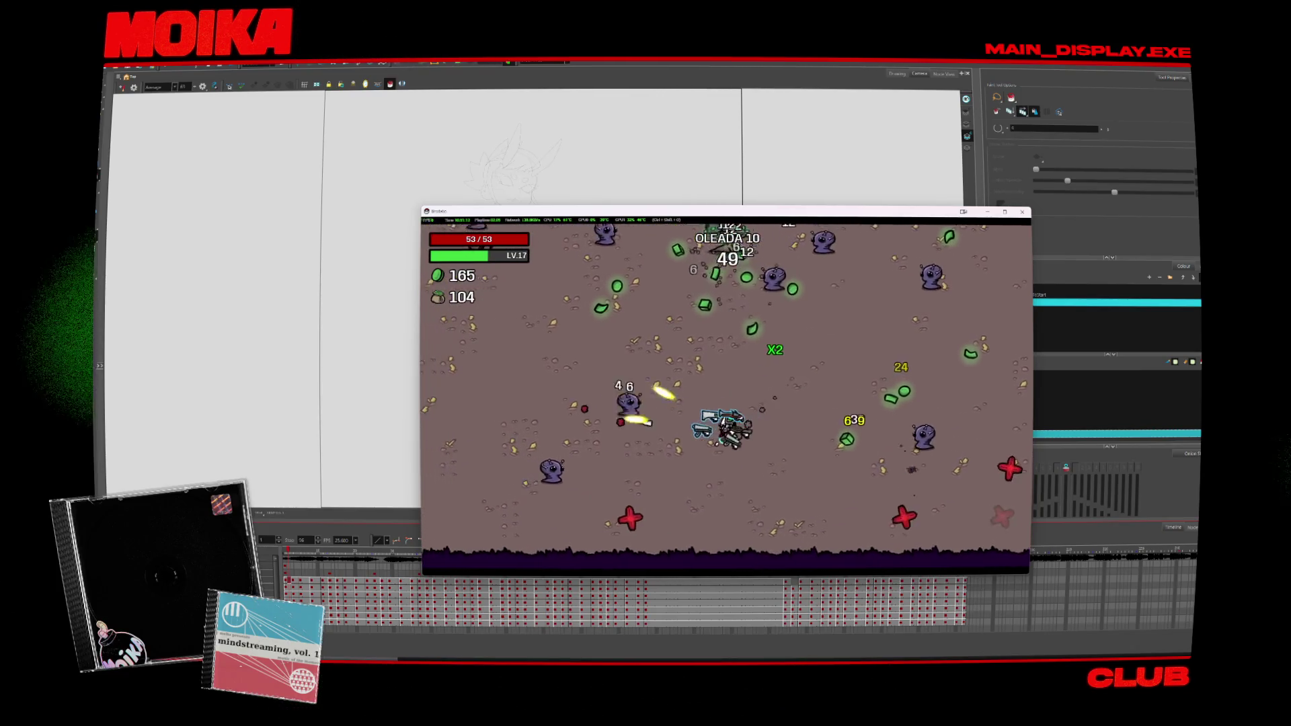
pyautogui.press('w')
pyautogui.press('a')
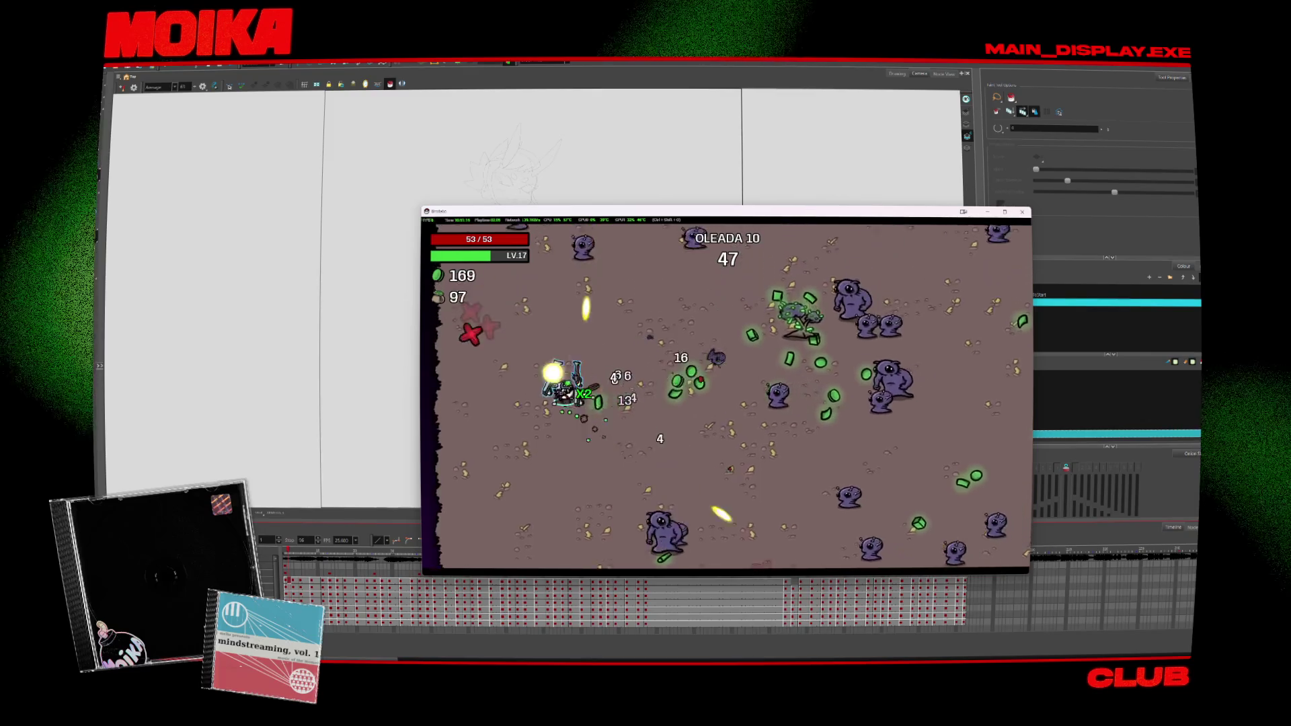
pyautogui.press('d')
pyautogui.press('w')
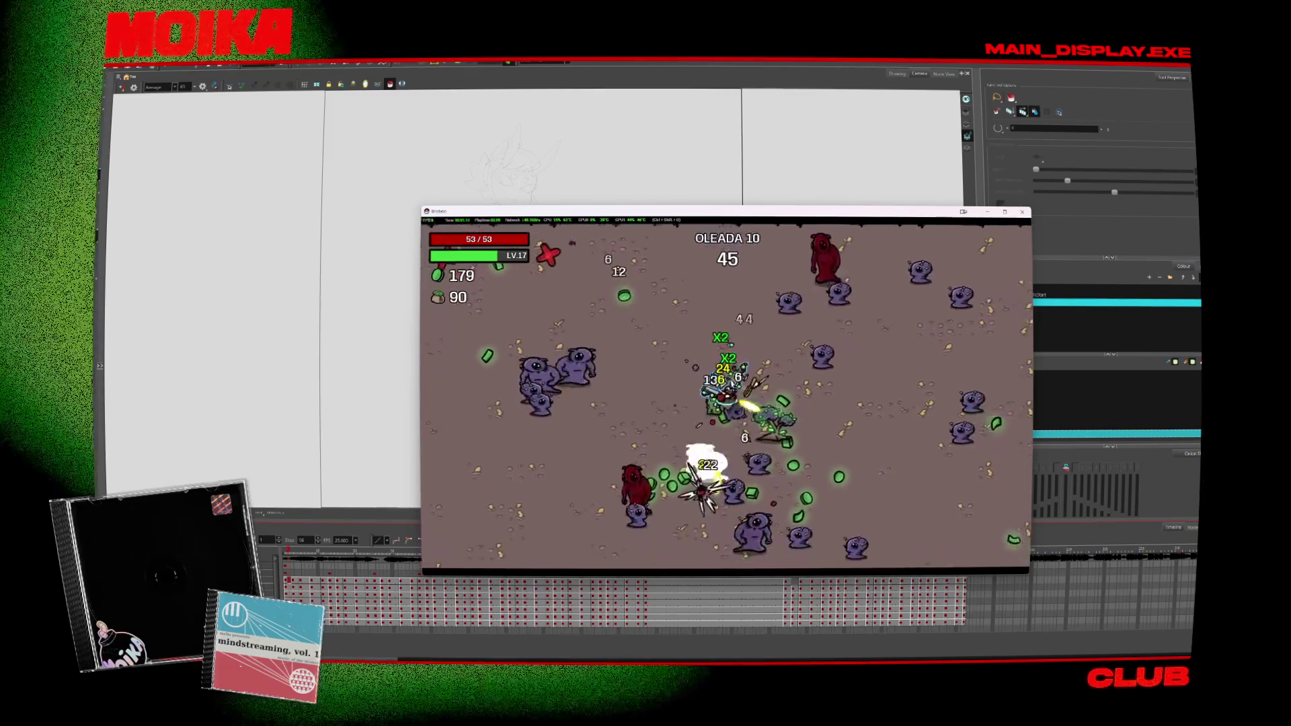
pyautogui.press('d')
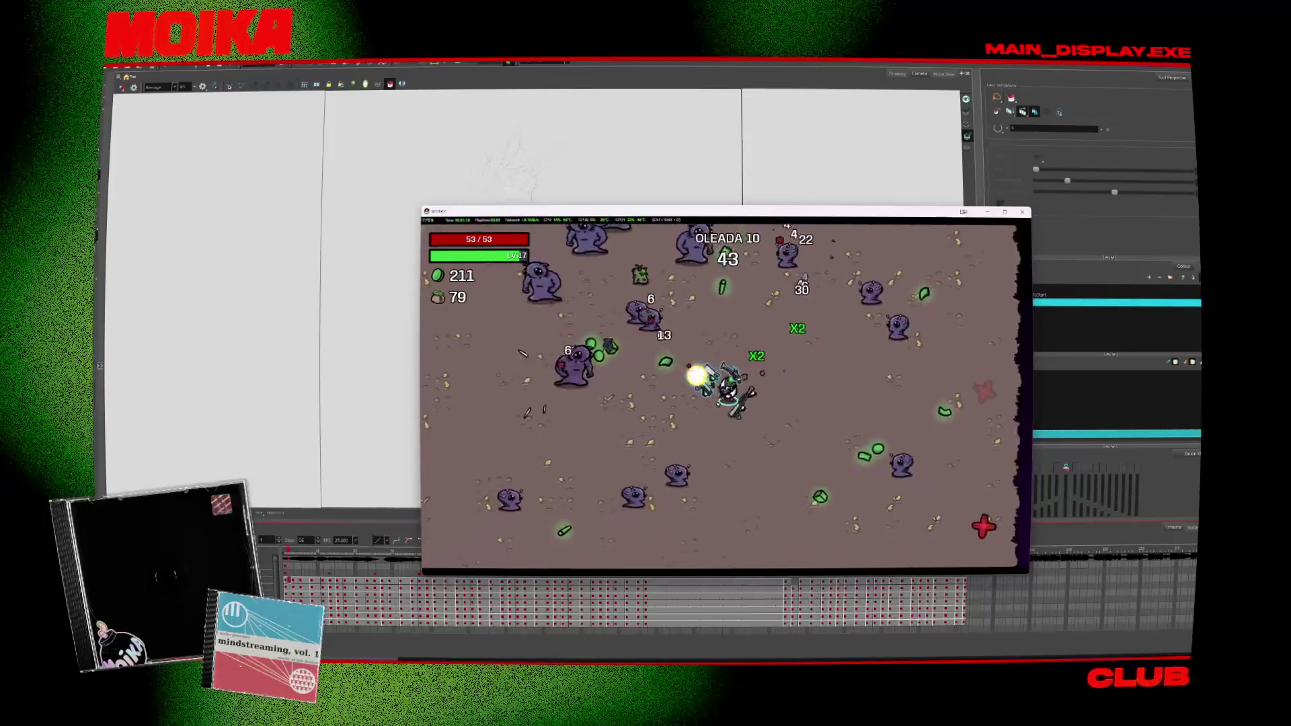
pyautogui.press('a')
pyautogui.press('s')
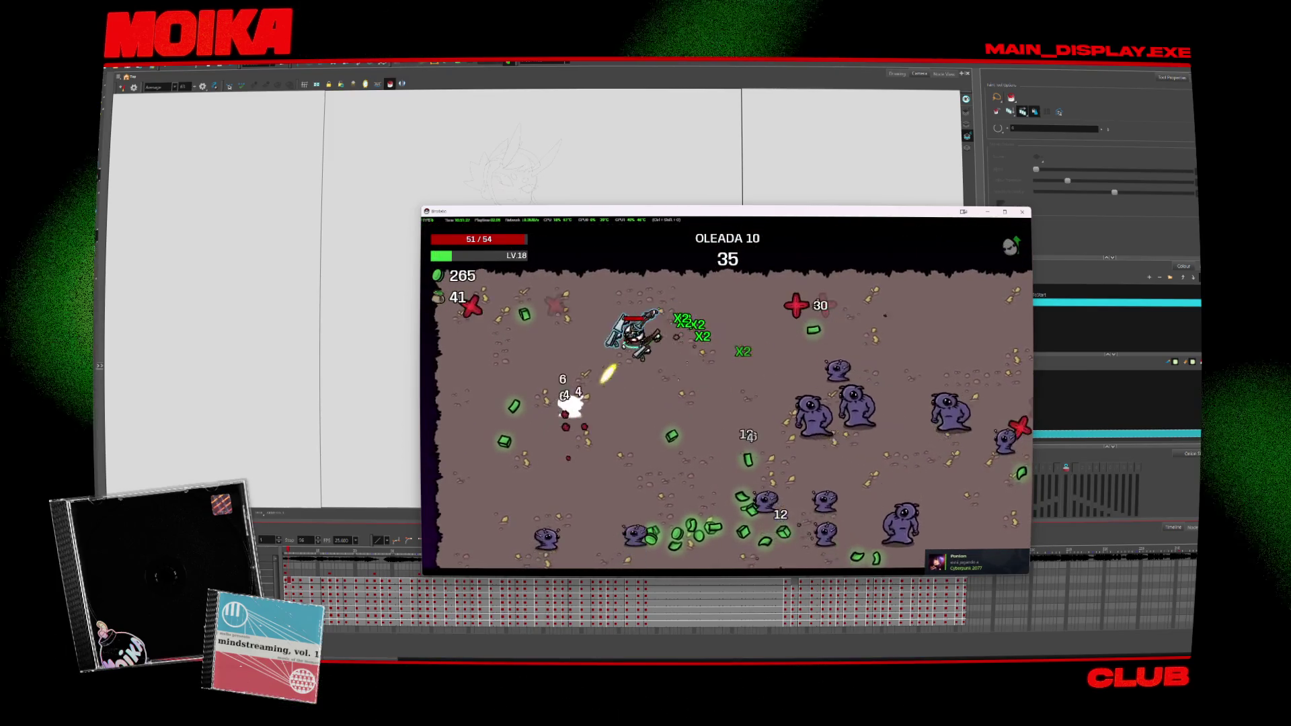
pyautogui.press('s')
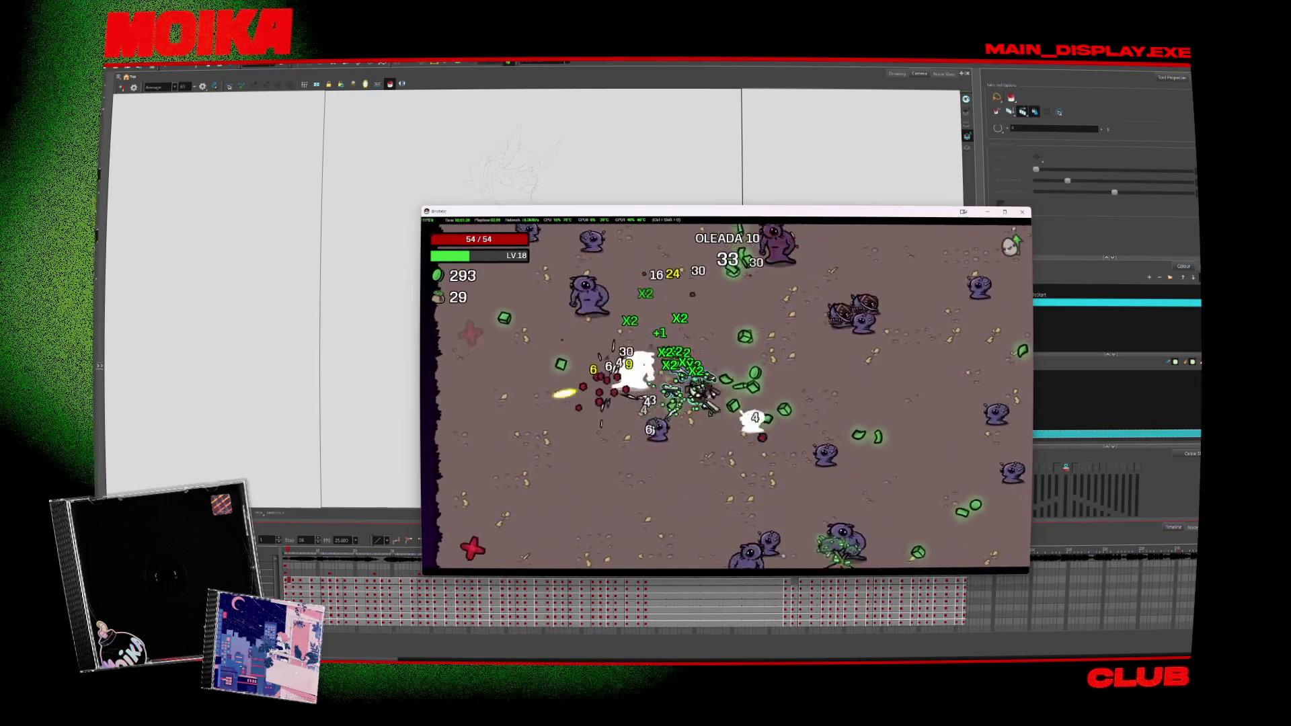
pyautogui.press('s')
pyautogui.press('d')
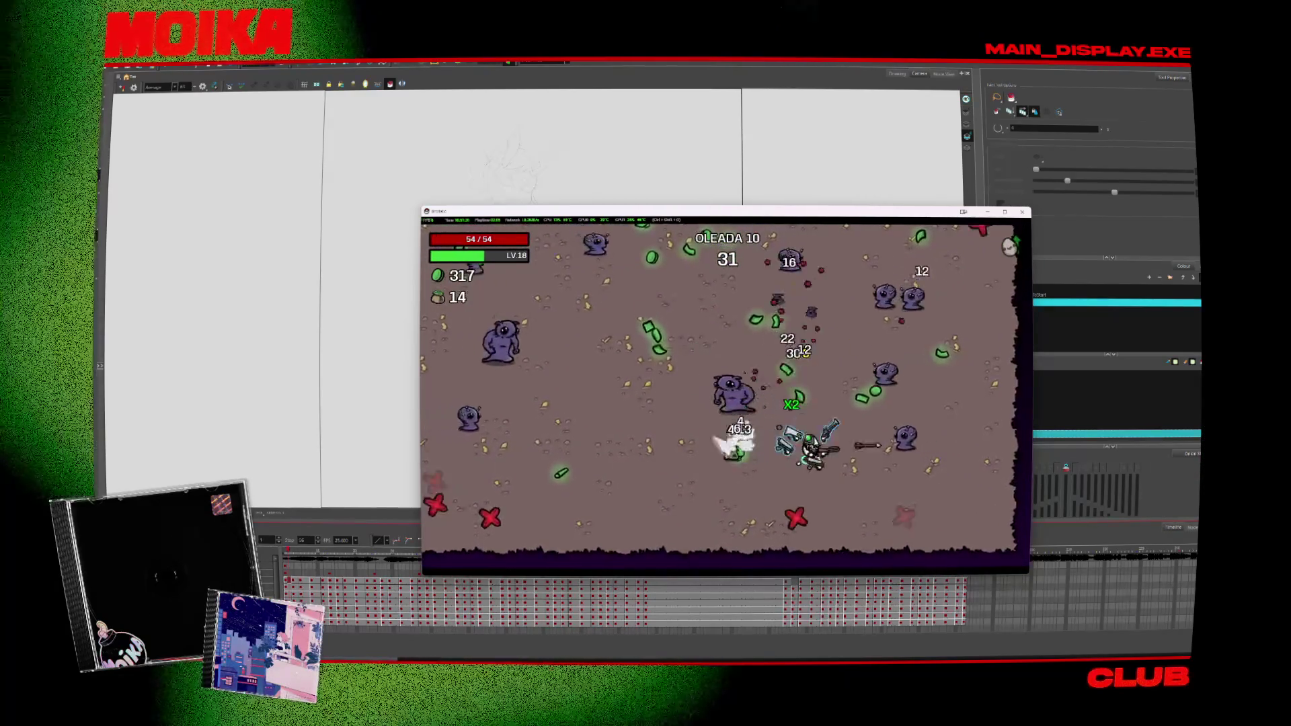
pyautogui.press('a')
pyautogui.press('w')
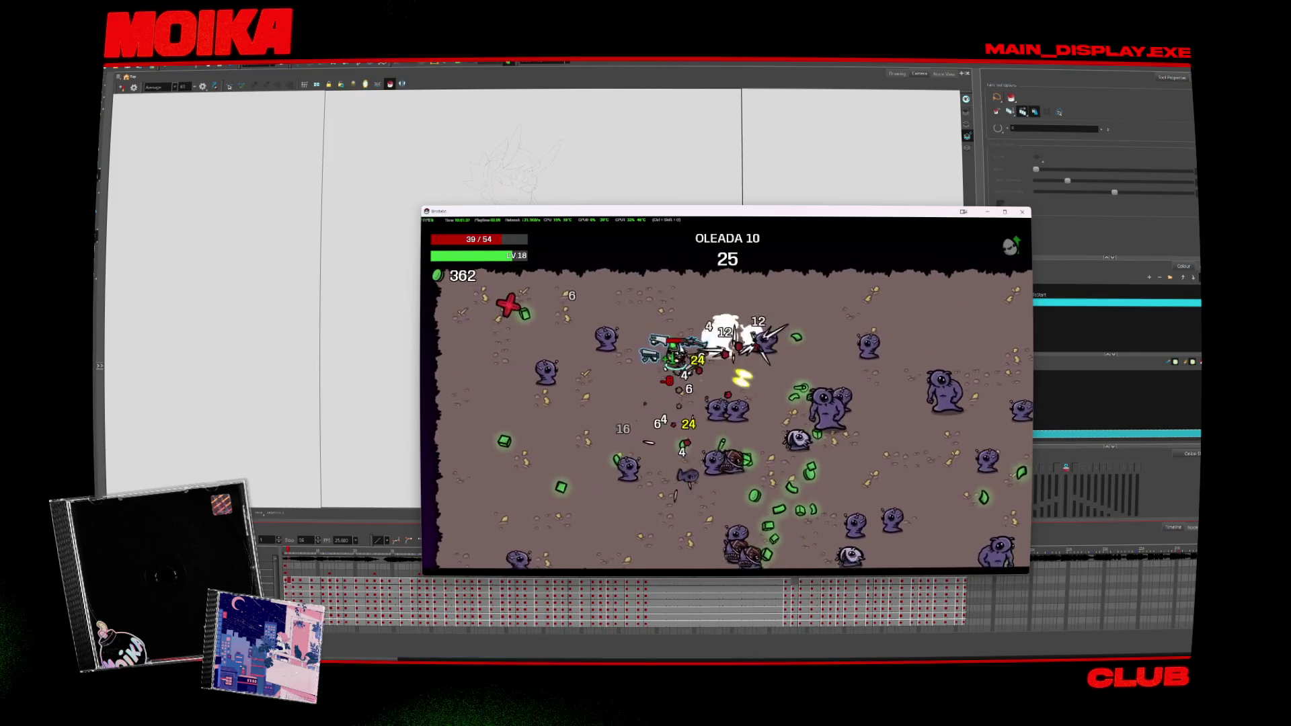
pyautogui.press('w')
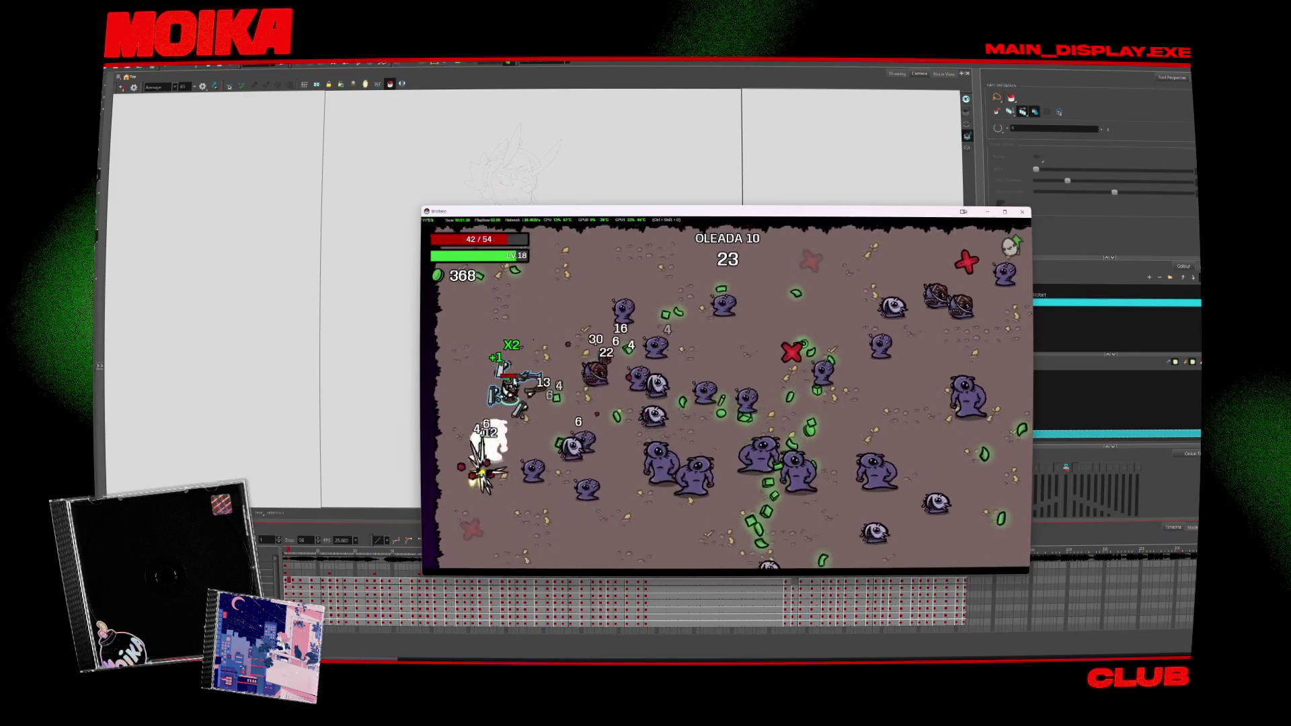
pyautogui.press('s')
pyautogui.press('d')
pyautogui.press('s')
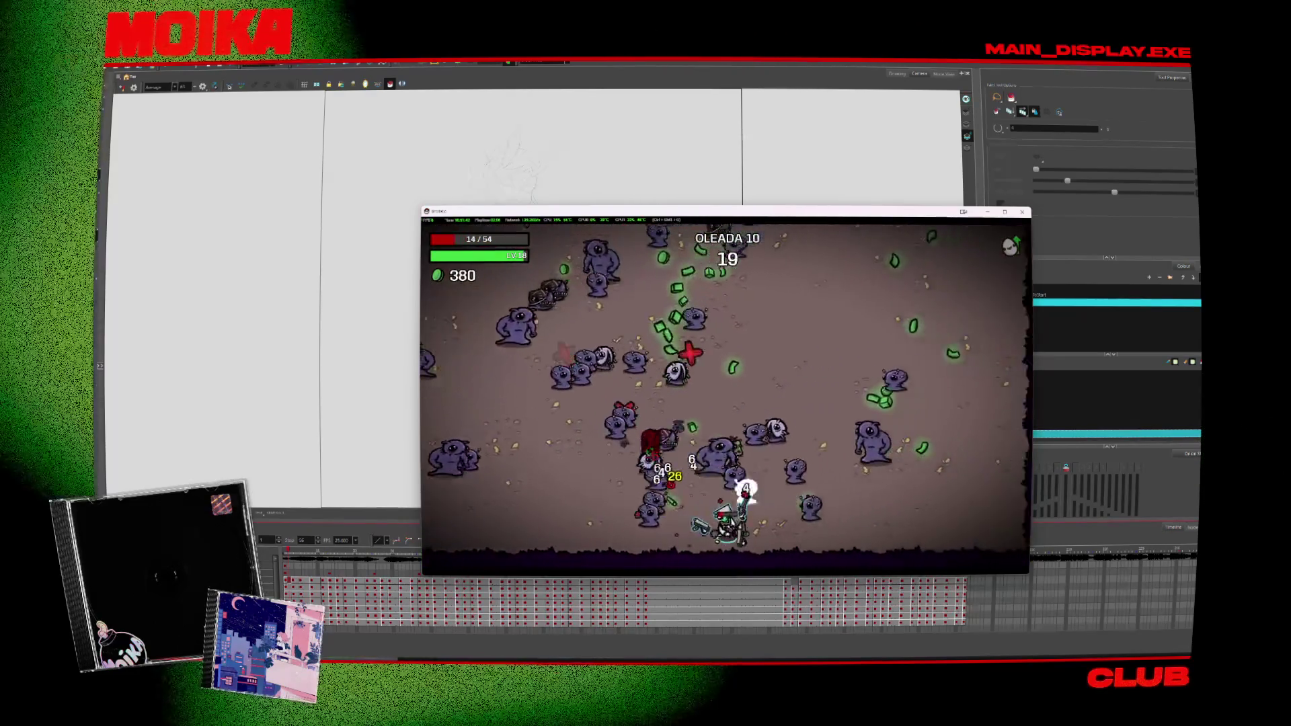
pyautogui.press('d')
pyautogui.press('w')
pyautogui.press('d')
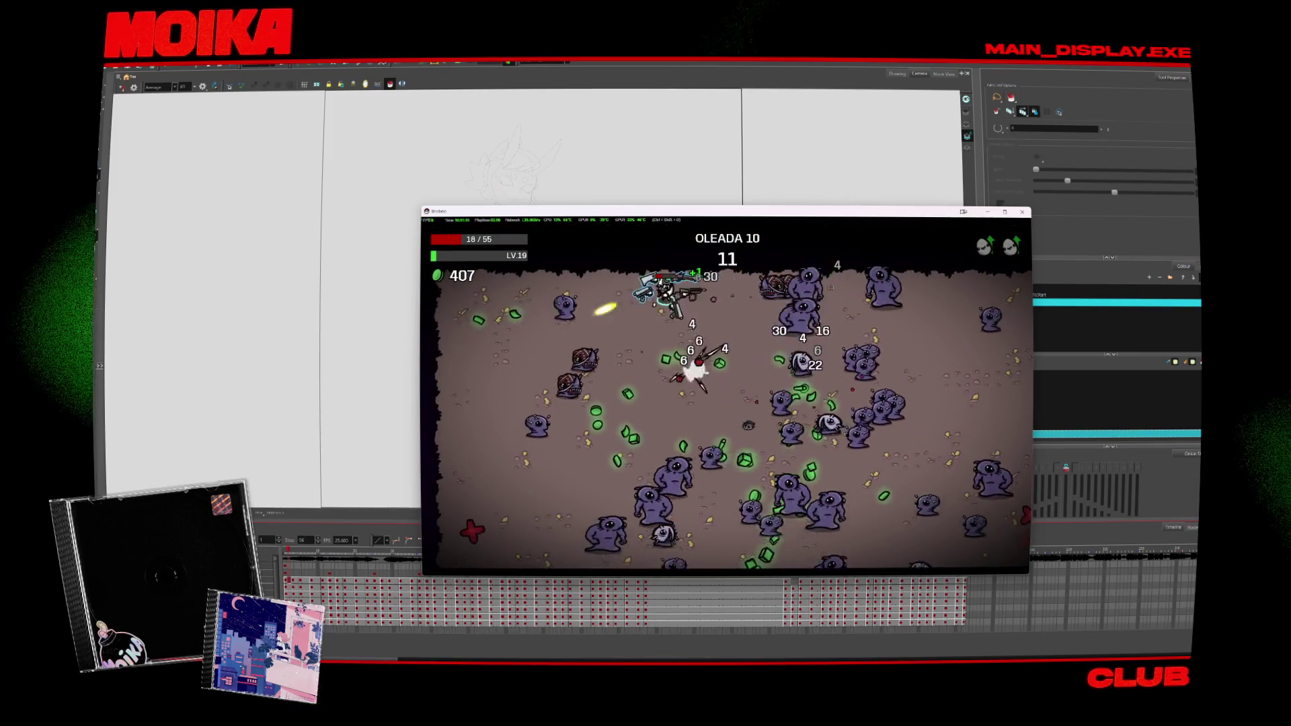
pyautogui.press('a')
pyautogui.press('s')
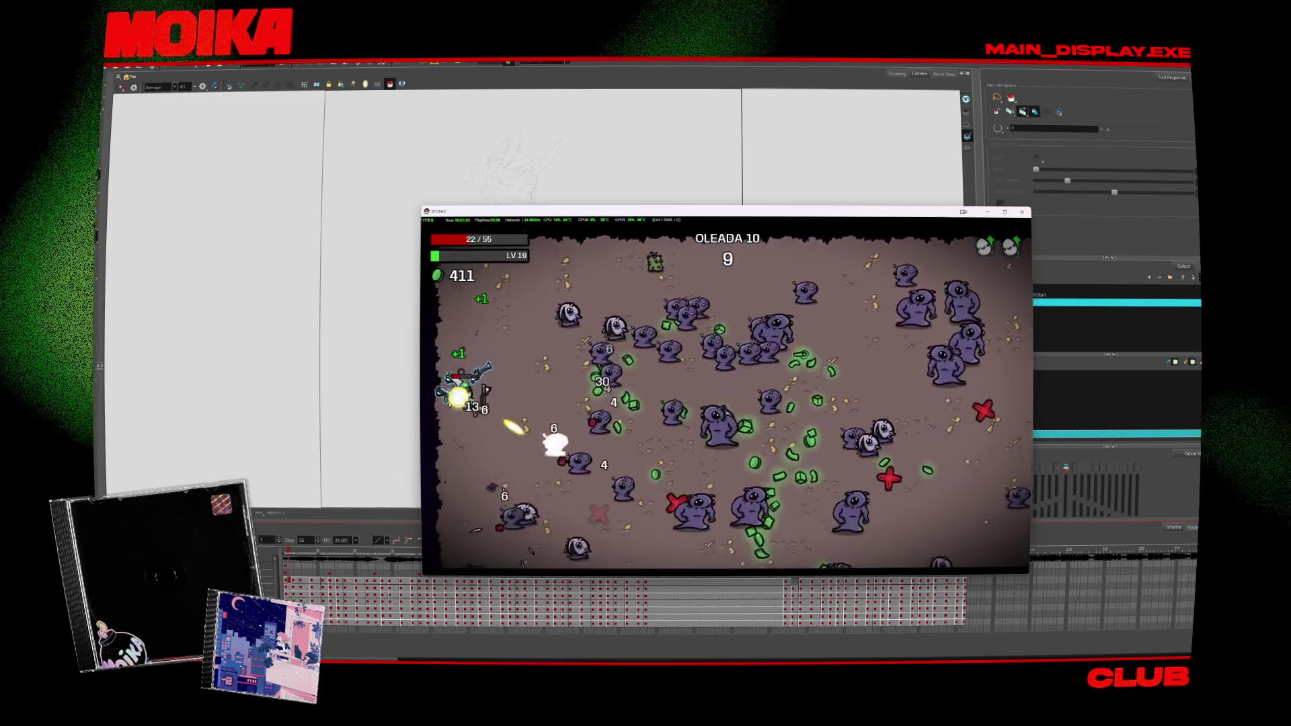
pyautogui.press('s')
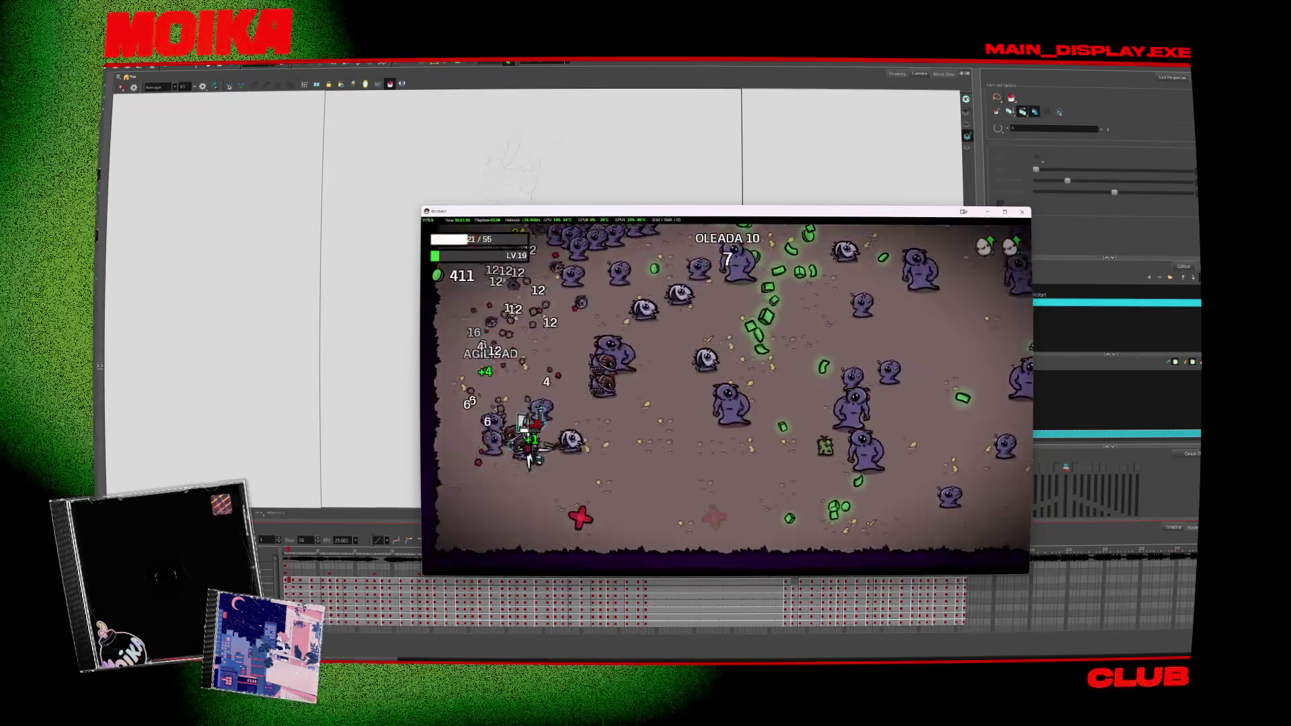
pyautogui.press('d')
pyautogui.press('d')
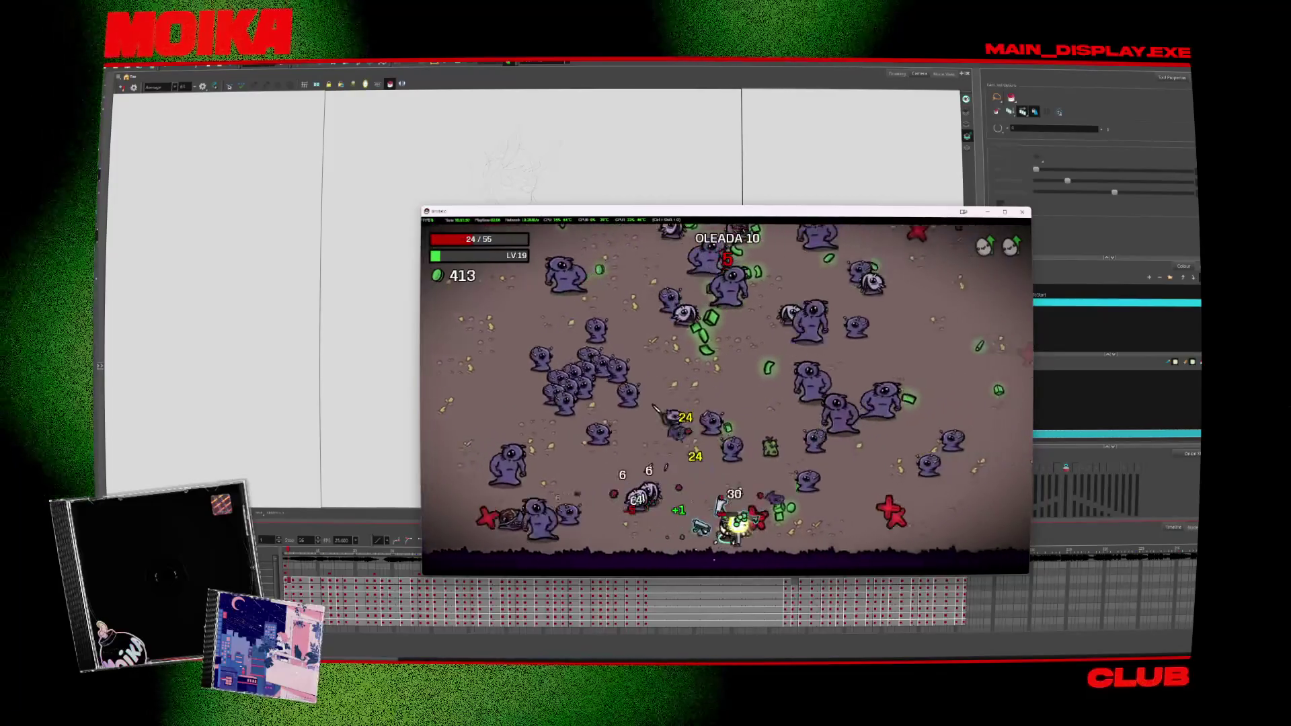
pyautogui.press('w')
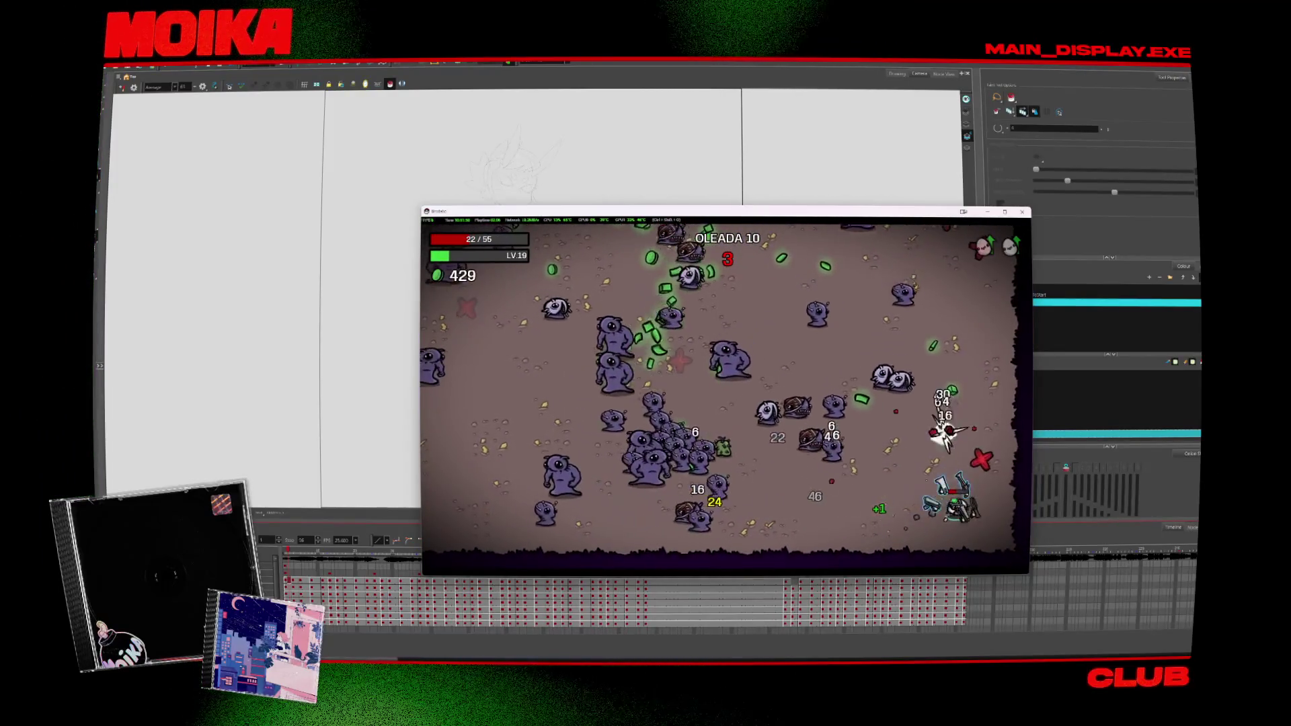
pyautogui.press('s')
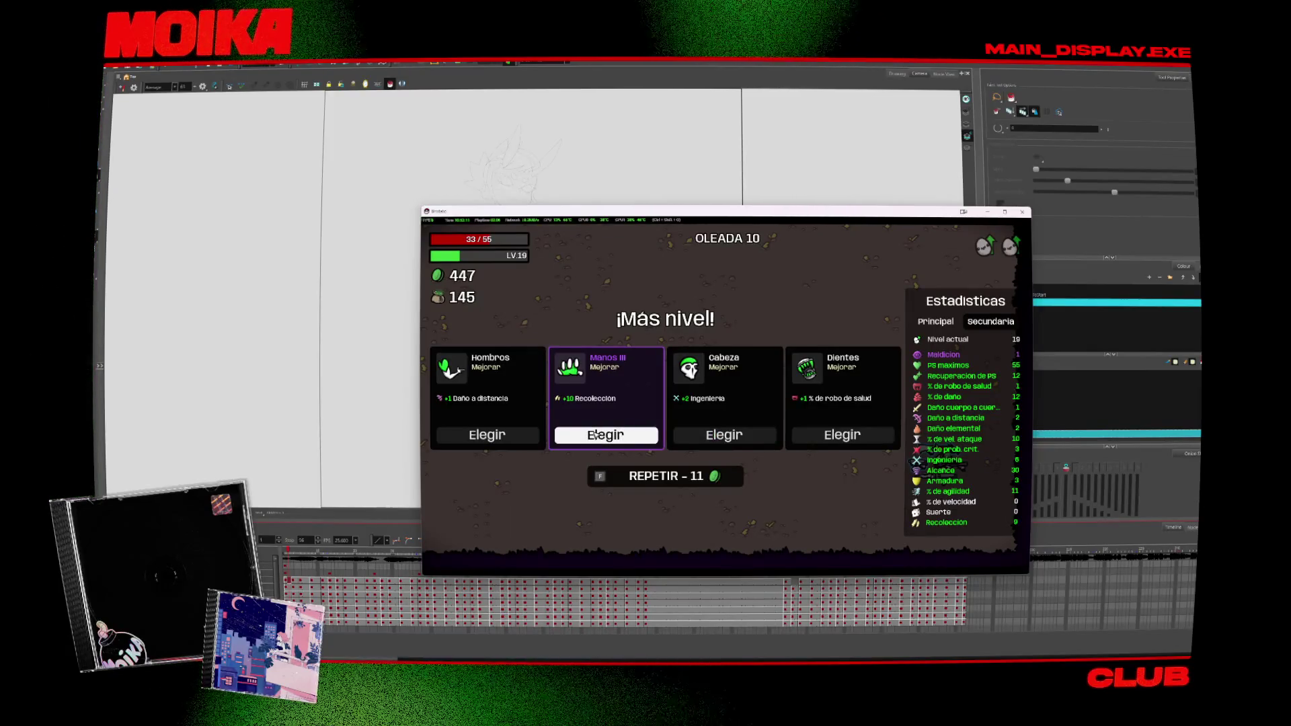
# Step: Take the Hombros and Reflejos upgrades, then recycle the Subfusil for 18
pyautogui.click(523, 437)
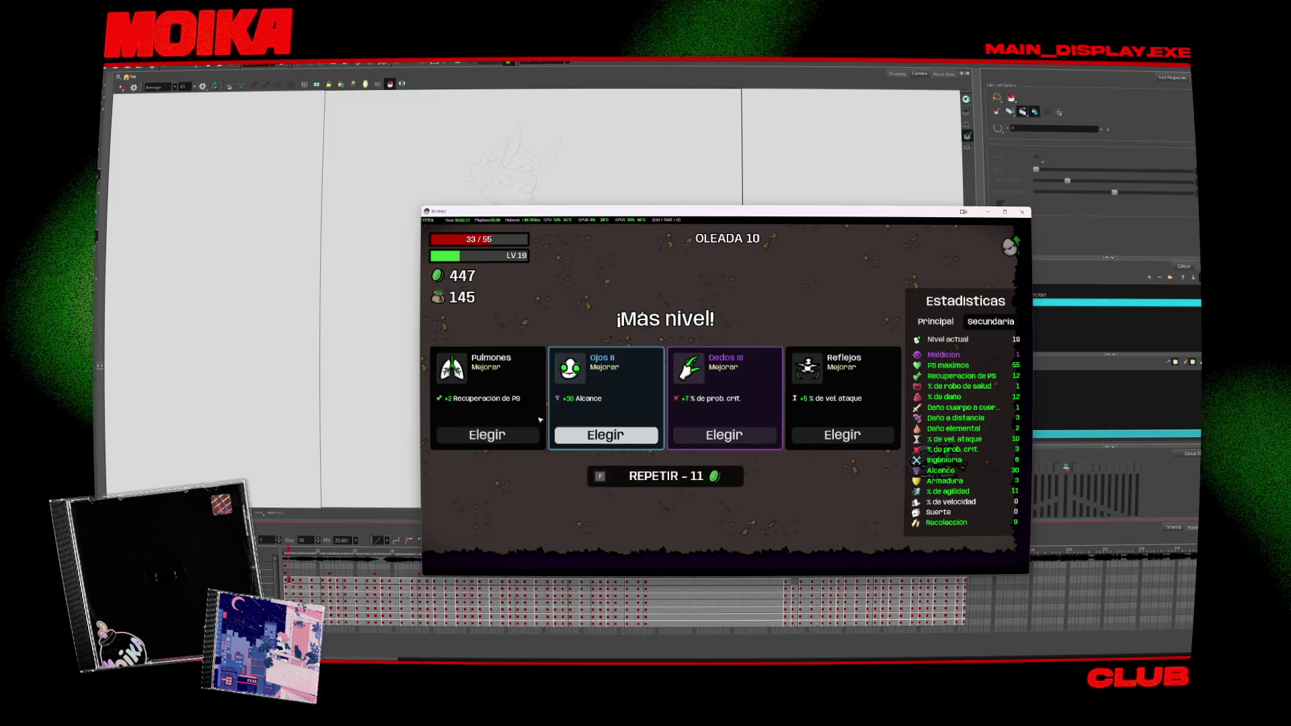
pyautogui.click(867, 436)
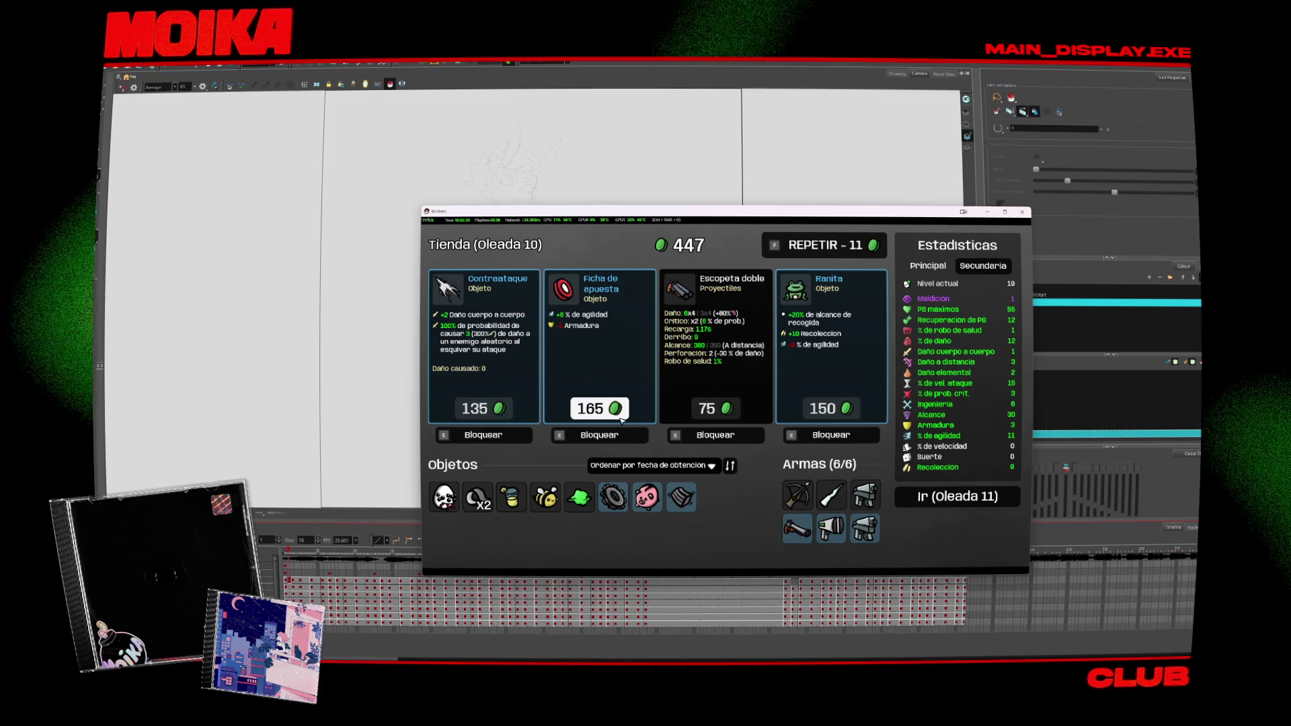
pyautogui.click(865, 528)
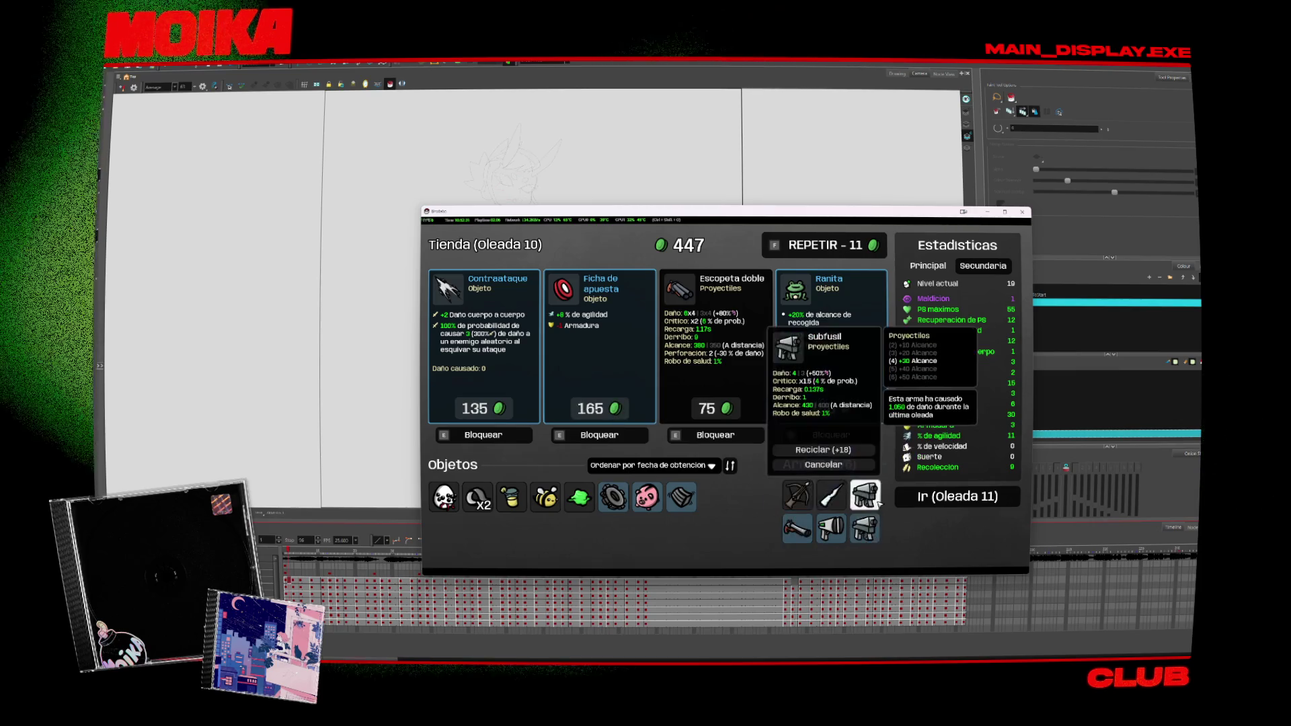
pyautogui.click(823, 499)
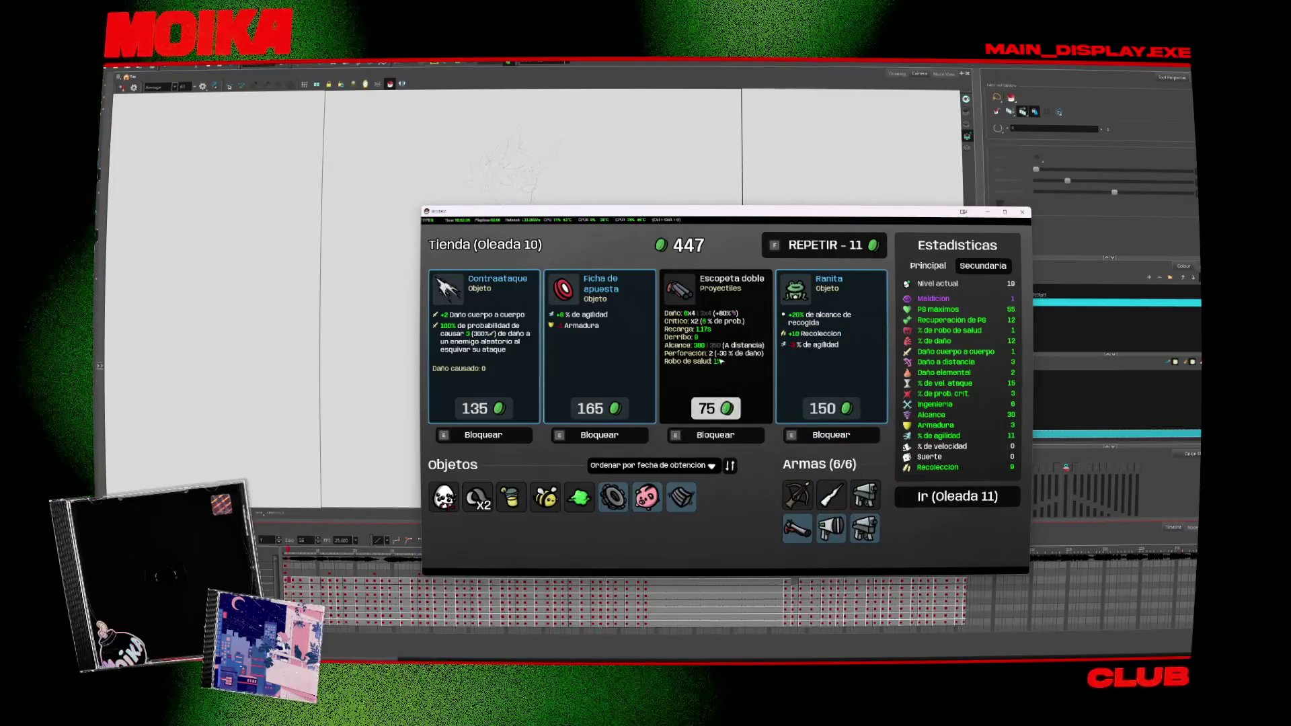
pyautogui.click(831, 528)
pyautogui.click(834, 499)
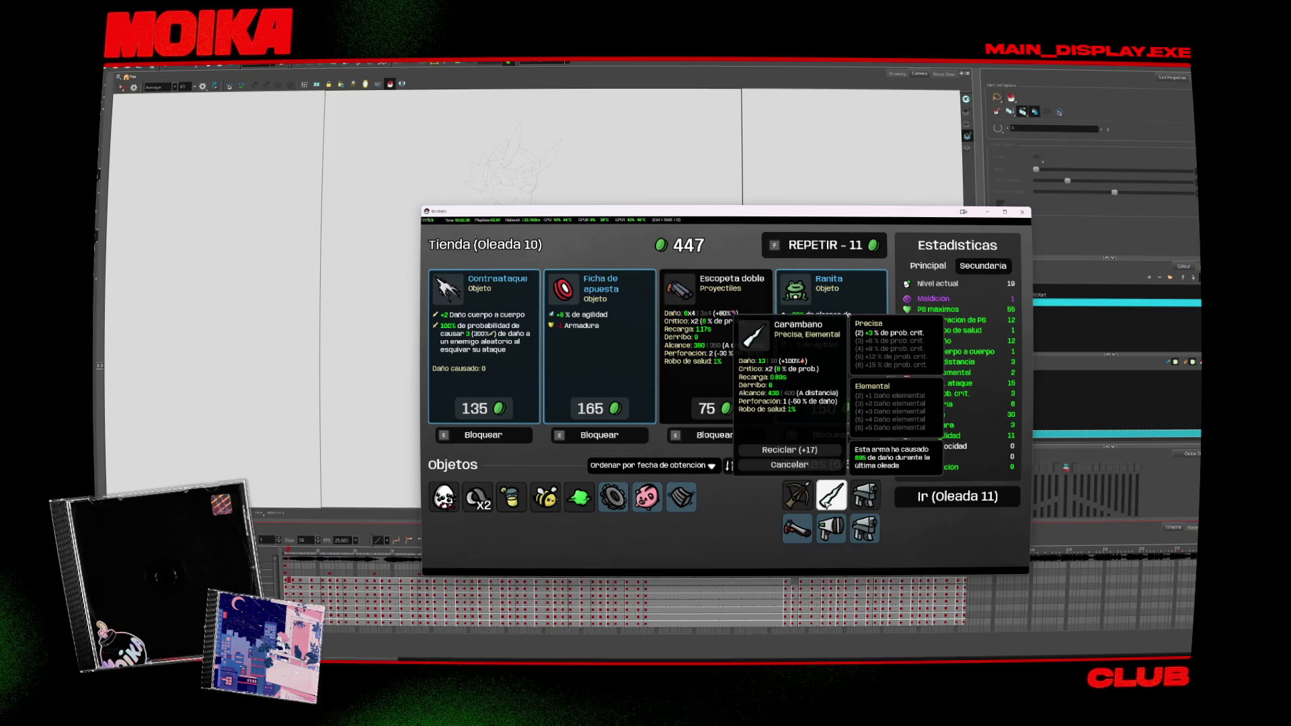
pyautogui.click(864, 495)
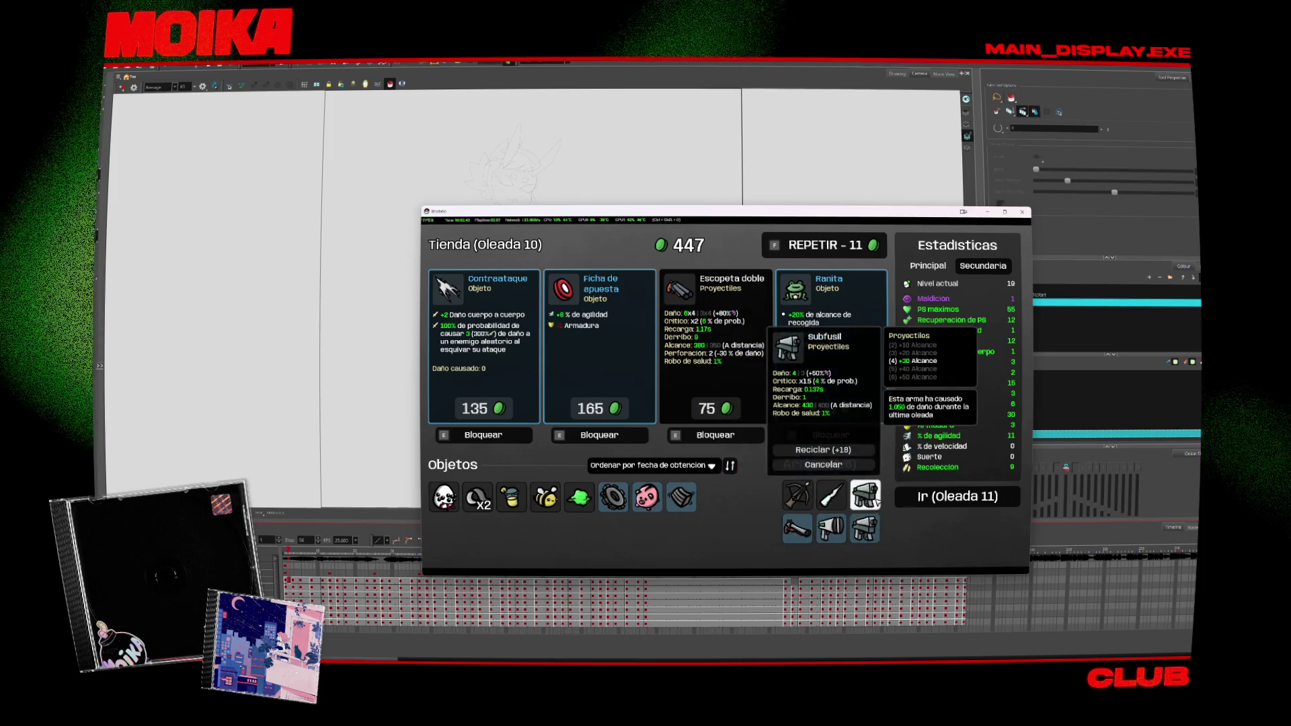
pyautogui.click(874, 502)
pyautogui.click(814, 450)
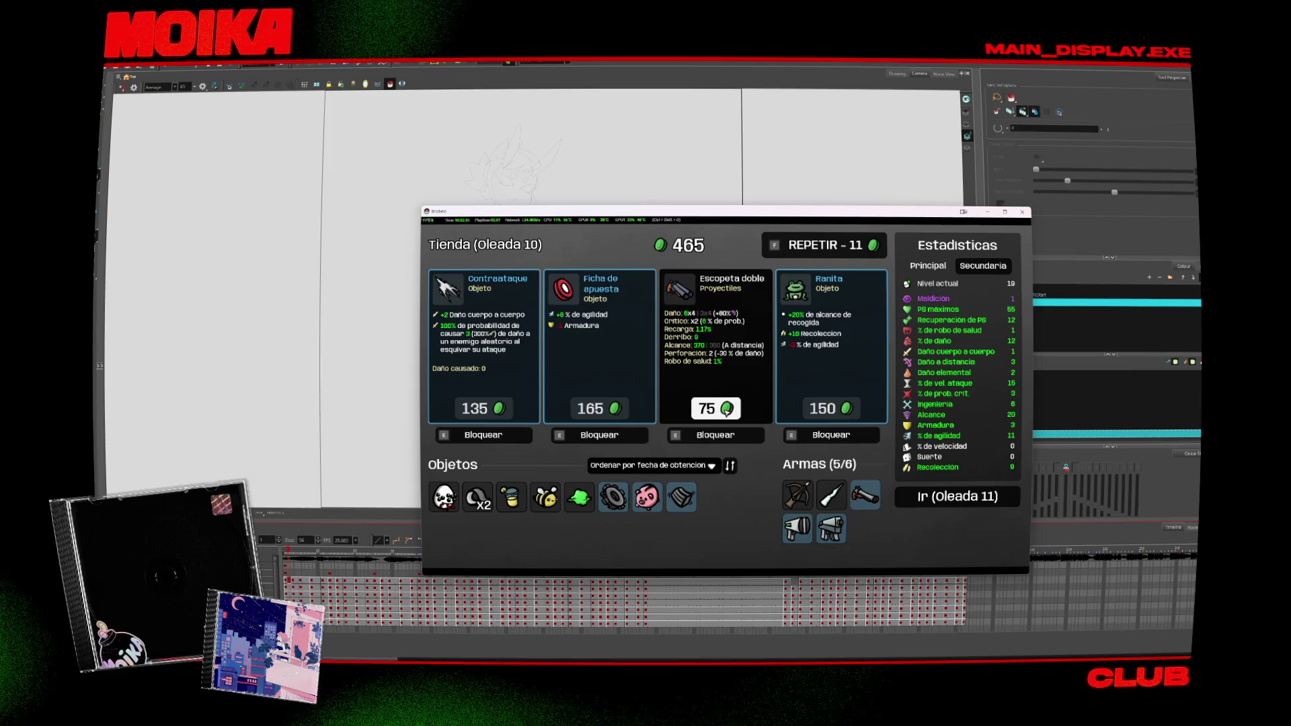
# Step: Buy Escopeta doble, Ranita and Contraataque, then start wave 11
pyautogui.click(727, 410)
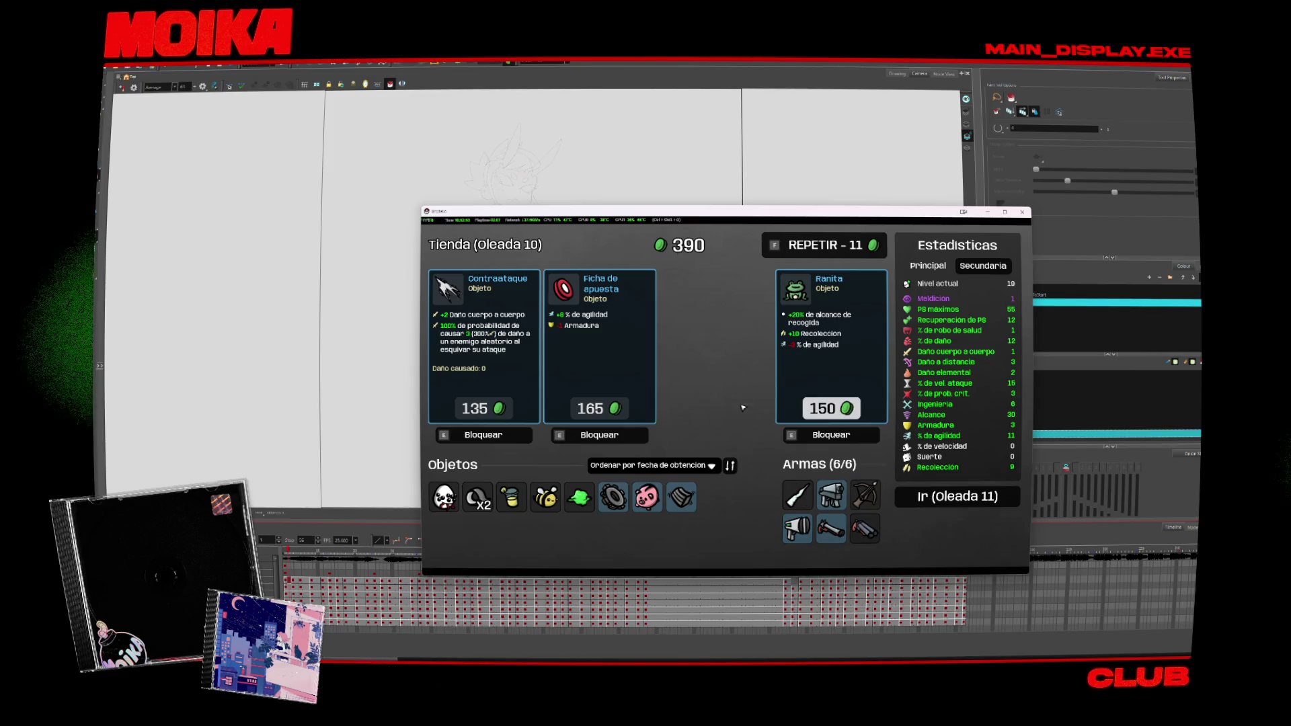
pyautogui.click(822, 408)
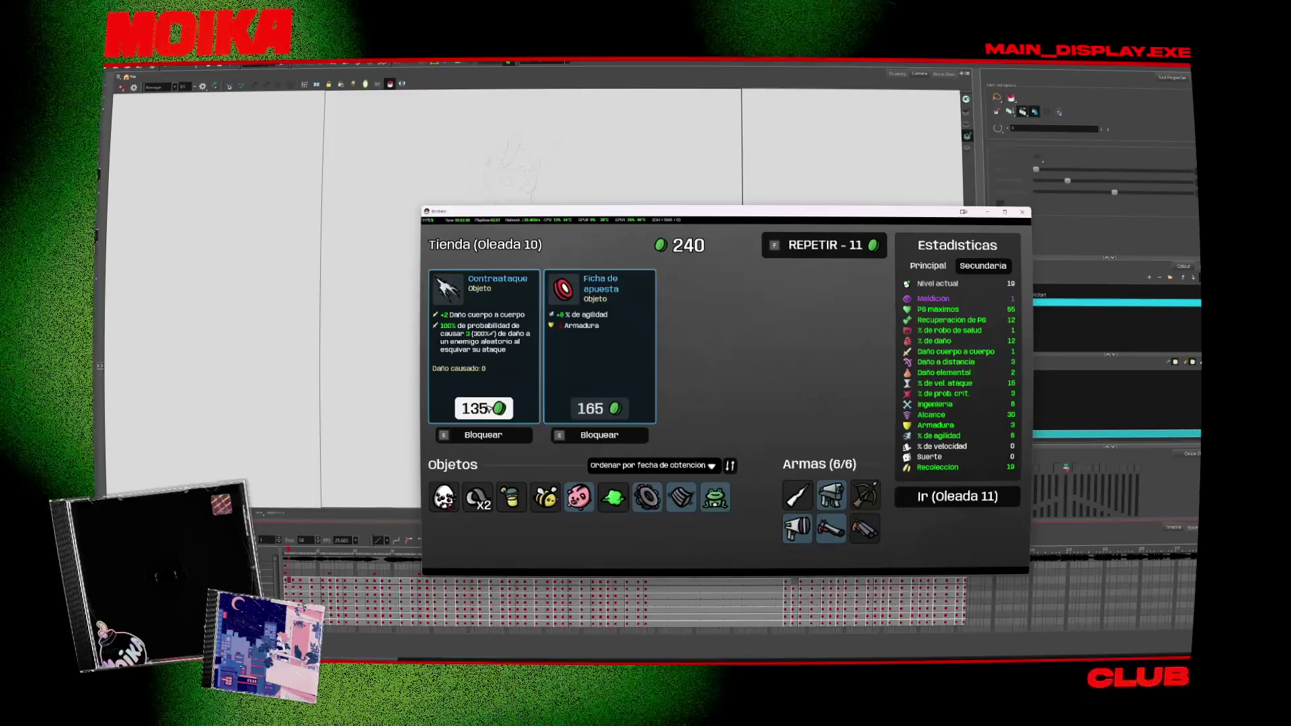
pyautogui.click(489, 410)
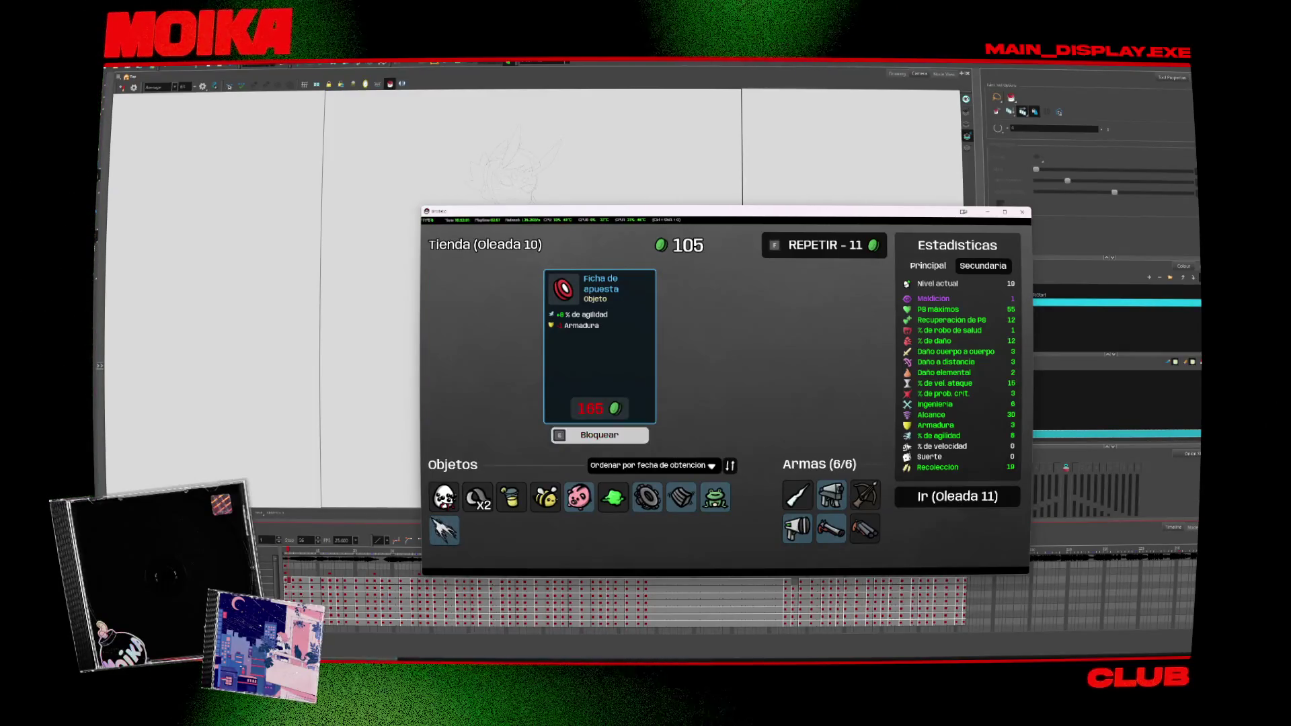
pyautogui.click(986, 501)
pyautogui.press('d')
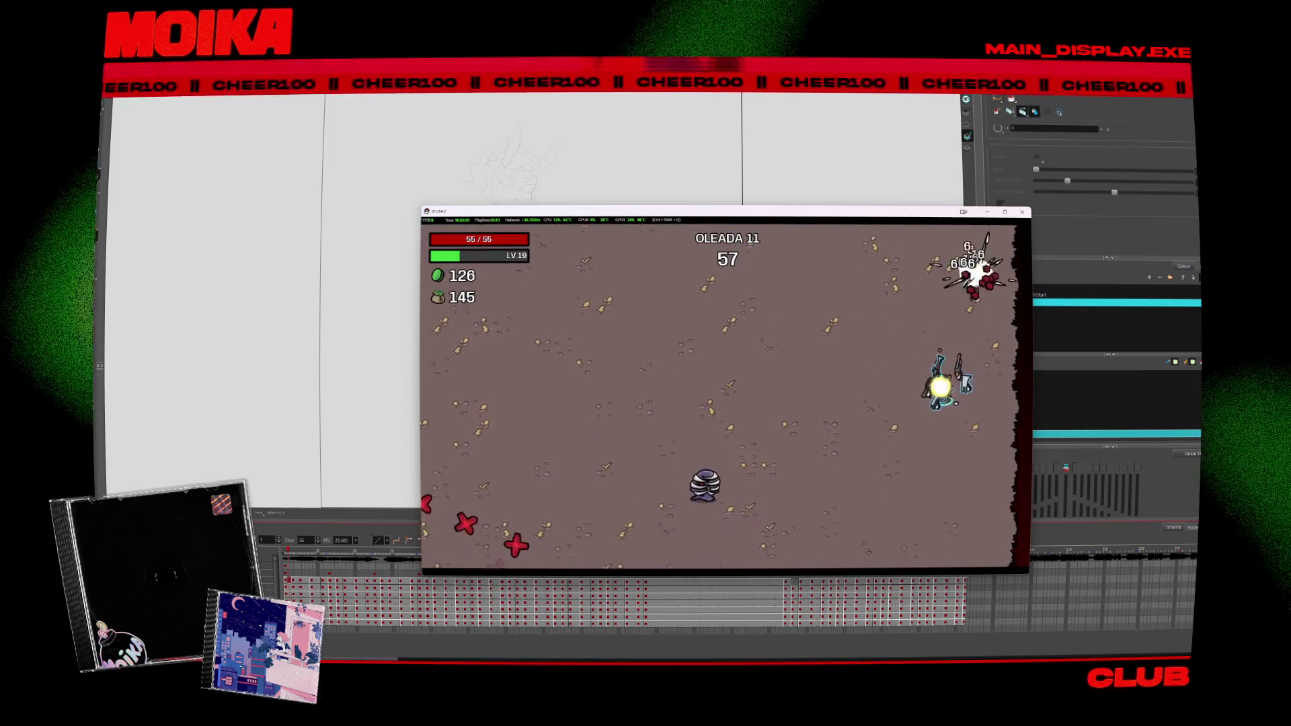
# Step: Dodge enemies through wave 11 until the timer ends, reaching level 21 with 469 materials
pyautogui.press('a')
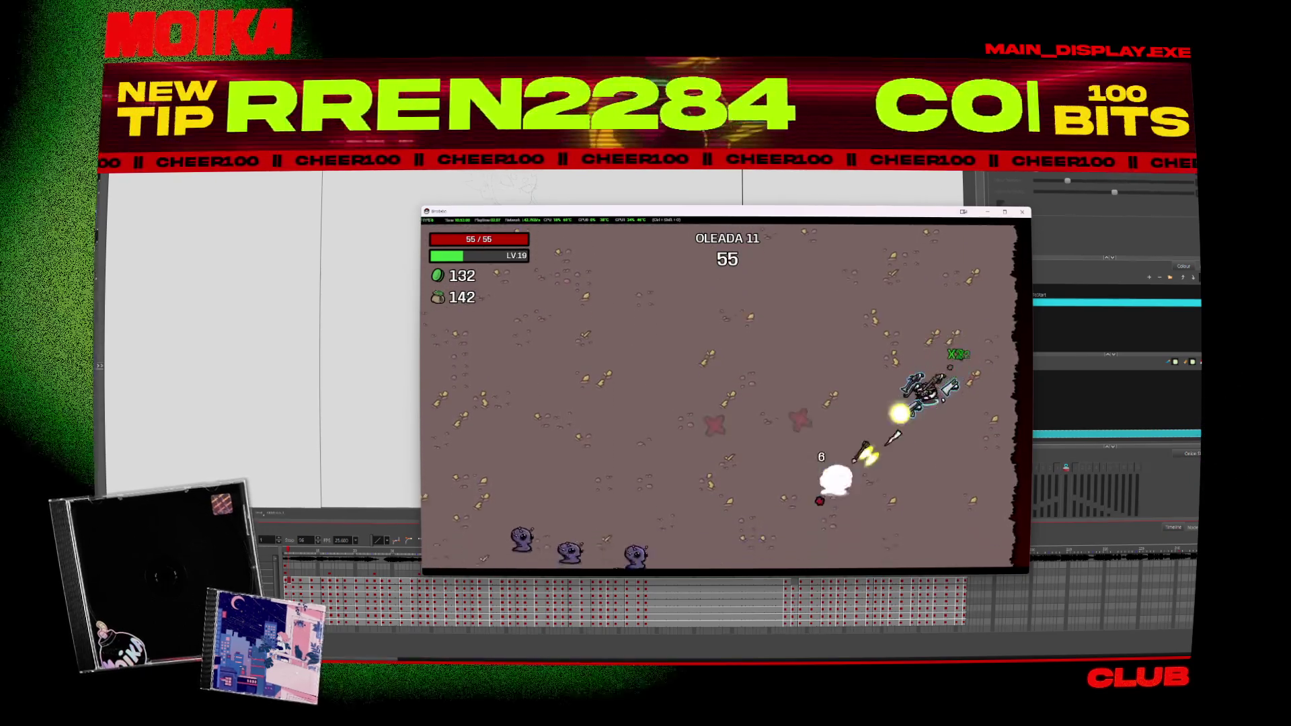
pyautogui.press('s')
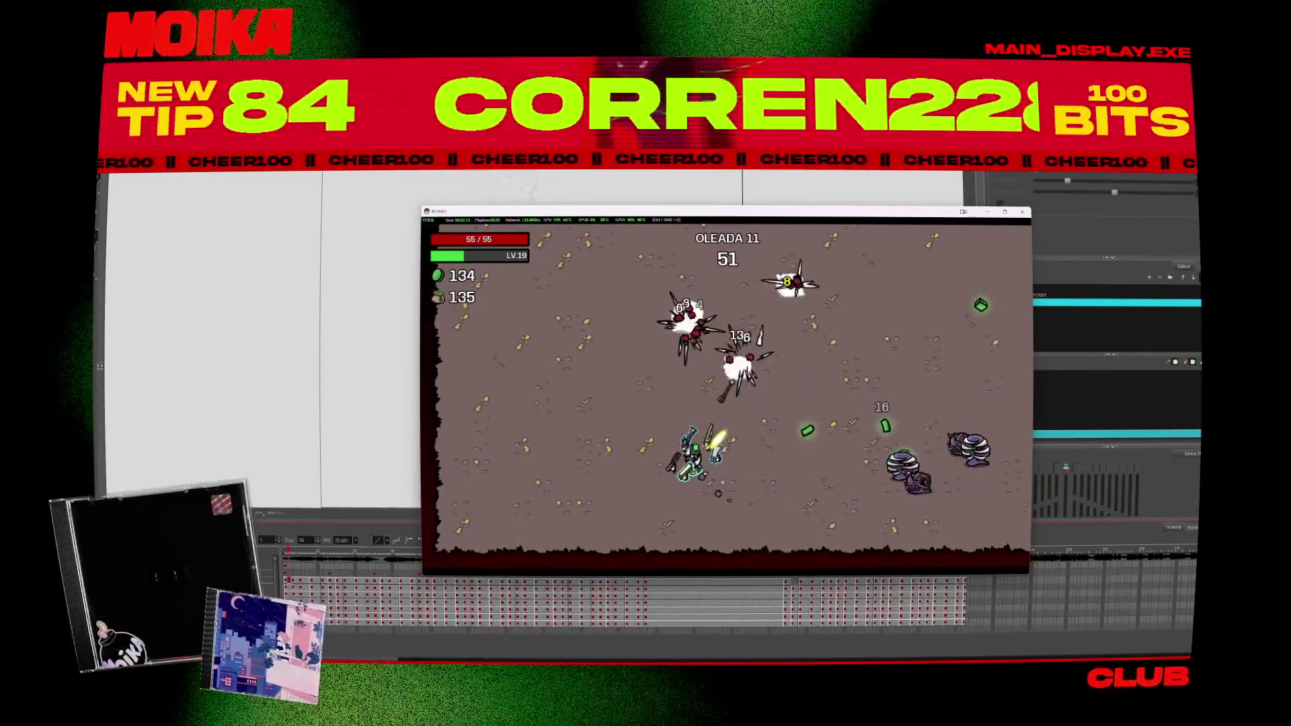
pyautogui.press('d')
pyautogui.press('a')
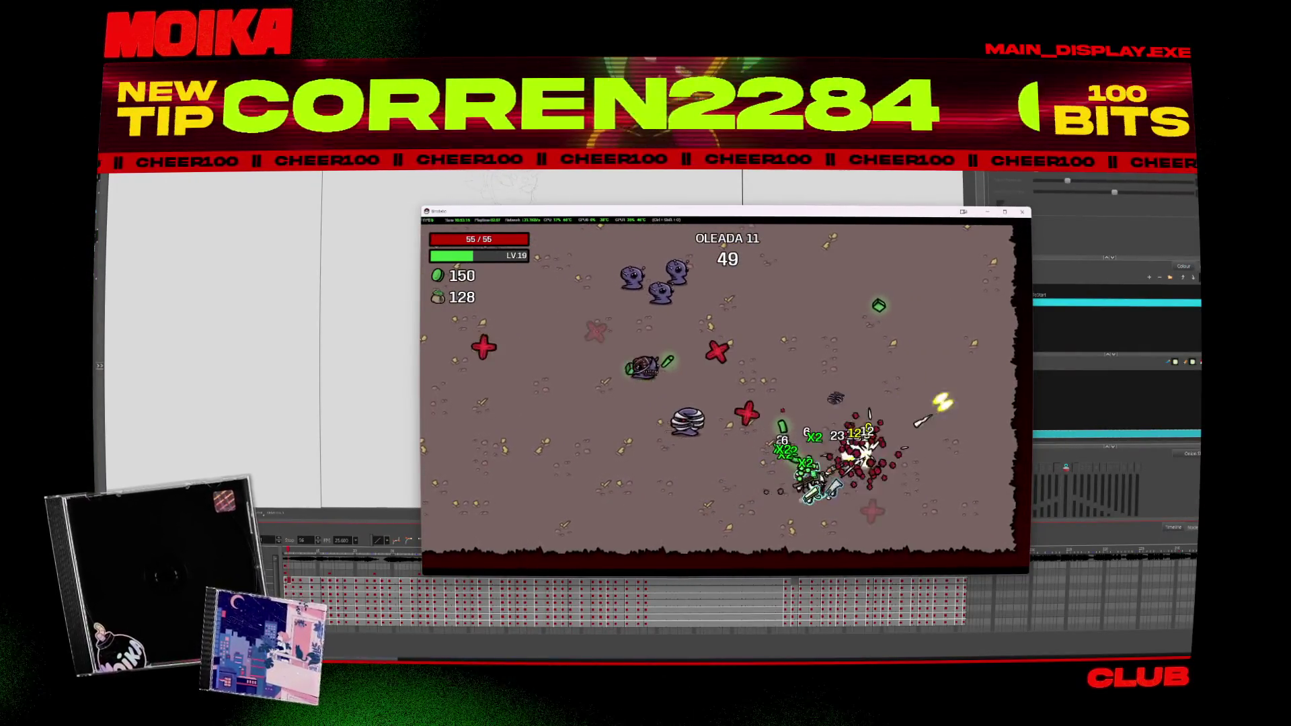
pyautogui.press('a')
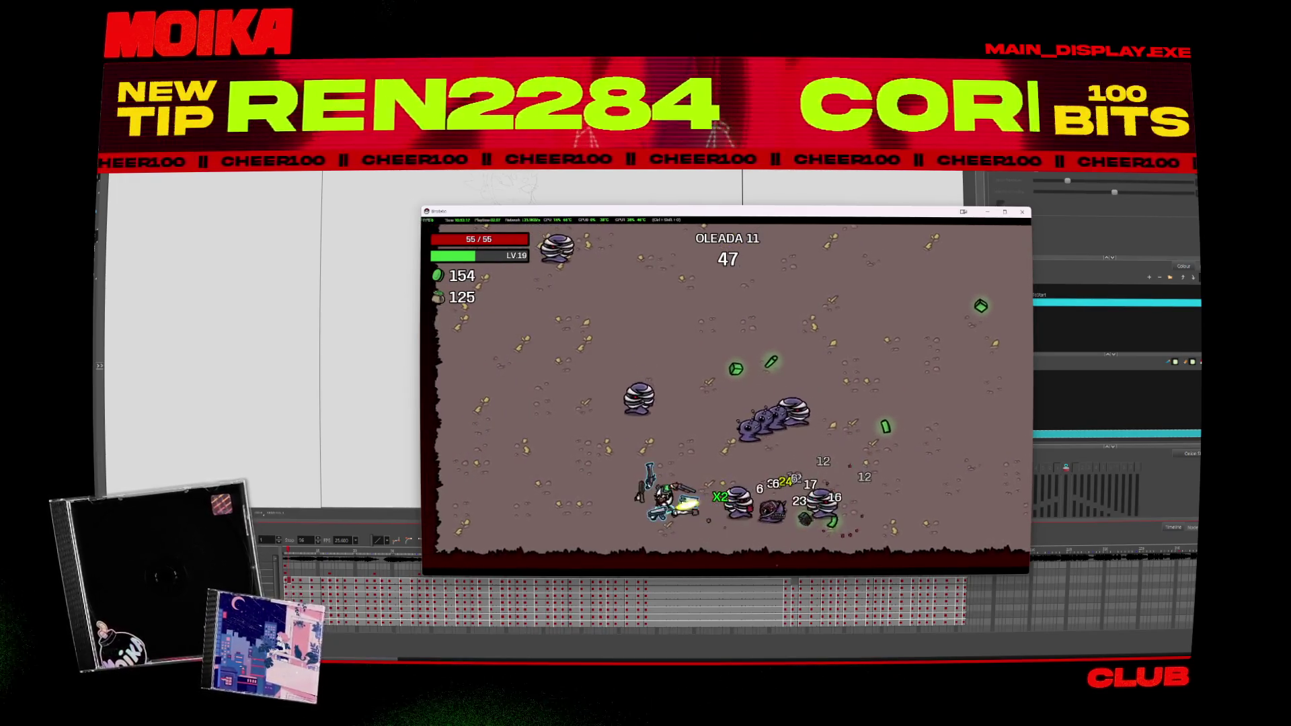
pyautogui.press('w')
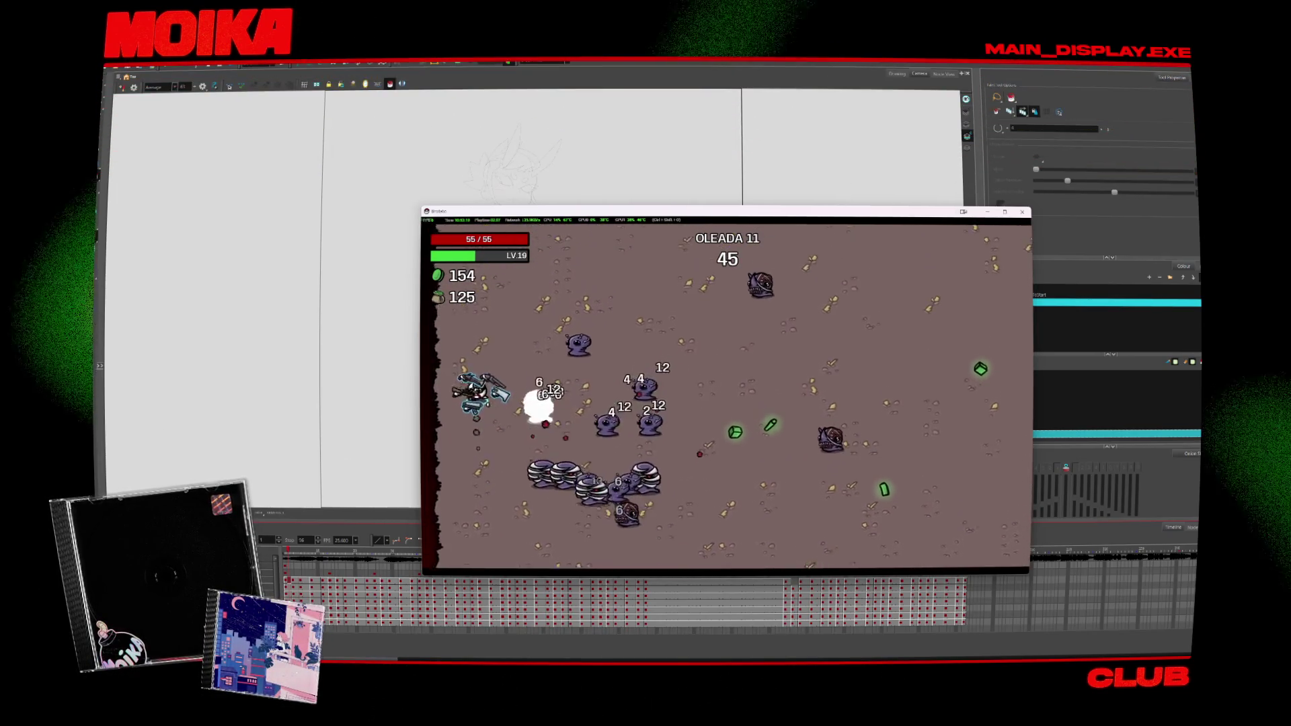
pyautogui.press('d')
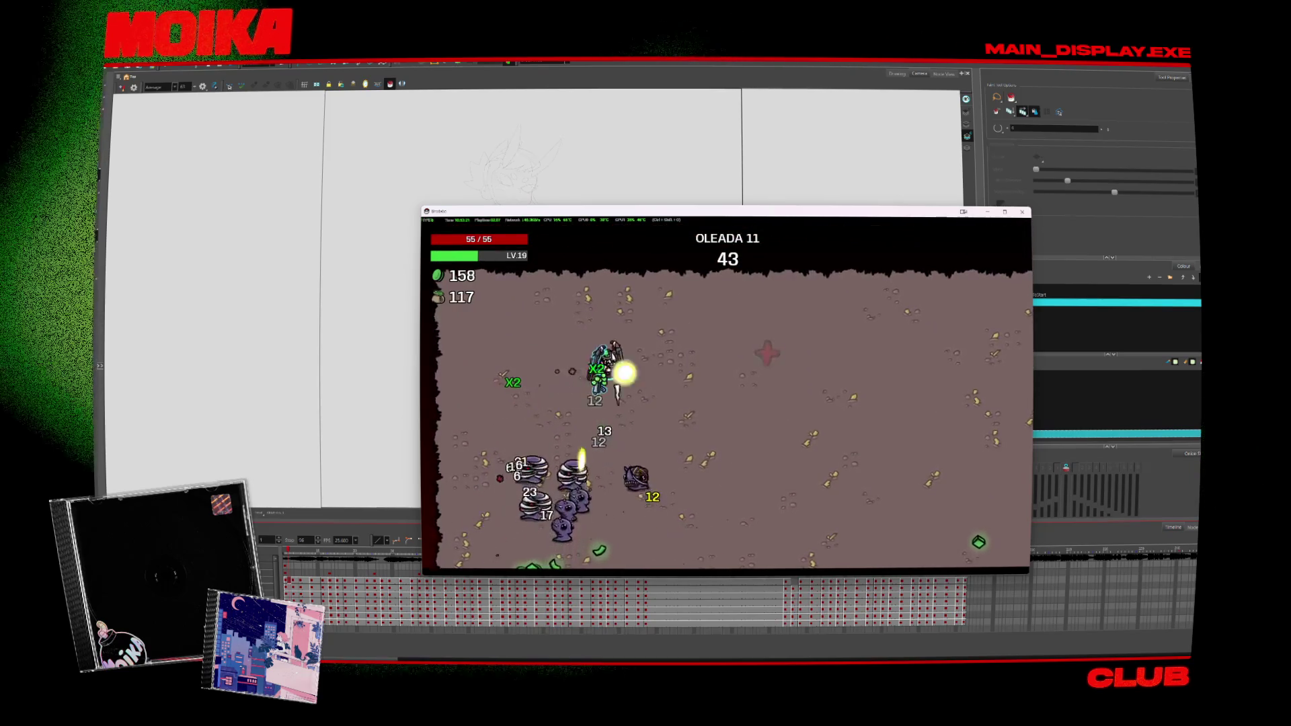
pyautogui.press('d')
pyautogui.press('s')
pyautogui.press('a')
pyautogui.press('s')
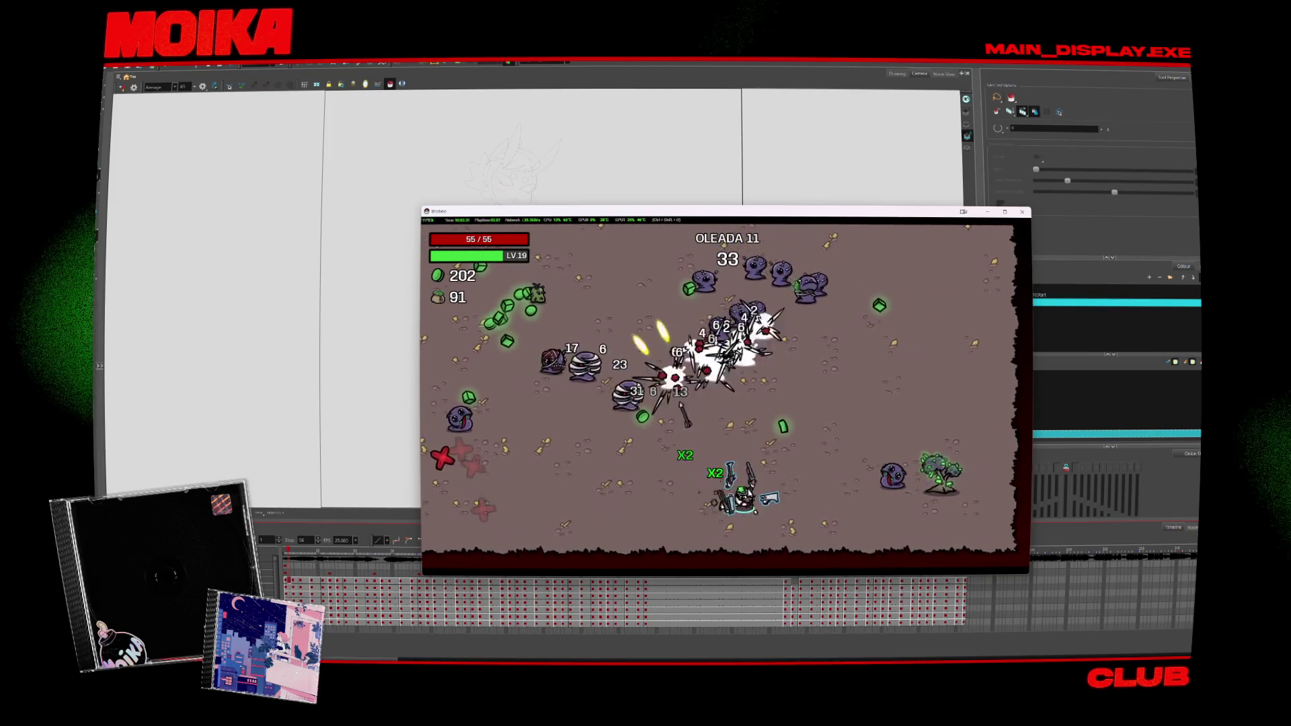
pyautogui.press('s')
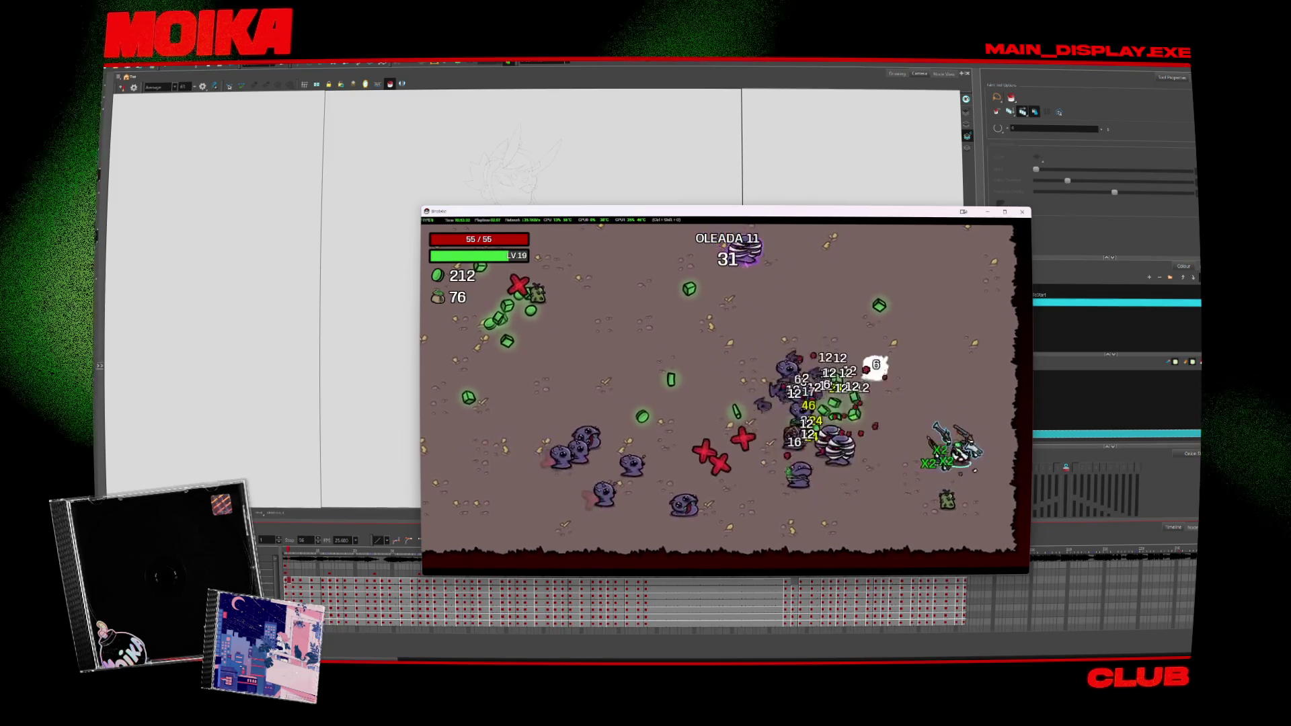
pyautogui.press('w')
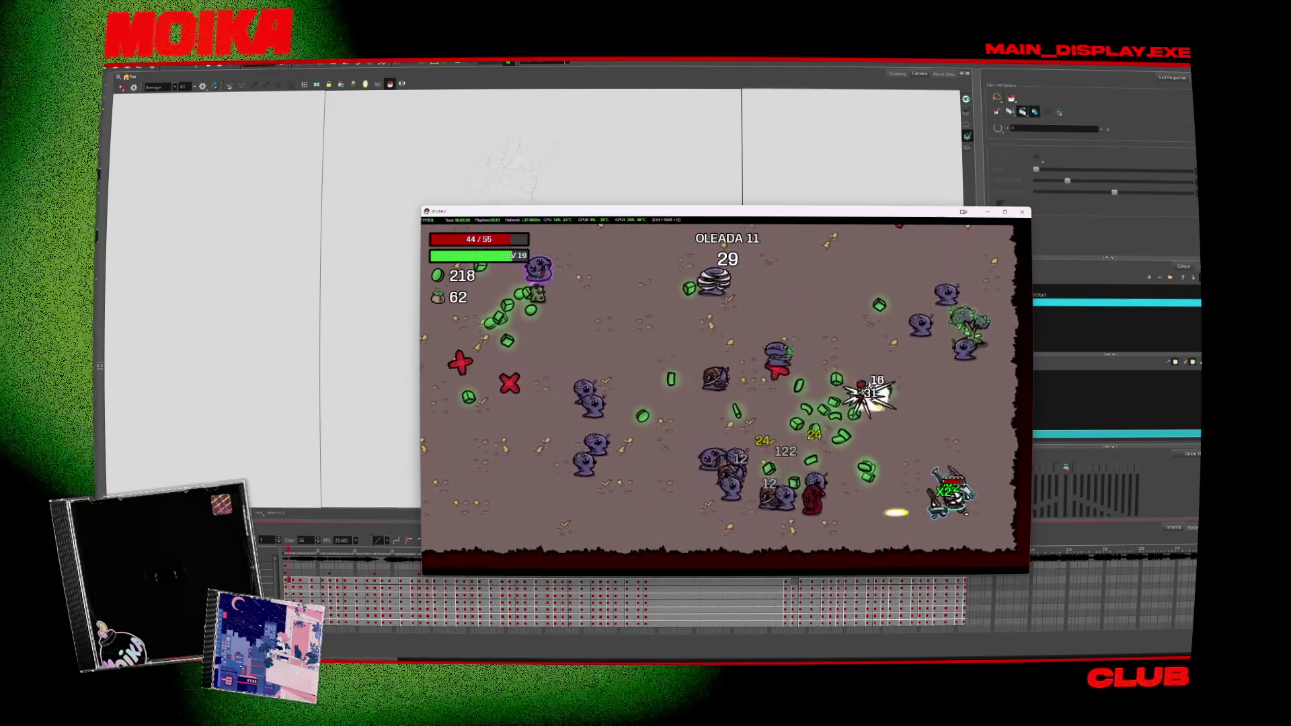
pyautogui.press('d')
pyautogui.press('w')
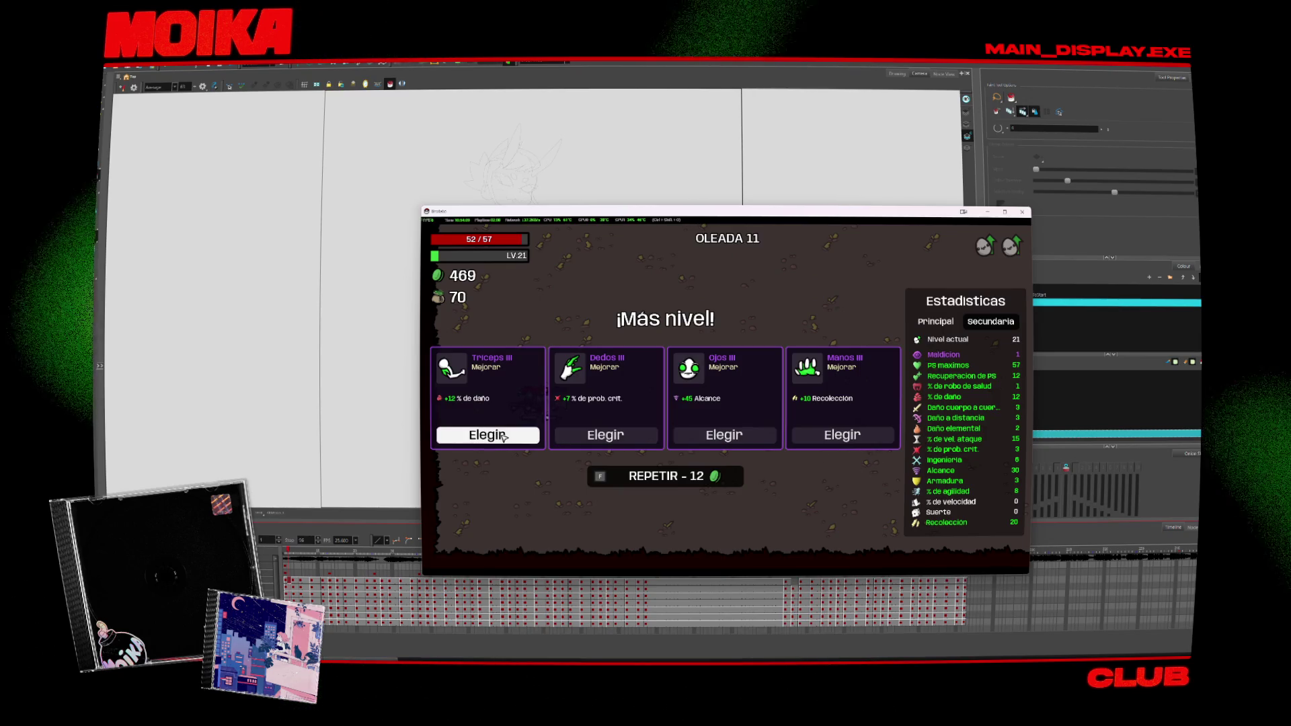
# Step: Take the Triceps III and Piernas III upgrades and recycle the Carambano for 18
pyautogui.click(503, 437)
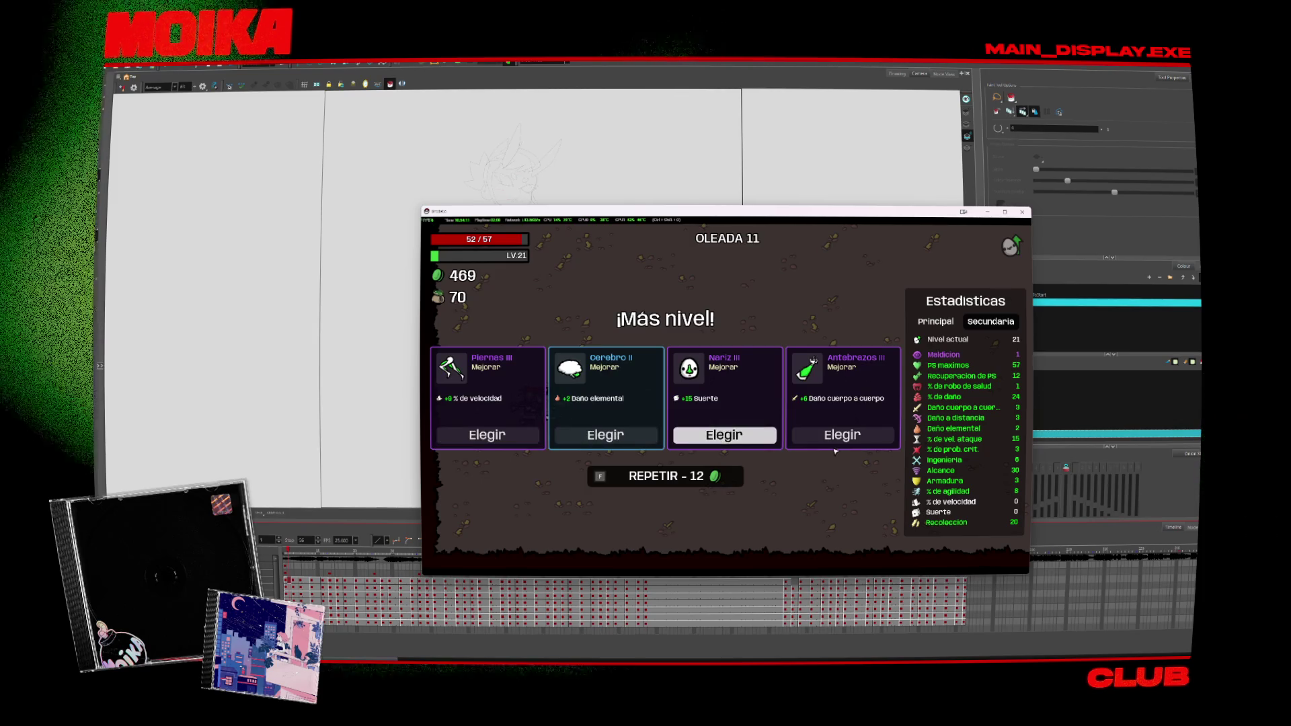
pyautogui.click(486, 435)
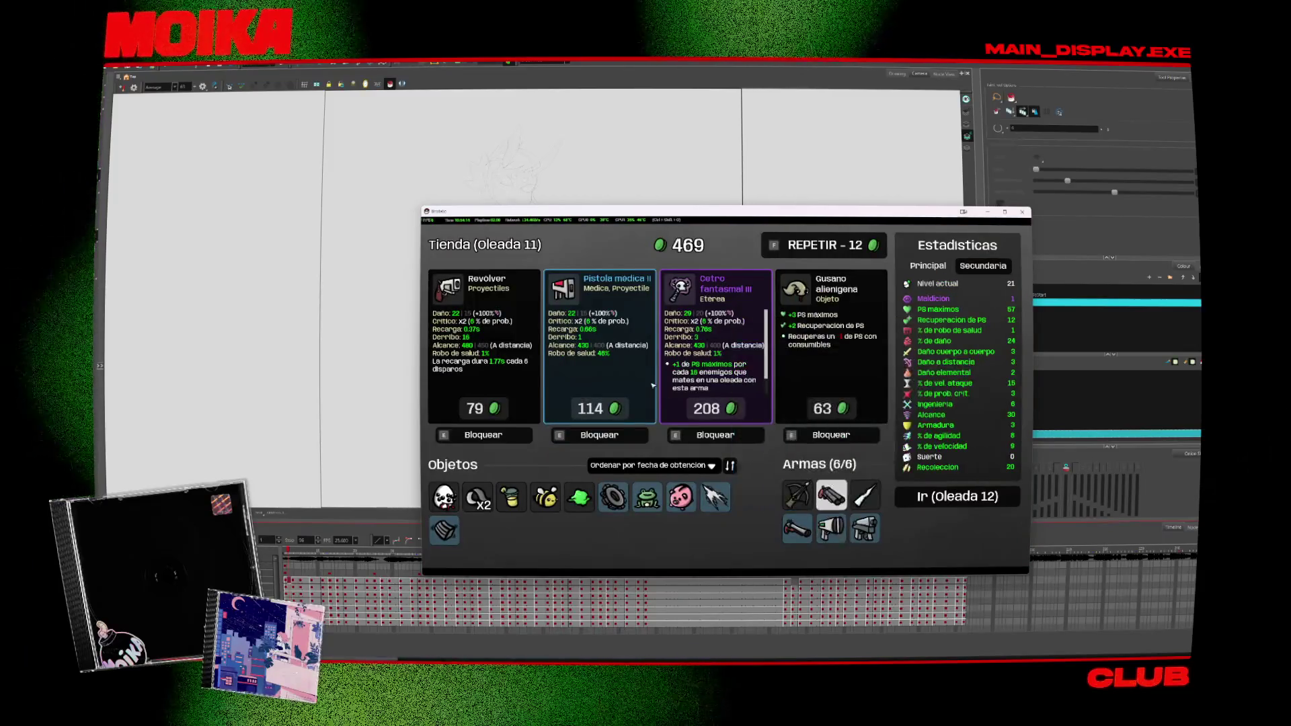
pyautogui.press('Return')
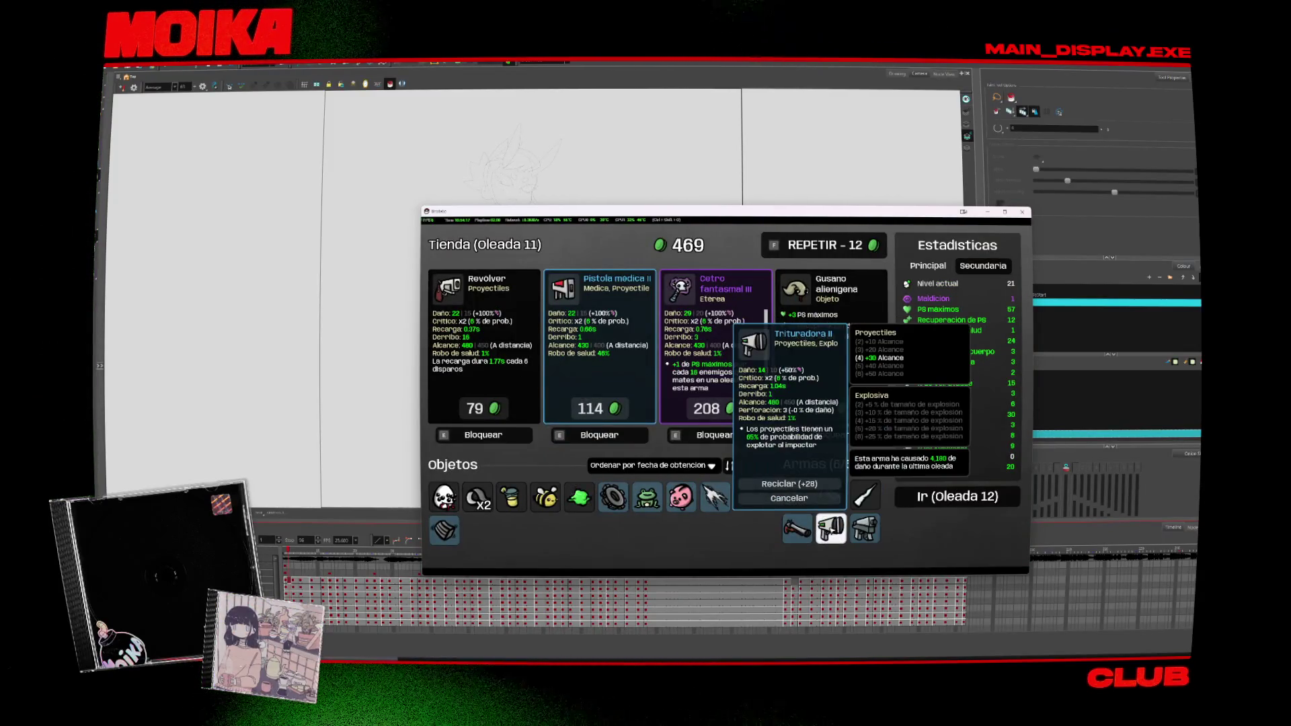
pyautogui.press('Escape')
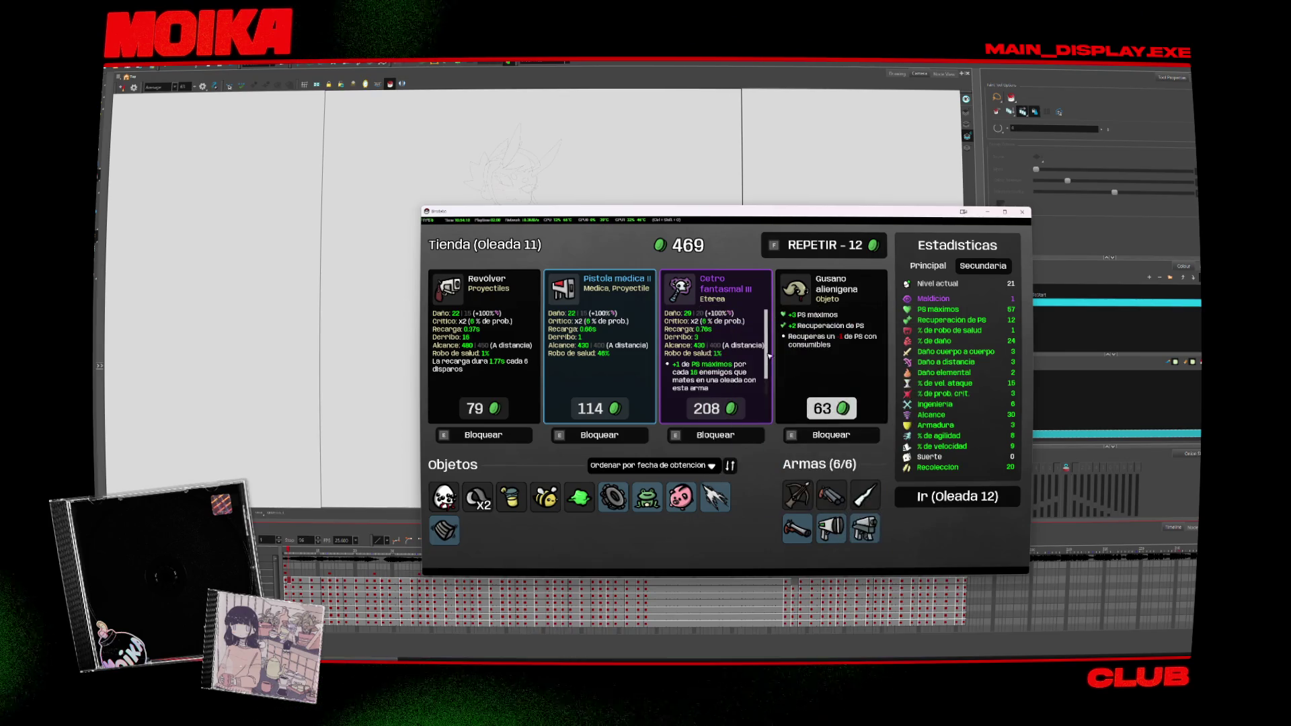
pyautogui.click(866, 495)
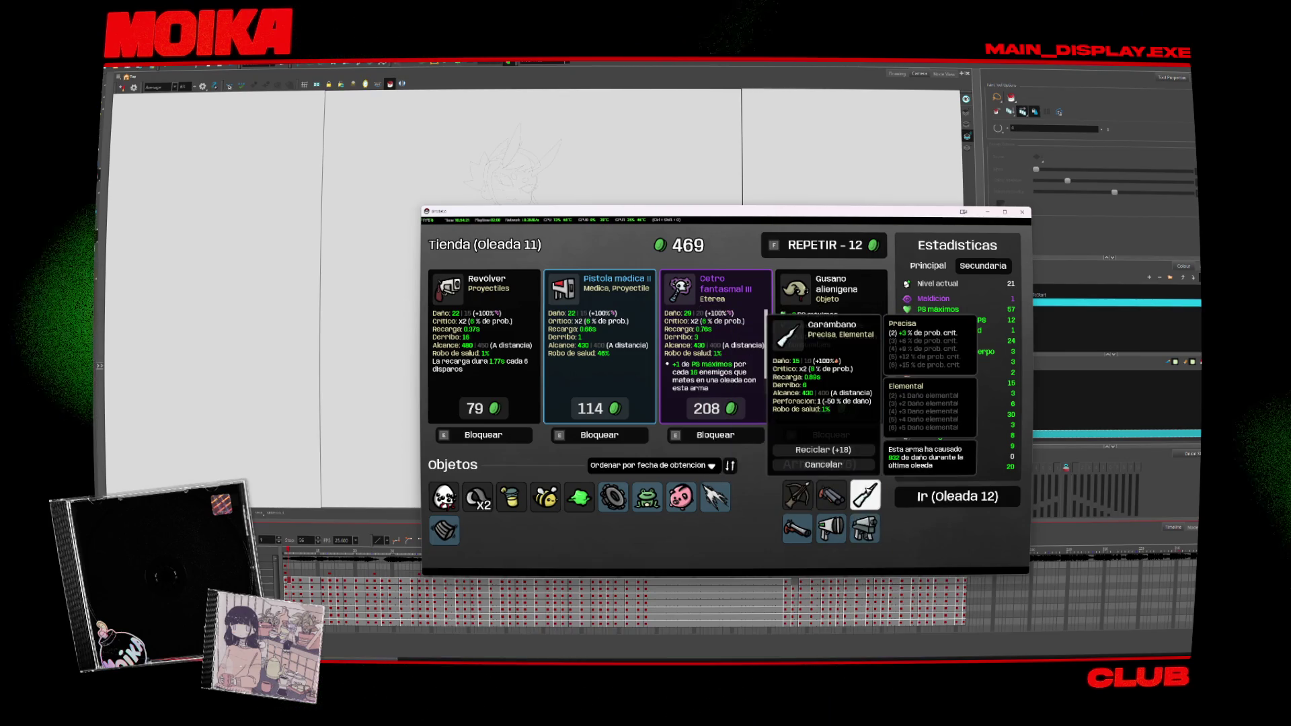
pyautogui.click(841, 449)
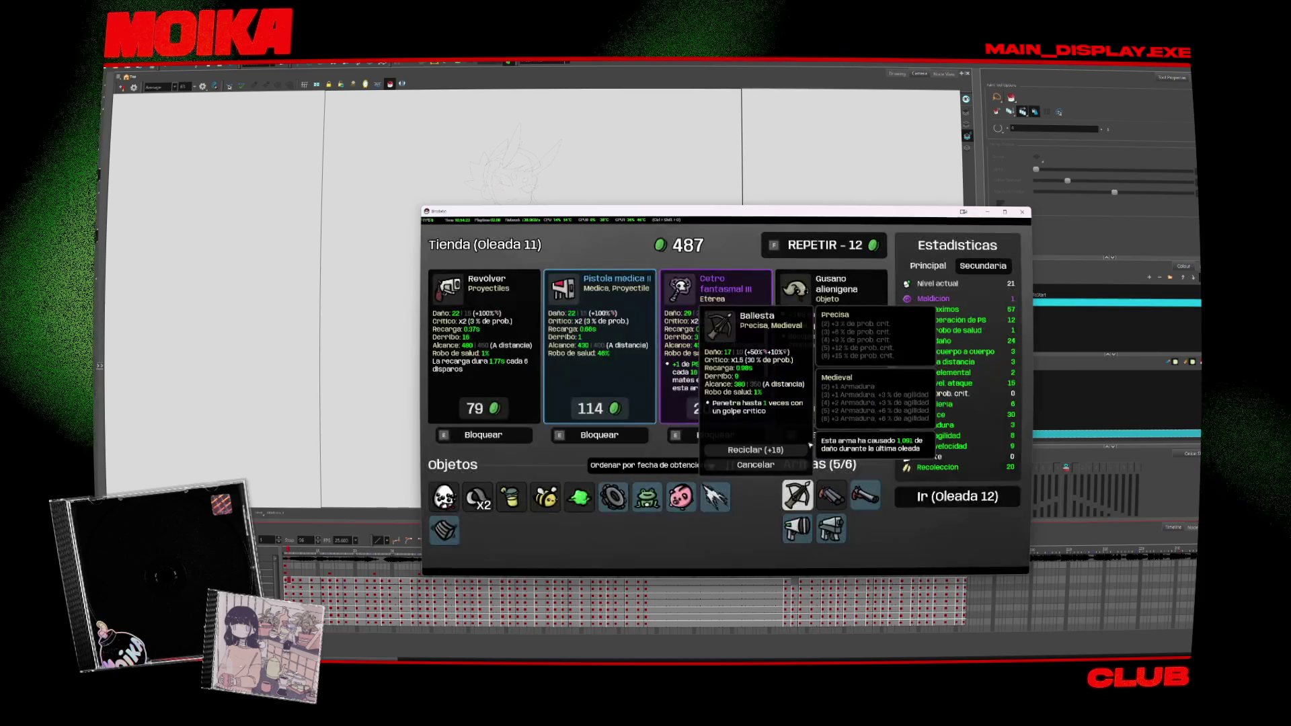
# Step: Buy Cetro fantasmal and Gusano alienigena, then start wave 12
pyautogui.click(706, 408)
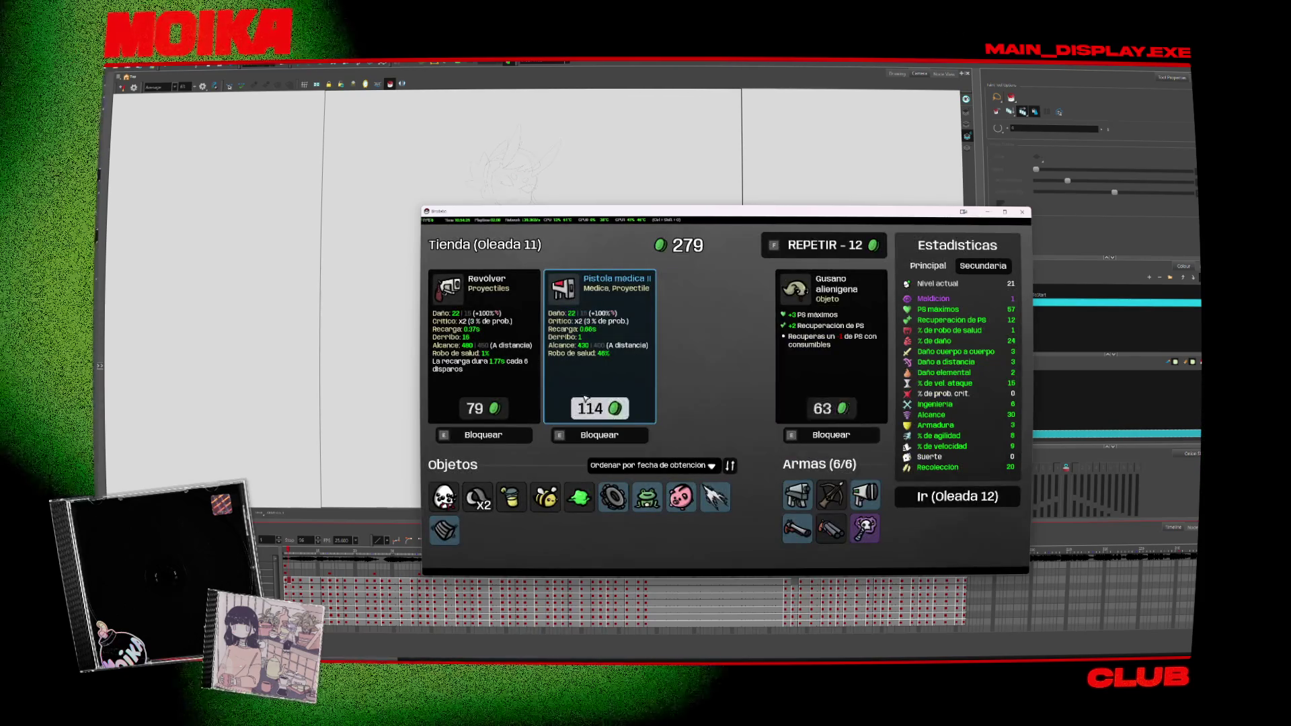
pyautogui.click(845, 408)
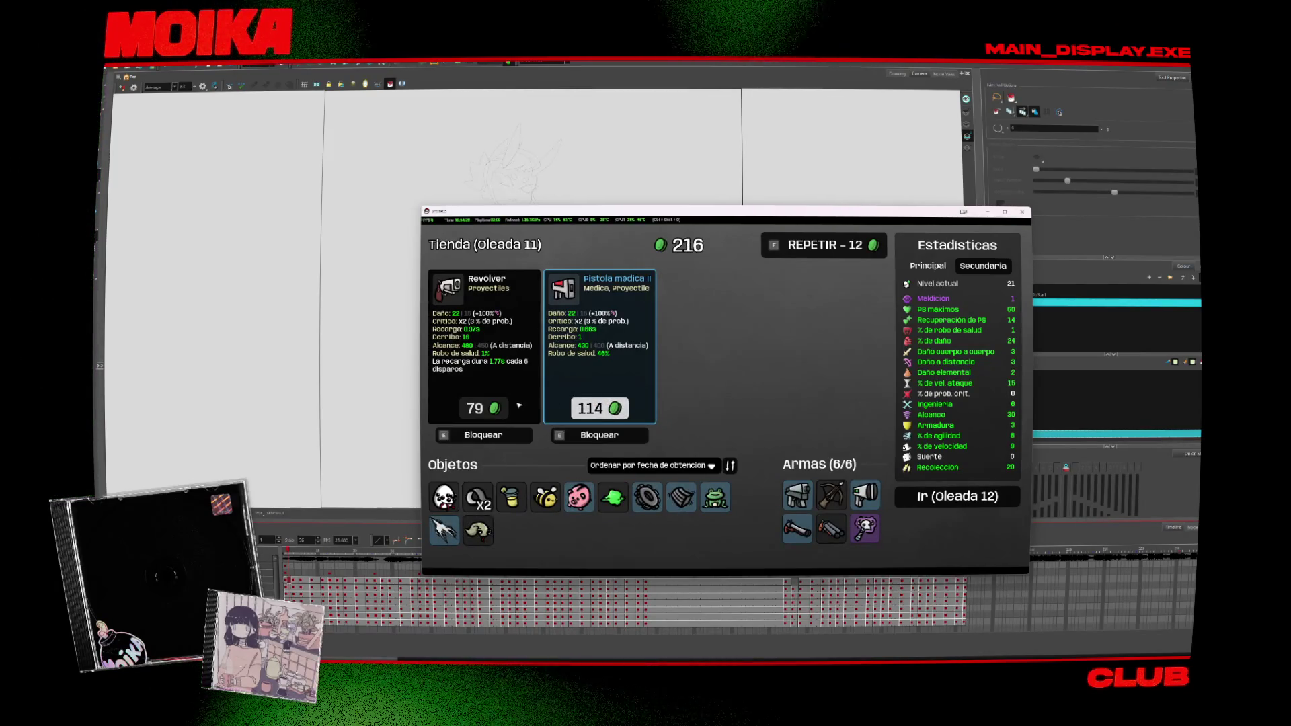
pyautogui.click(805, 520)
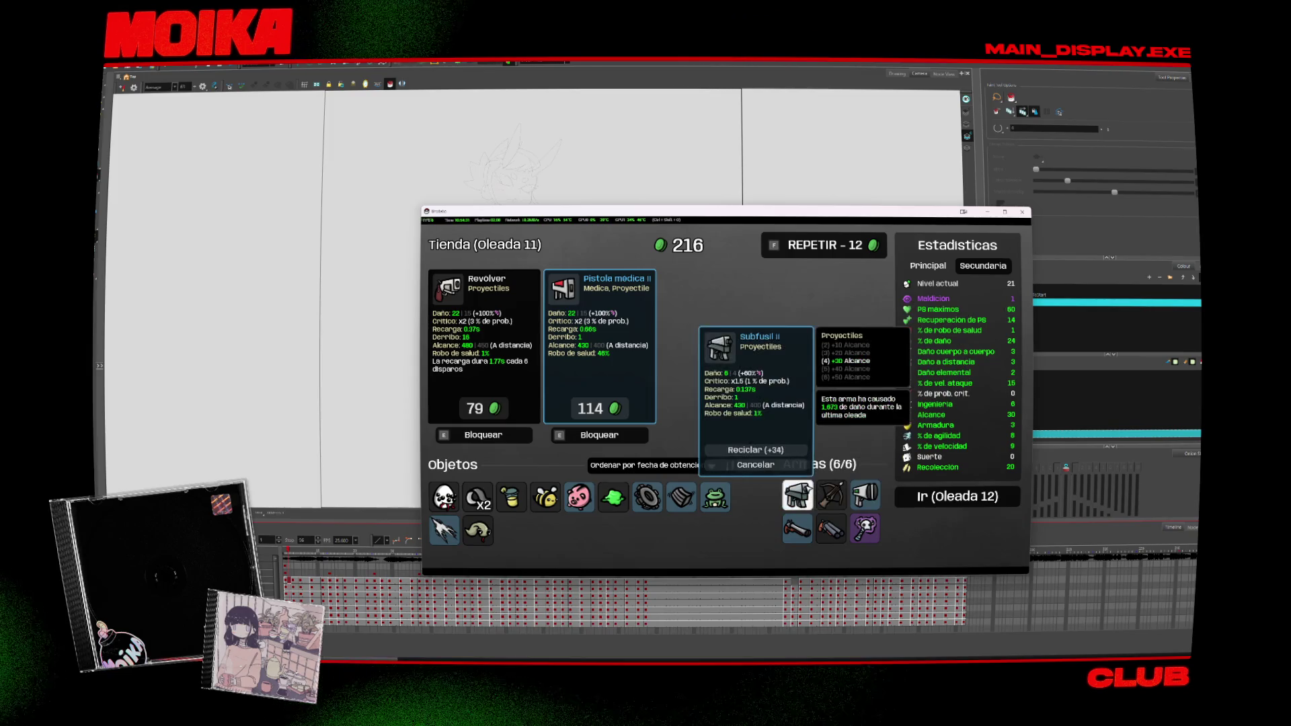
pyautogui.click(755, 498)
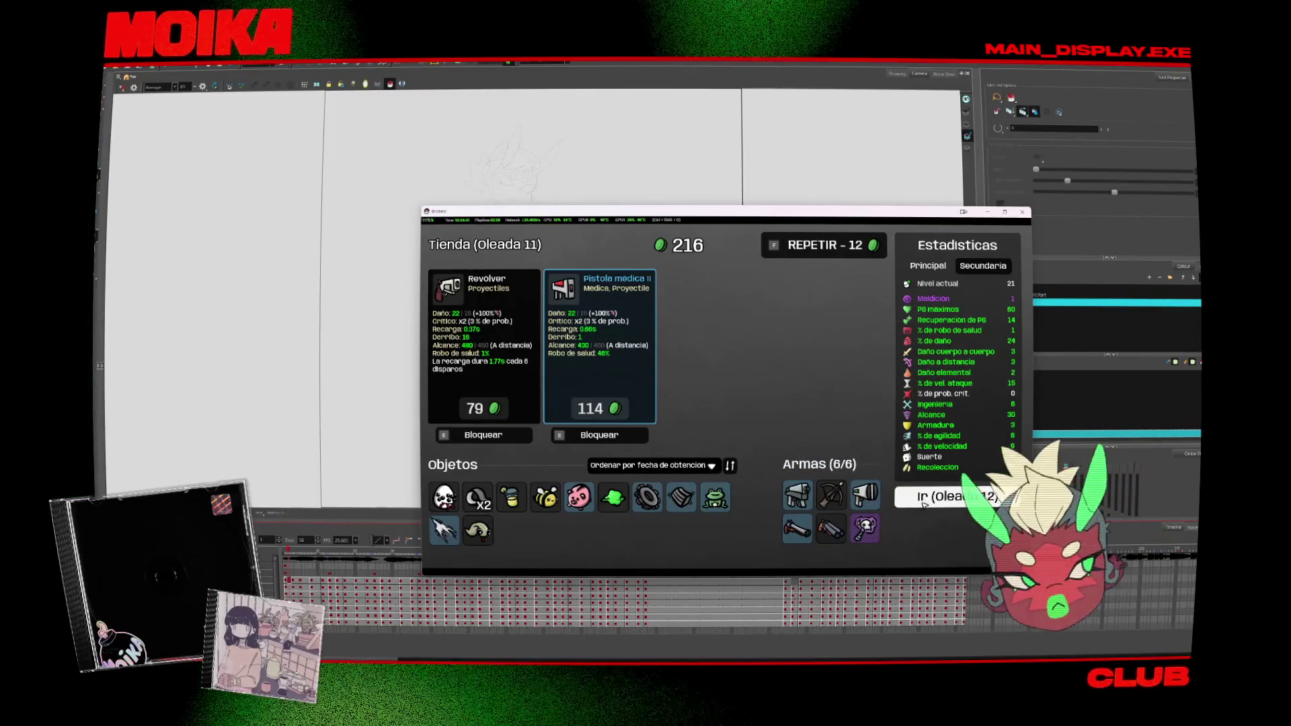
pyautogui.click(941, 496)
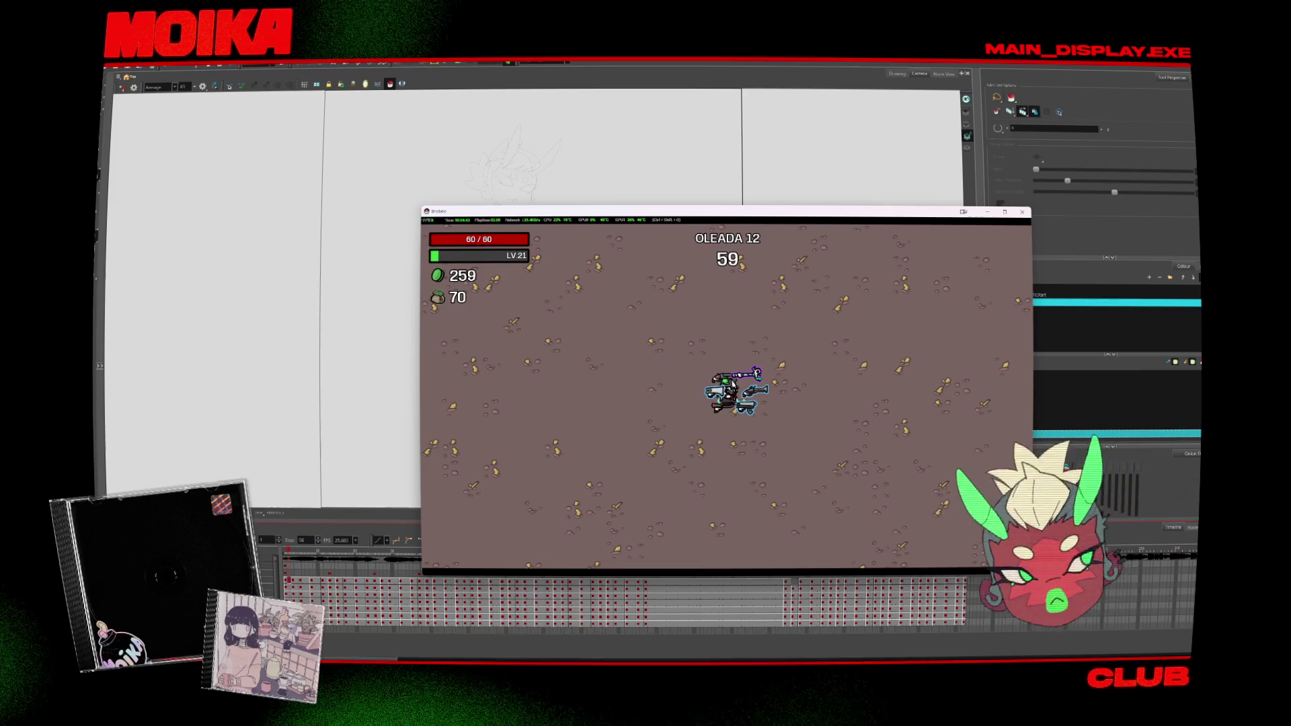
# Step: Dodge enemies and collect materials through wave 12, ending at level 22 with 575 materials
pyautogui.press('w')
pyautogui.press('d')
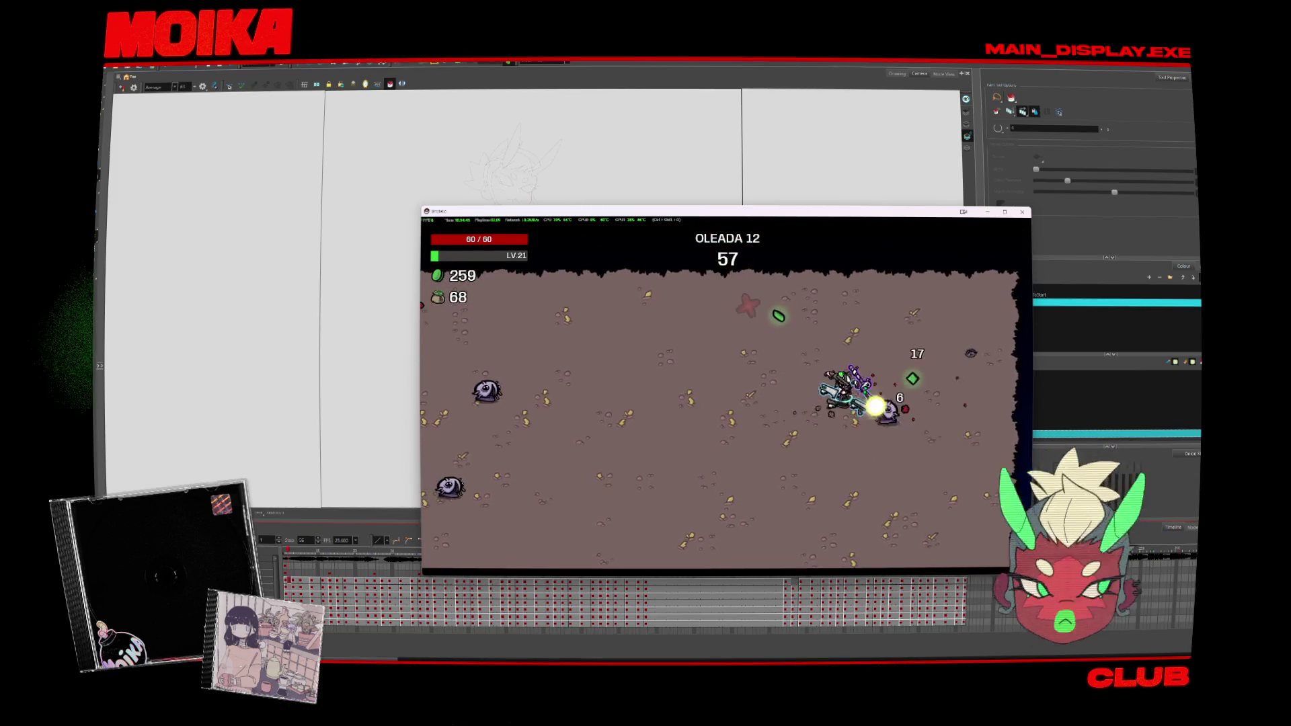
pyautogui.press('s')
pyautogui.press('a')
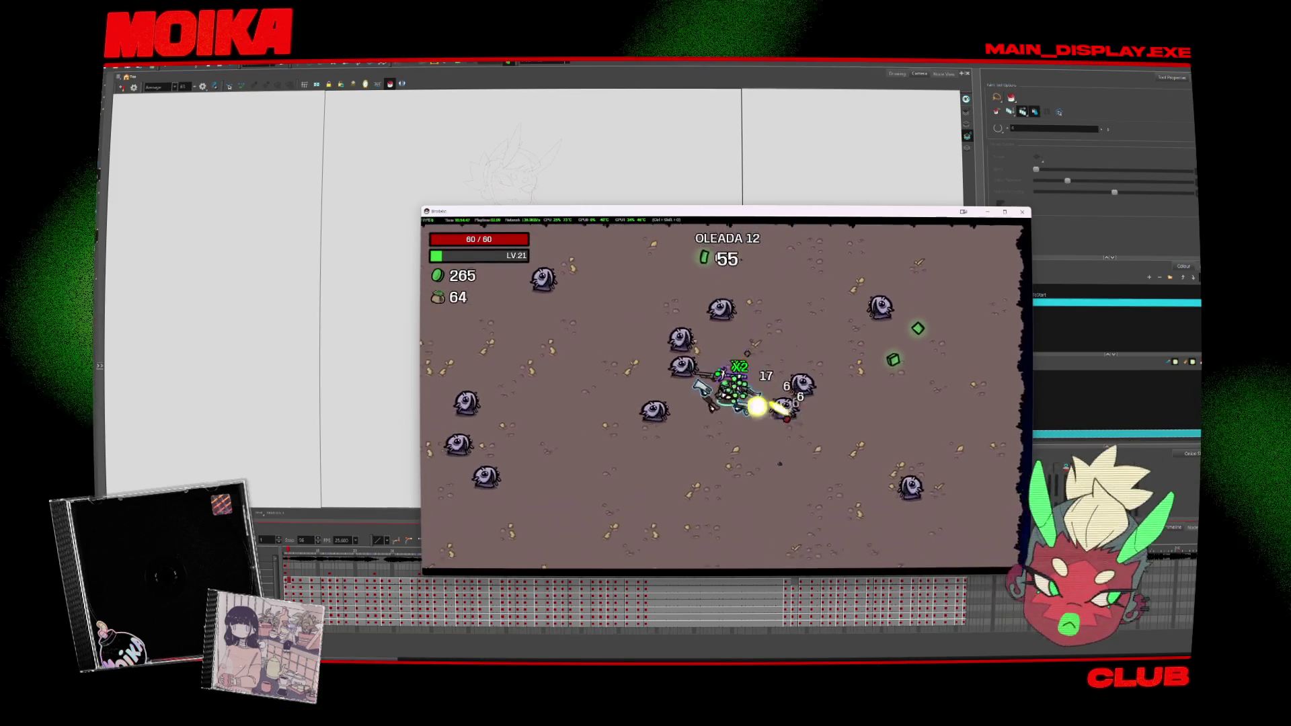
pyautogui.press('w')
pyautogui.press('d')
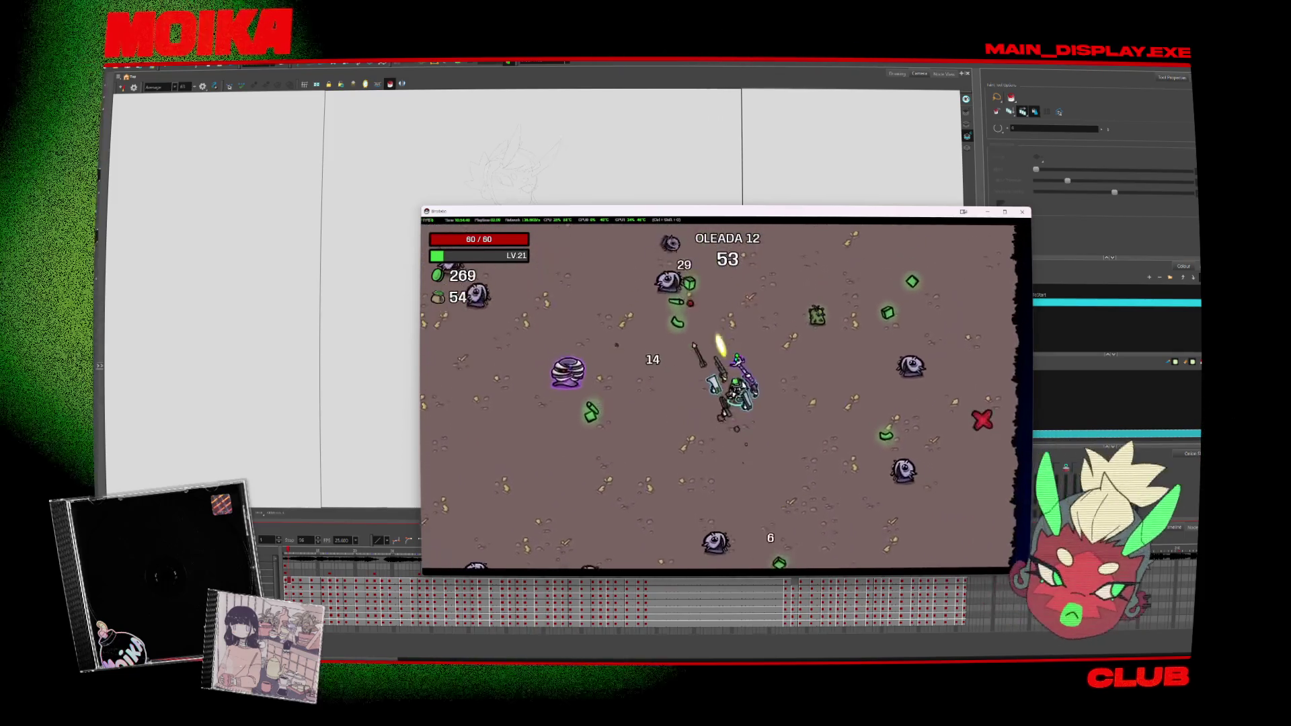
pyautogui.press('w')
pyautogui.press('d')
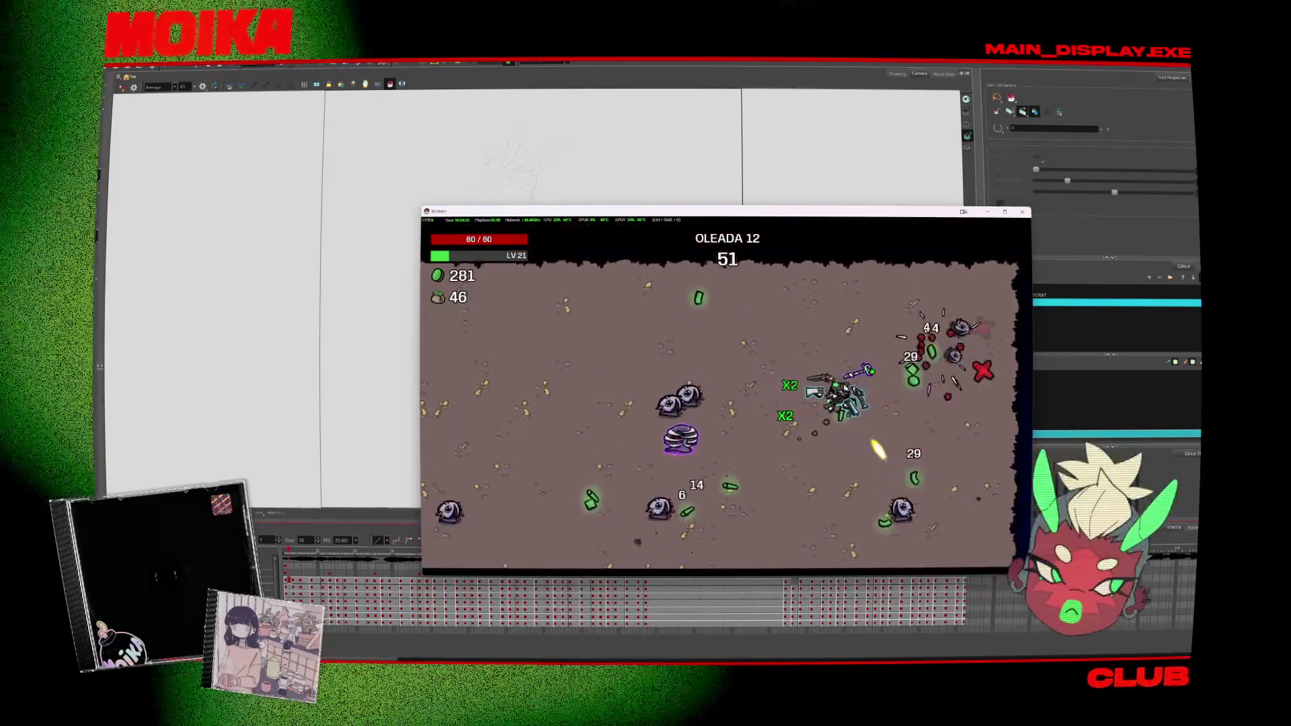
pyautogui.press('s')
pyautogui.press('a')
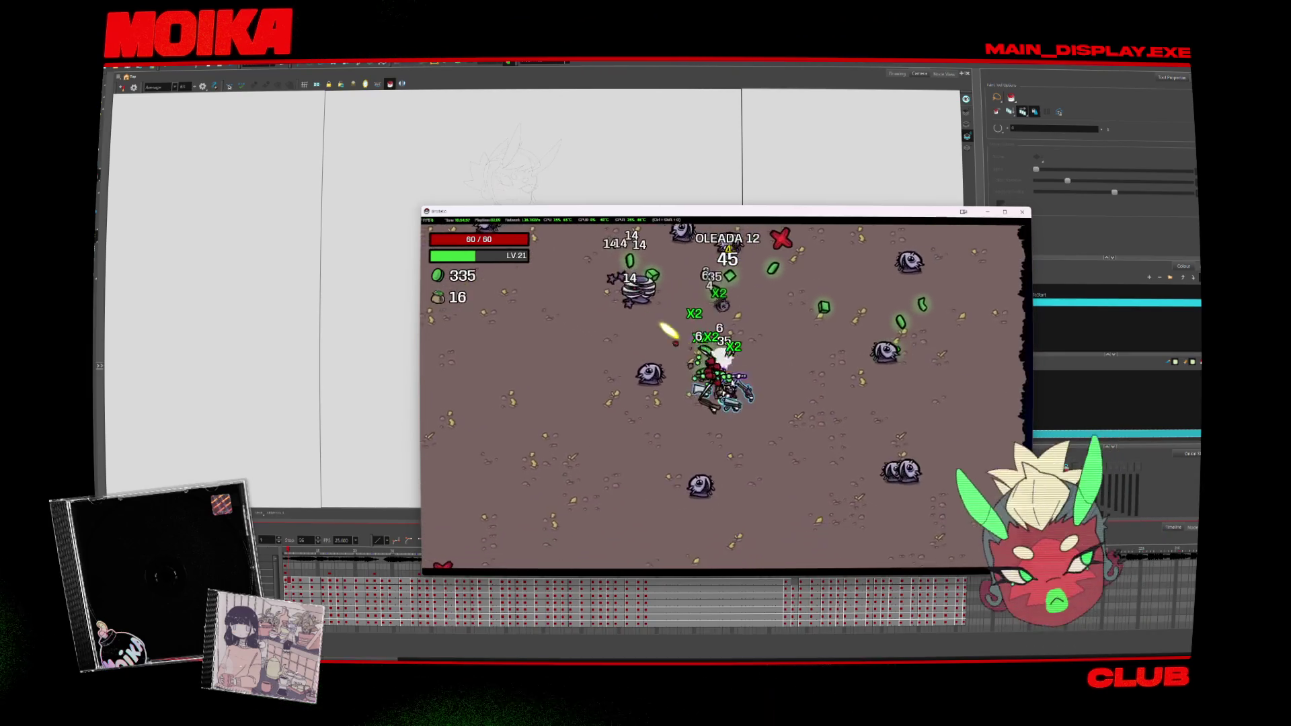
pyautogui.press('s')
pyautogui.press('a')
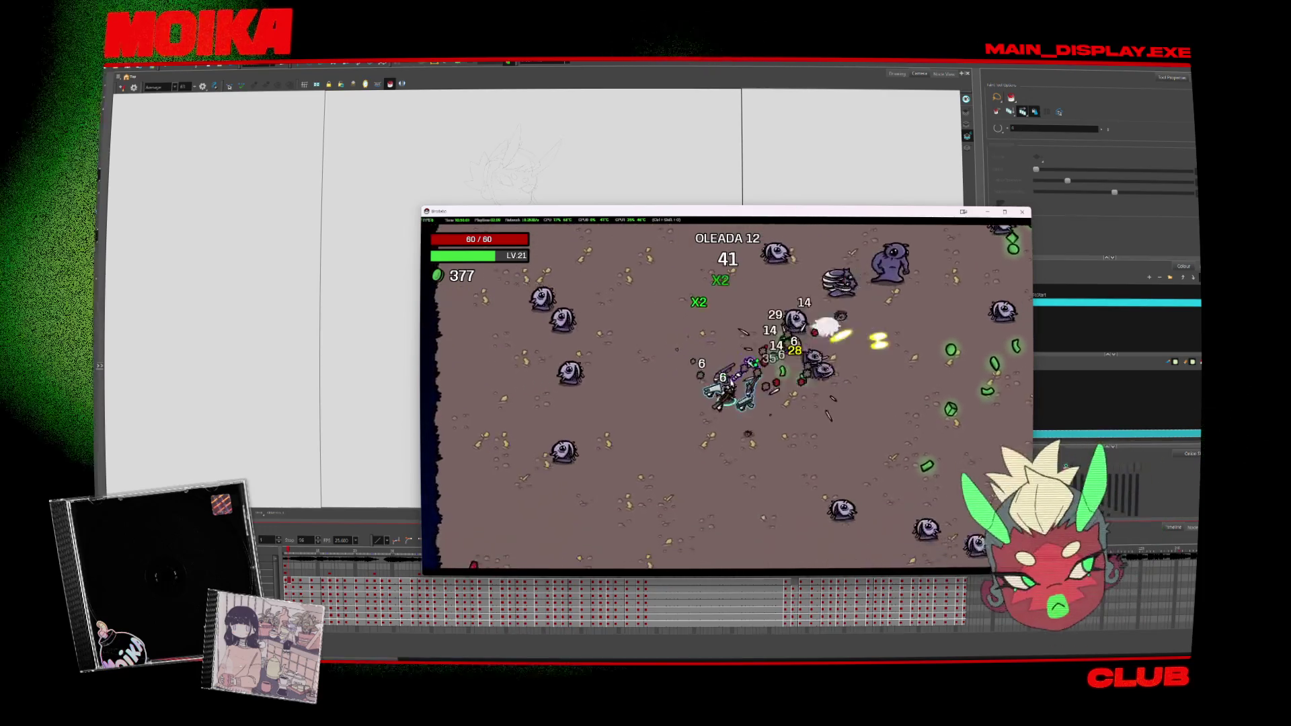
pyautogui.press('d')
pyautogui.press('a')
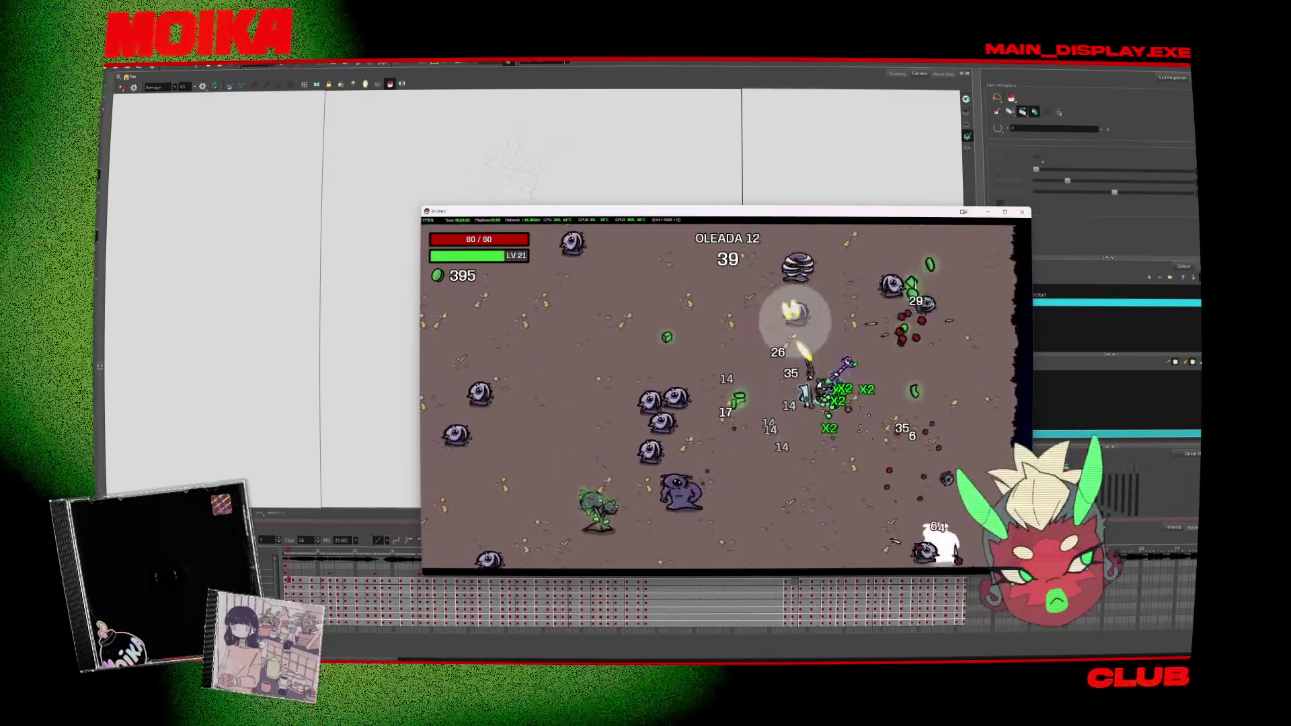
pyautogui.press('s')
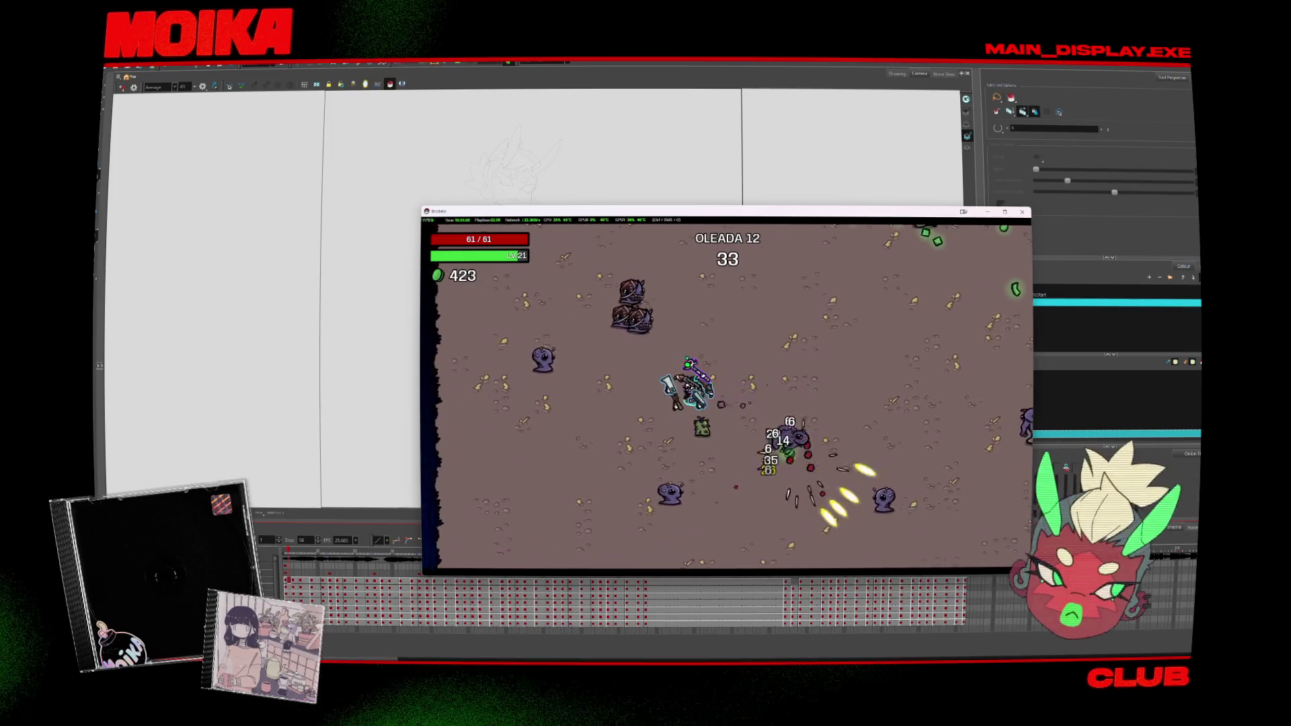
pyautogui.press('d')
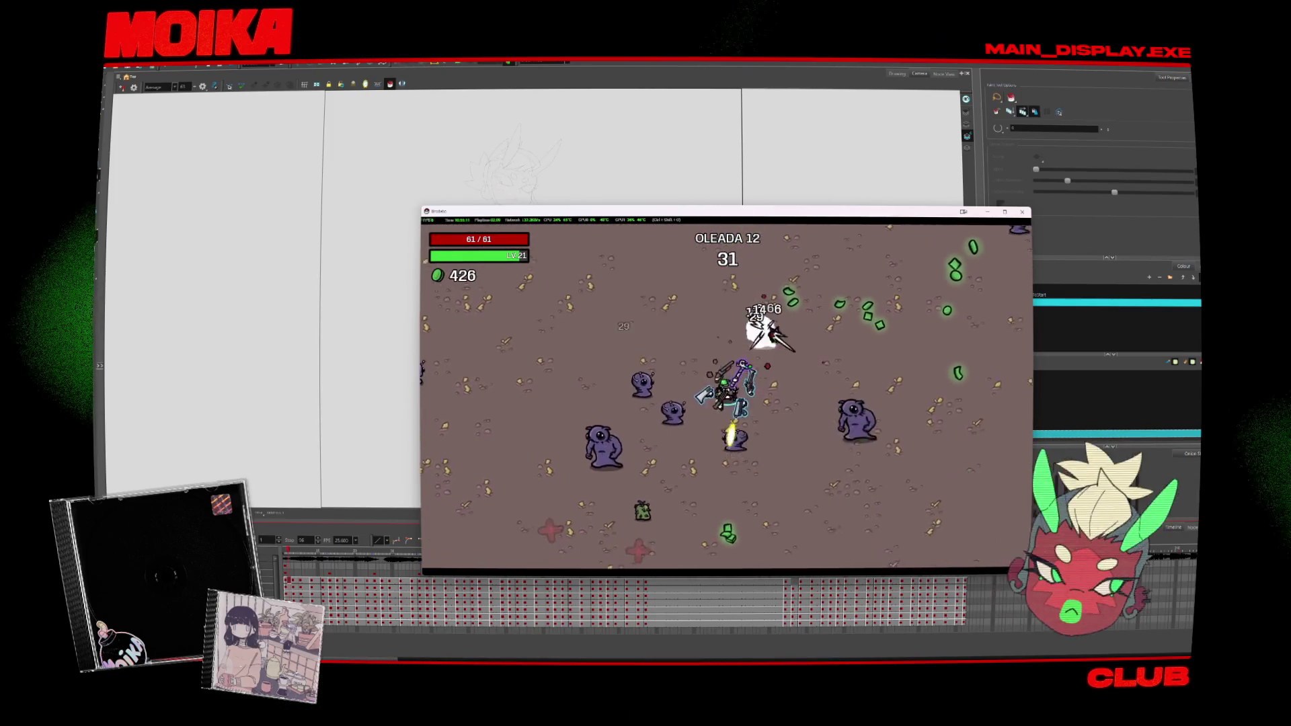
pyautogui.press('d')
pyautogui.press('a')
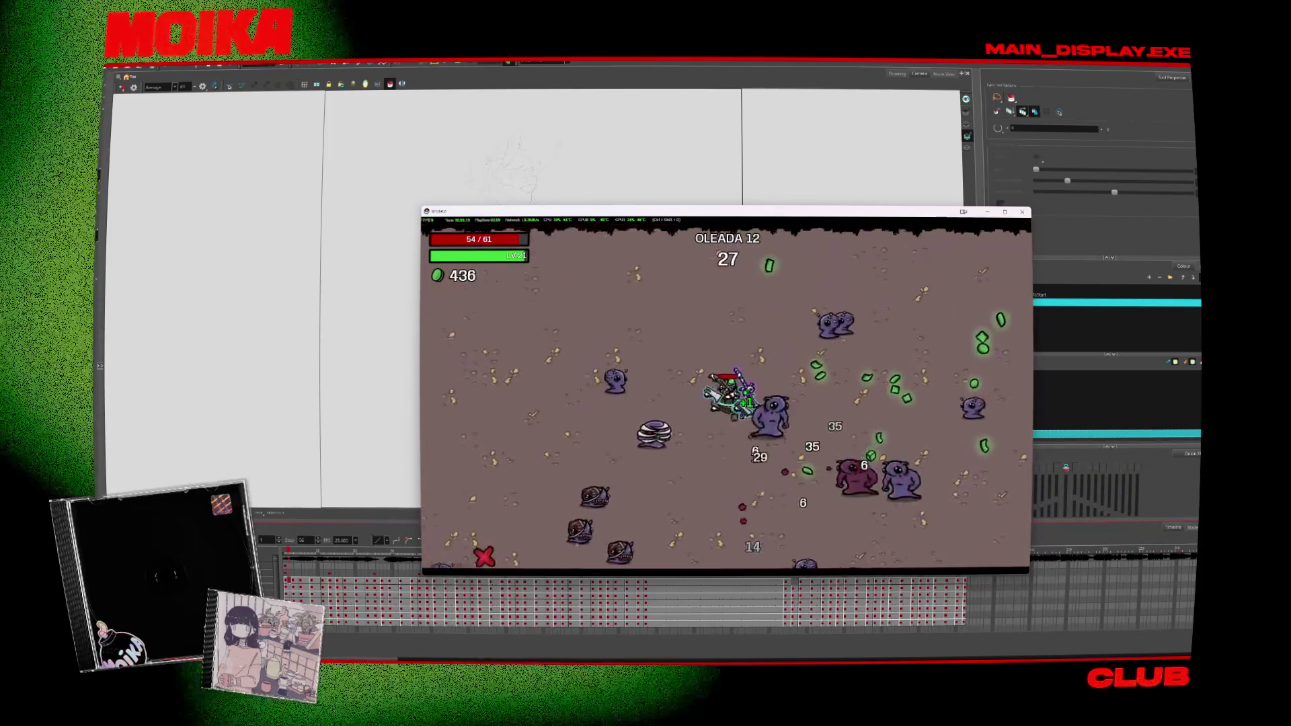
pyautogui.press('d')
pyautogui.press('a')
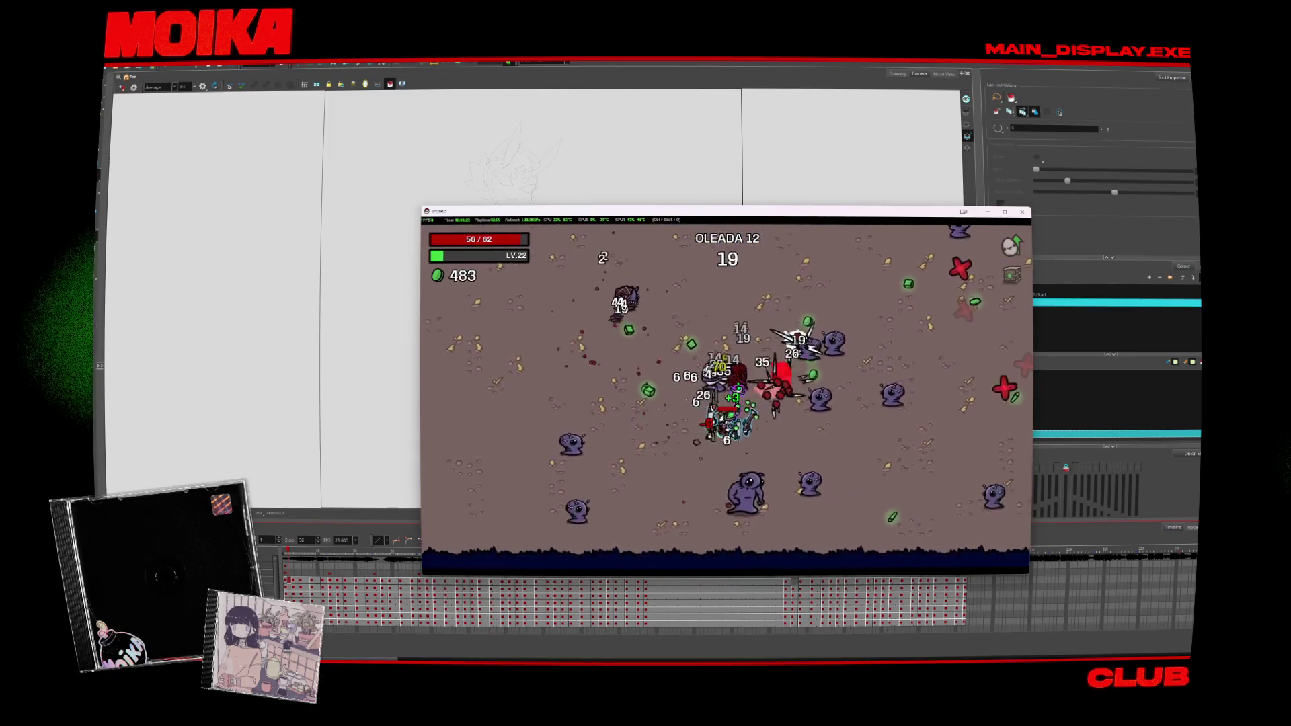
pyautogui.press('a')
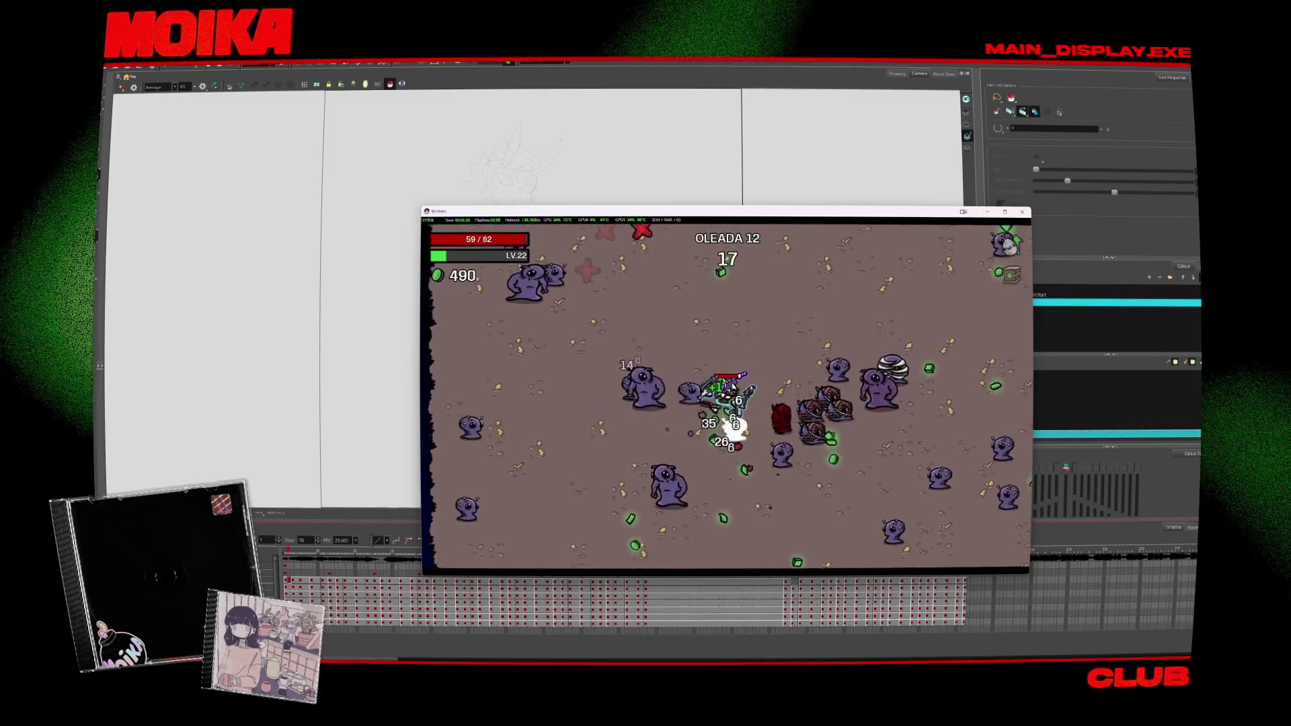
pyautogui.press('d')
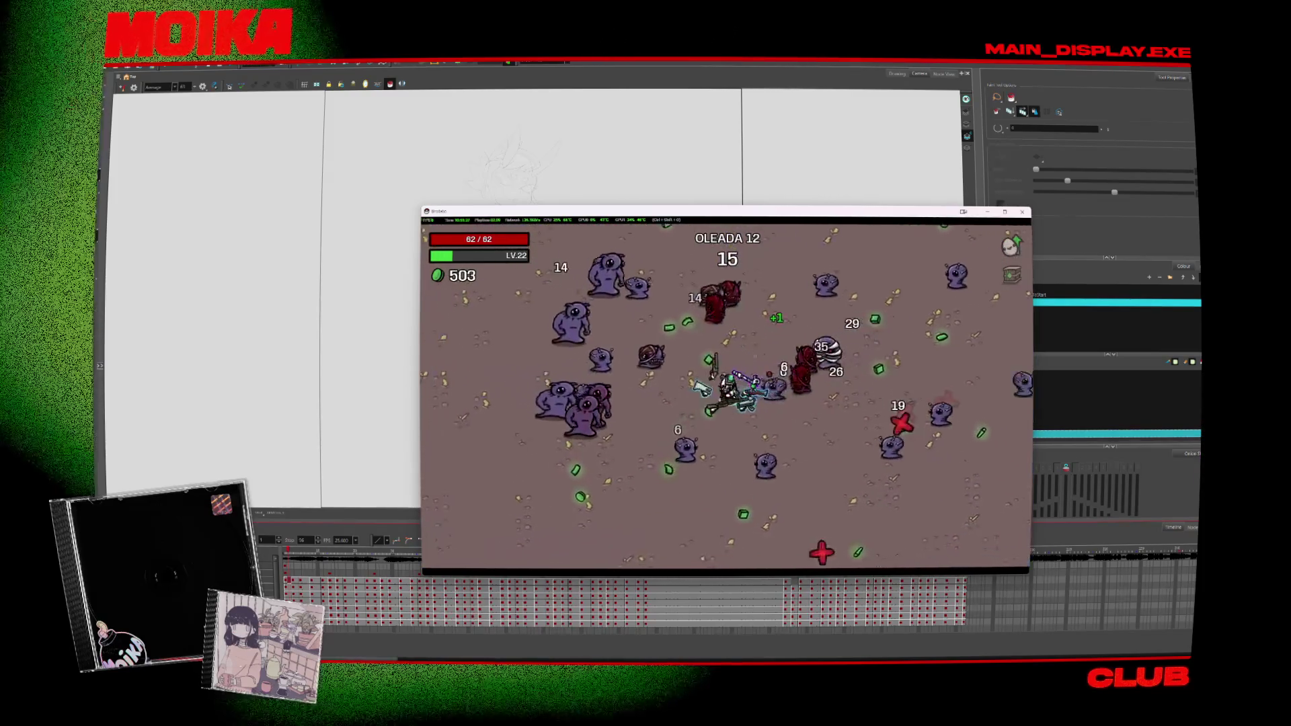
pyautogui.press('a')
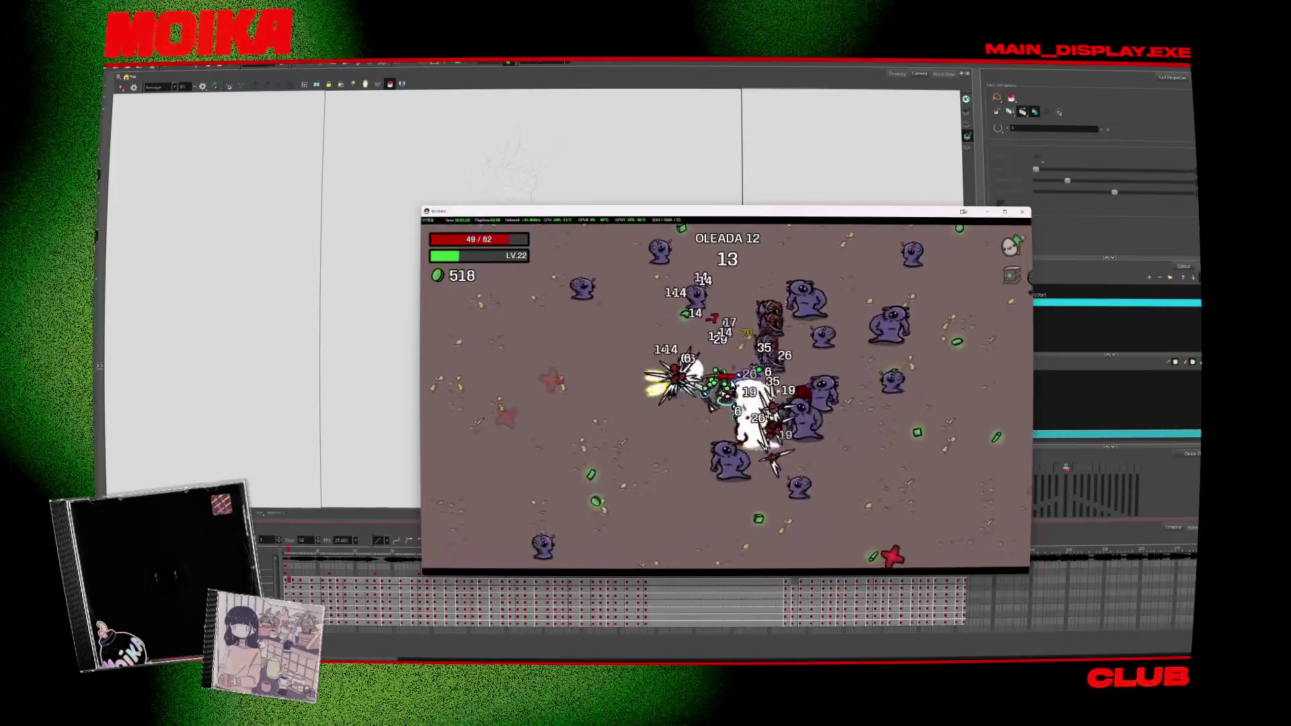
pyautogui.press('s')
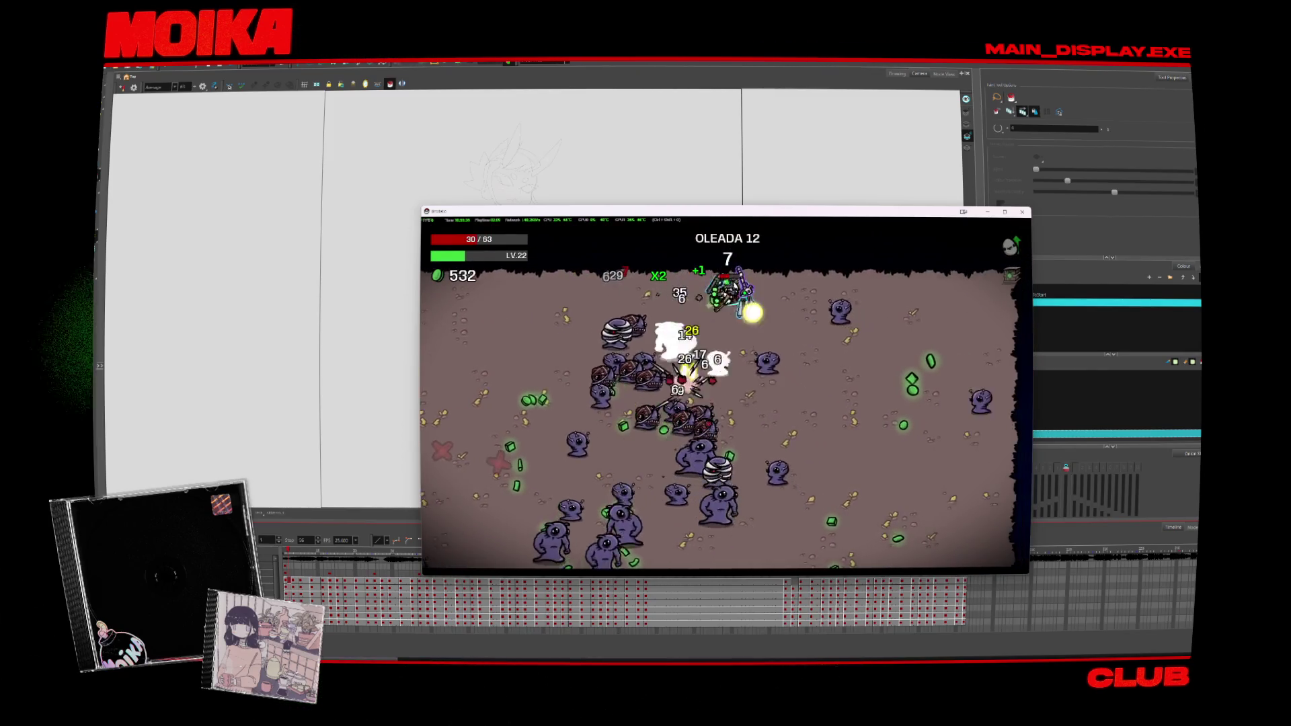
pyautogui.press('s')
pyautogui.press('d')
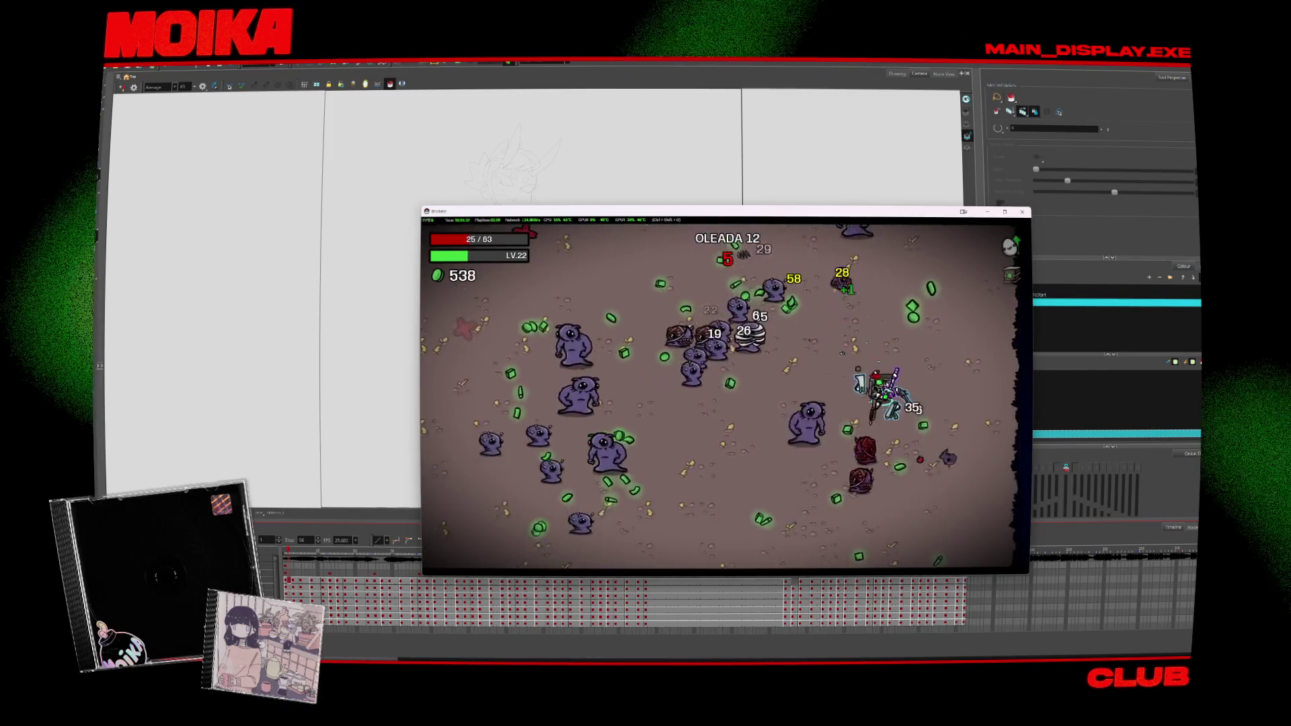
pyautogui.press('a')
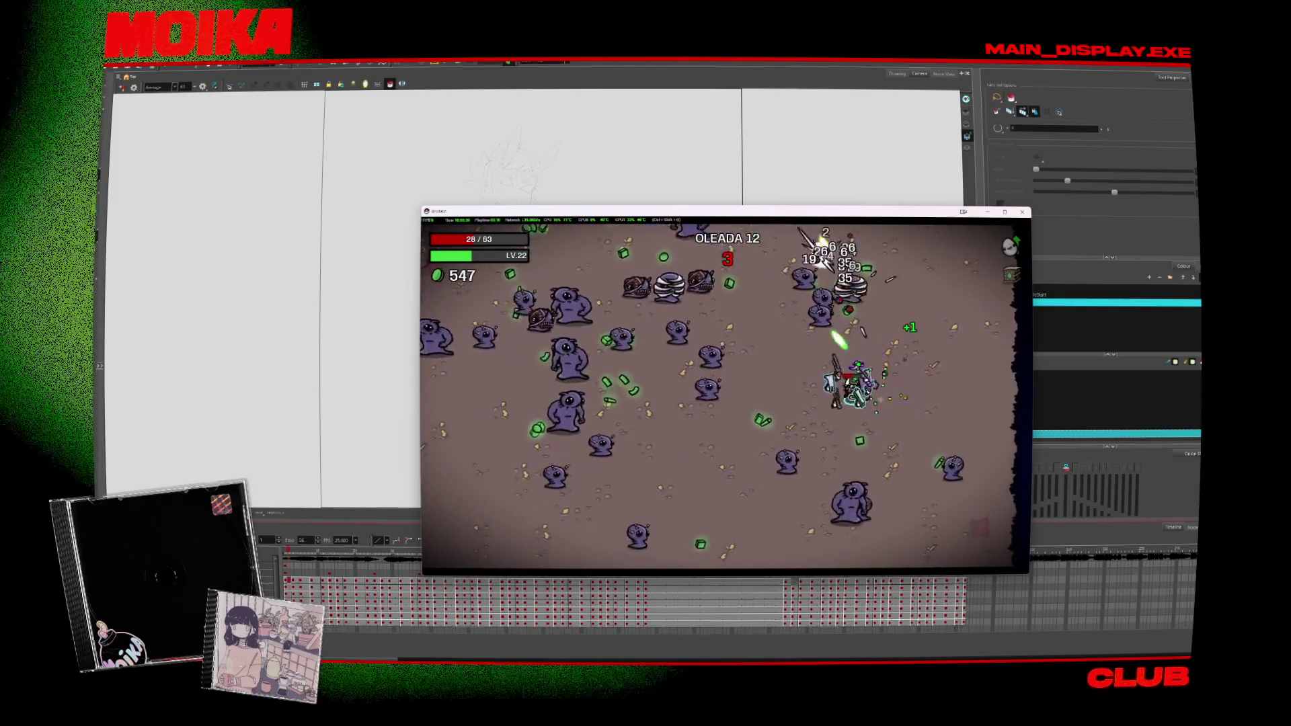
pyautogui.press('s')
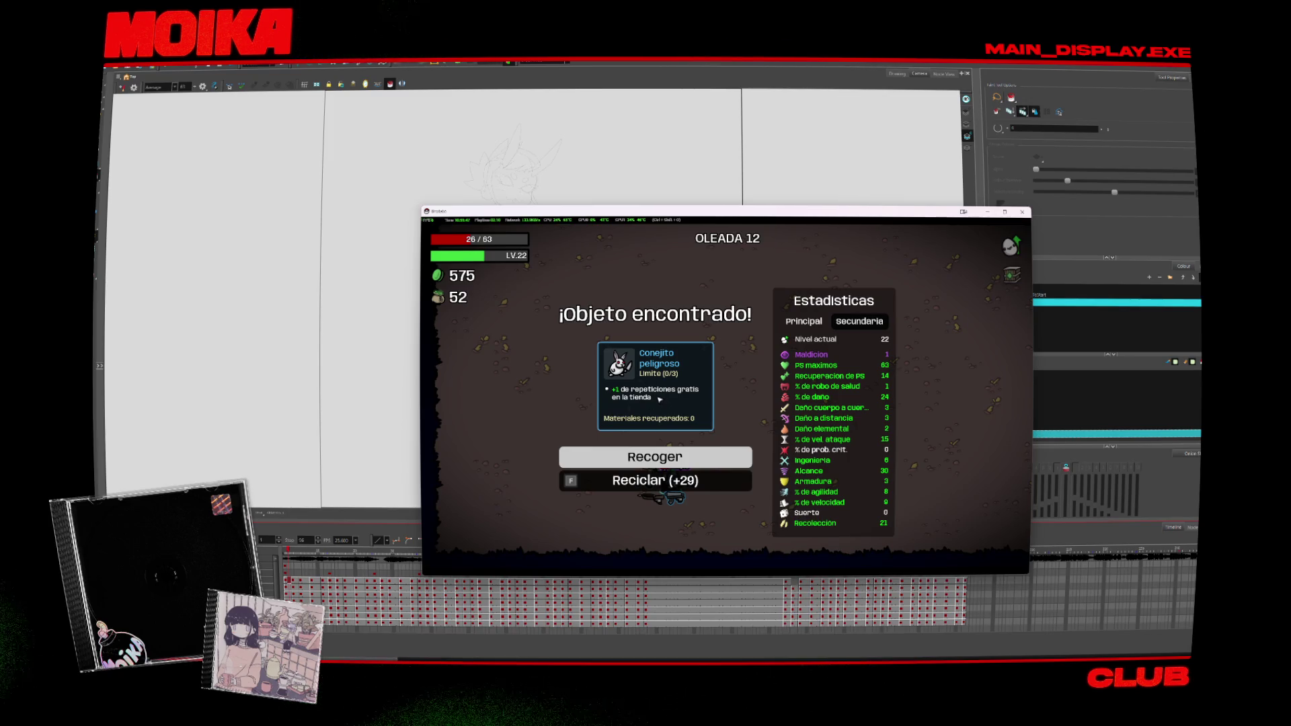
# Step: Collect the found Conejito peligroso item and take the Espalda III upgrade
pyautogui.click(656, 461)
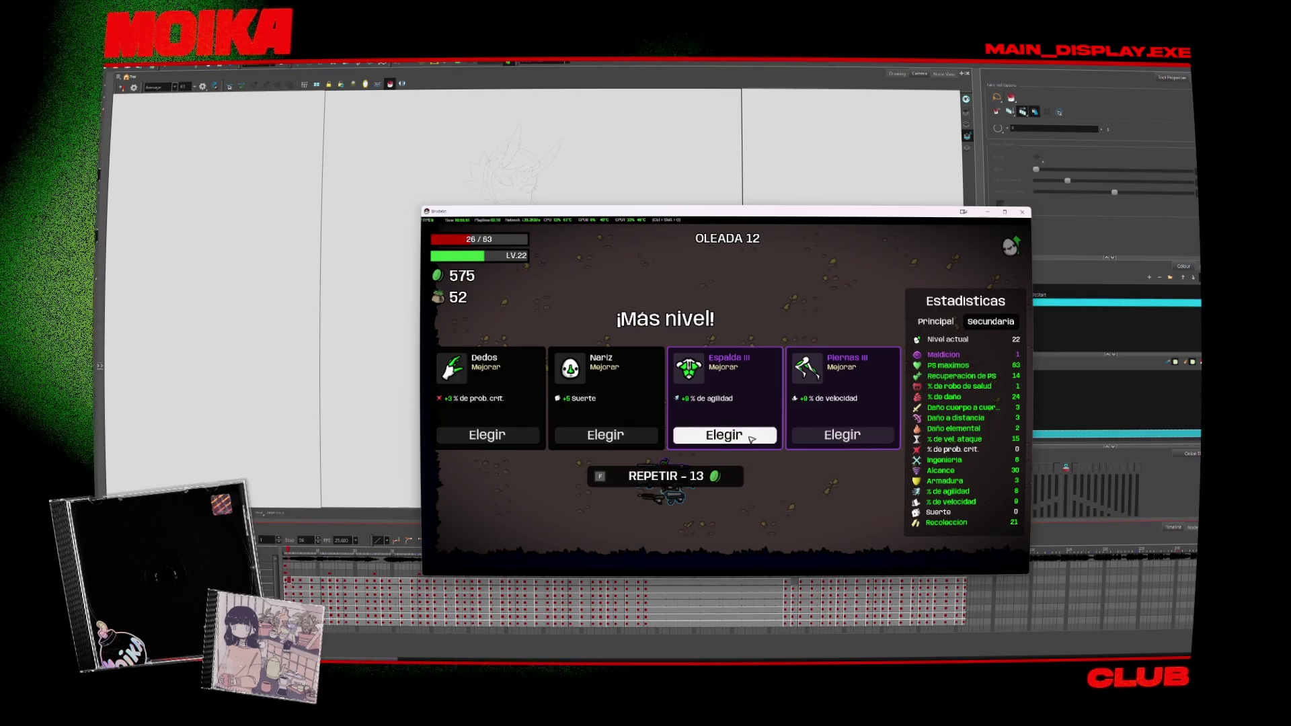
pyautogui.click(751, 438)
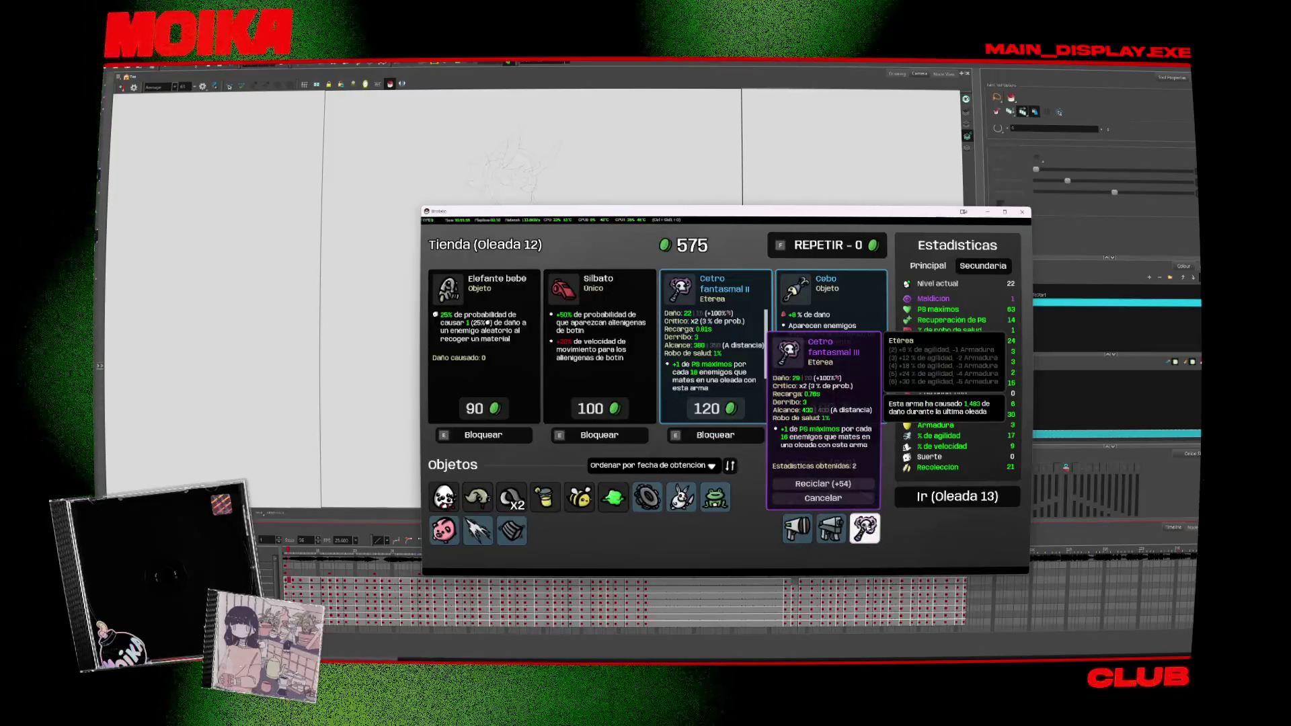
pyautogui.click(865, 530)
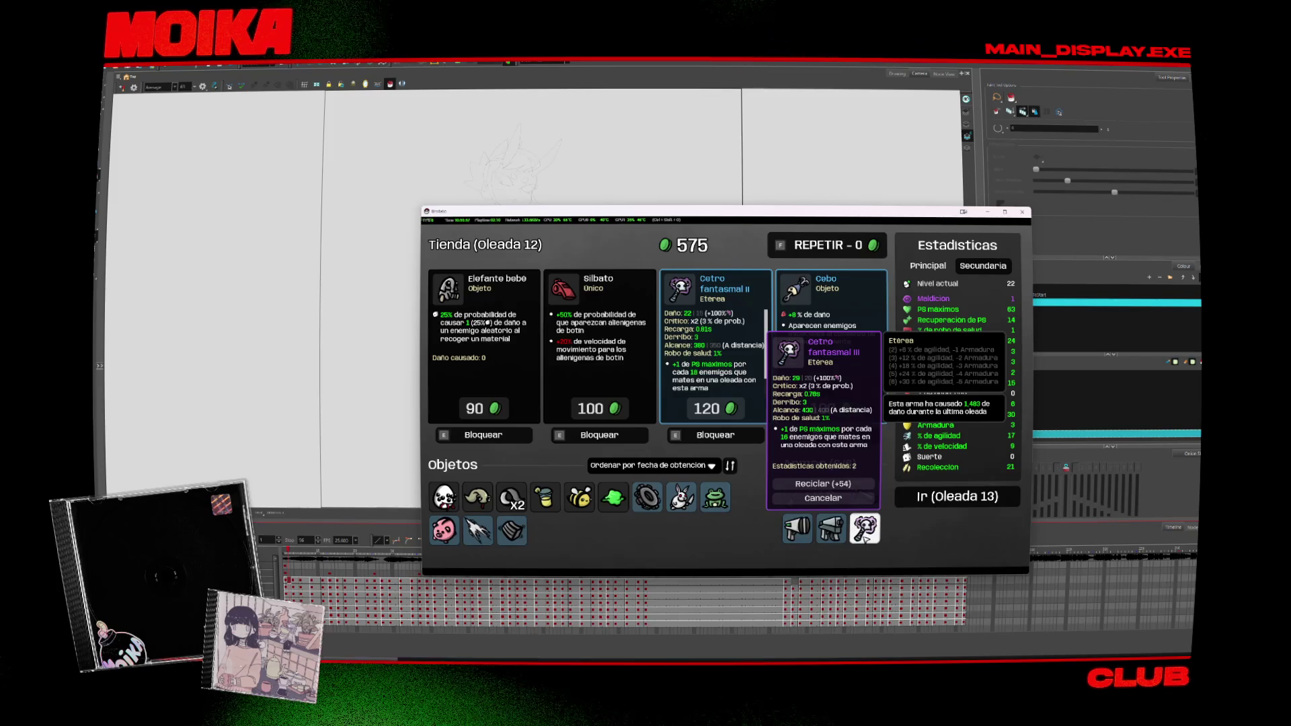
pyautogui.click(823, 497)
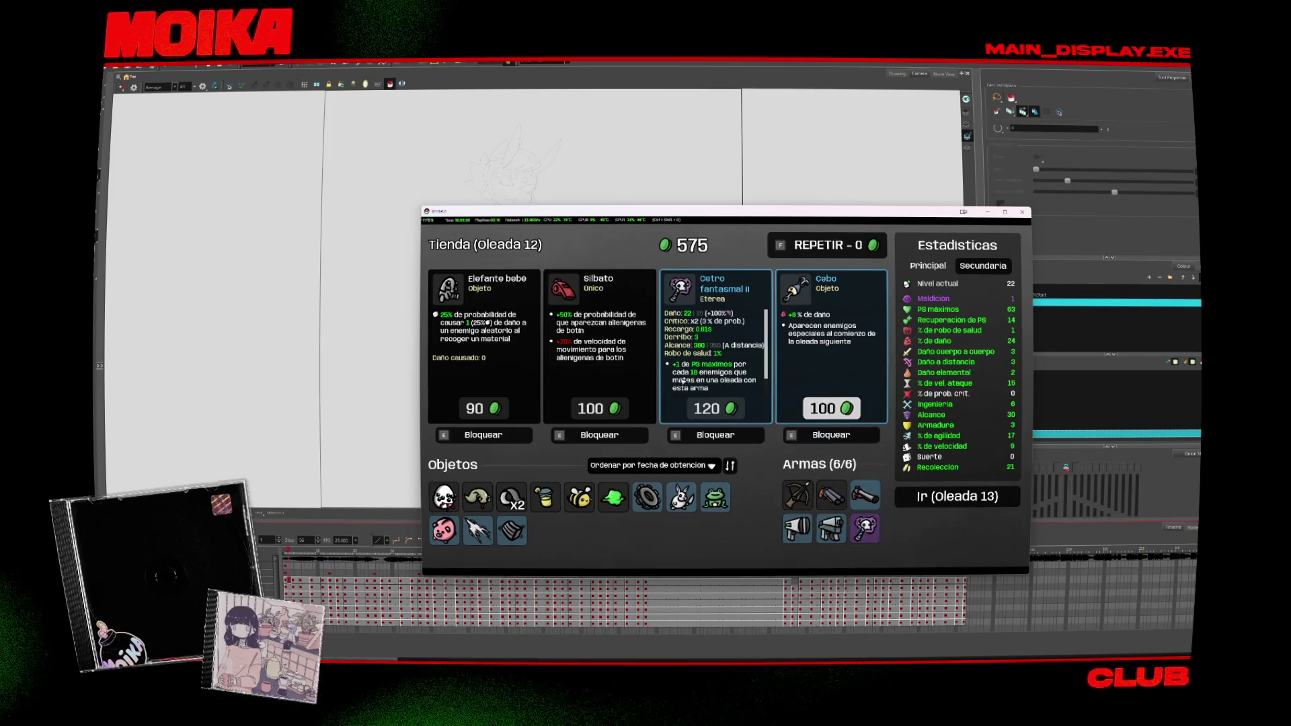
# Step: Buy Elefante bebe (90), Cebo and Silbato (100 each), then start wave 13
pyautogui.press('Return')
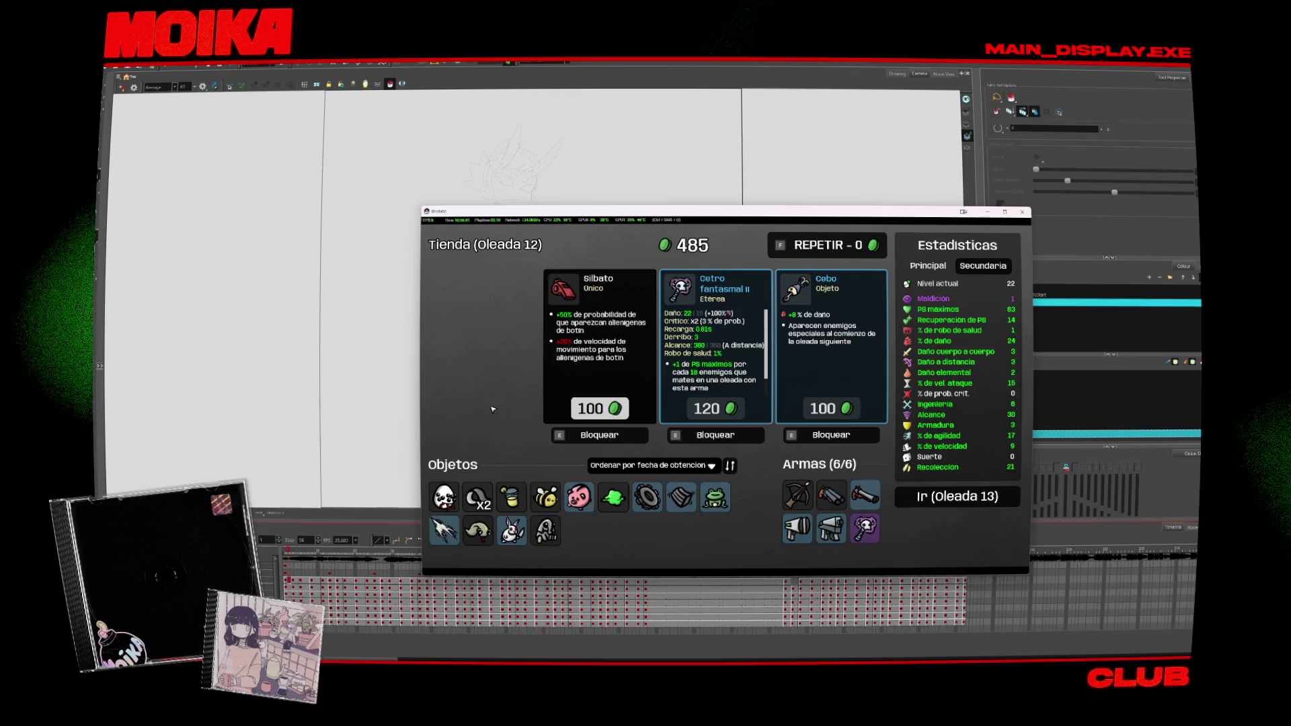
pyautogui.click(822, 408)
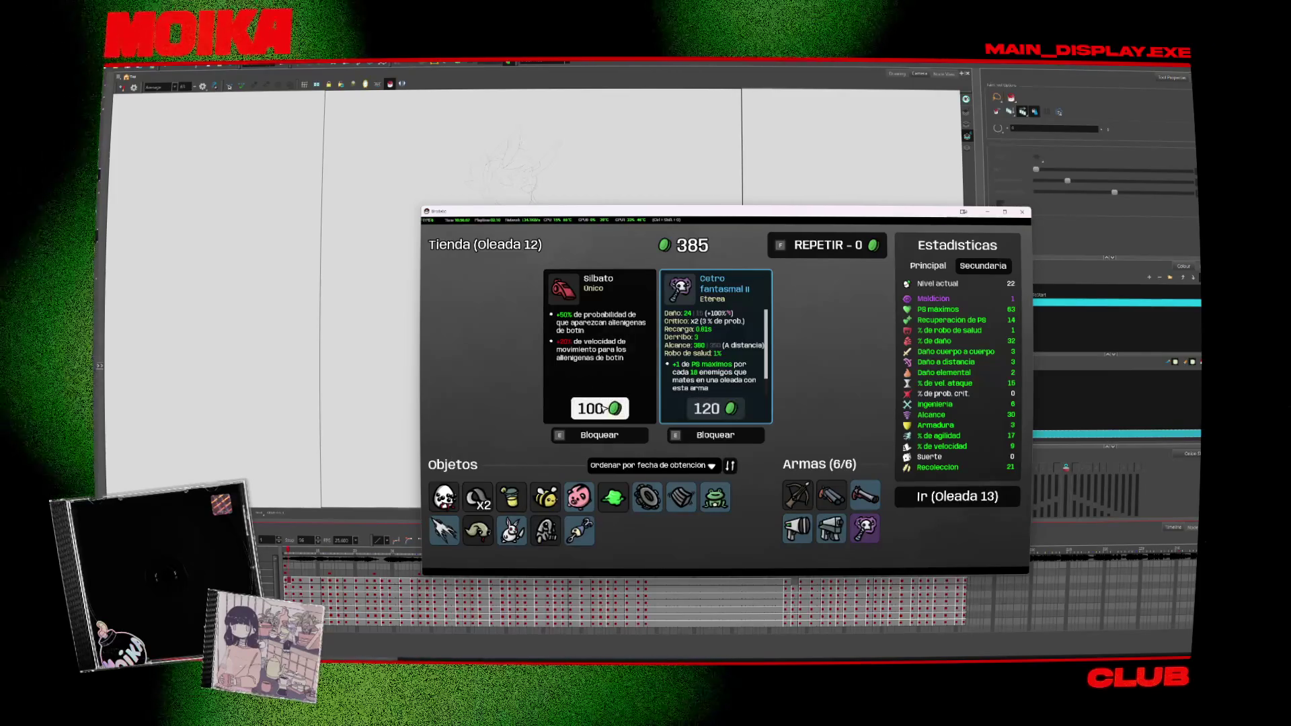
pyautogui.click(602, 406)
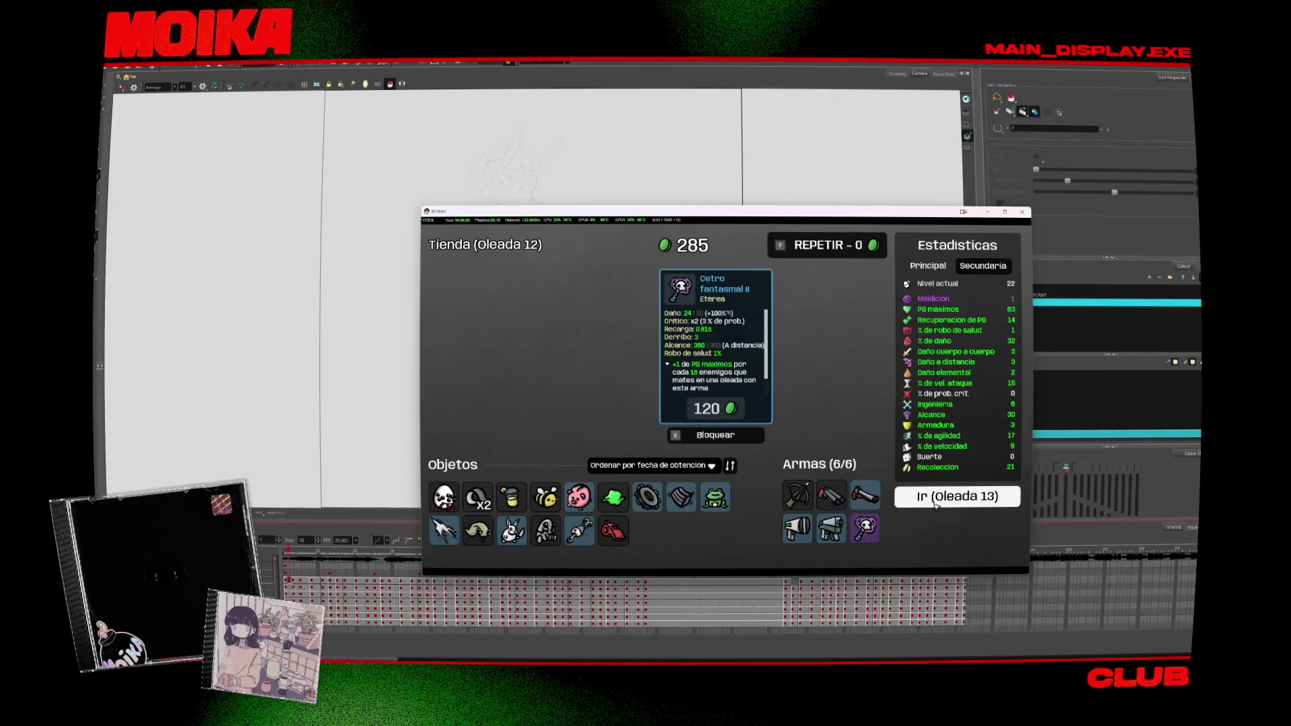
pyautogui.click(916, 498)
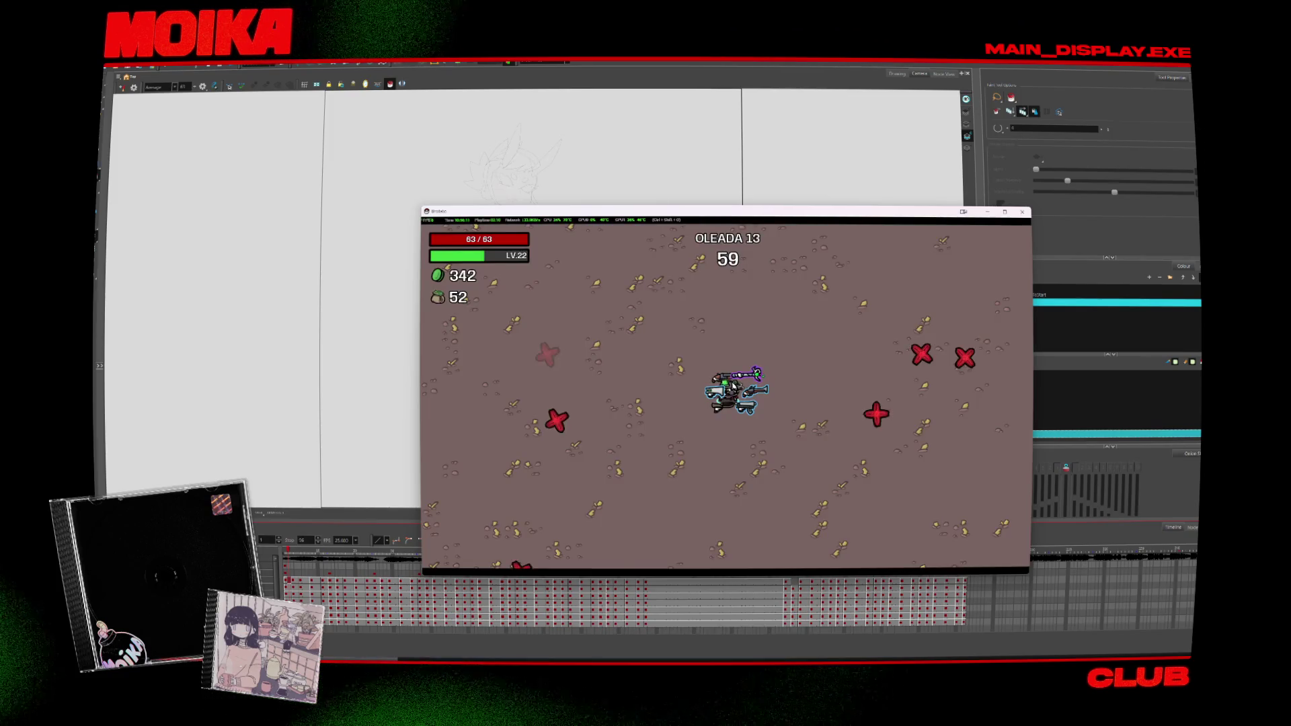
# Step: Dodge the wave 13 swarm, weaving between the top and left walls of the arena
pyautogui.press('d')
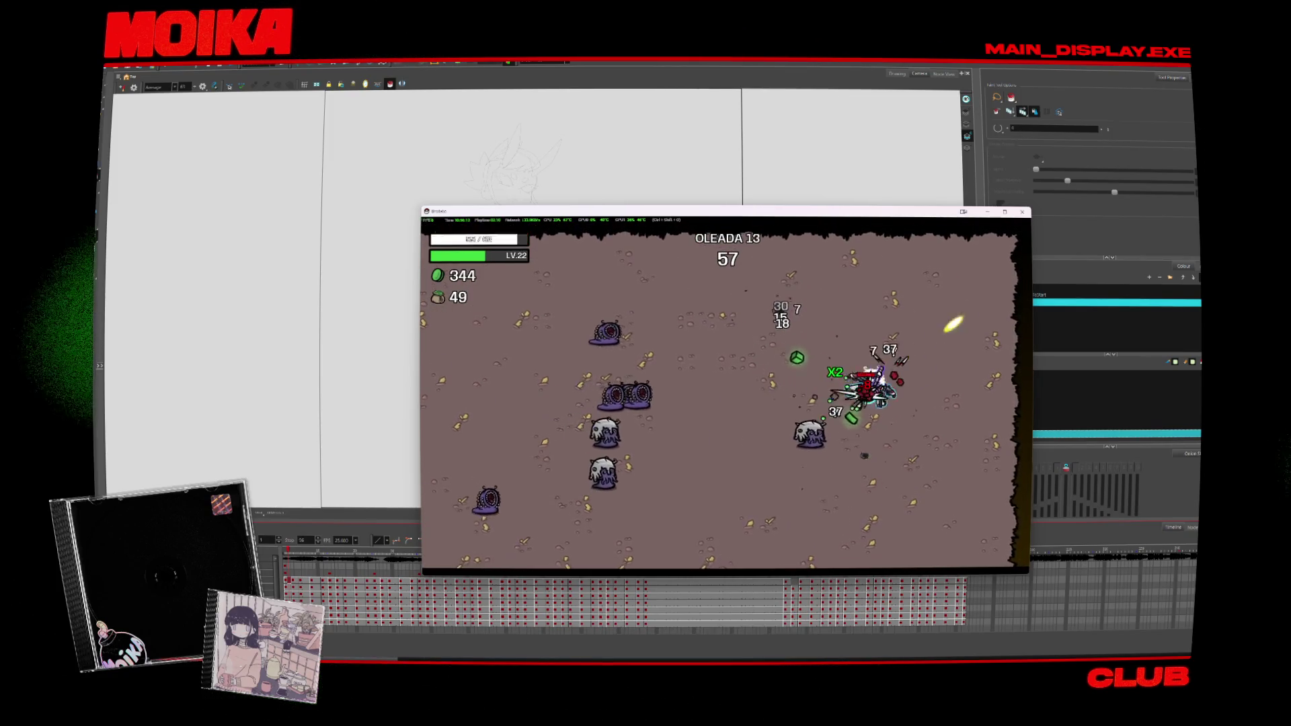
pyautogui.press('a')
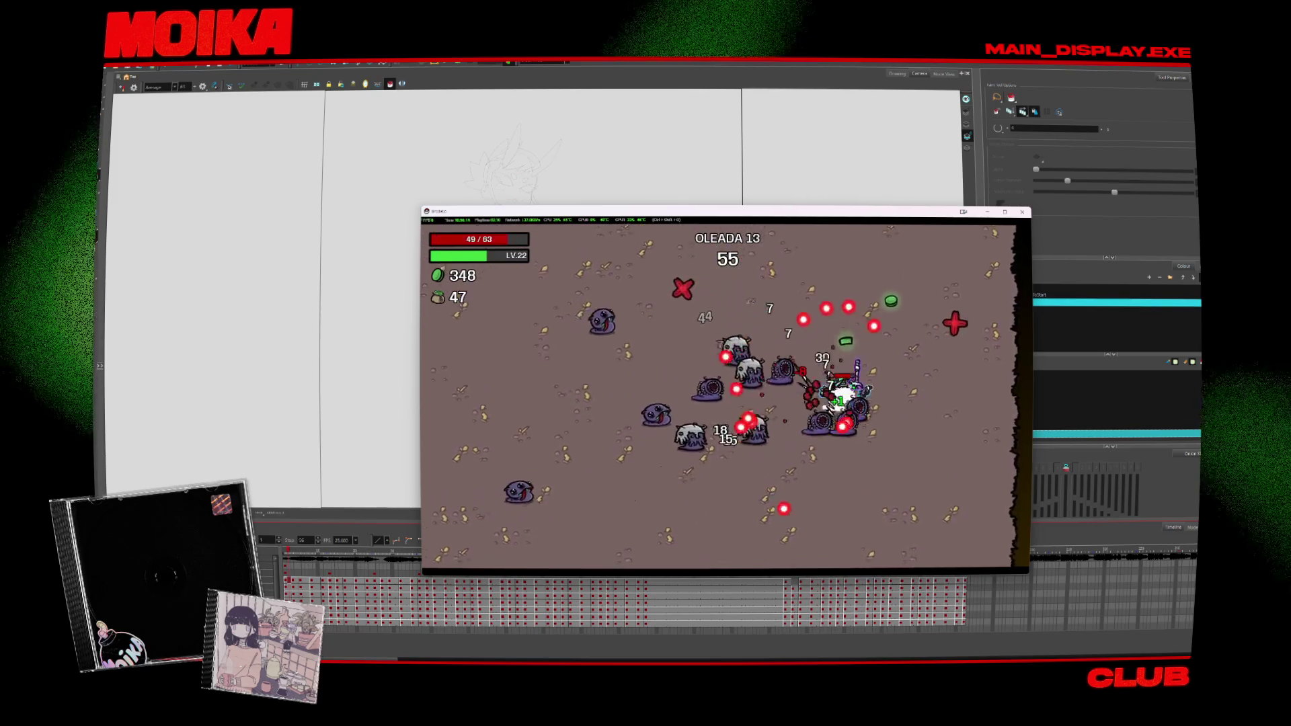
pyautogui.press('w')
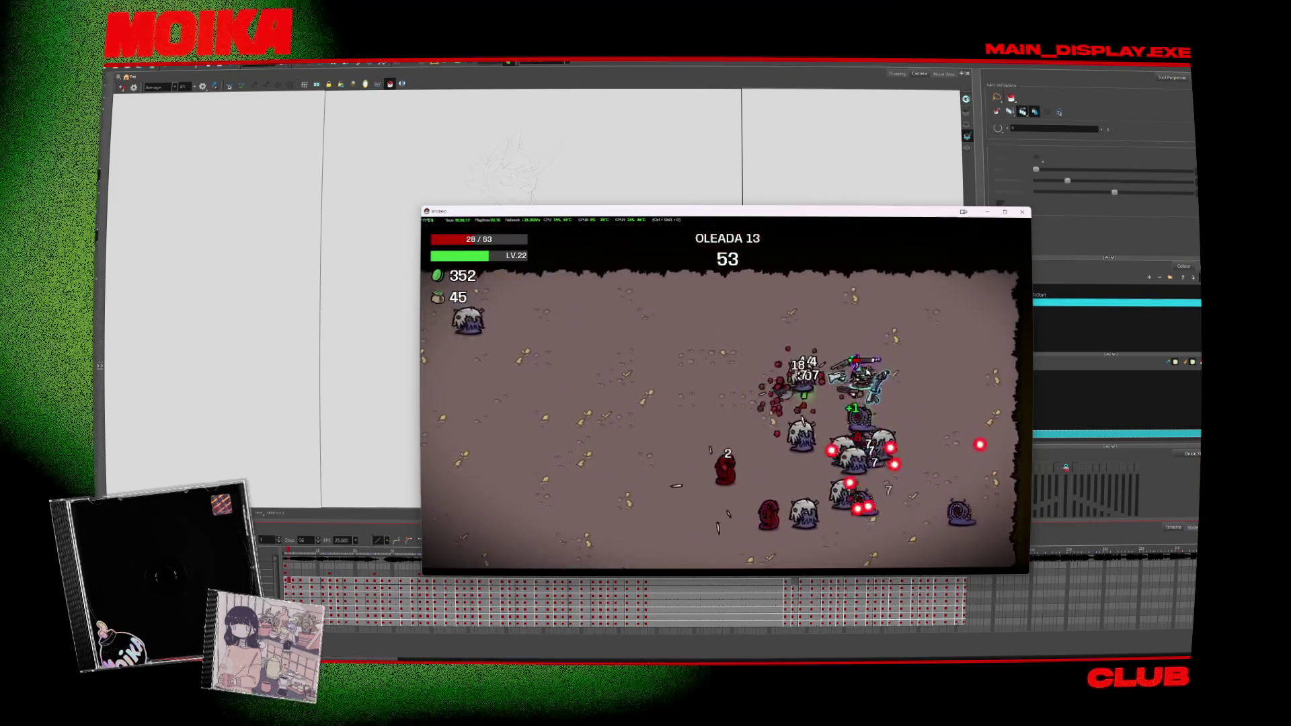
pyautogui.press('a')
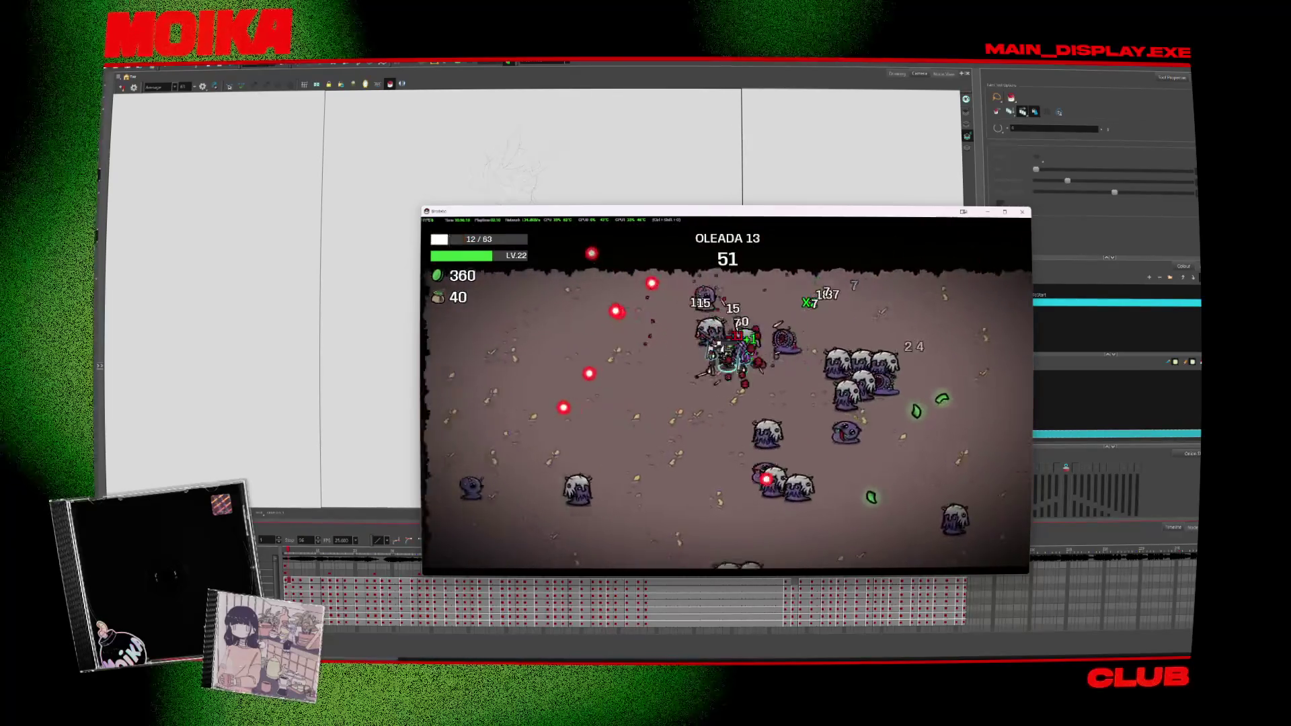
pyautogui.press('a')
pyautogui.press('s')
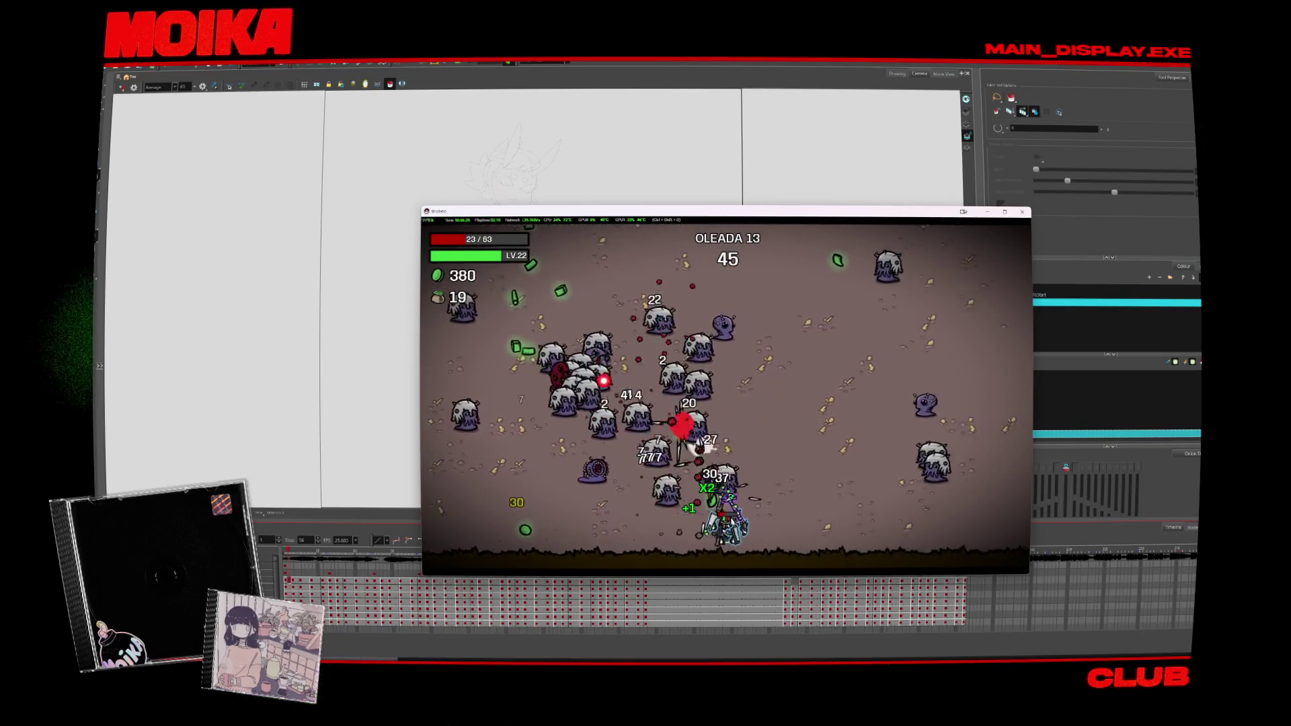
pyautogui.press('d')
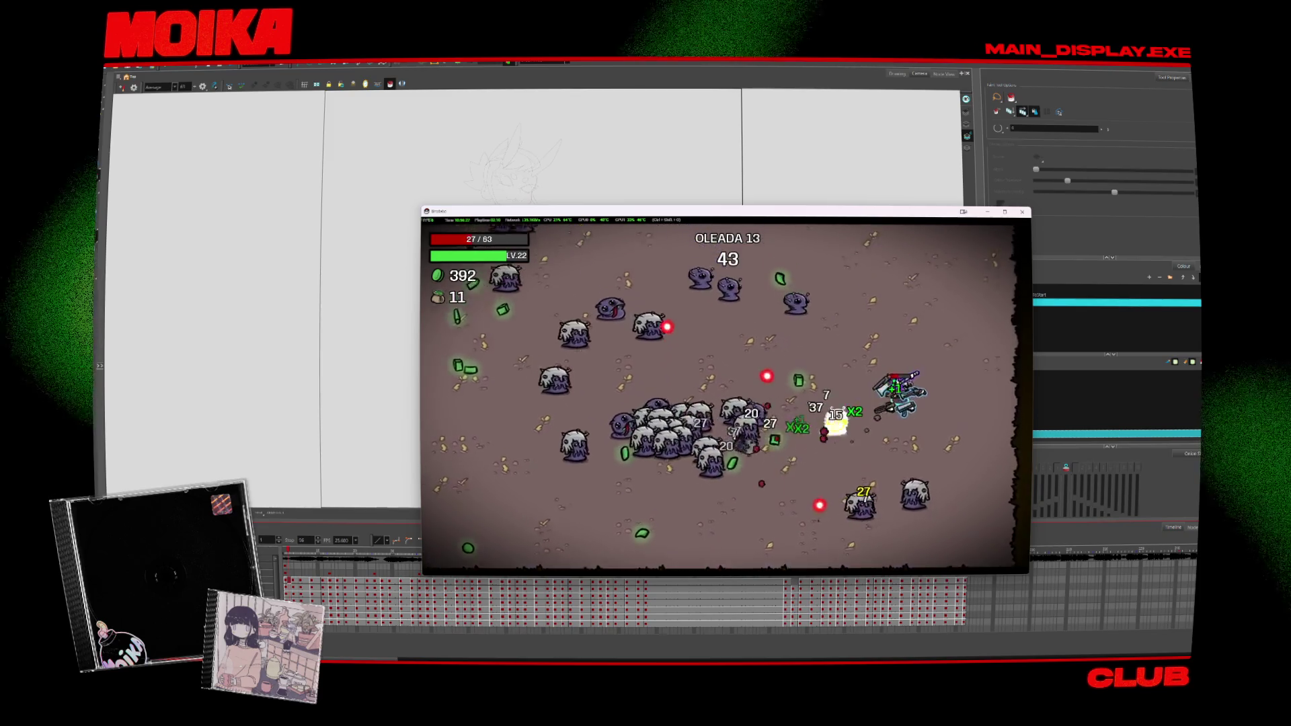
pyautogui.press('a')
pyautogui.press('w')
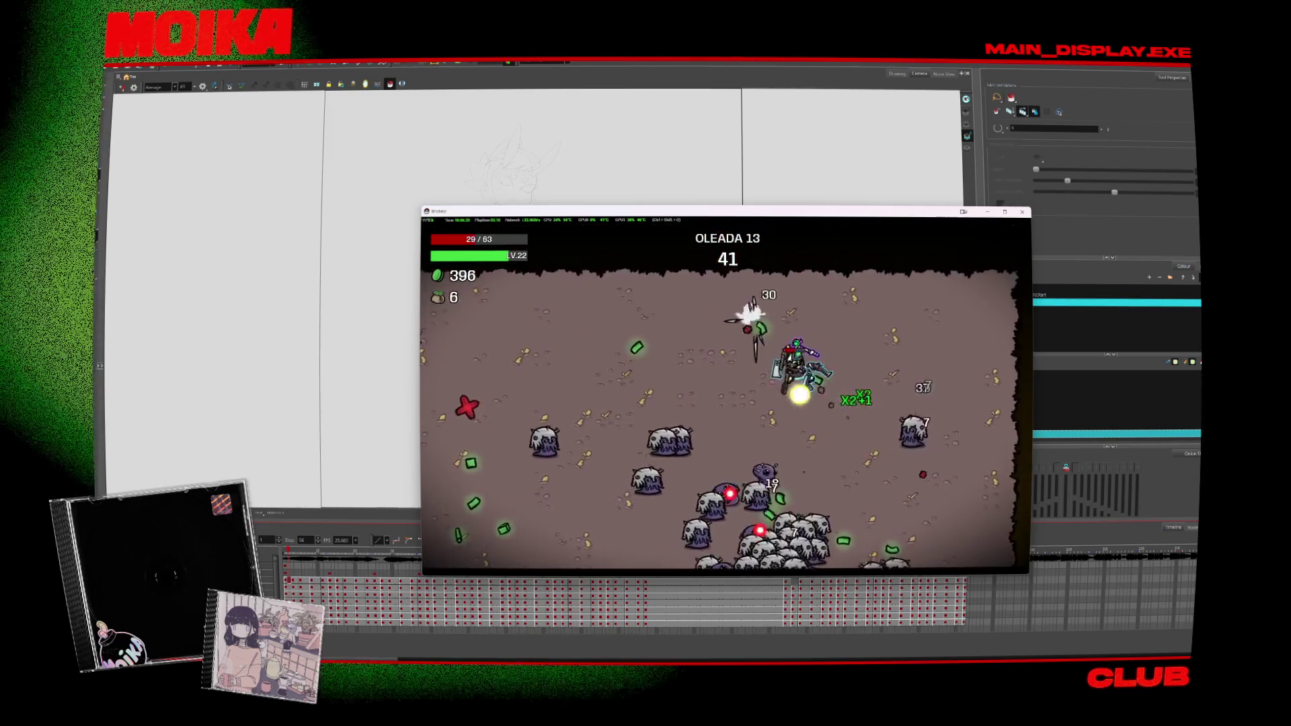
pyautogui.press('a')
pyautogui.press('s')
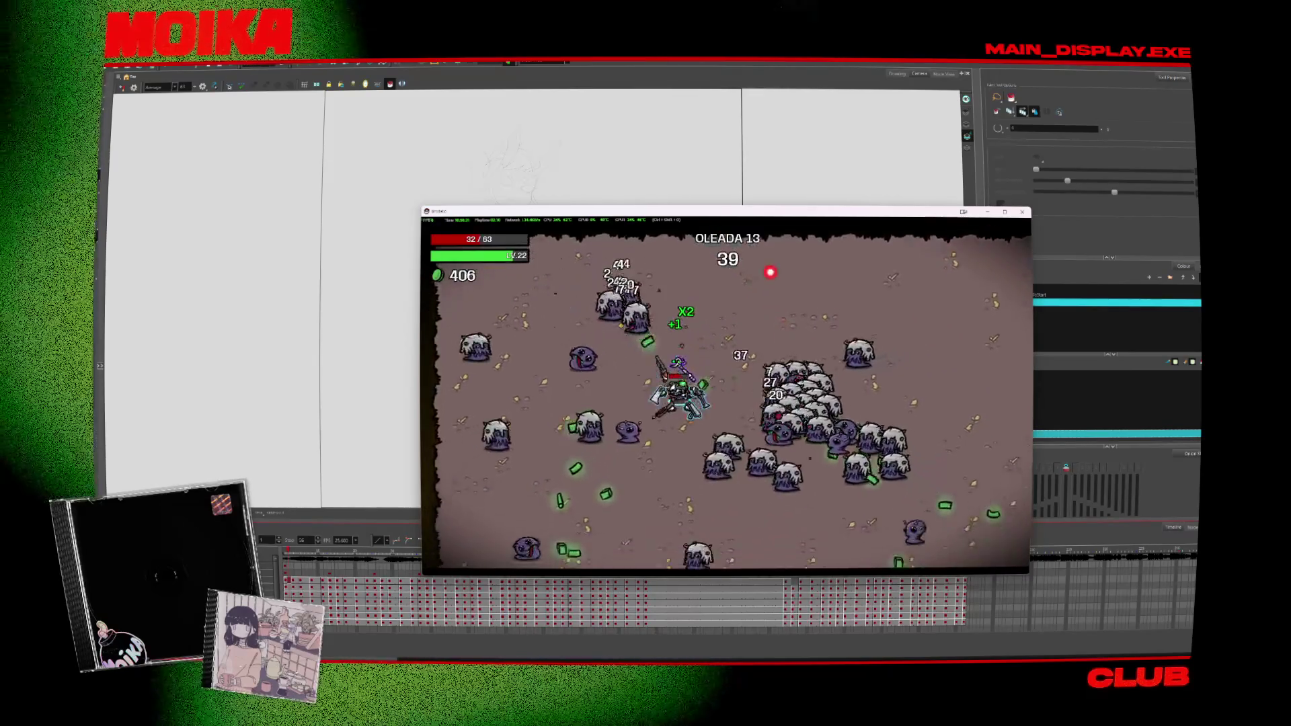
pyautogui.press('a')
pyautogui.press('s')
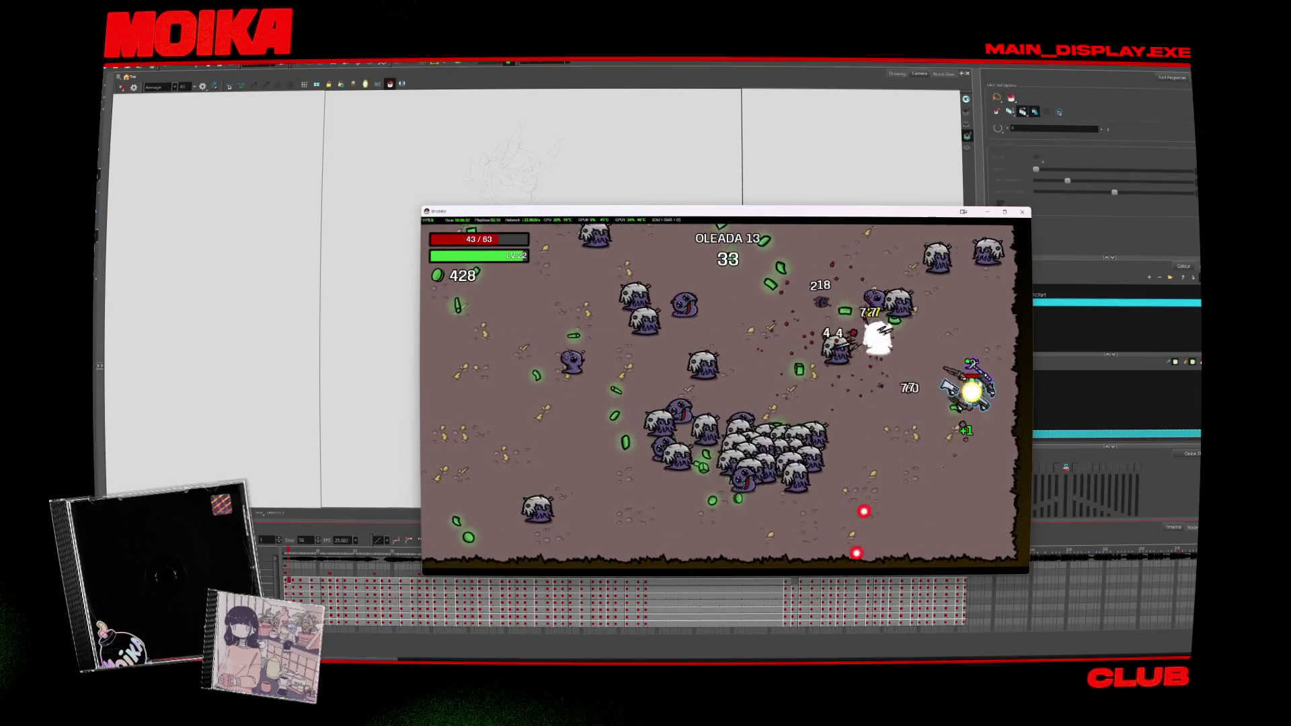
pyautogui.press('w')
pyautogui.press('a')
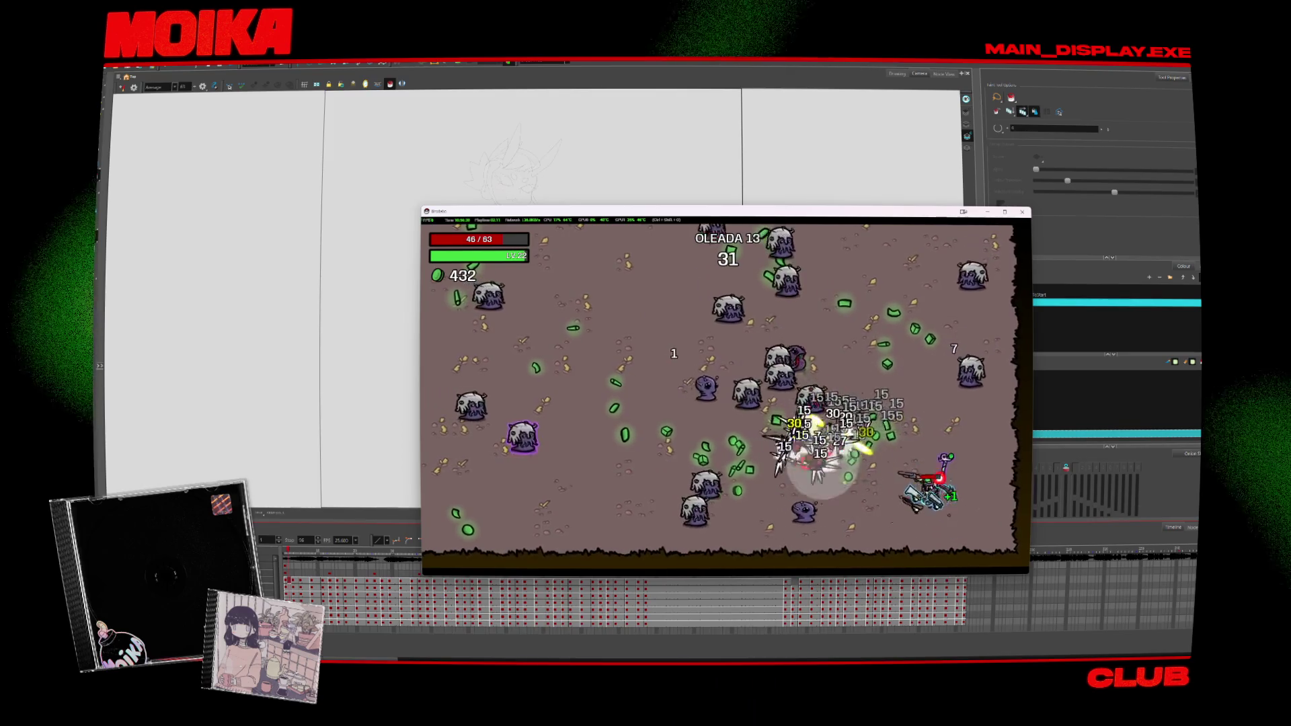
# Step: Keep evading the horde and collecting materials until the OLEADA 13 timer reaches zero
pyautogui.press('w')
pyautogui.press('a')
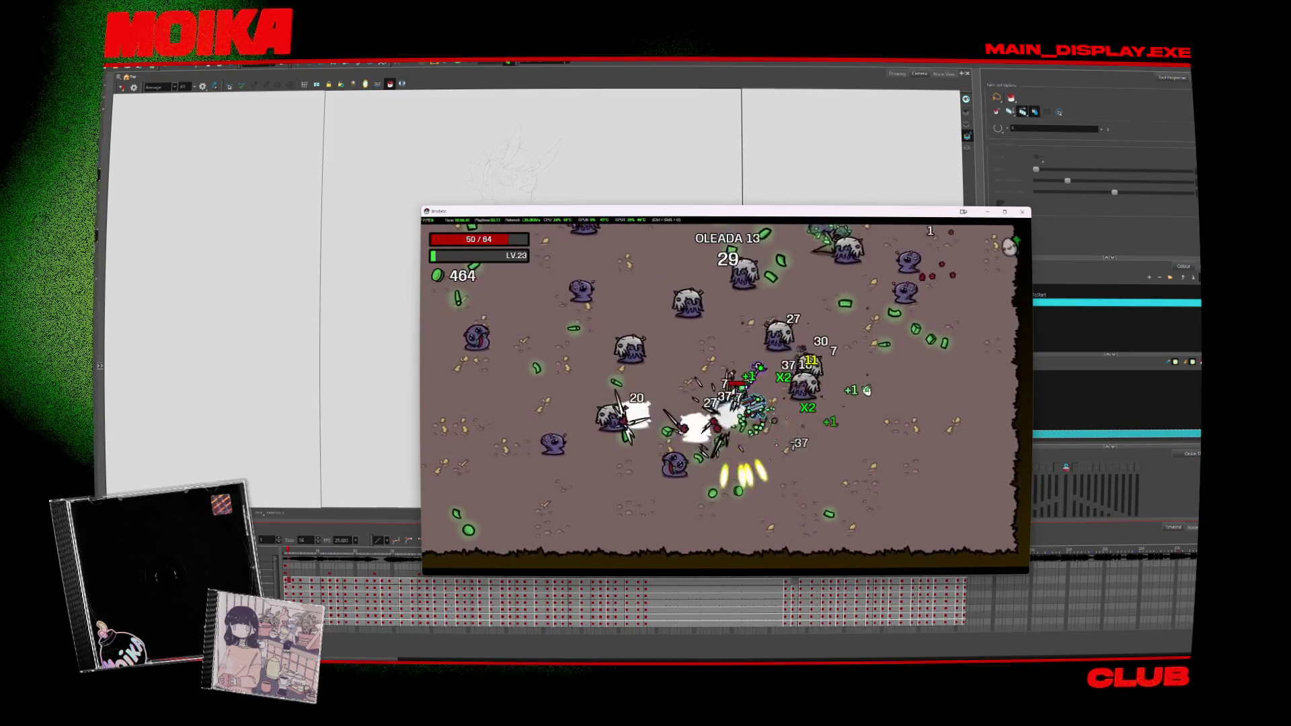
pyautogui.press('w')
pyautogui.press('a')
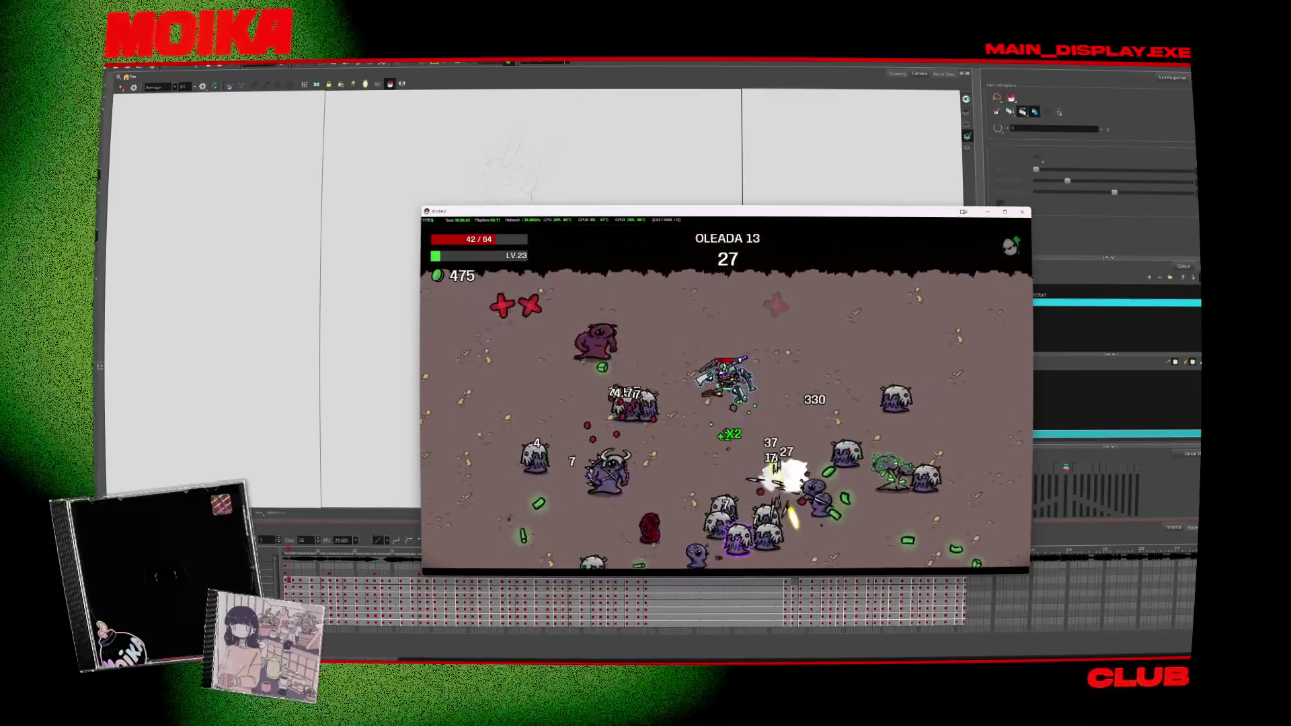
pyautogui.press('s')
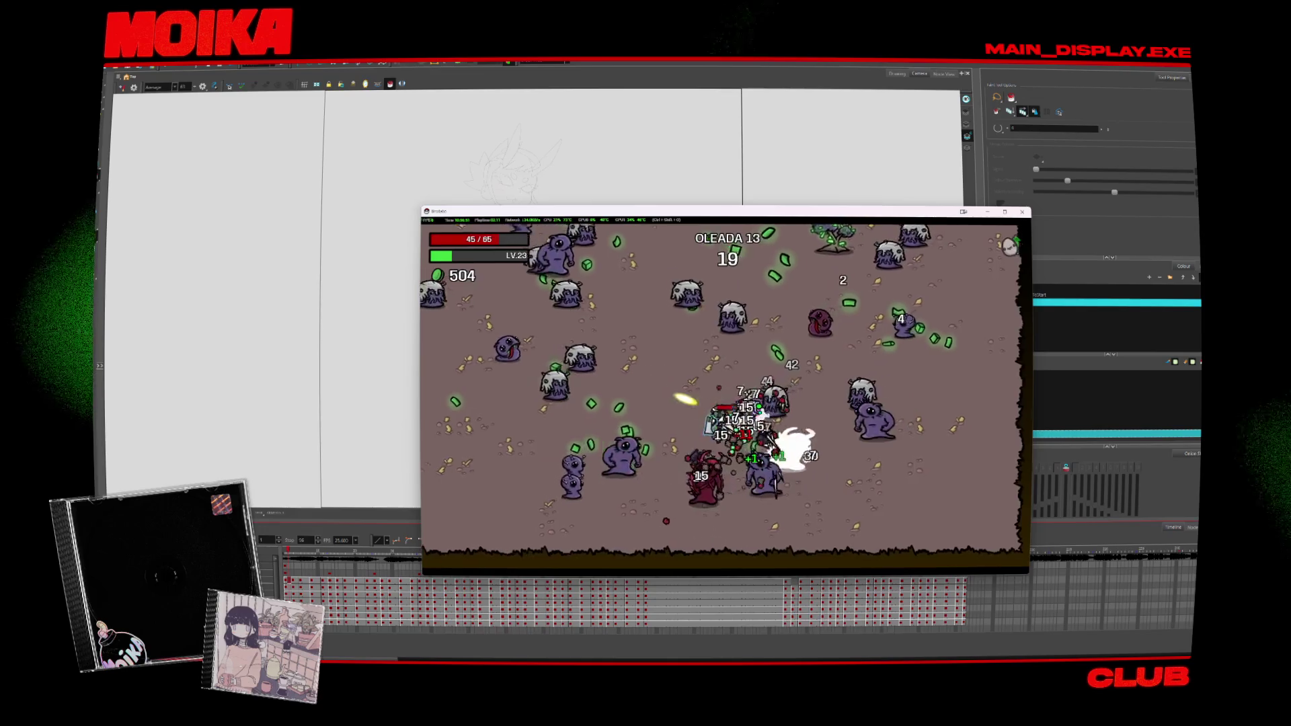
pyautogui.press('w')
pyautogui.press('a')
pyautogui.press('w')
pyautogui.press('a')
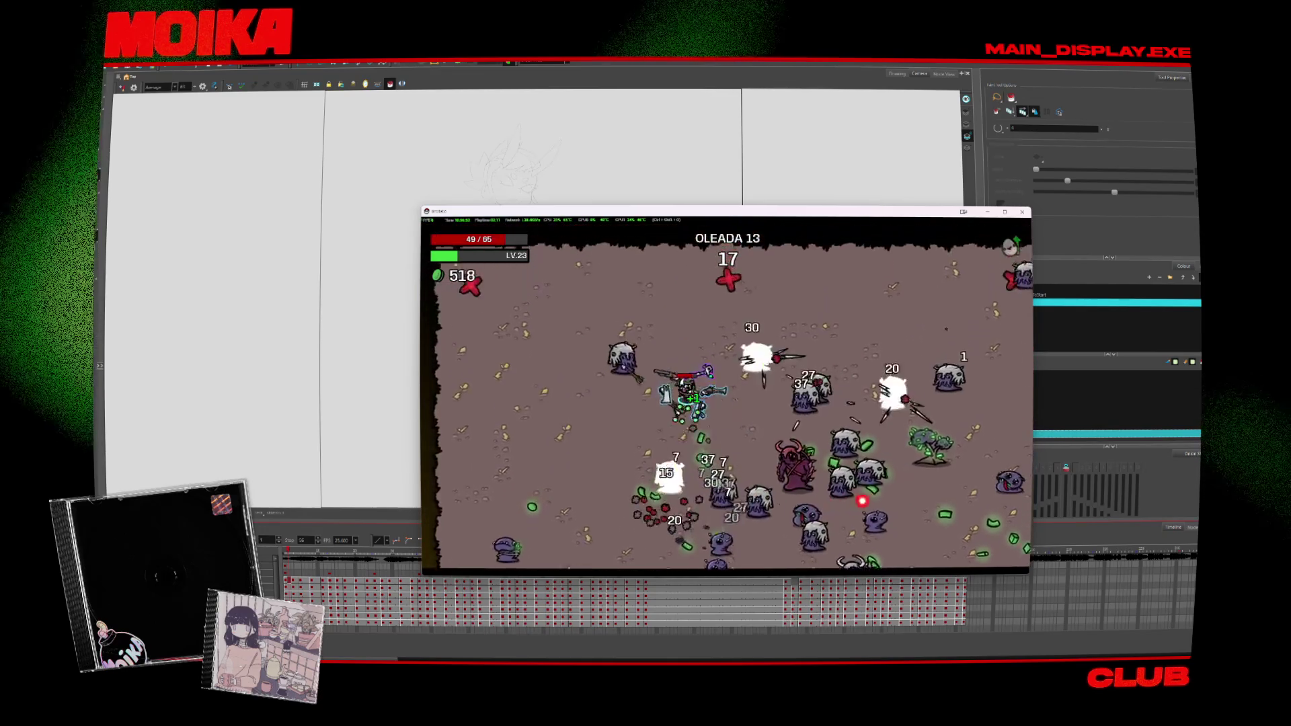
pyautogui.press('s')
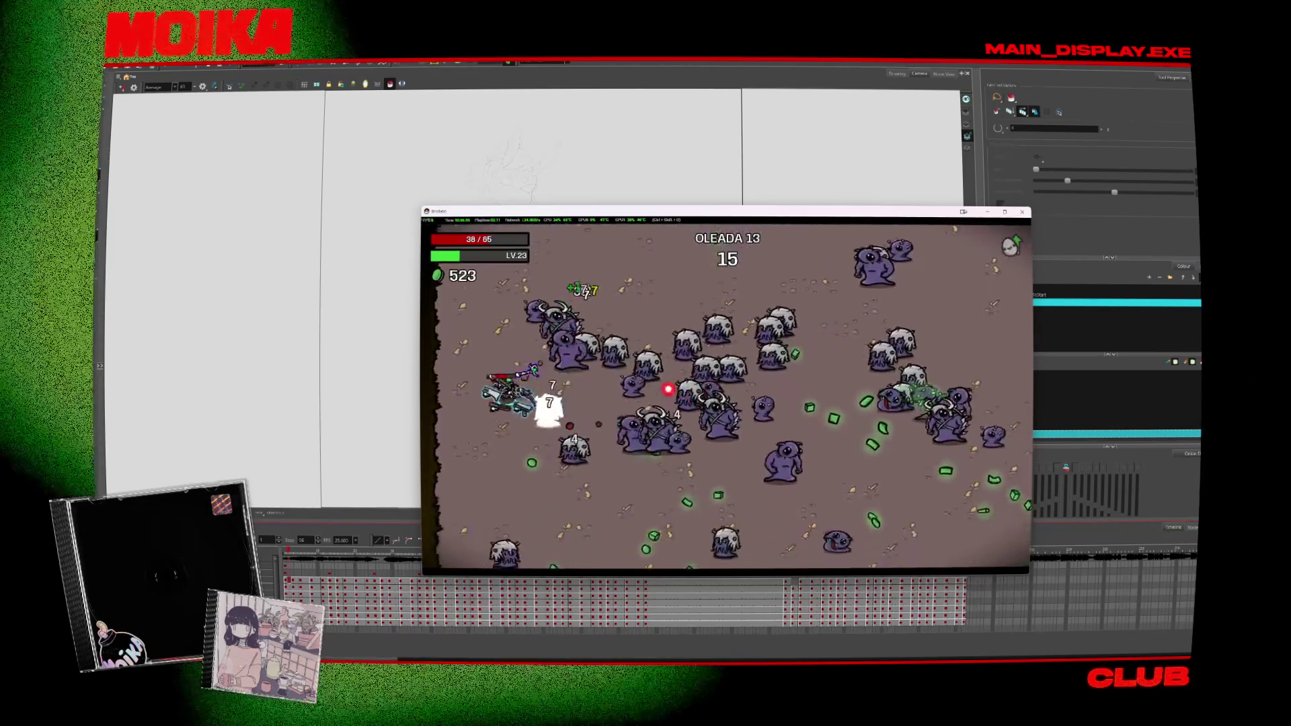
pyautogui.press('d')
pyautogui.press('s')
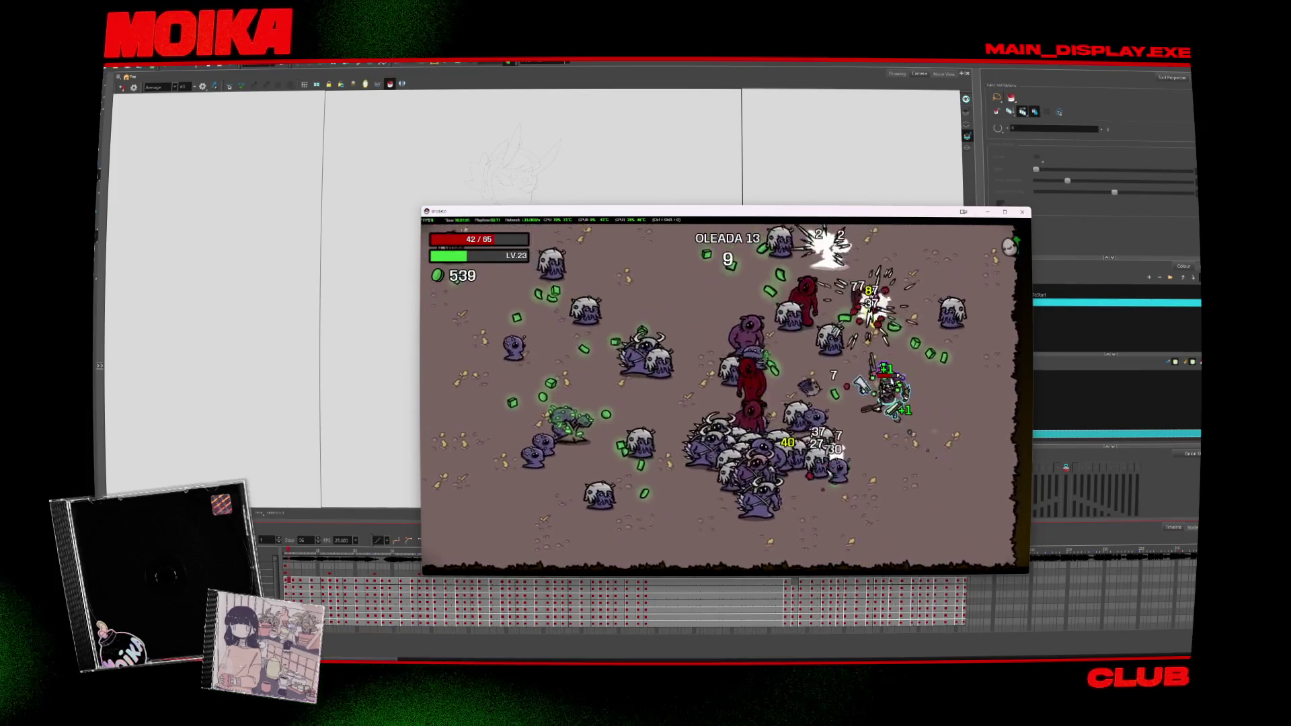
pyautogui.press('a')
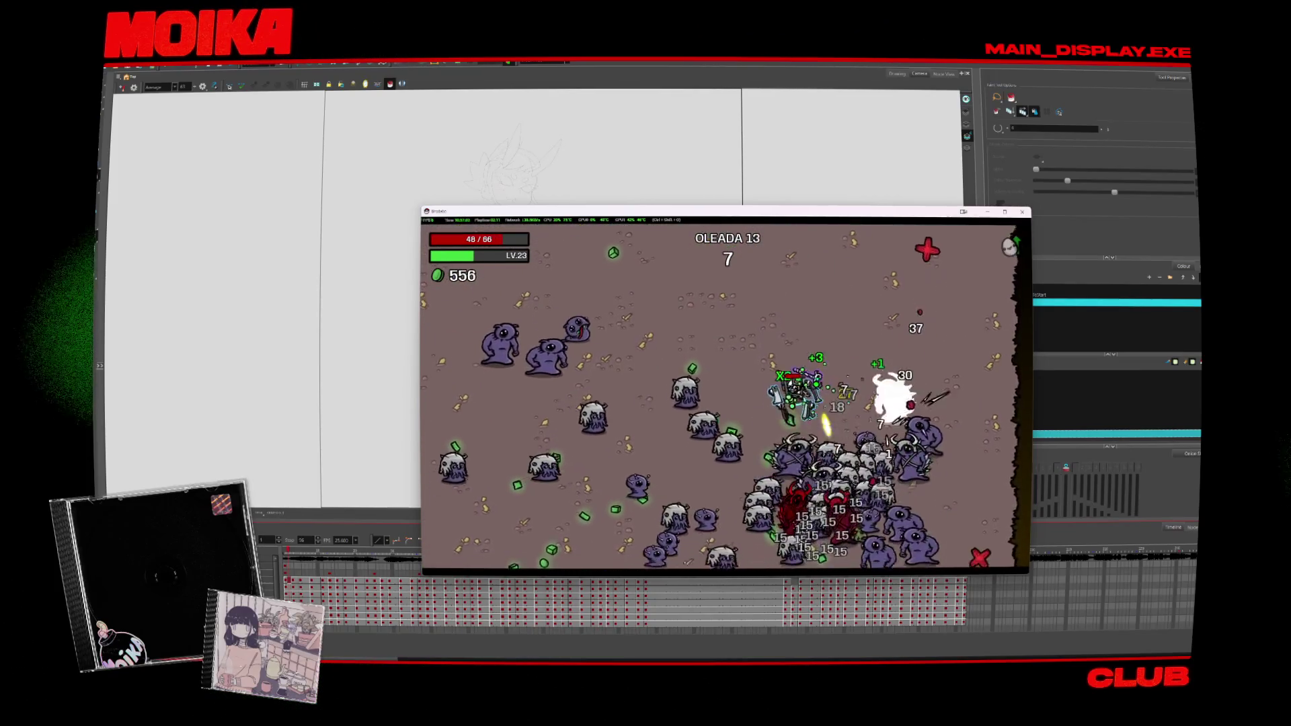
pyautogui.press('a')
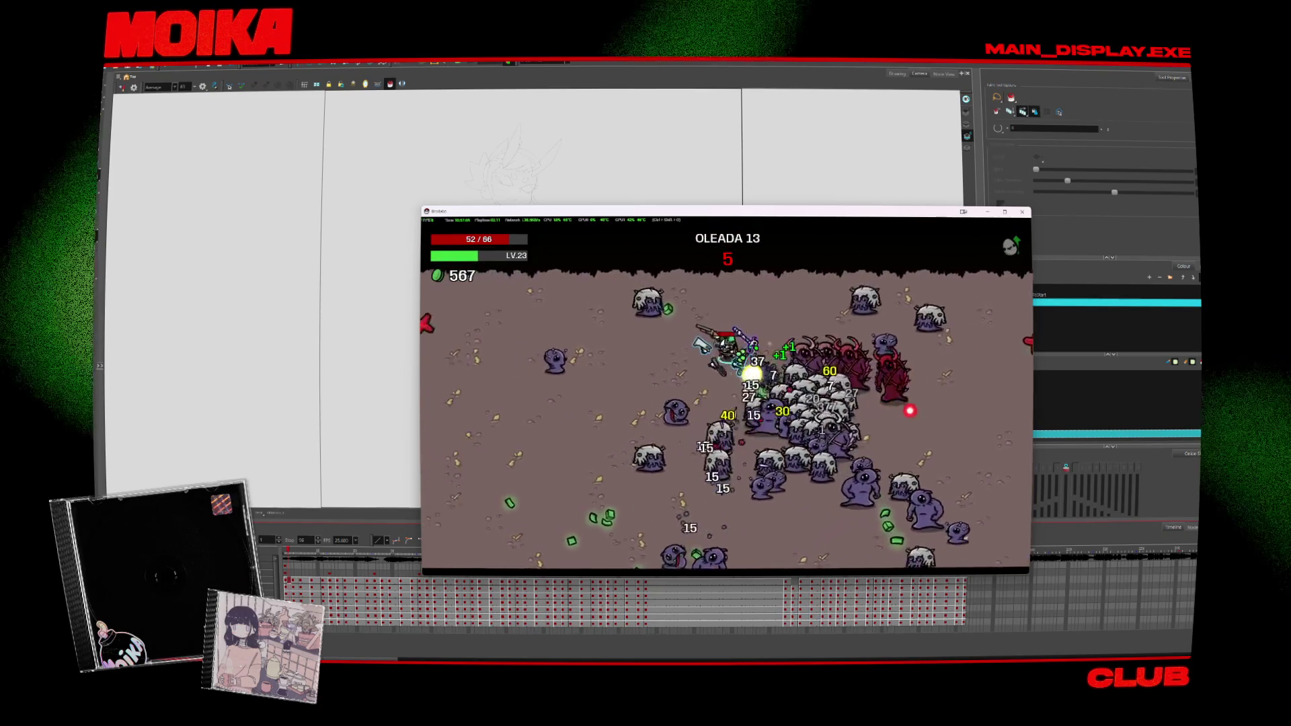
pyautogui.press('a')
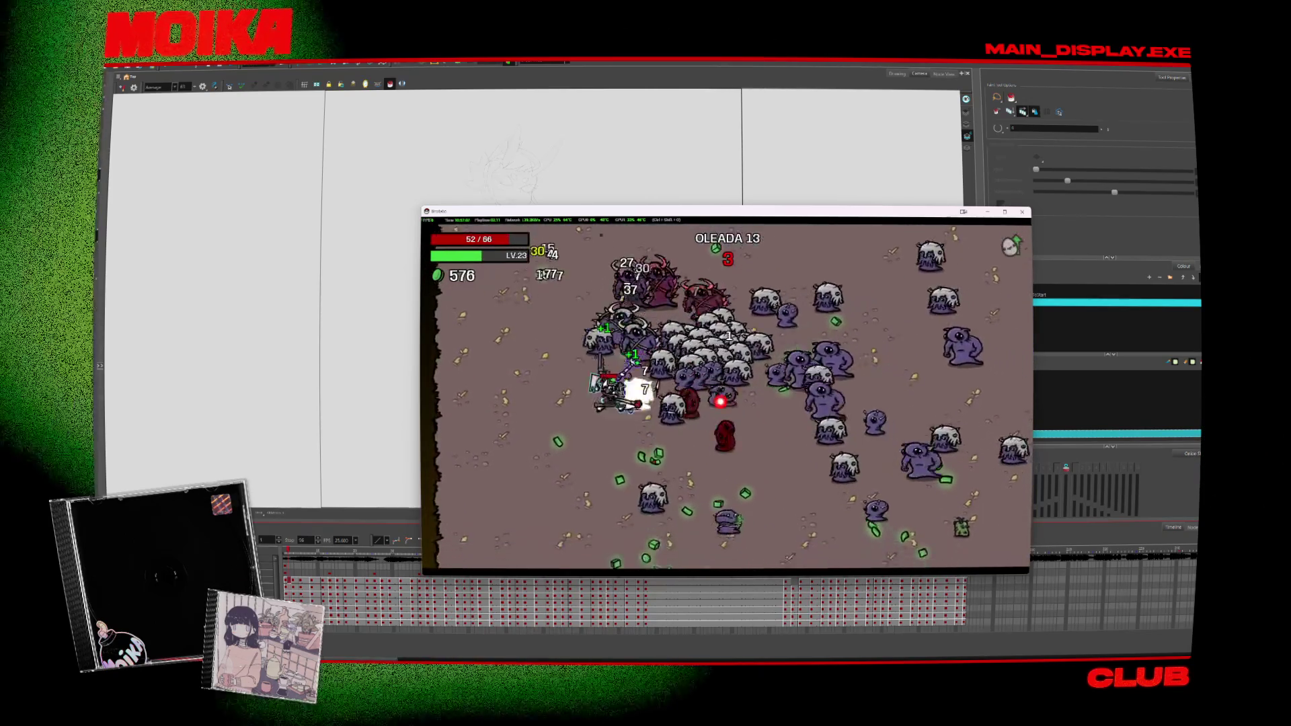
pyautogui.press('s')
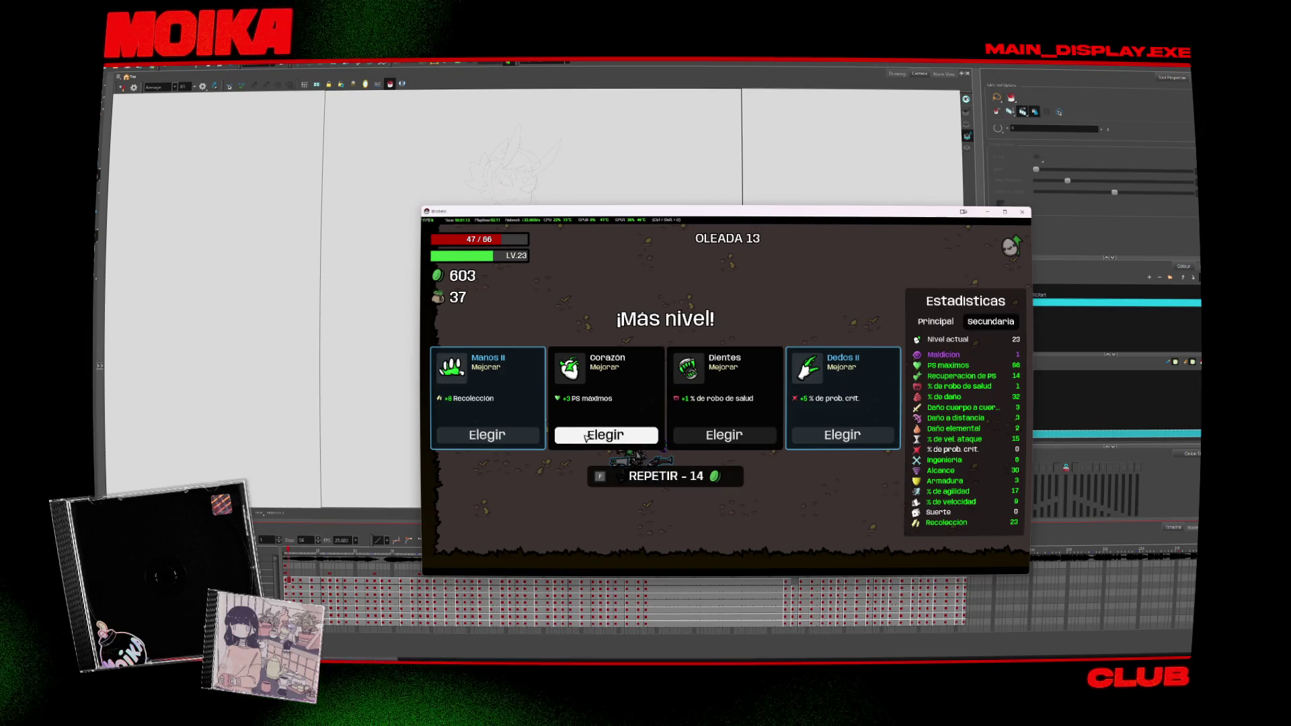
# Step: Take the Corazon upgrade, then buy the Fantasma raro and Corona items
pyautogui.click(586, 437)
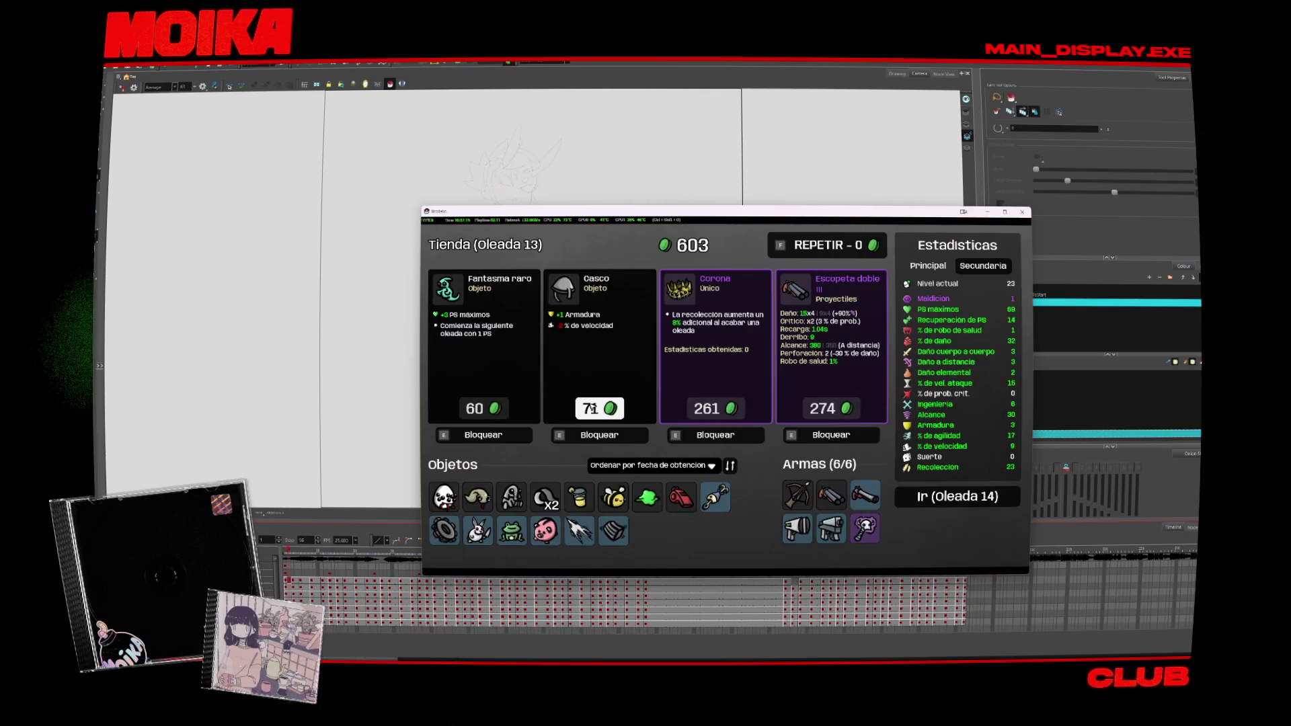
pyautogui.click(502, 407)
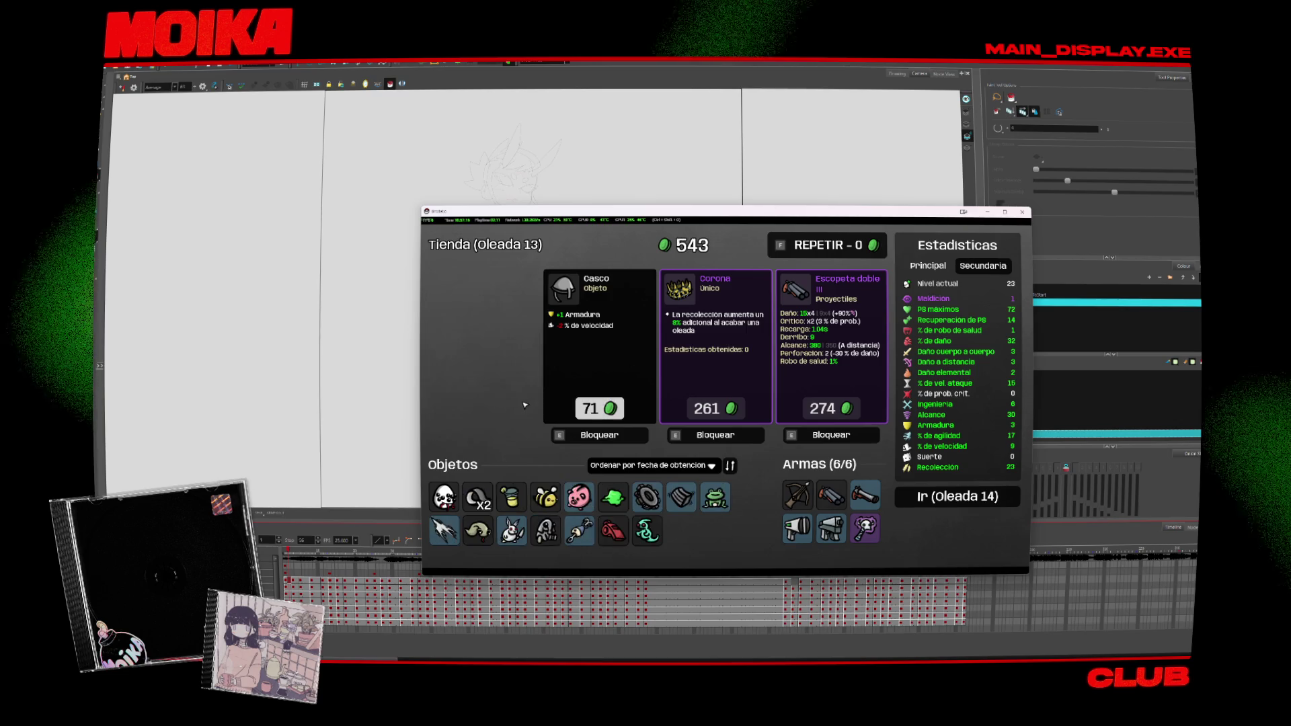
pyautogui.click(716, 408)
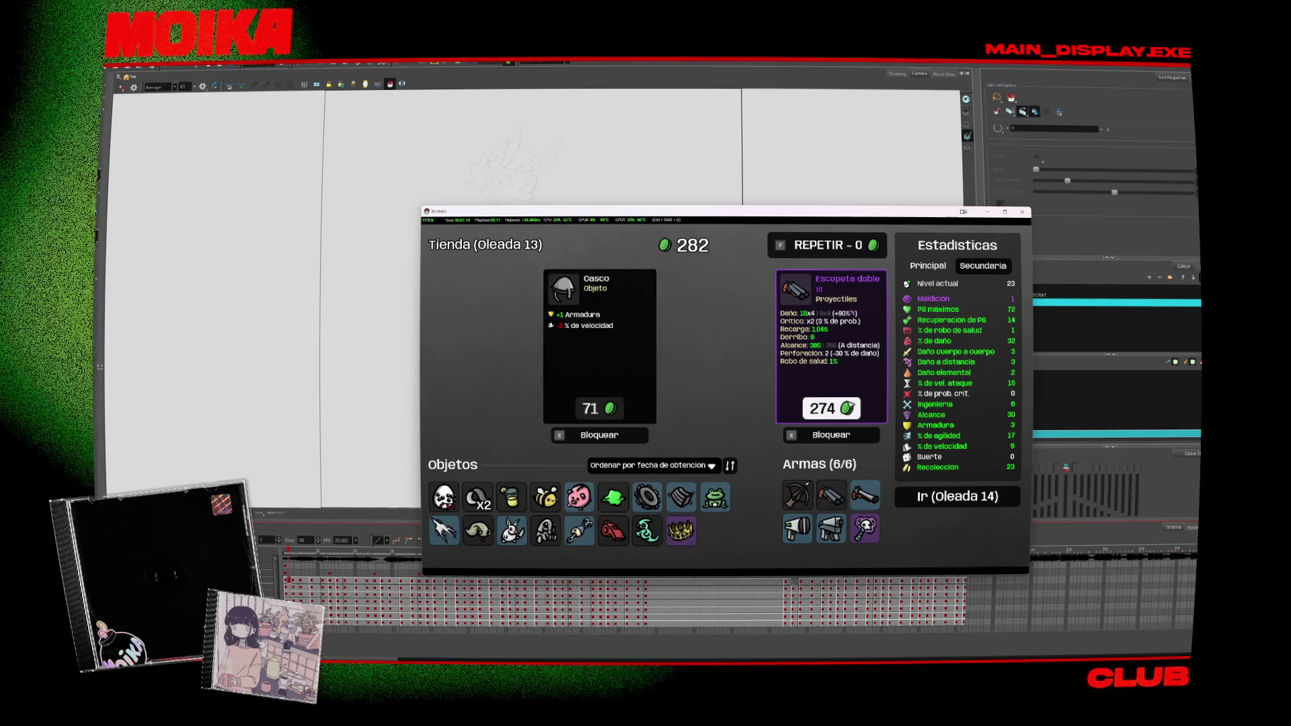
# Step: Recycle the owned Escopeta doble, buy a new Escopeta doble, and start wave 14
pyautogui.click(865, 498)
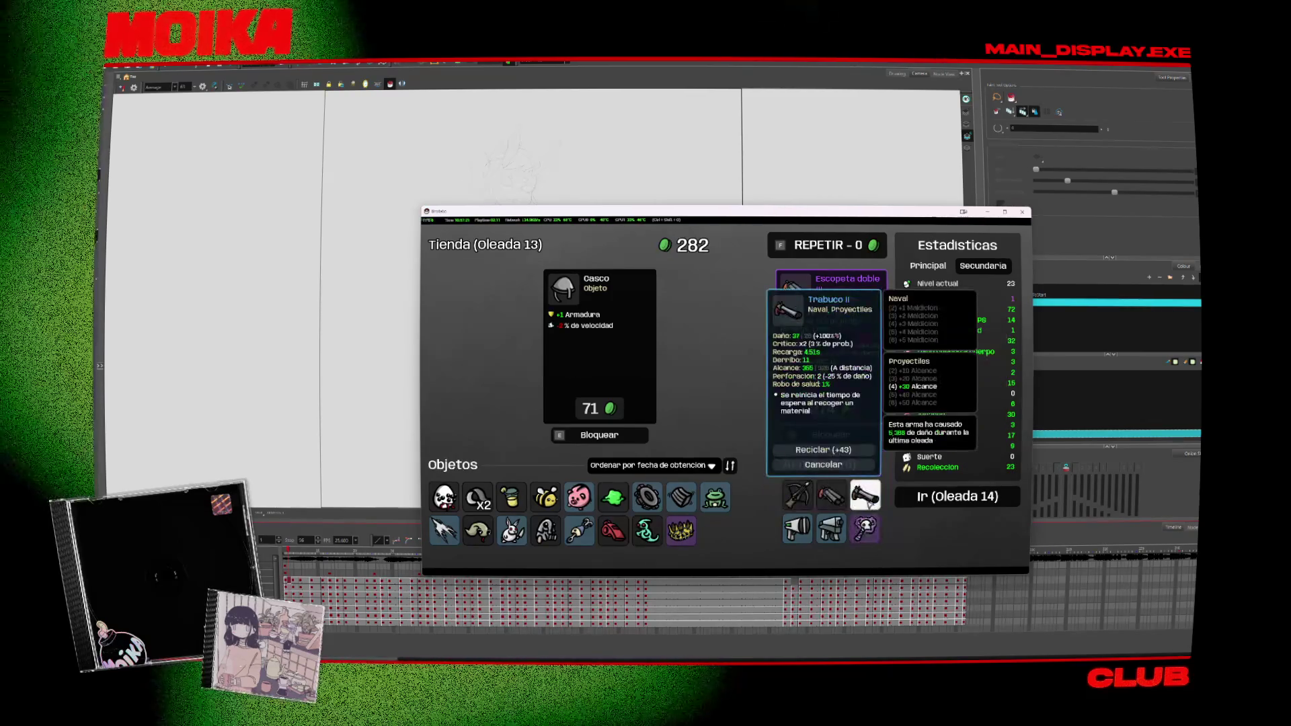
pyautogui.click(831, 496)
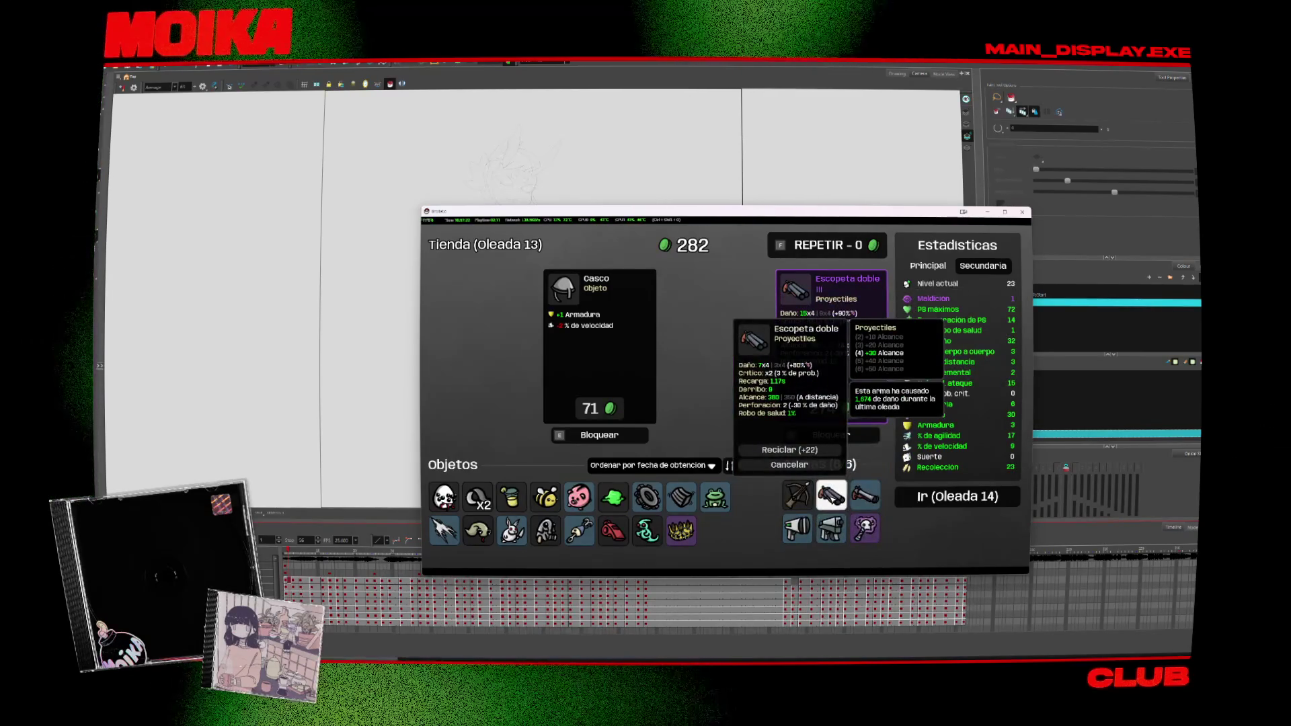
pyautogui.click(797, 495)
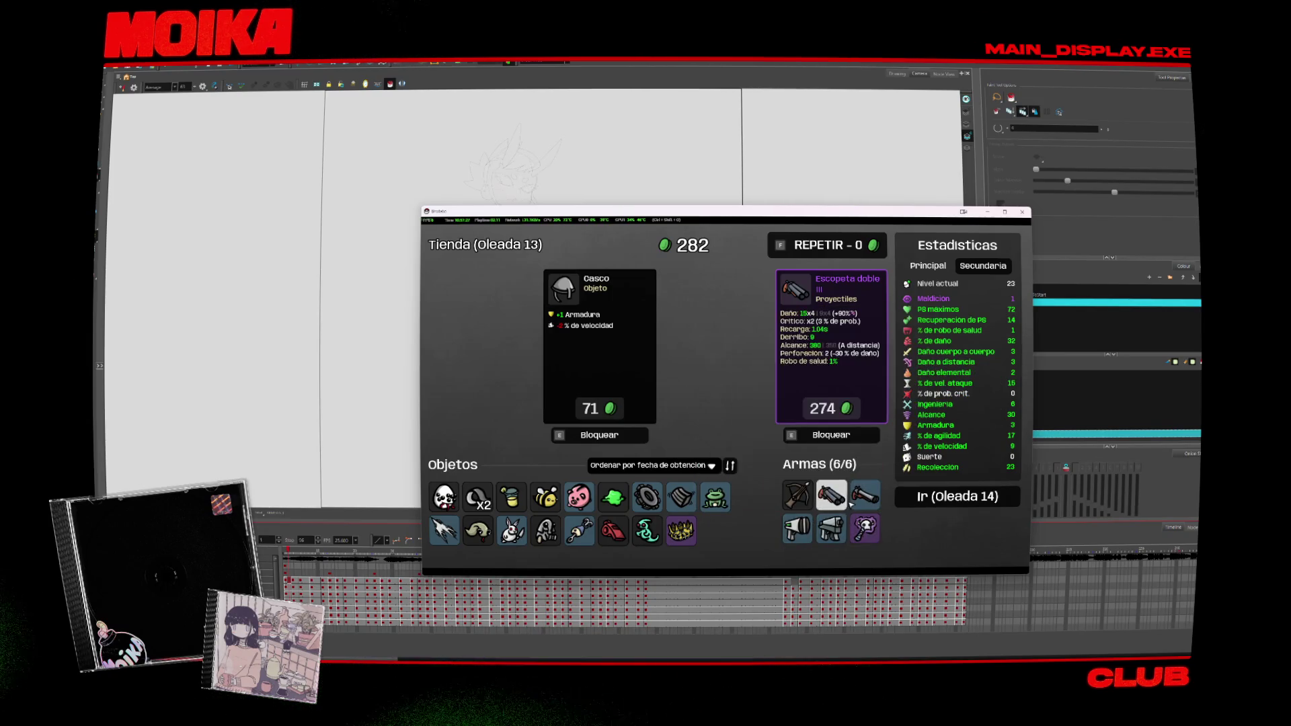
pyautogui.click(840, 501)
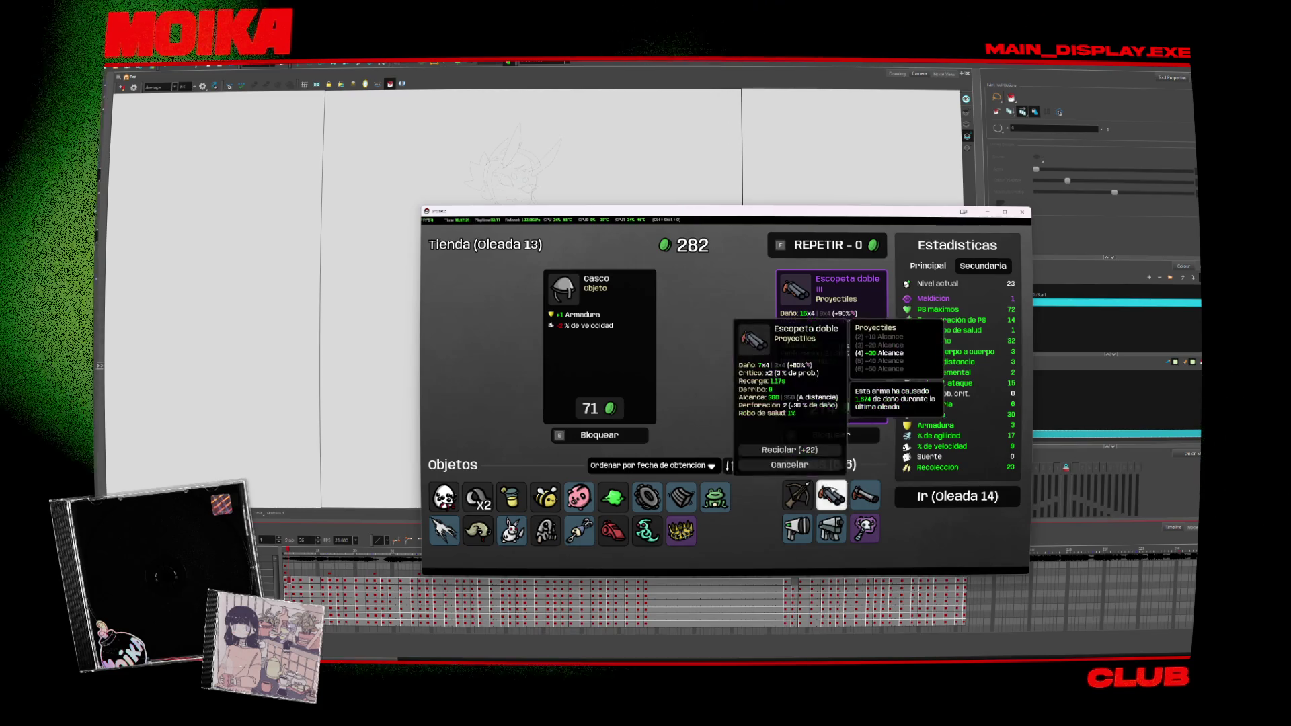
pyautogui.click(789, 450)
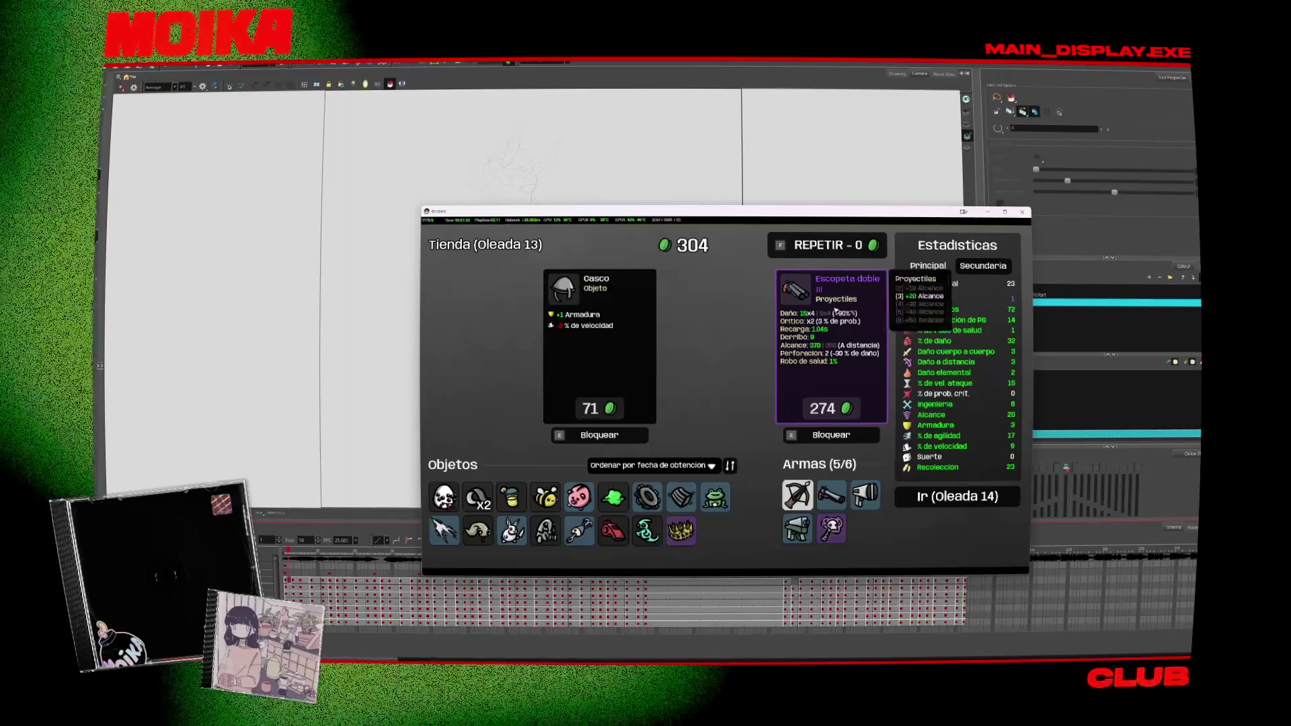
pyautogui.click(831, 403)
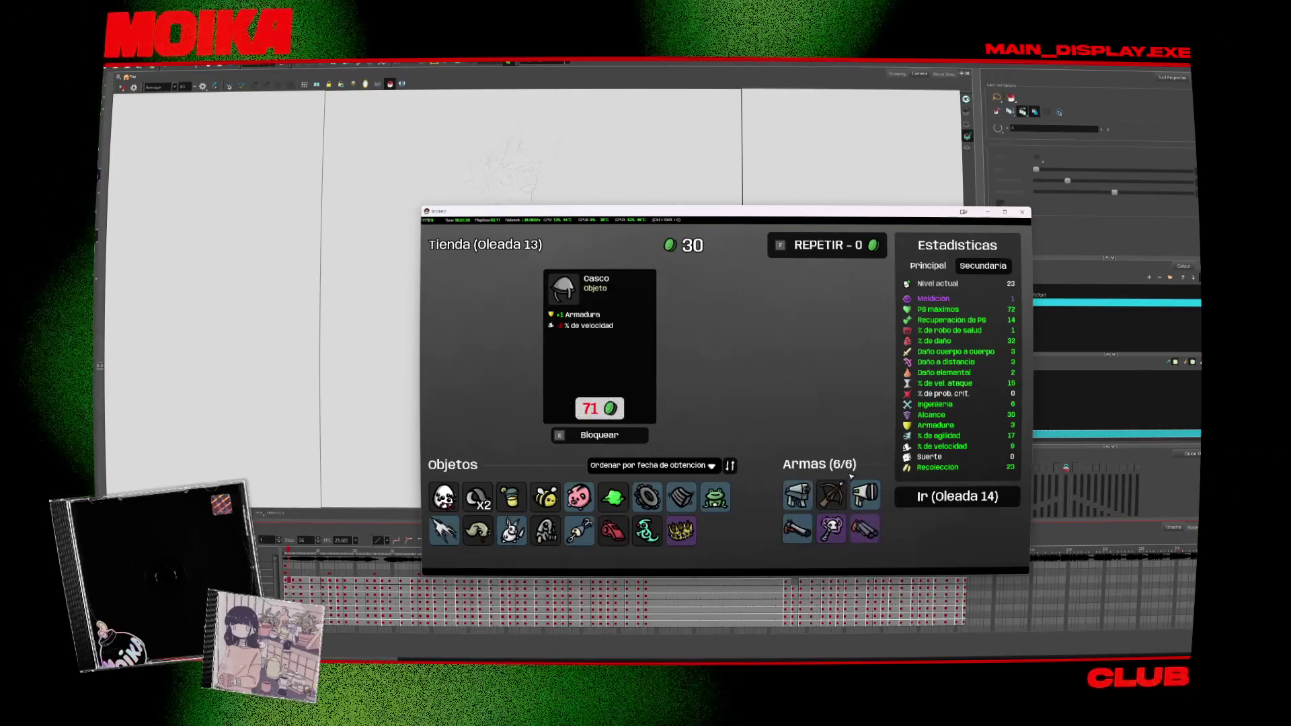
pyautogui.click(950, 498)
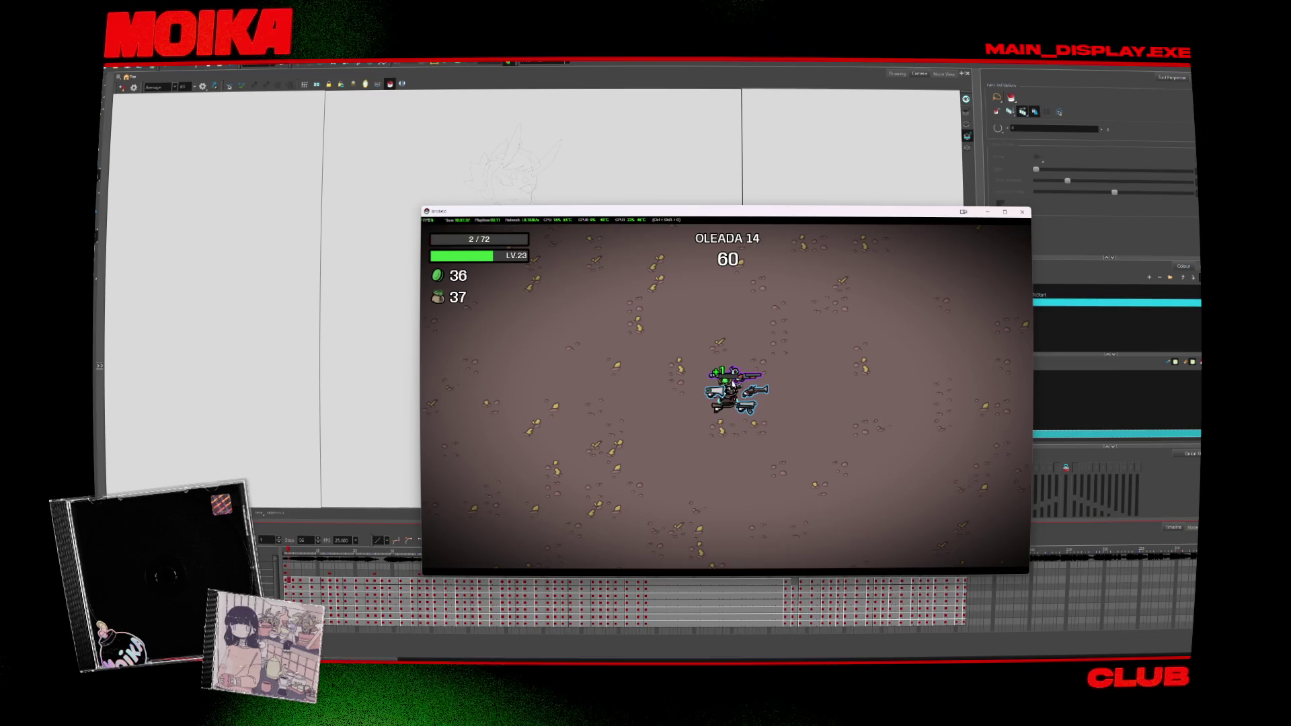